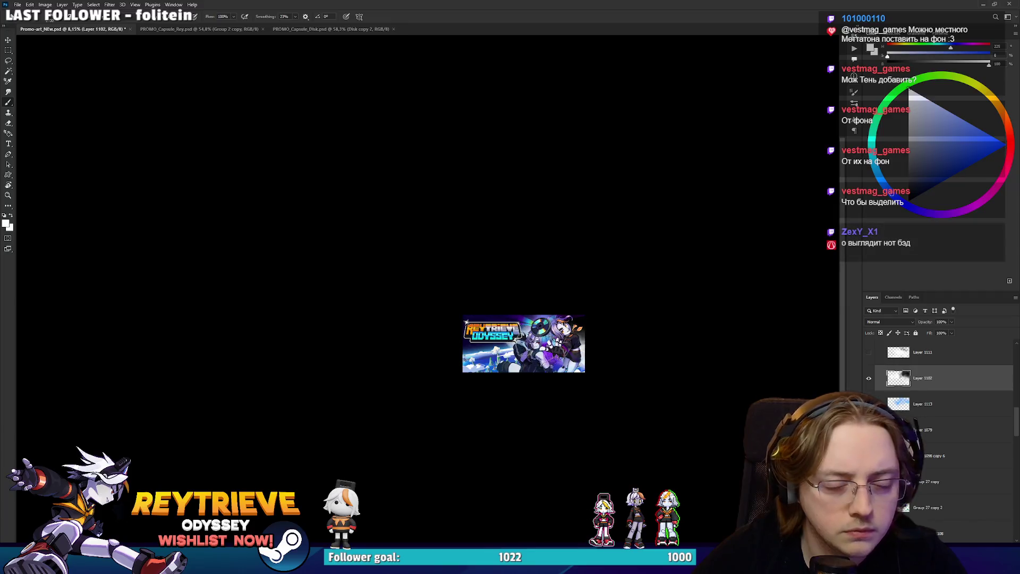
Swap the painting colour between black and white and toggle between Eraser and Brush.
left_click_drag(604, 245, 627, 278)
key("x")
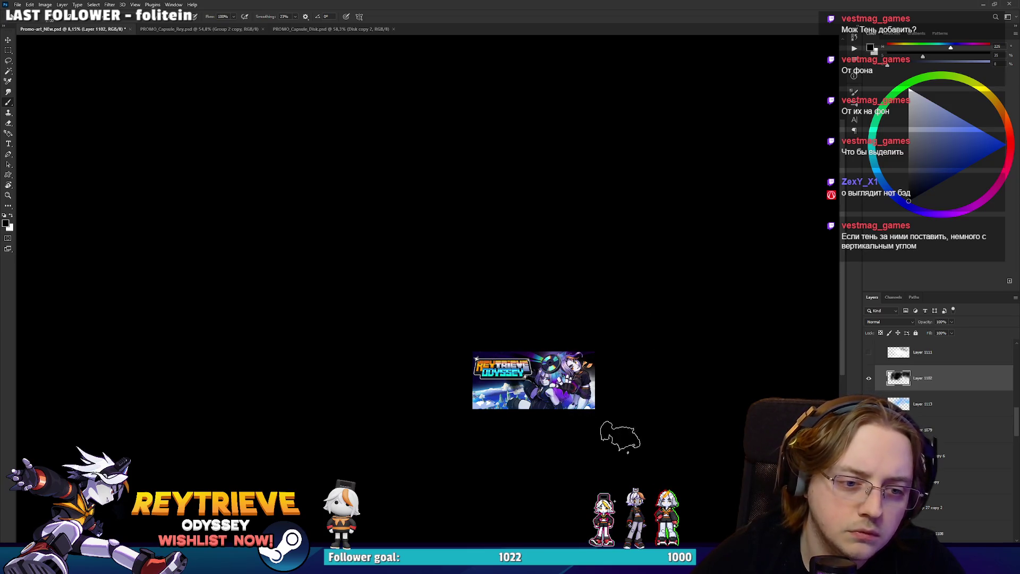
key("x")
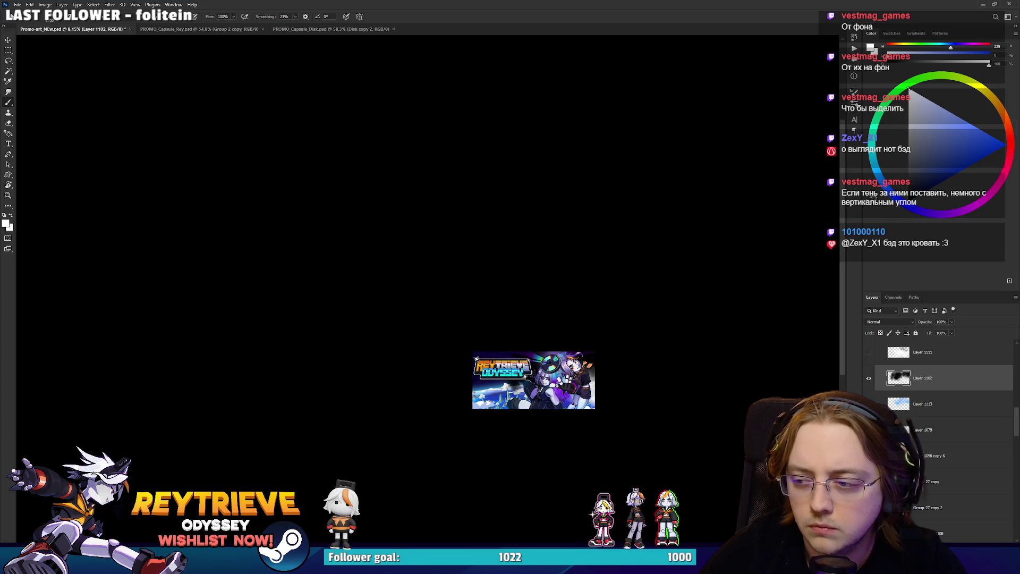
left_click_drag(534, 340, 544, 331)
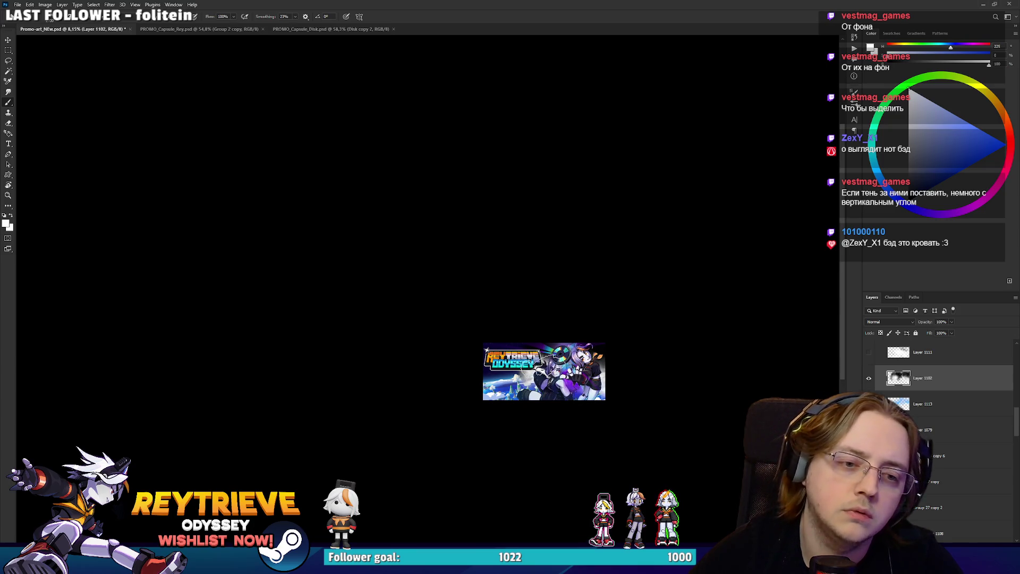
key("e")
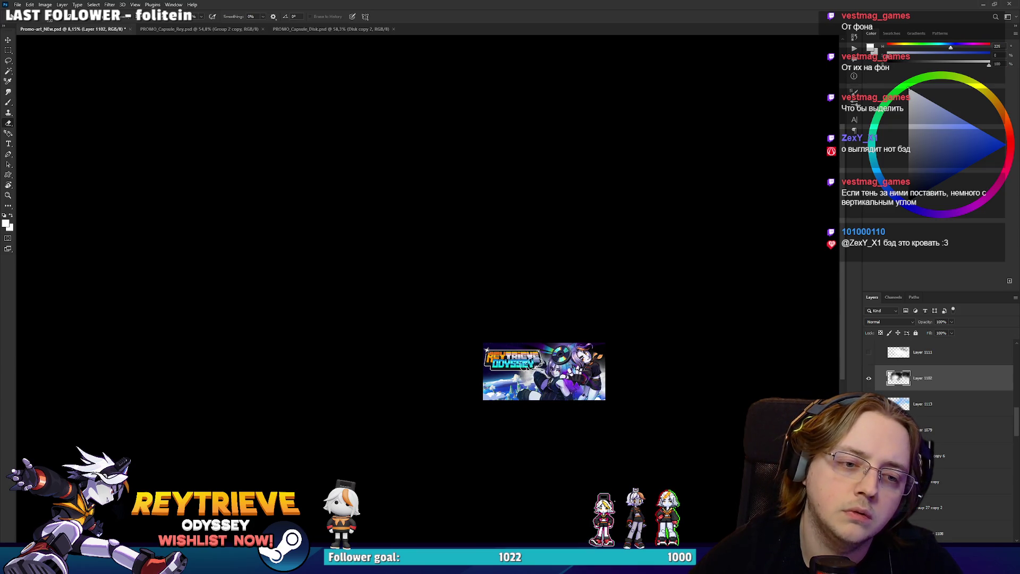
key("b")
Move the shadow shape down and right, then sample a near-black colour from the banner.
left_click(898, 377, "ctrl")
mouse_move(630, 379)
left_mouse_down()
mouse_move(652, 414)
mouse_move(591, 413)
mouse_move(599, 426)
mouse_move(564, 411)
mouse_move(619, 420)
mouse_move(537, 404)
mouse_move(382, 525)
mouse_move(624, 469)
mouse_move(584, 396)
left_mouse_up()
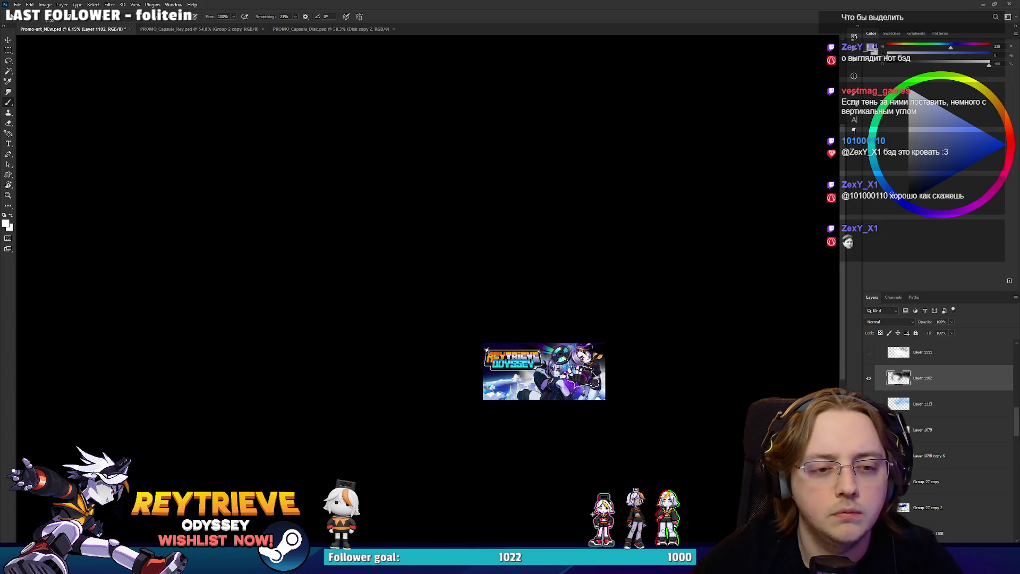
left_click(524, 345, "alt")
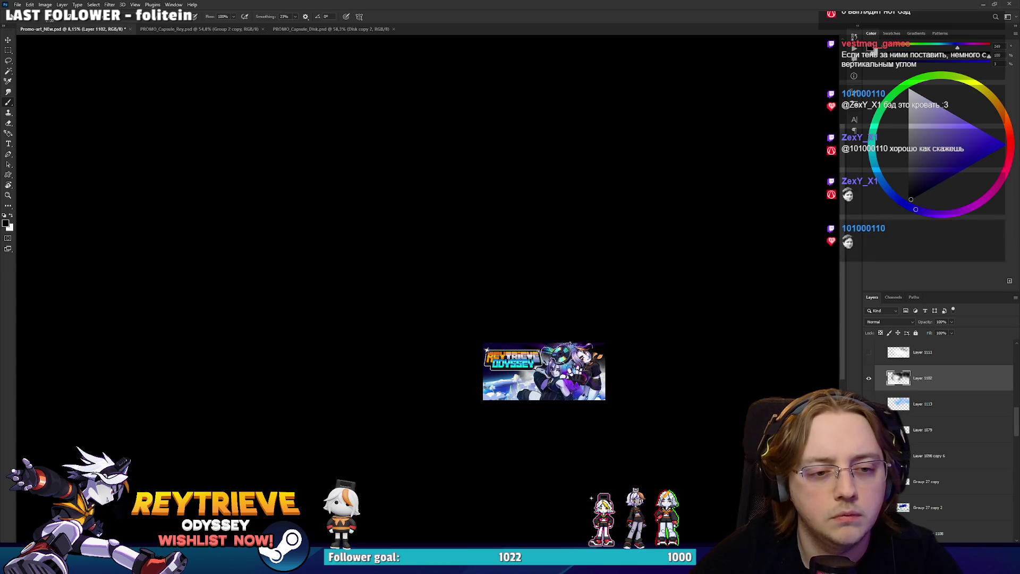
Zoom the canvas from about 8% to 53.7% over the two characters and the rainbow disc.
scroll(583, 370, "up", 5)
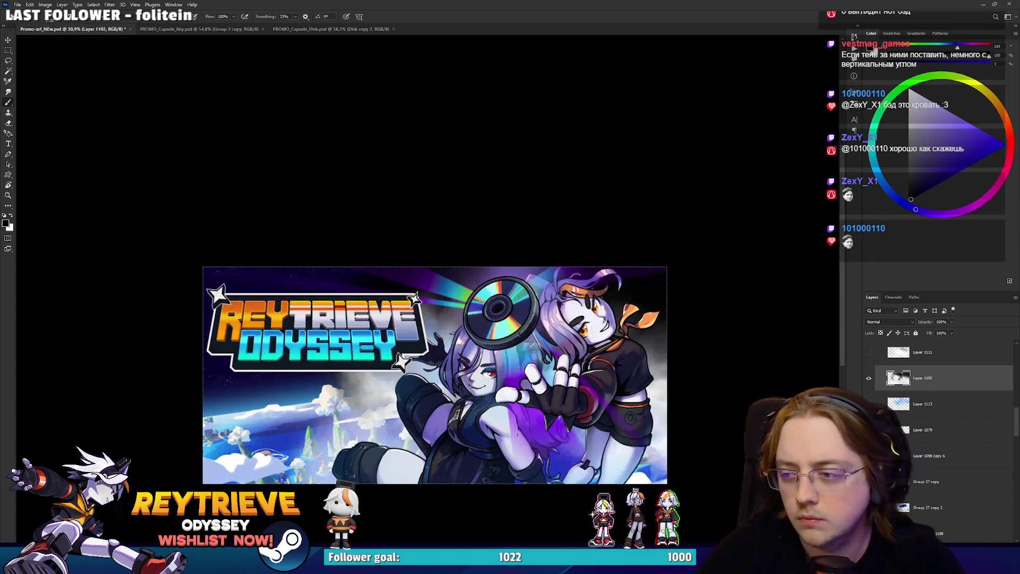
scroll(611, 350, "up", 1)
scroll(610, 350, "down", 4)
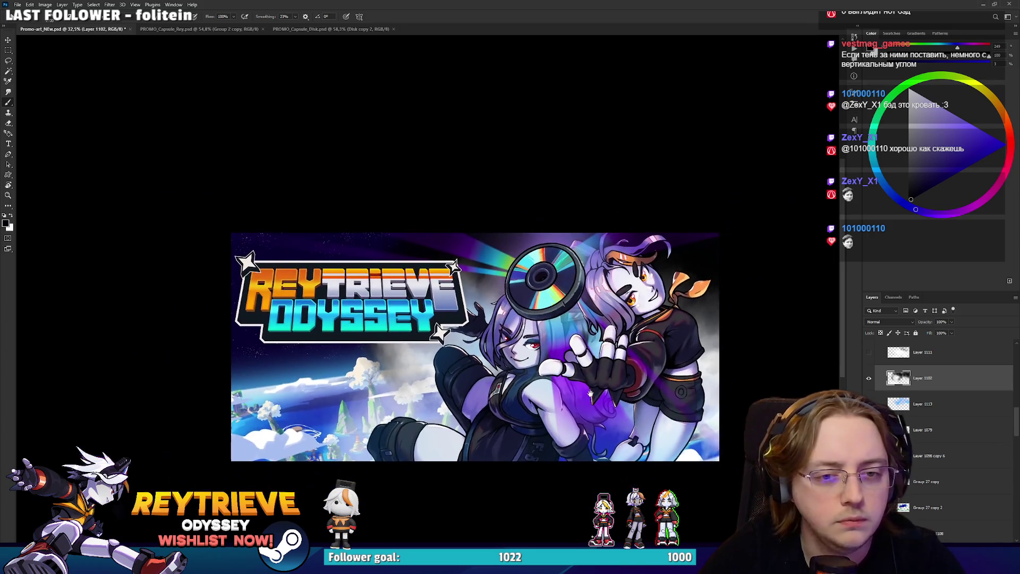
scroll(590, 371, "up", 4)
scroll(590, 372, "down", 5)
scroll(589, 372, "up", 3)
scroll(611, 354, "down", 3)
scroll(611, 354, "up", 4)
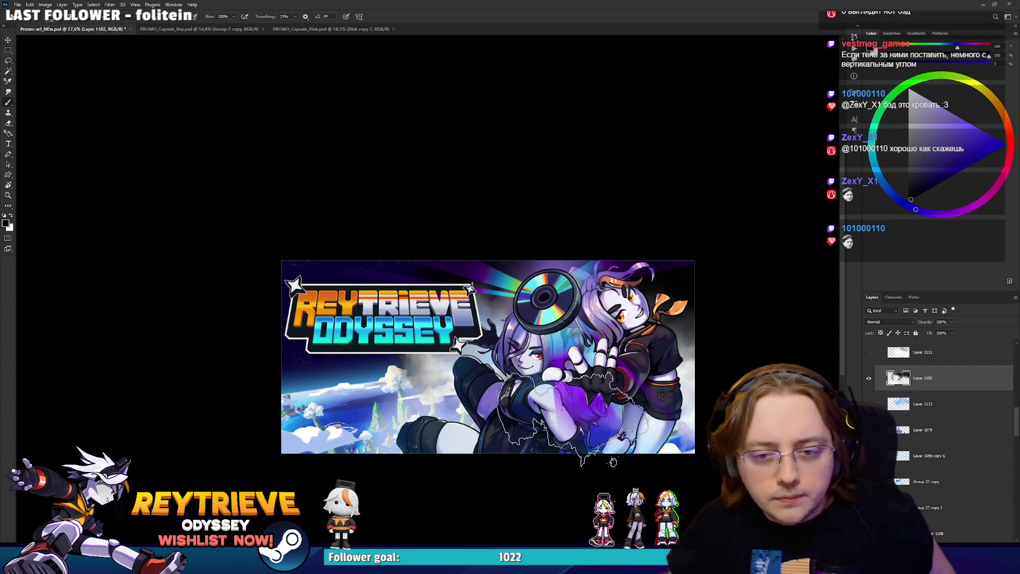
scroll(633, 313, "up", 3)
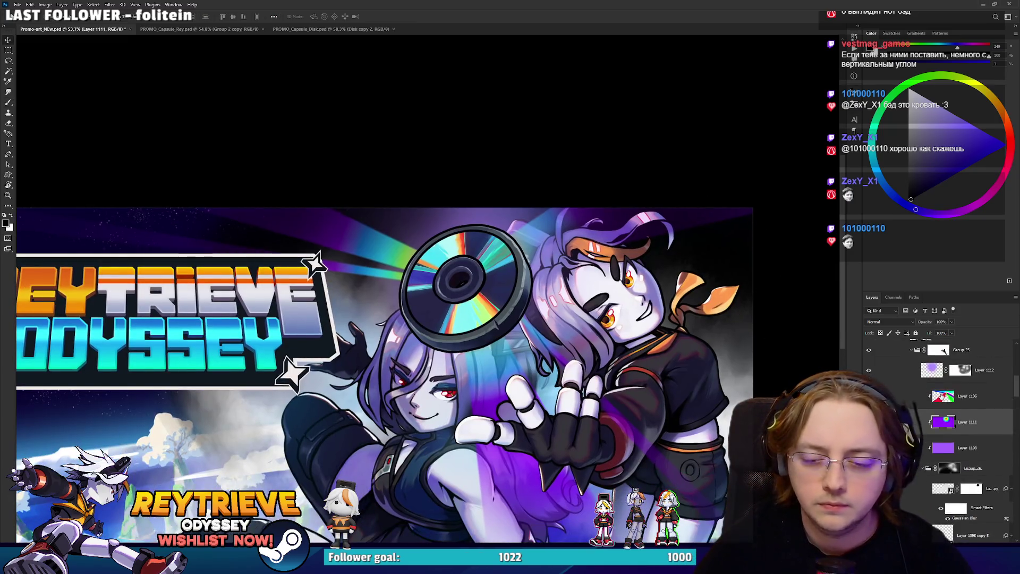
Toggle Group 25's mask off and on to compare, then wrap Group 25 into new Group 28.
left_click(950, 459)
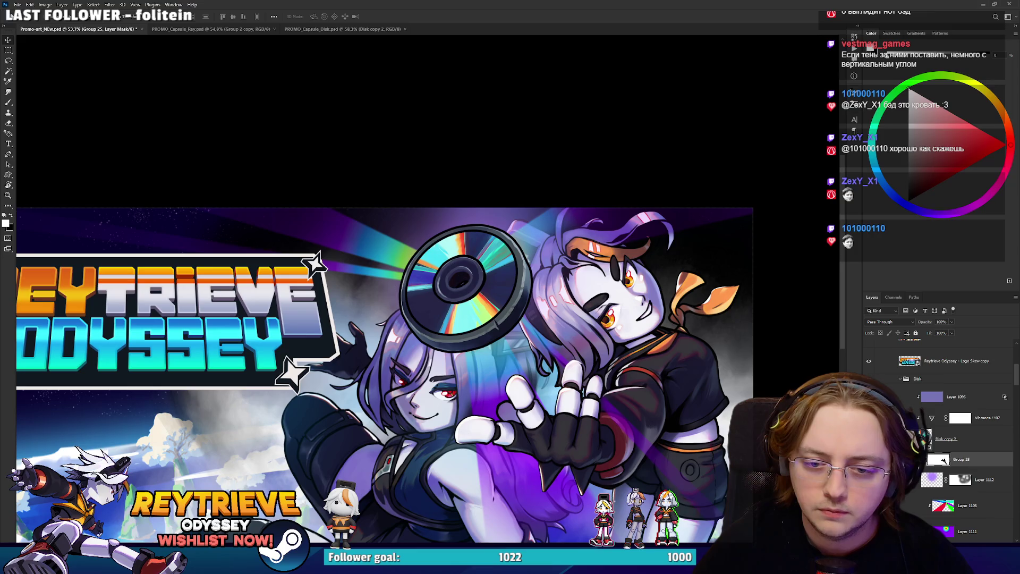
left_click(938, 460, "shift")
left_click(938, 460, "shift")
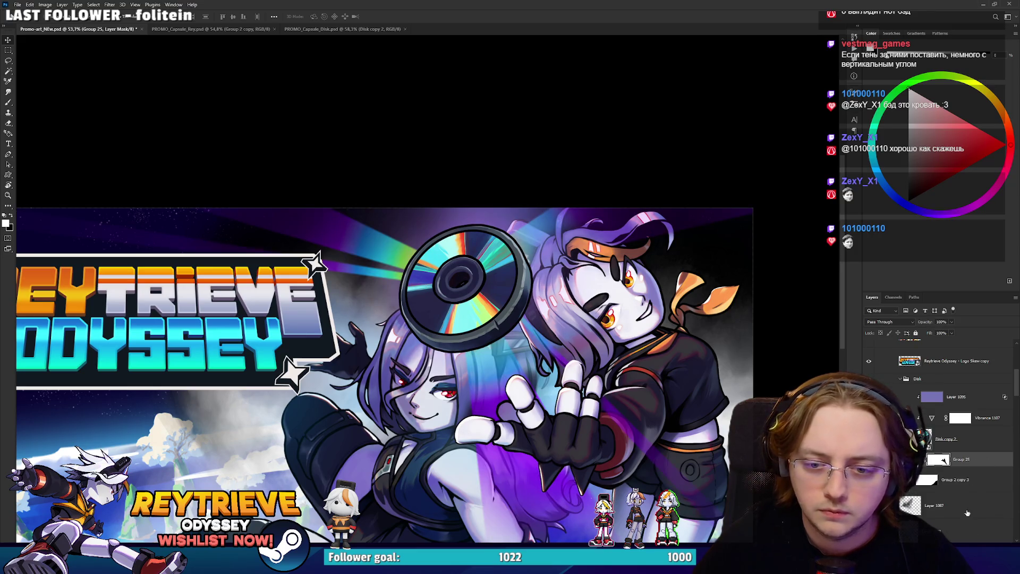
key("ctrl+g")
Switch to a much larger Eraser brush, reframe the artwork, and select smoke Layer 1102.
key("e")
right_click(730, 320)
left_click(811, 240)
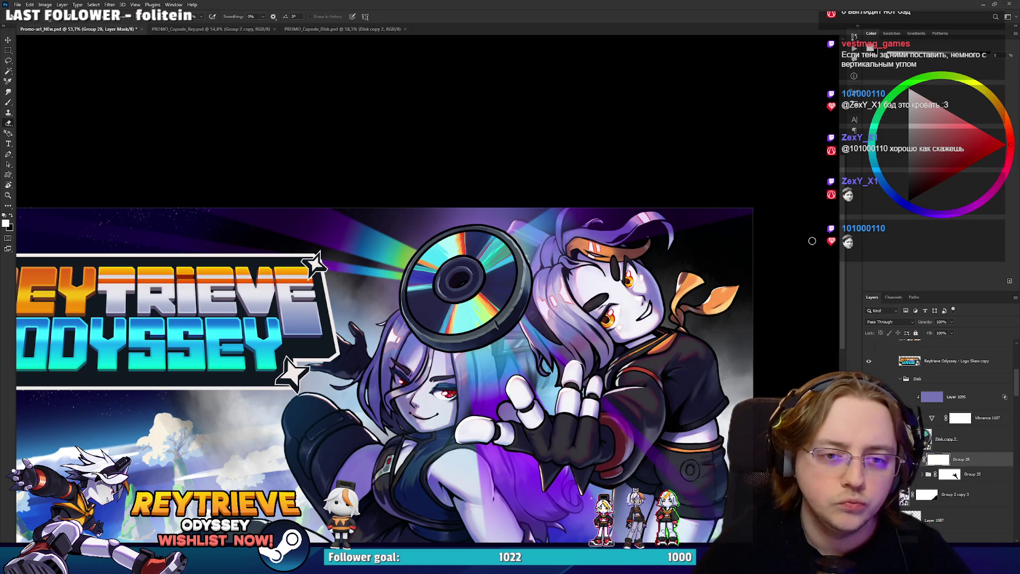
key("bracketright")
key("bracketright")
key("bracketright")
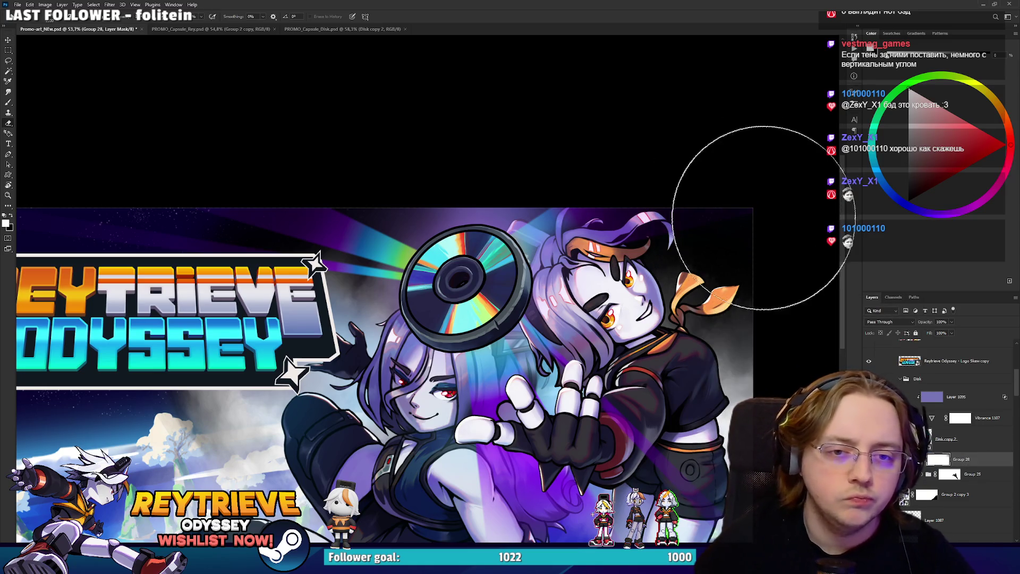
left_click_drag(515, 307, 616, 277)
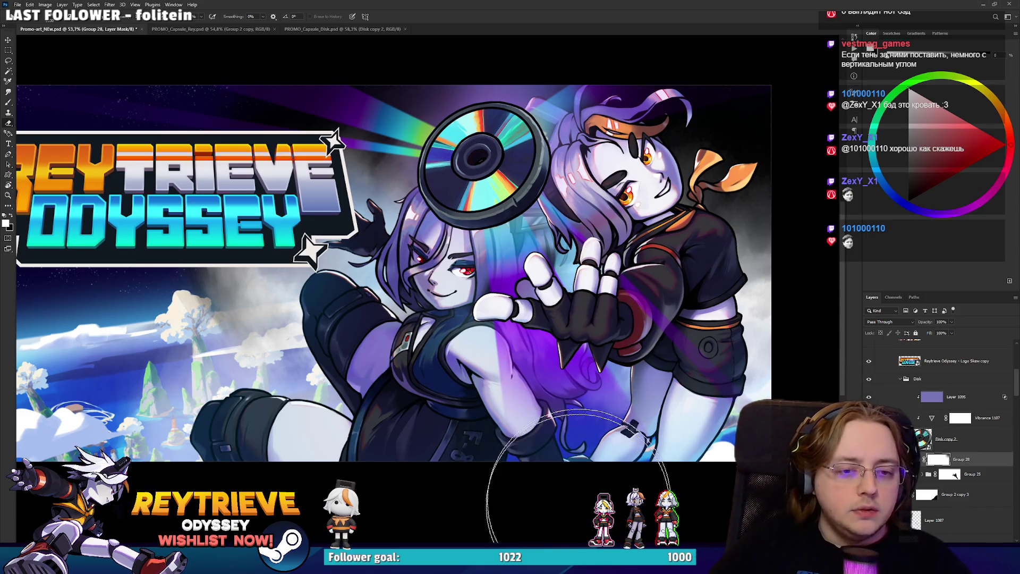
scroll(595, 421, "down", 3)
scroll(564, 421, "up", 3)
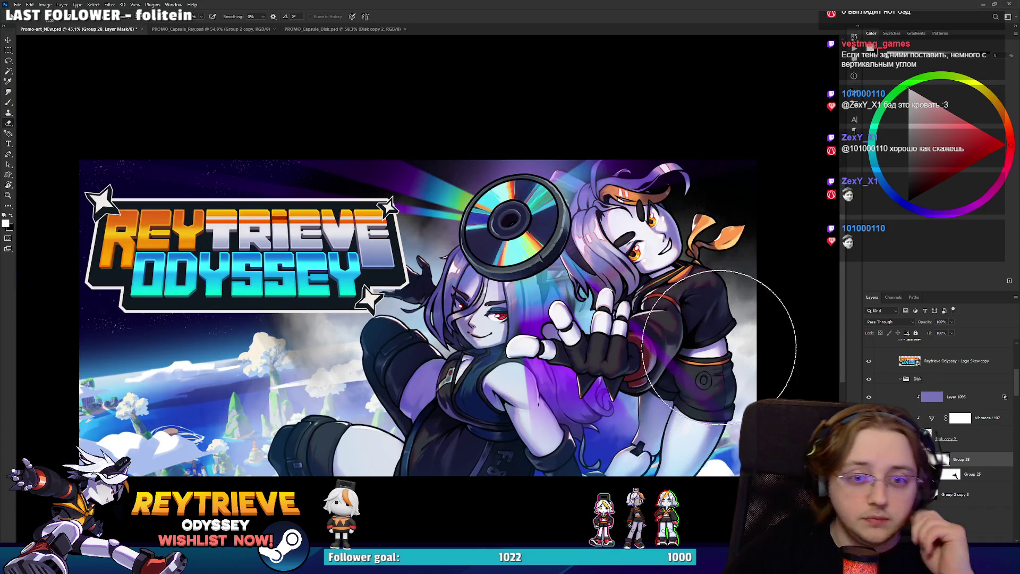
key("v")
left_click(737, 211, "ctrl")
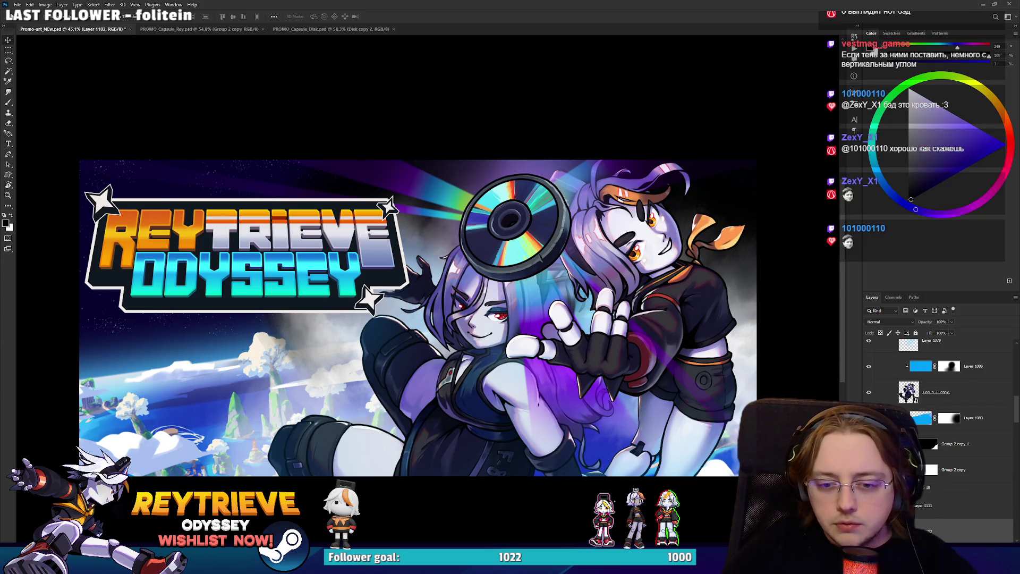
Delete the dark smoke Layer 1102, undoing and redoing to compare the brighter sky.
key("Delete")
key("ctrl+z")
key("ctrl+shift+z")
key("ctrl+z")
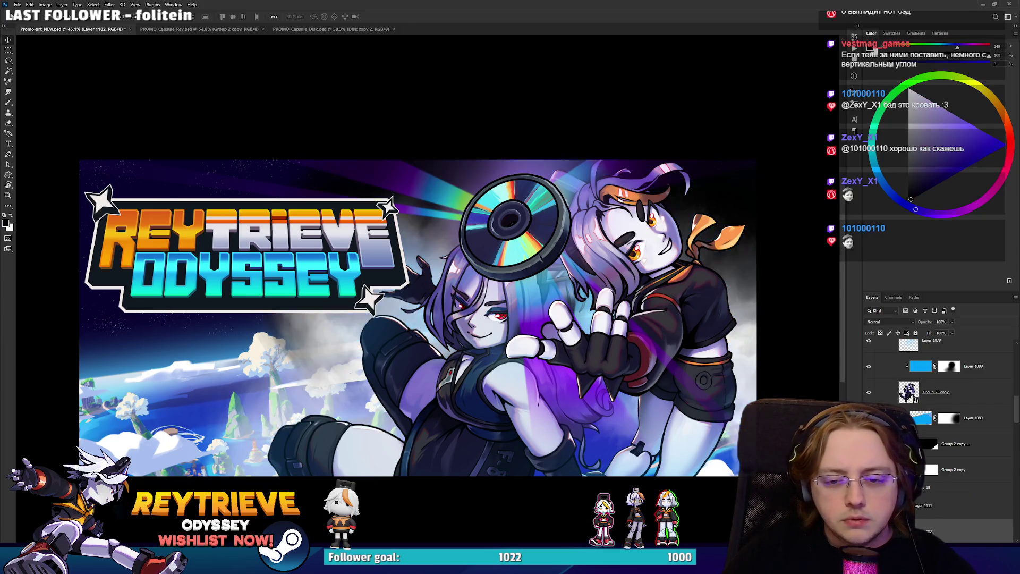
key("ctrl+shift+z")
scroll(922, 502, "down", 2)
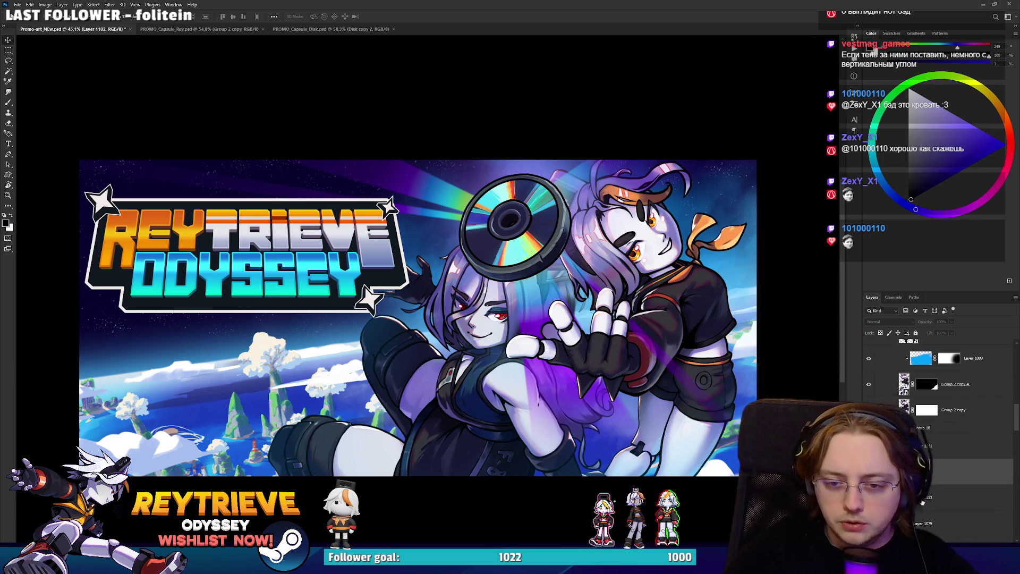
key("ctrl+z")
key("ctrl+shift+z")
key("ctrl+z")
key("ctrl+shift+z")
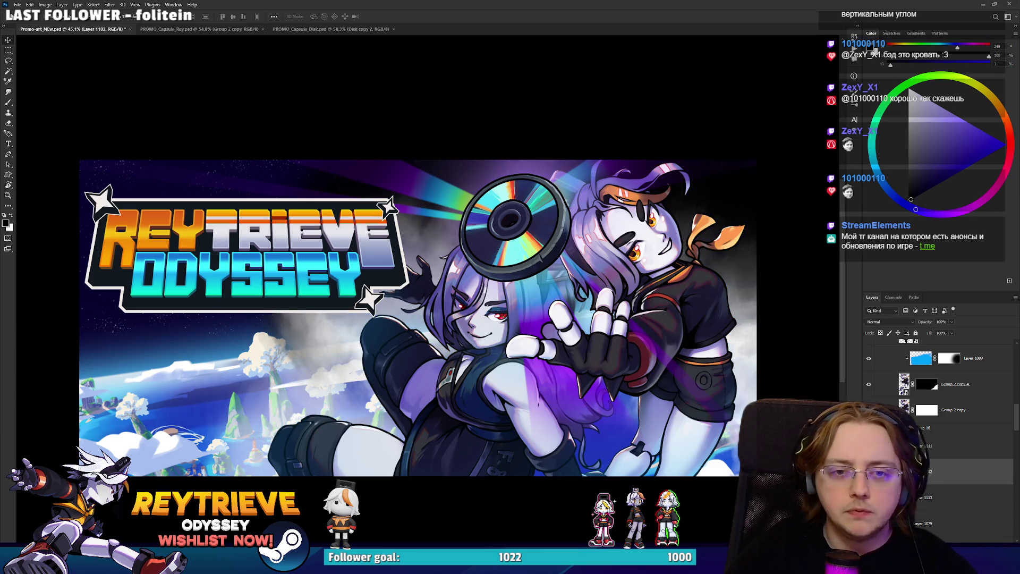
key("ctrl+z")
key("ctrl+z")
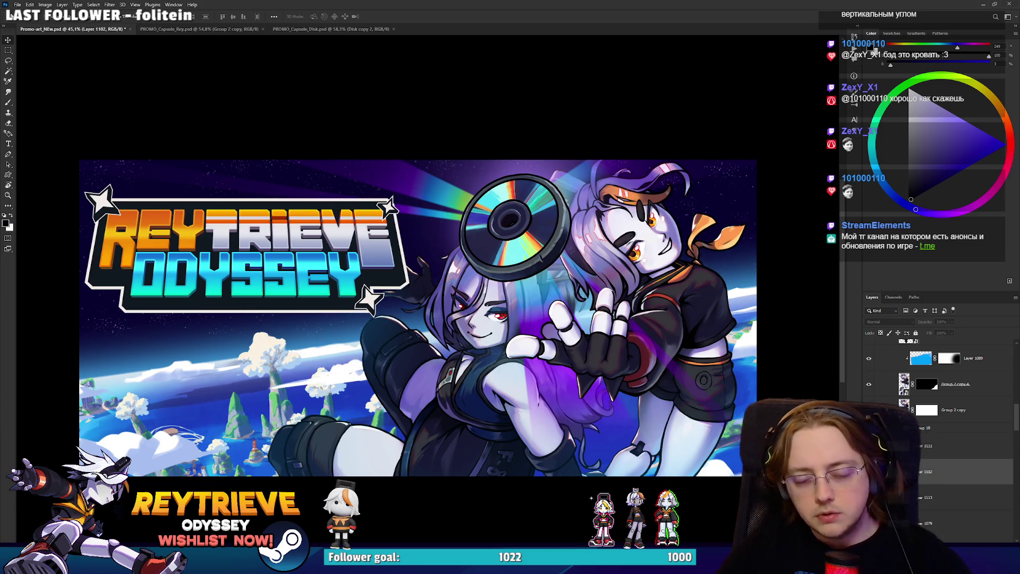
Switch to the Brush, reset default colours and swap to white, then reframe the banner.
key("b")
key("x")
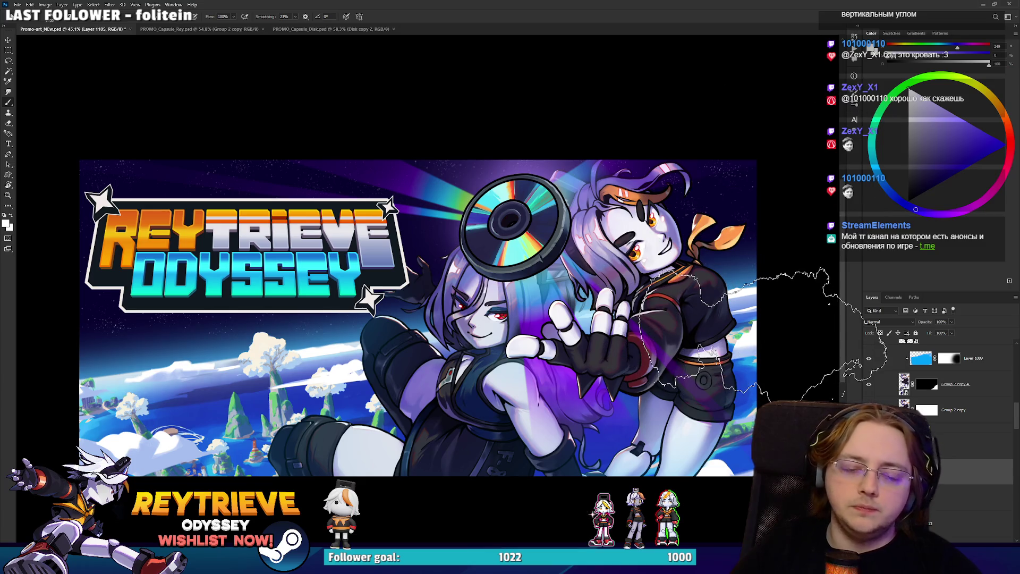
key("d")
key("x")
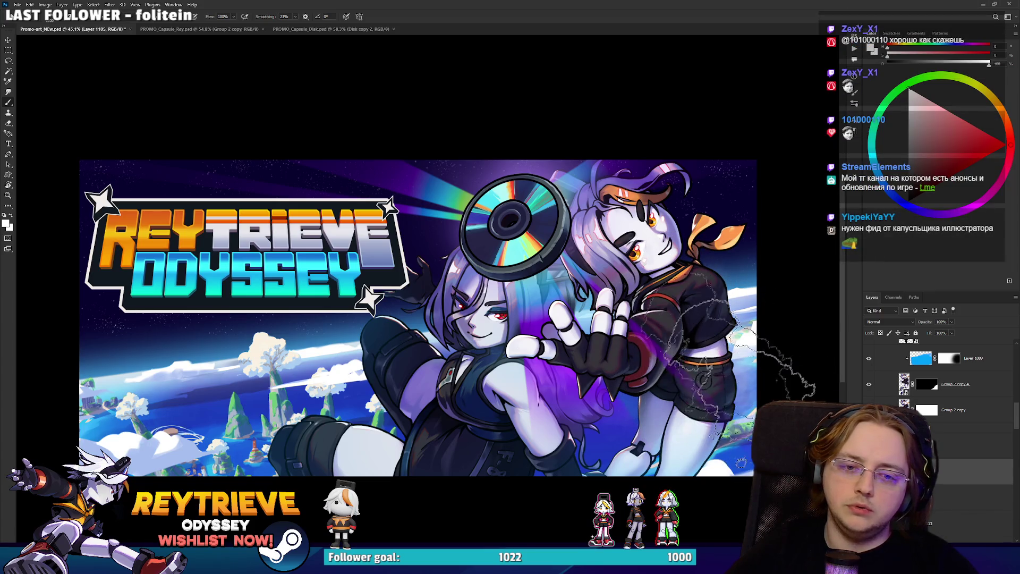
left_click_drag(754, 340, 720, 351)
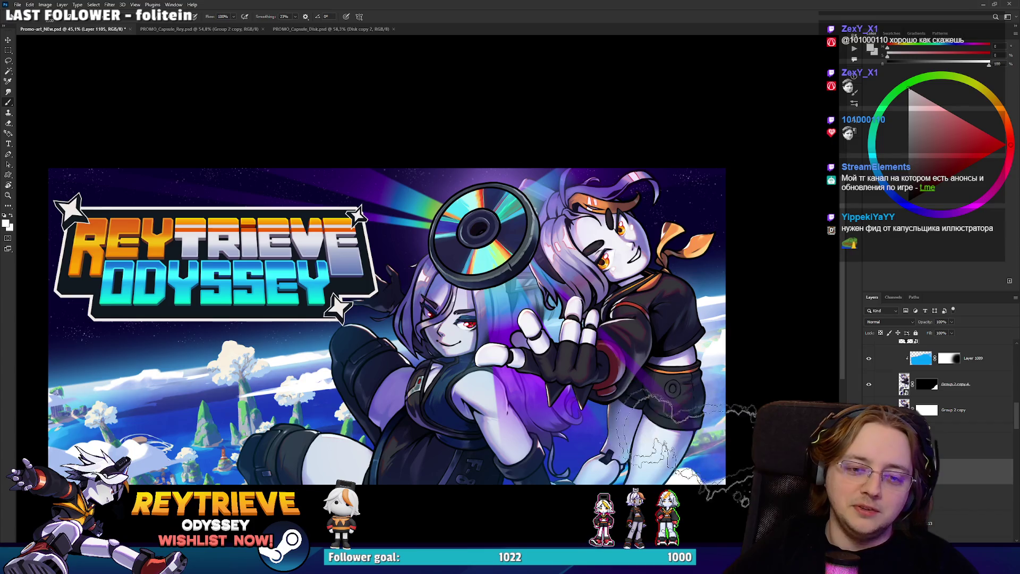
mouse_move(651, 377)
left_mouse_down()
mouse_move(653, 402)
mouse_move(624, 404)
mouse_move(606, 359)
left_mouse_up()
Add Layer 1106, reselect the central character's head-and-arm area, and reposition selection outlines before deselecting.
key("ctrl+j")
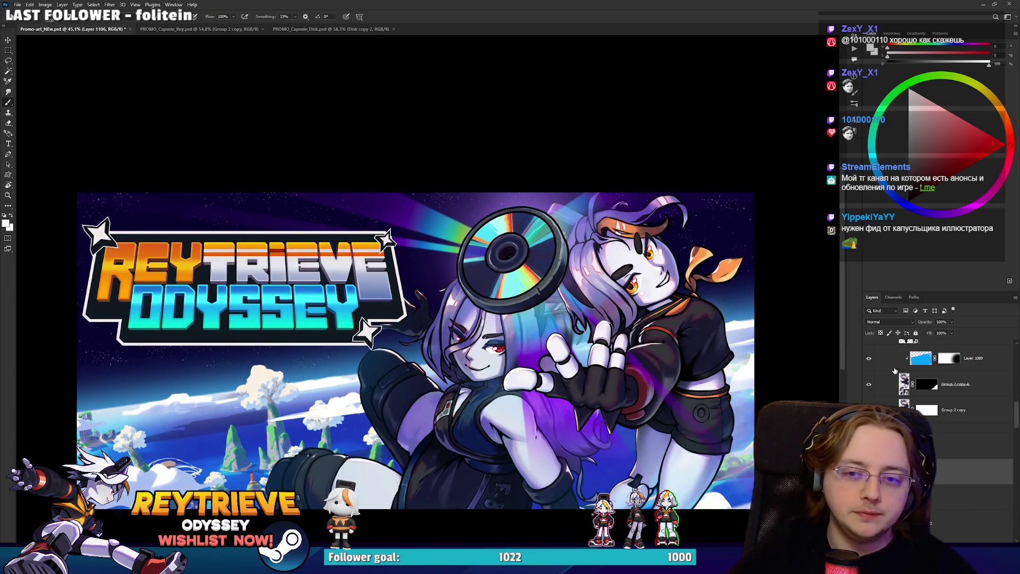
key("ctrl+shift+d")
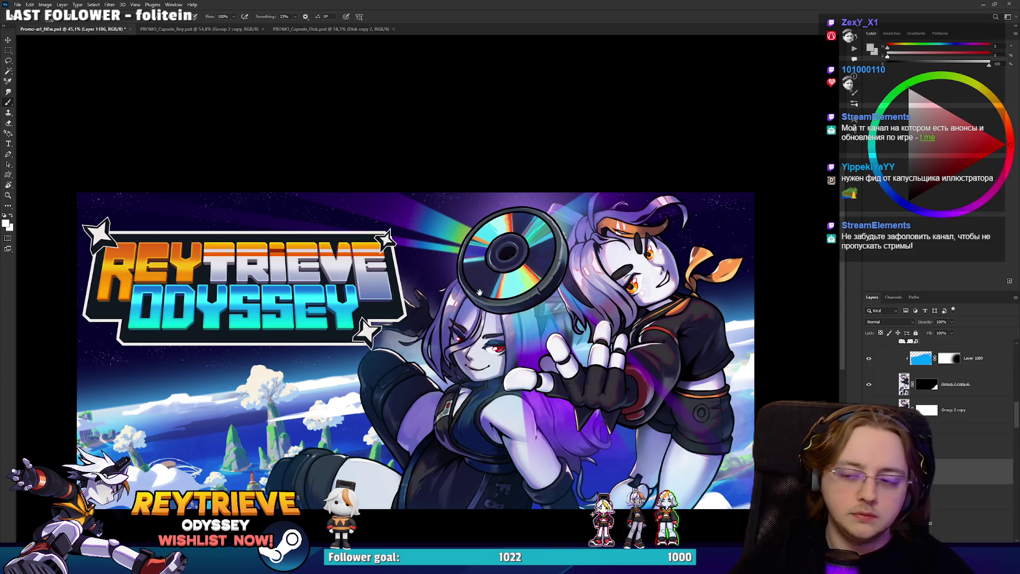
left_click_drag(607, 359, 635, 397)
mouse_move(501, 322)
left_mouse_down()
mouse_move(440, 287)
mouse_move(457, 319)
mouse_move(457, 382)
mouse_move(435, 415)
mouse_move(451, 436)
mouse_move(420, 452)
mouse_move(436, 399)
mouse_move(425, 372)
mouse_move(430, 393)
mouse_move(409, 382)
mouse_move(419, 393)
mouse_move(386, 336)
left_mouse_up()
key("ctrl+d")
left_click_drag(412, 437, 499, 473)
key("ctrl+d")
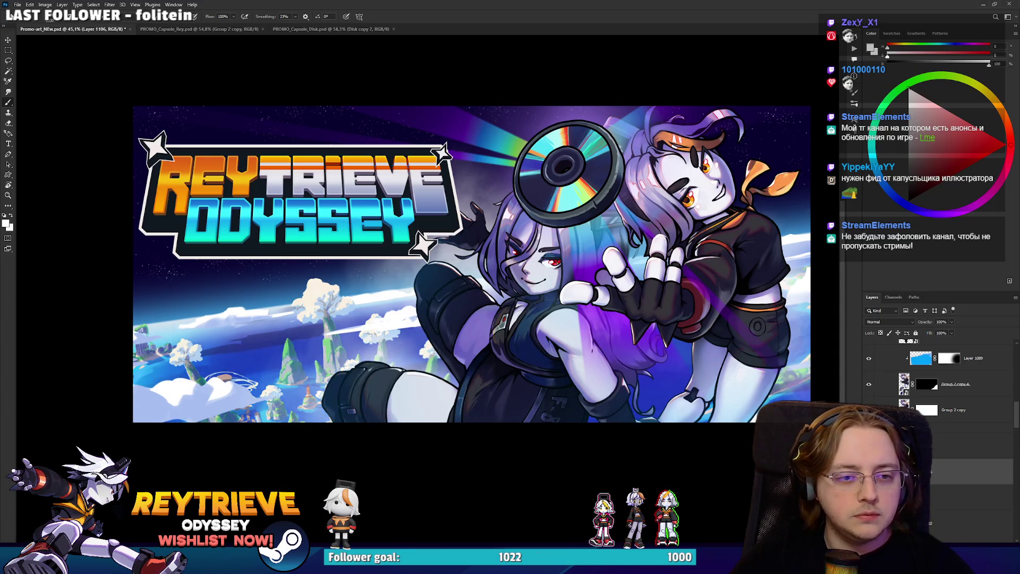
Zoom into the characters and disc and undo the stray sketch strokes drawn over them.
scroll(497, 315, "down", 8)
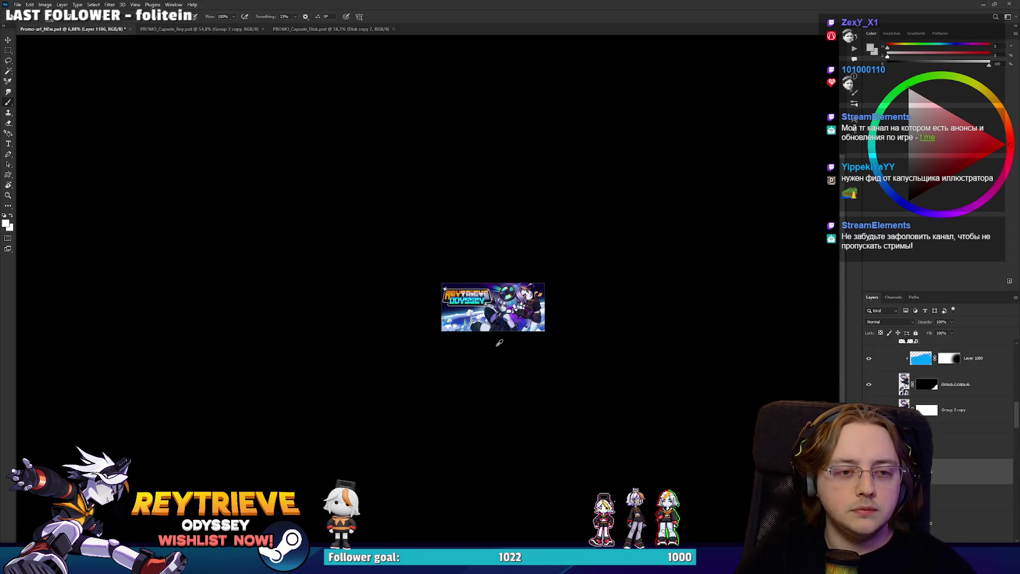
scroll(498, 345, "up", 2)
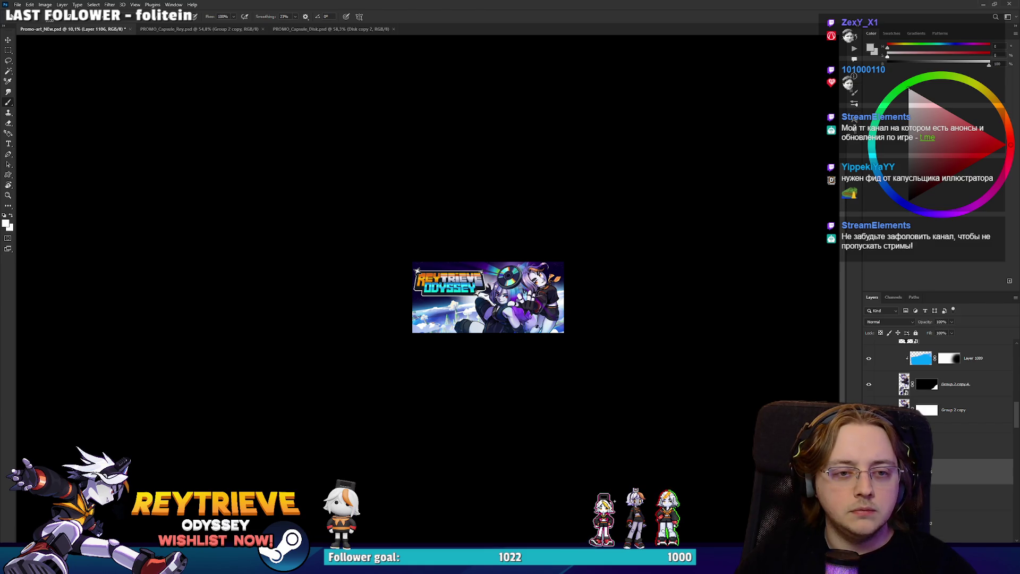
scroll(542, 303, "up", 5)
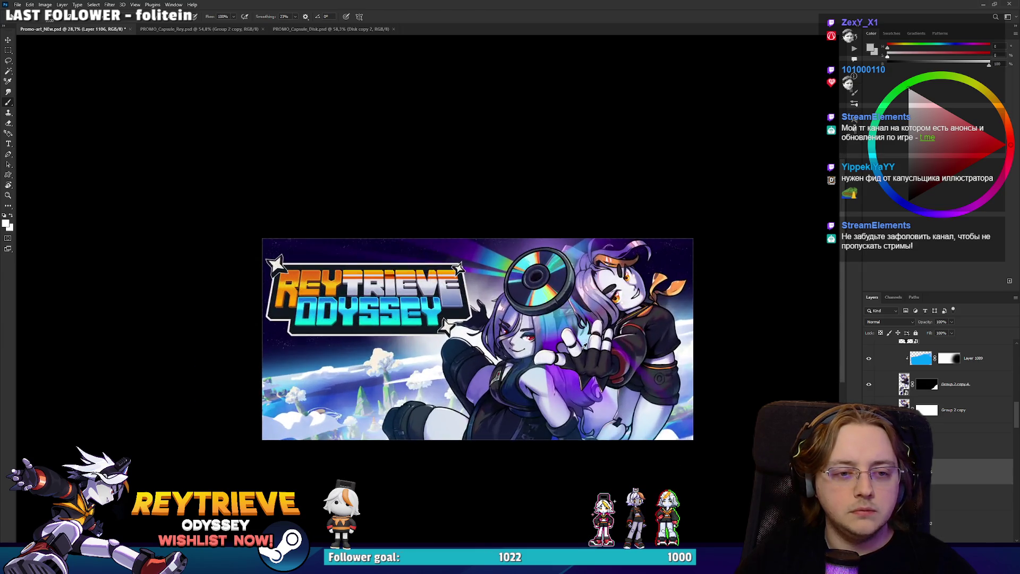
scroll(546, 360, "up", 2)
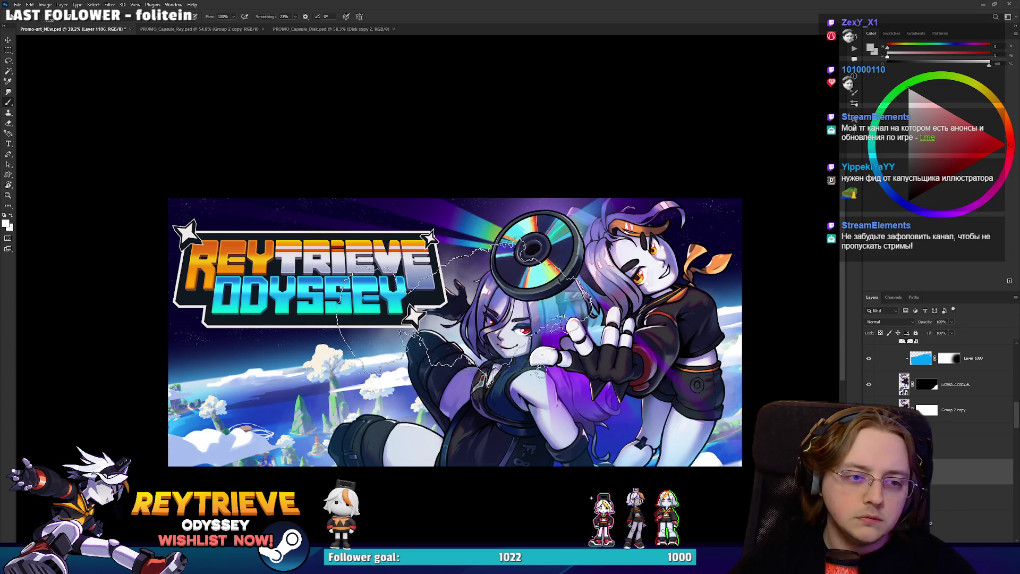
key("e")
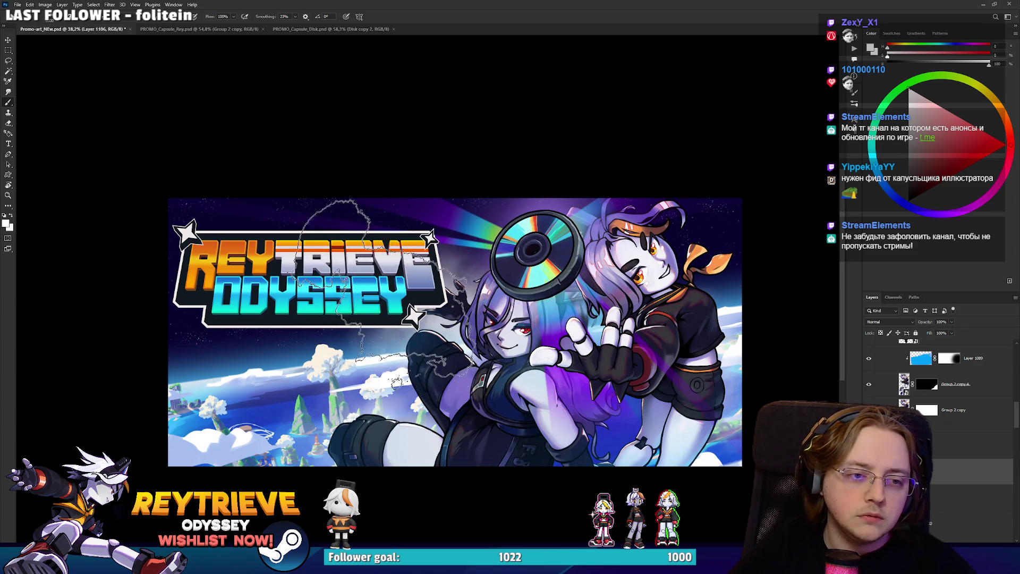
key("b")
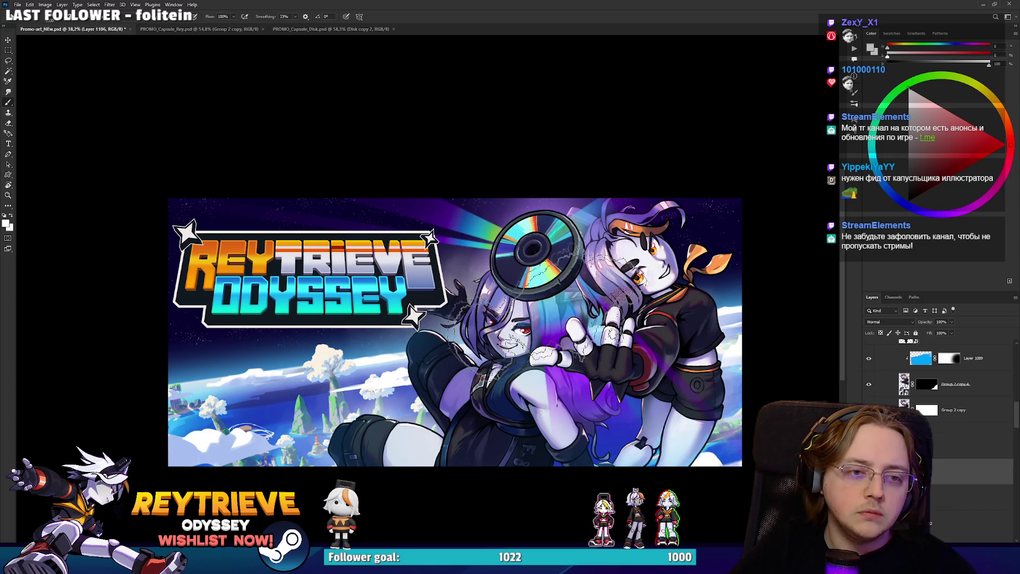
key("alt+e")
key("Escape")
key("e")
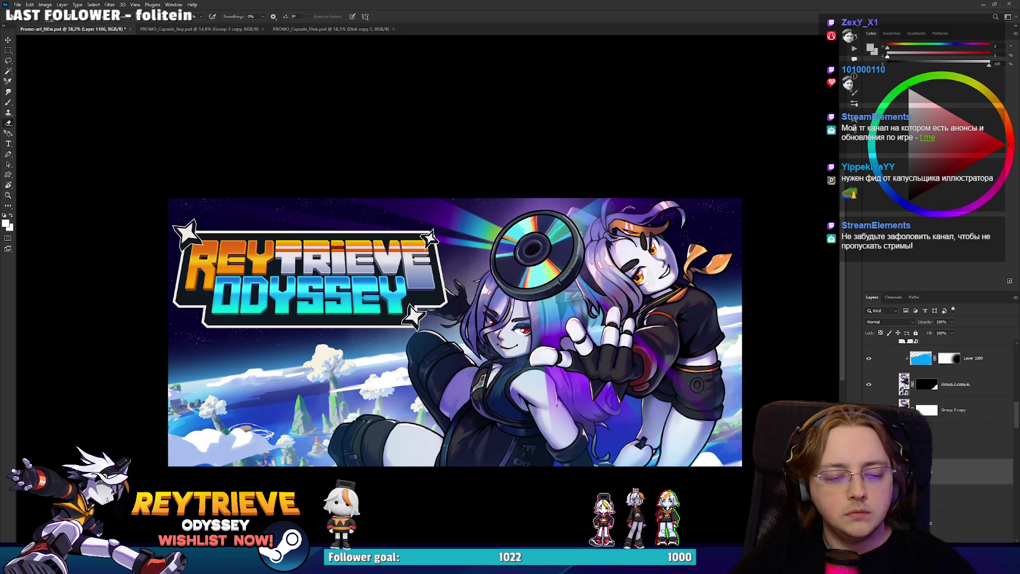
Compare the lower-left clouds lighter and darker, keeping the darkened version.
scroll(474, 125, "down", 1)
scroll(492, 182, "up", 1)
scroll(491, 182, "down", 2)
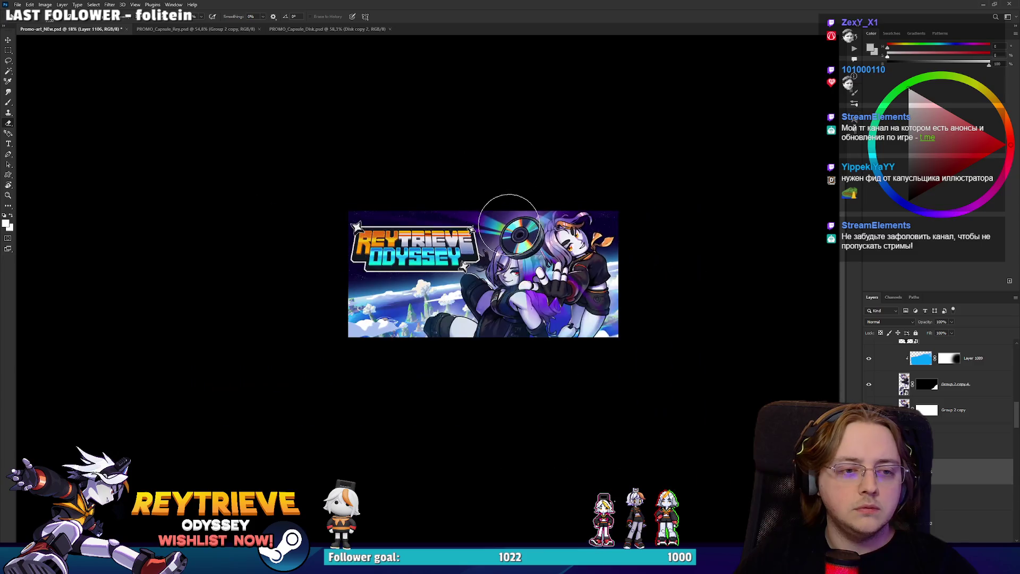
scroll(509, 226, "up", 2)
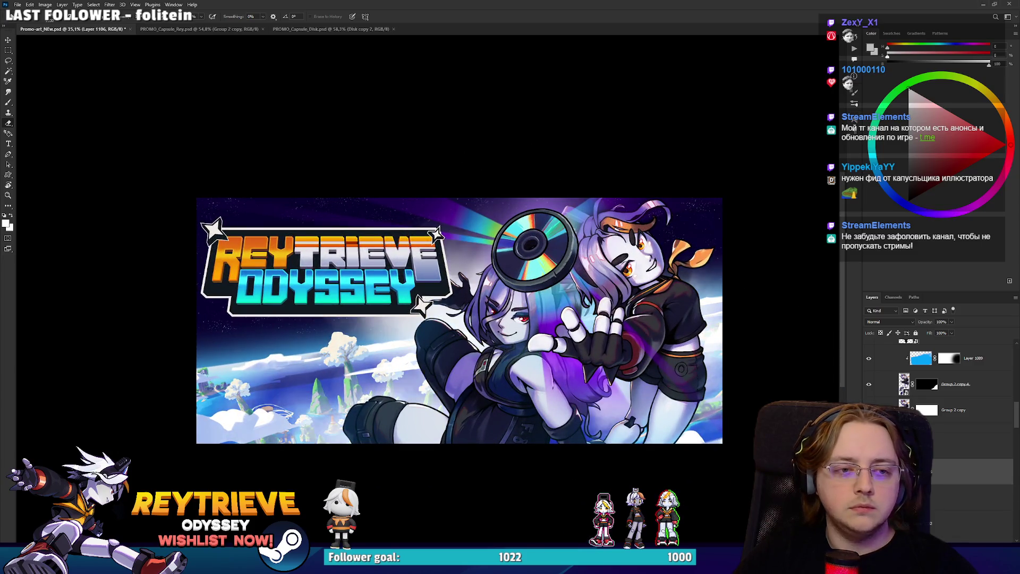
scroll(585, 341, "down", 5)
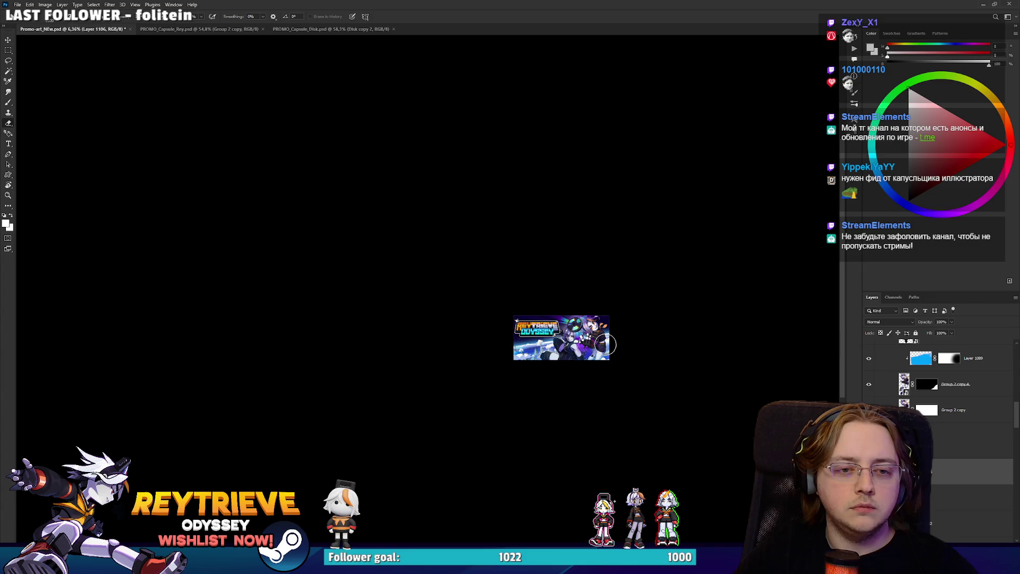
scroll(645, 364, "down", 1)
scroll(638, 362, "up", 5)
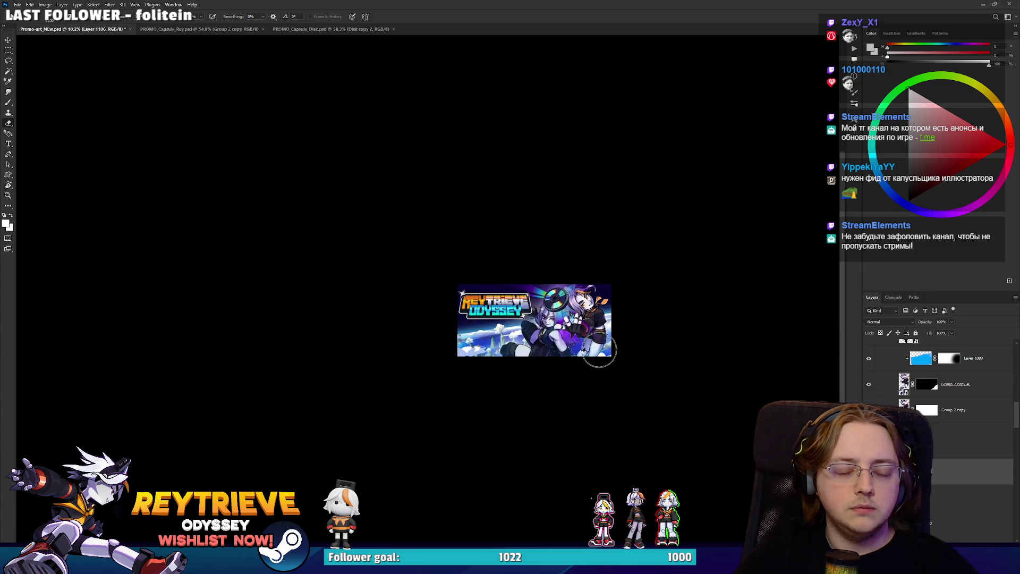
scroll(488, 234, "up", 3)
left_click_drag(587, 375, 625, 378)
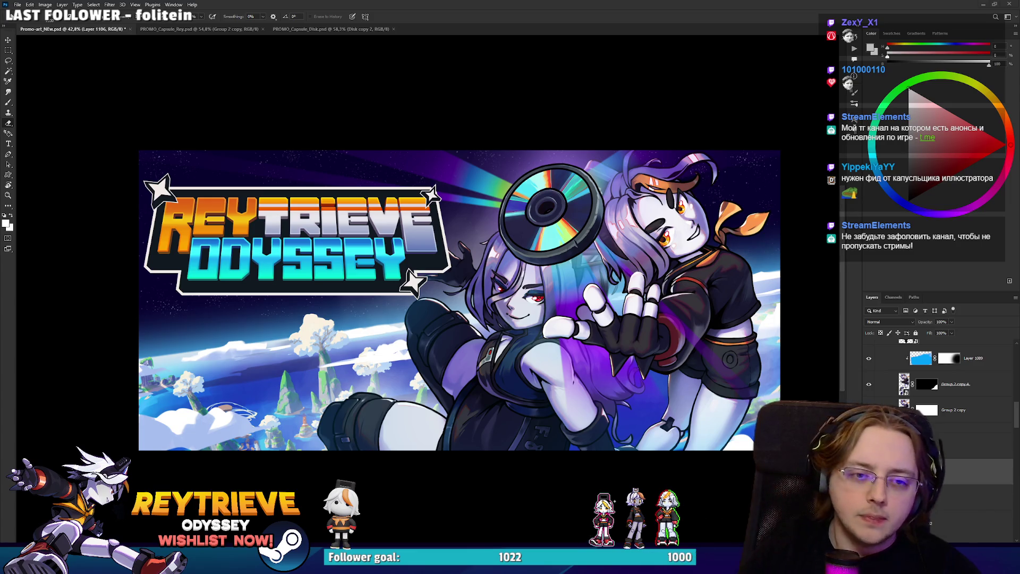
key("ctrl+z")
key("ctrl+shift+z")
key("ctrl+z")
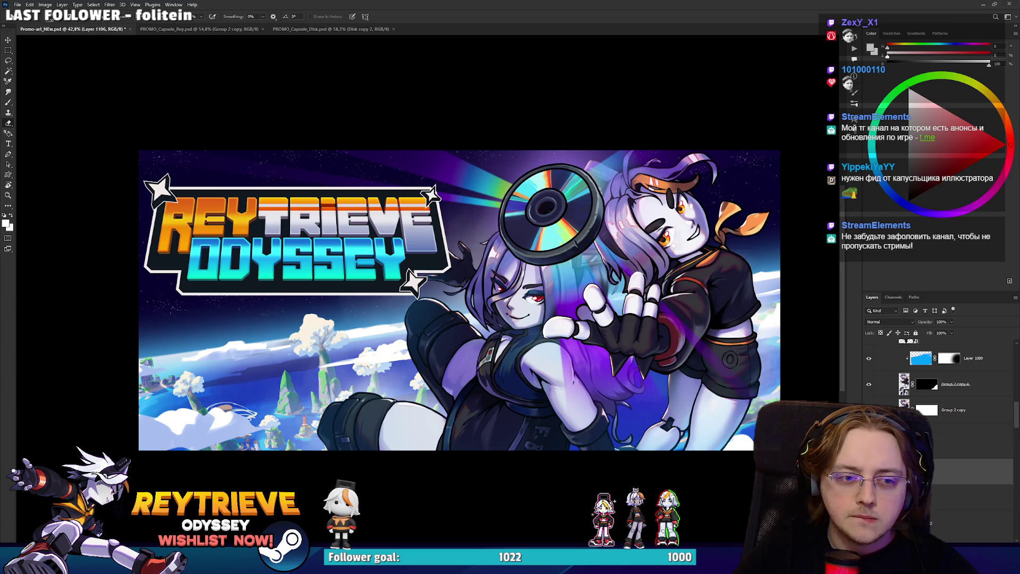
Select Group 2 copy 3 and hide then show the right character to compare.
scroll(627, 361, "down", 1)
left_click_drag(612, 322, 605, 333)
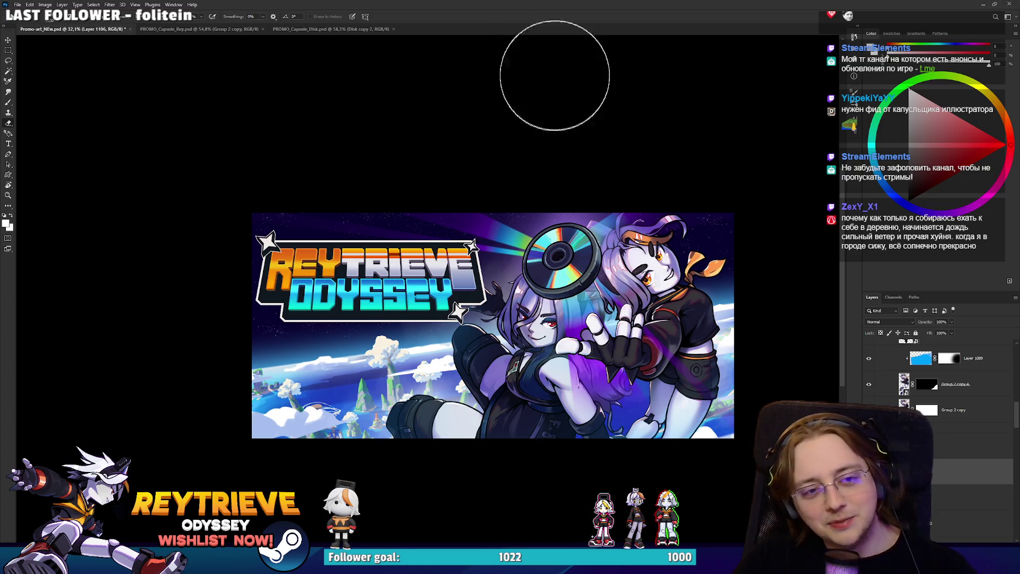
scroll(588, 198, "up", 3)
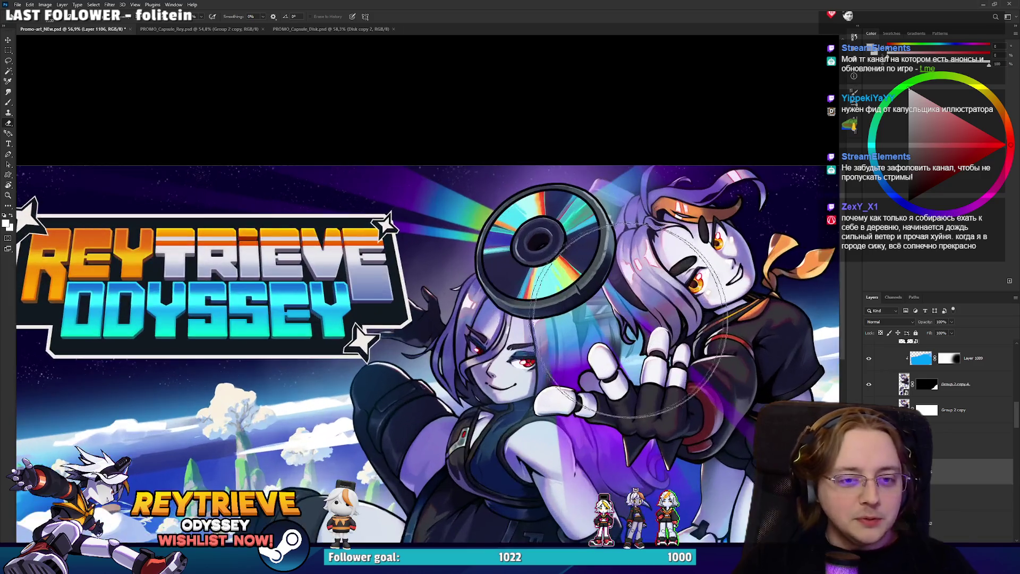
scroll(630, 371, "down", 5)
scroll(629, 372, "up", 4)
scroll(954, 478, "up", 5)
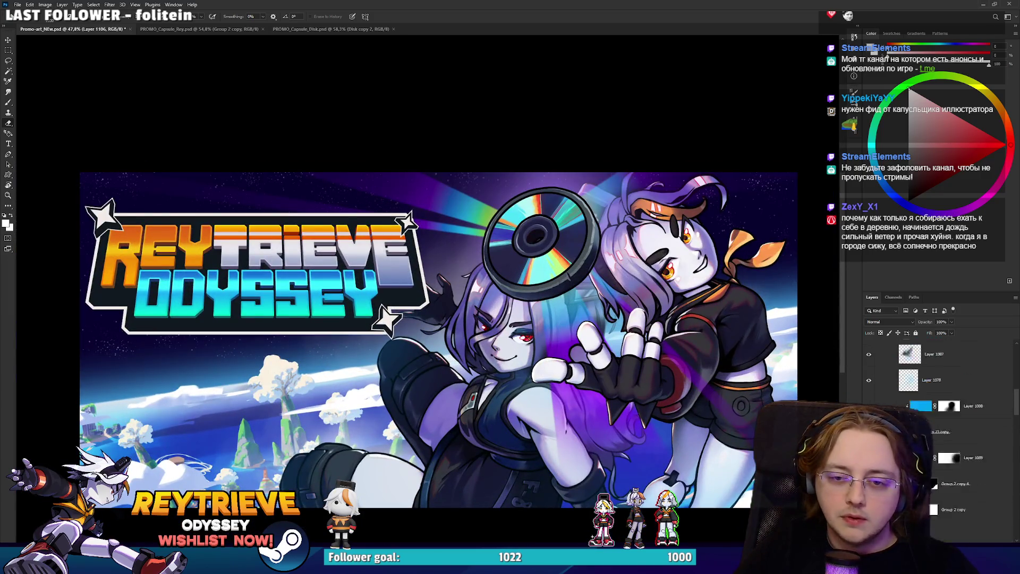
left_click(950, 497)
left_click(868, 497)
left_click(868, 497)
scroll(932, 497, "up", 1)
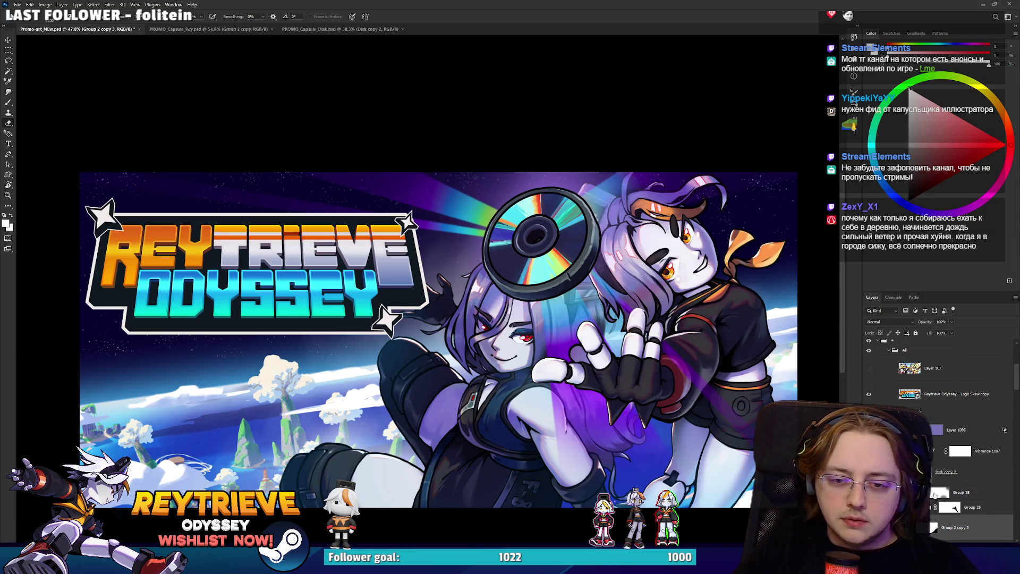
Create a new empty layer, Layer 1107, and pick the Brush tool.
key("ctrl+shift+alt+n")
key("b")
right_click(627, 314)
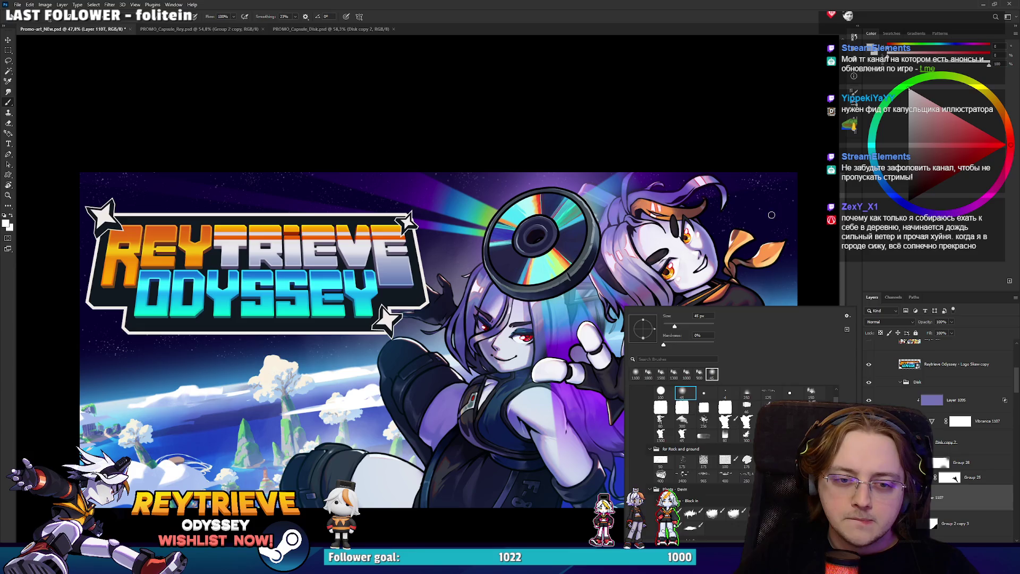
Set the new layer's blend mode to Color Dodge and pick an orange painting colour.
left_click(890, 321)
left_click(884, 387)
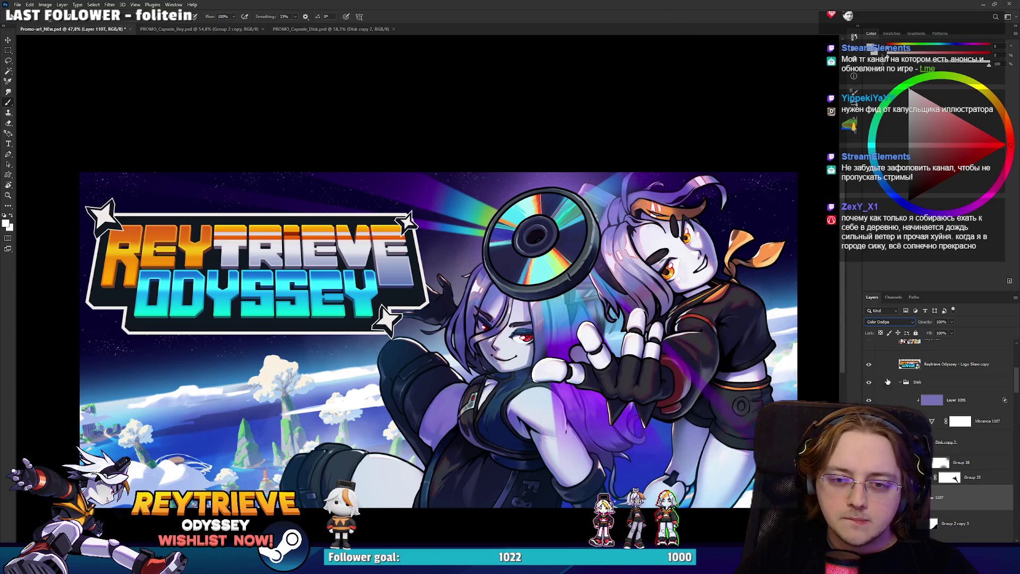
left_click(591, 498, "alt")
left_click(999, 109)
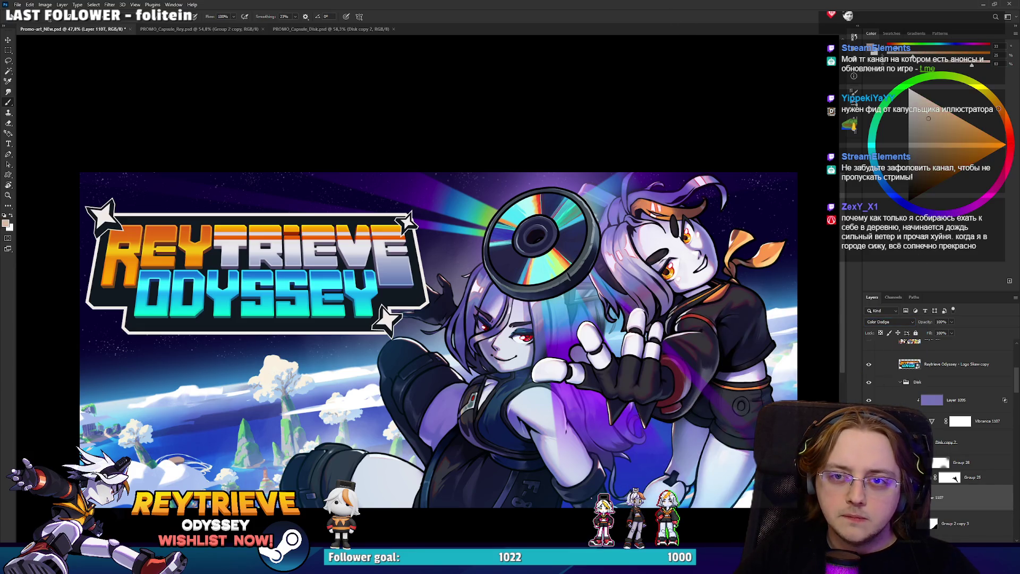
left_click(939, 119)
Enlarge the brush twice so it covers both characters.
scroll(627, 197, "down", 3)
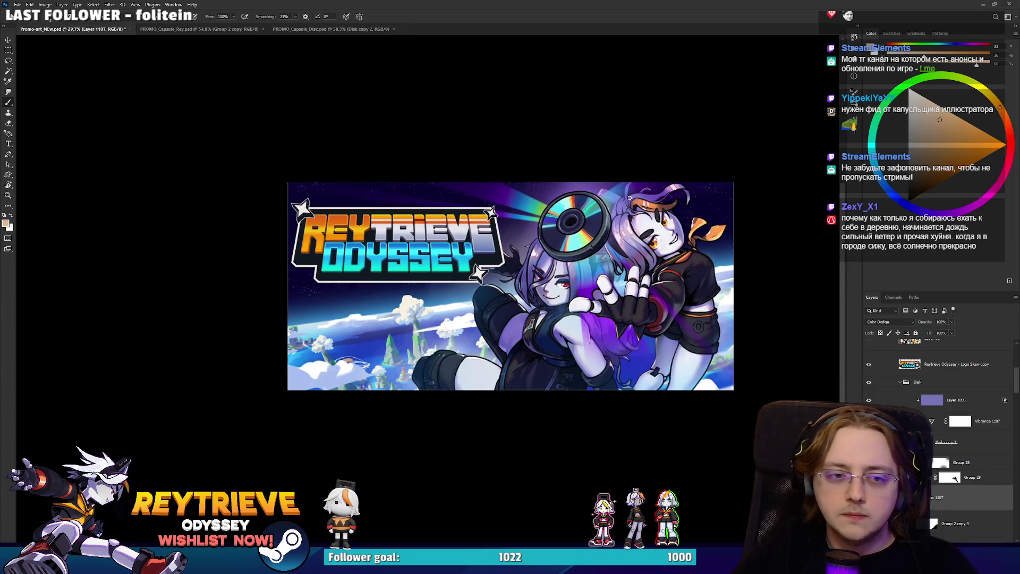
key("bracketright")
key("bracketright")
key("bracketright")
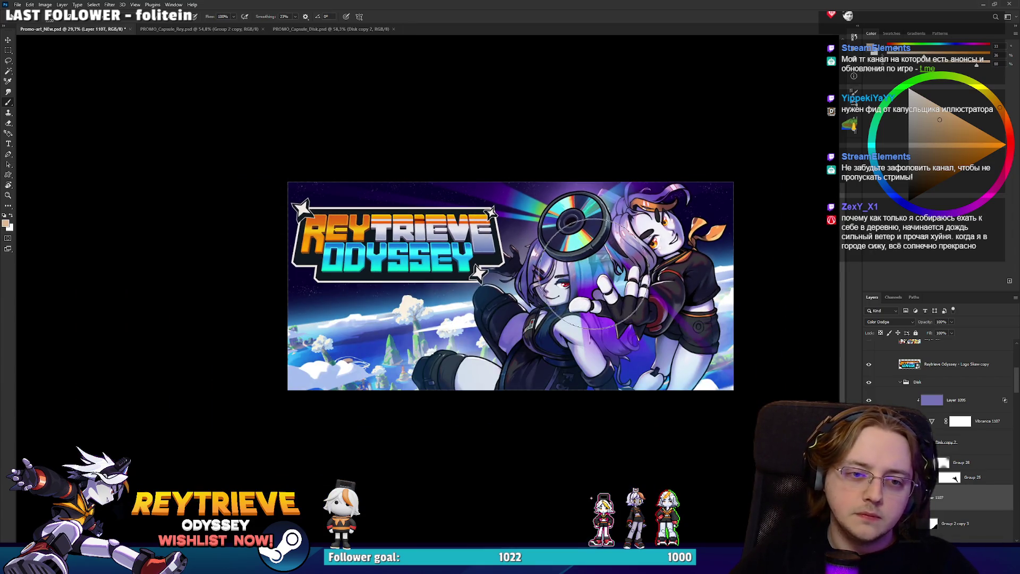
key("bracketright")
key("bracketright")
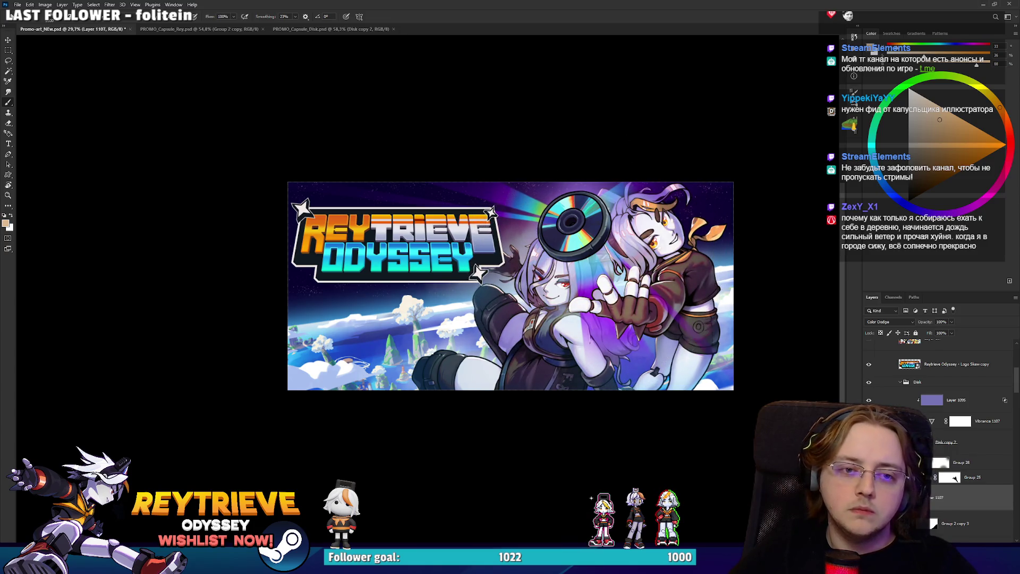
scroll(585, 240, "down", 4)
scroll(591, 236, "up", 5)
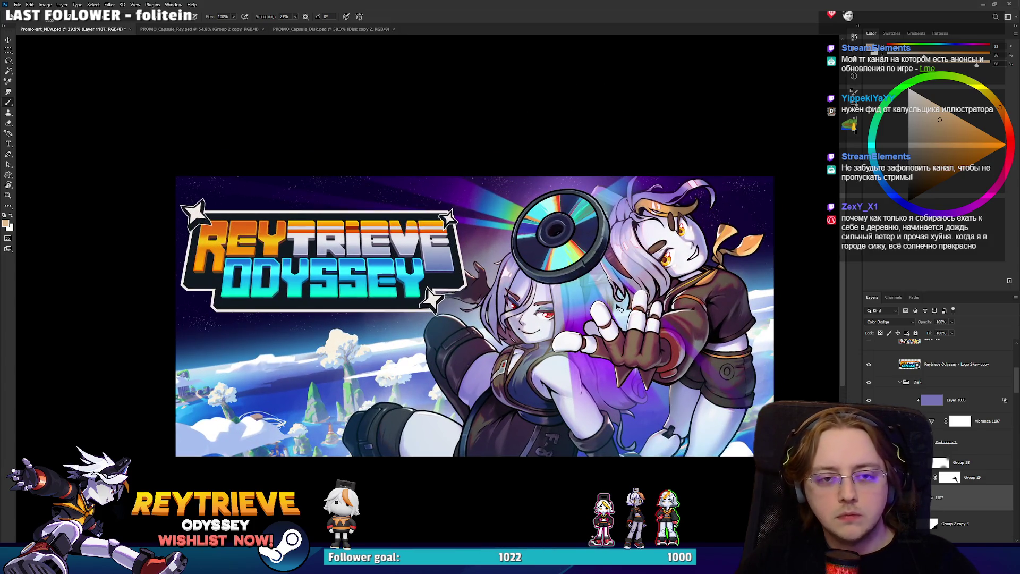
key("ctrl+u")
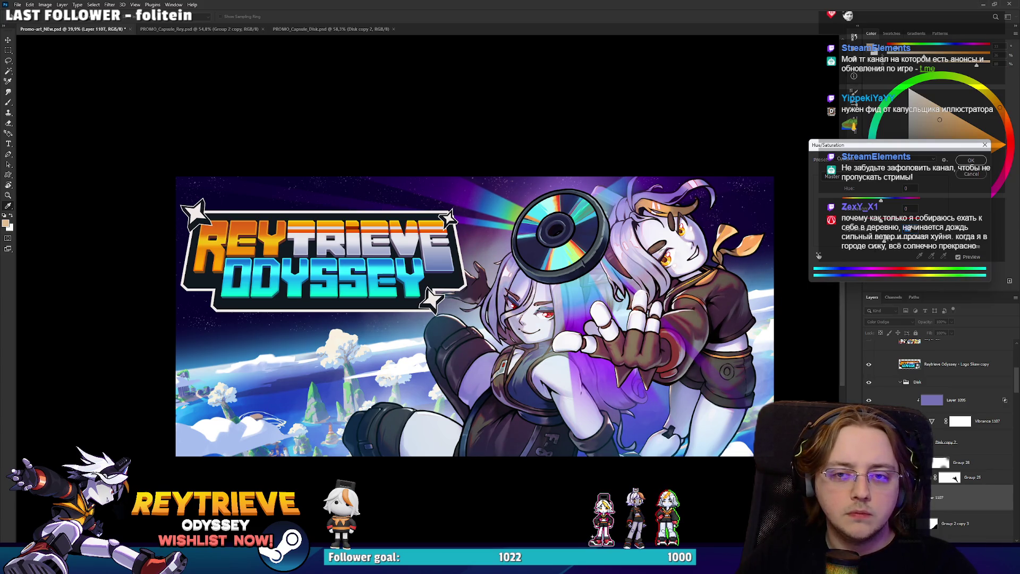
Shift the glow's Hue to about -117 and Saturation to around +20, then apply.
mouse_move(878, 202)
left_mouse_down()
mouse_move(852, 201)
mouse_move(902, 202)
mouse_move(880, 202)
left_mouse_up()
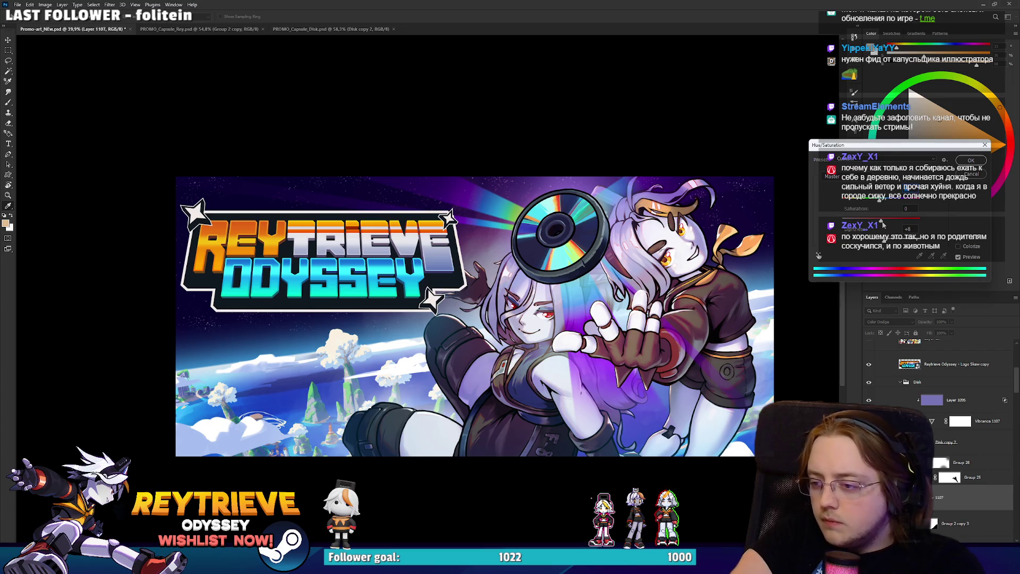
mouse_move(881, 220)
left_mouse_down()
mouse_move(864, 222)
mouse_move(905, 225)
mouse_move(889, 225)
left_mouse_up()
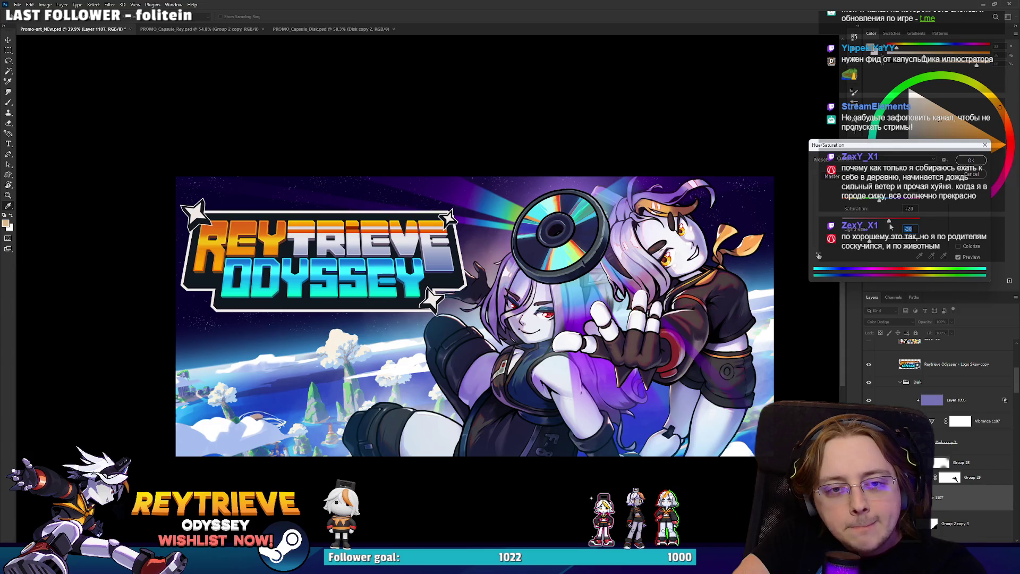
left_click(879, 203)
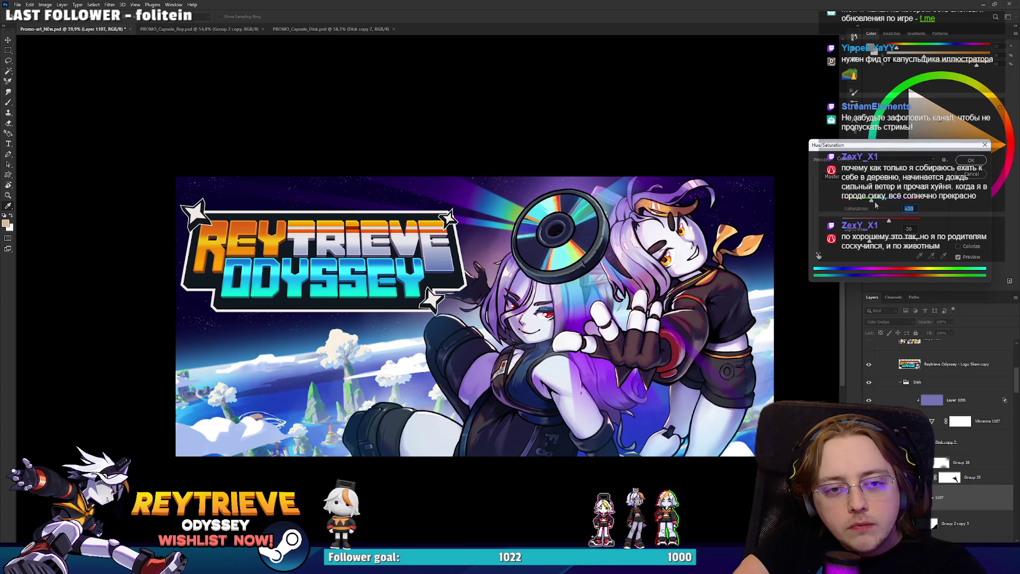
key("Return")
key("b")
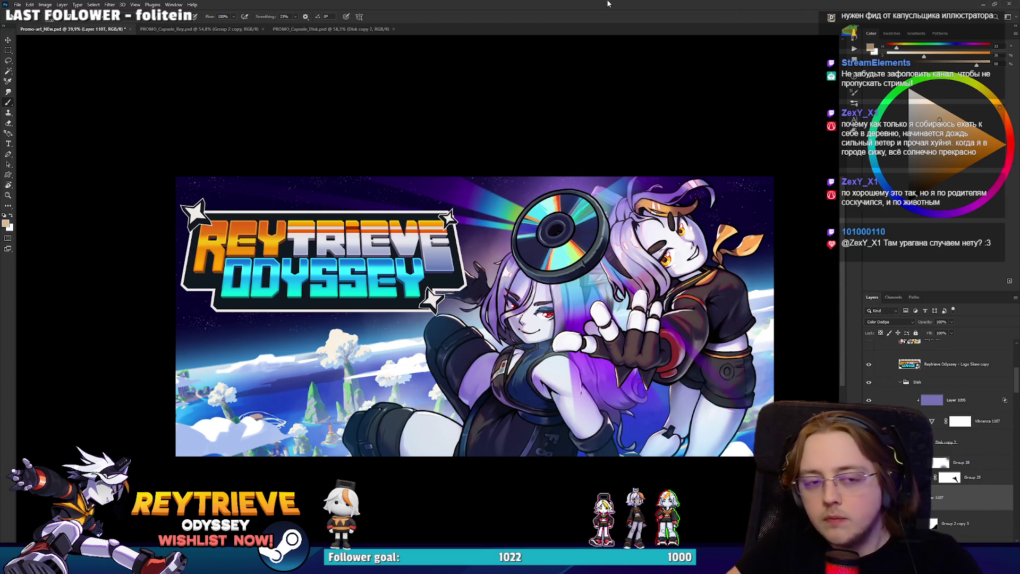
Toggle the Color Dodge glow layer off and on to compare, leaving it visible.
scroll(634, 169, "down", 3)
scroll(558, 221, "up", 2)
key("ctrl+comma")
key("ctrl+comma")
key("ctrl+comma")
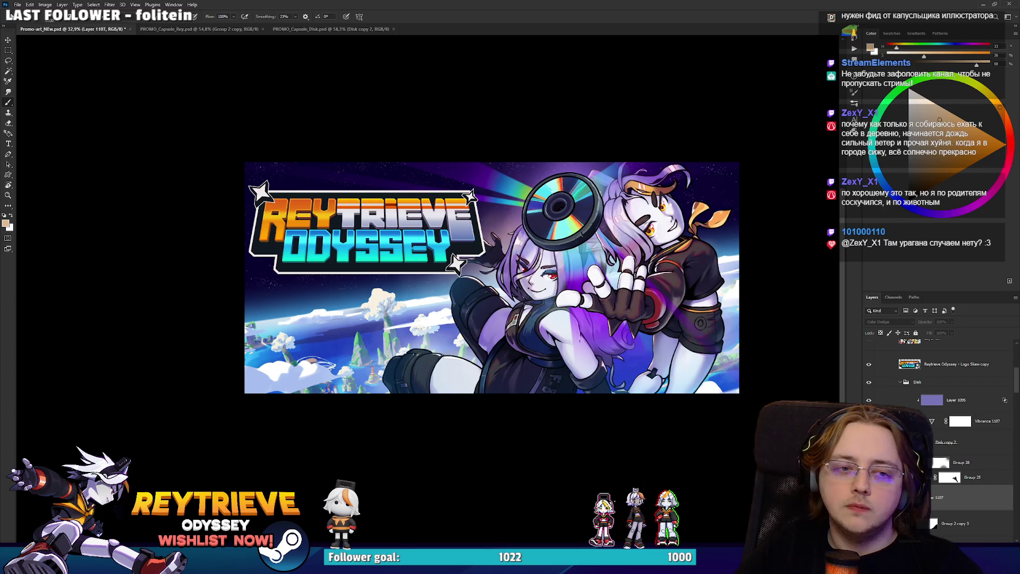
key("ctrl+comma")
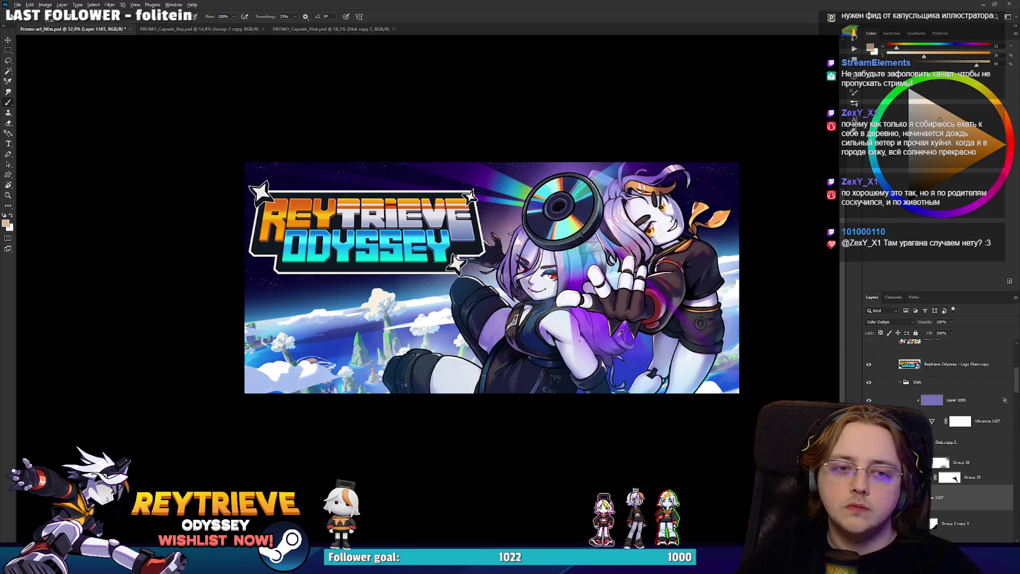
scroll(546, 315, "down", 5)
key("ctrl+comma")
key("ctrl+comma")
key("ctrl+comma")
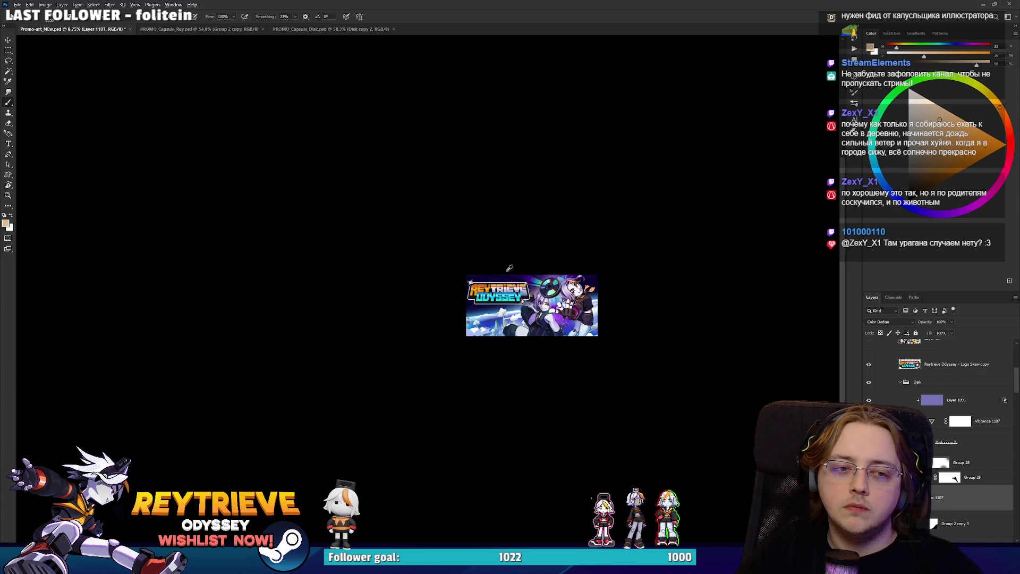
scroll(550, 304, "up", 6)
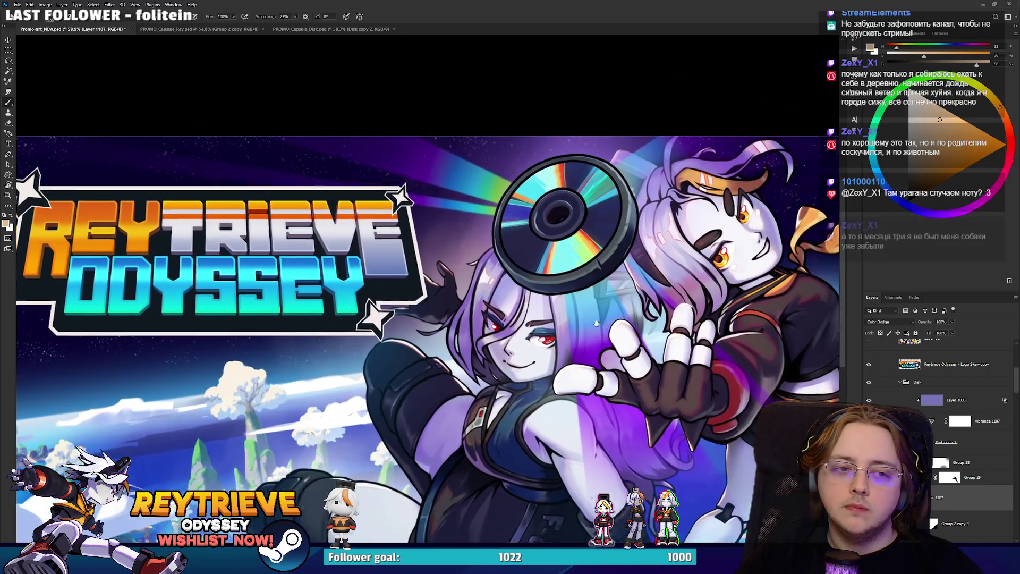
Pan and zoom across the artwork until the logo shows fully.
left_click_drag(596, 323, 585, 306)
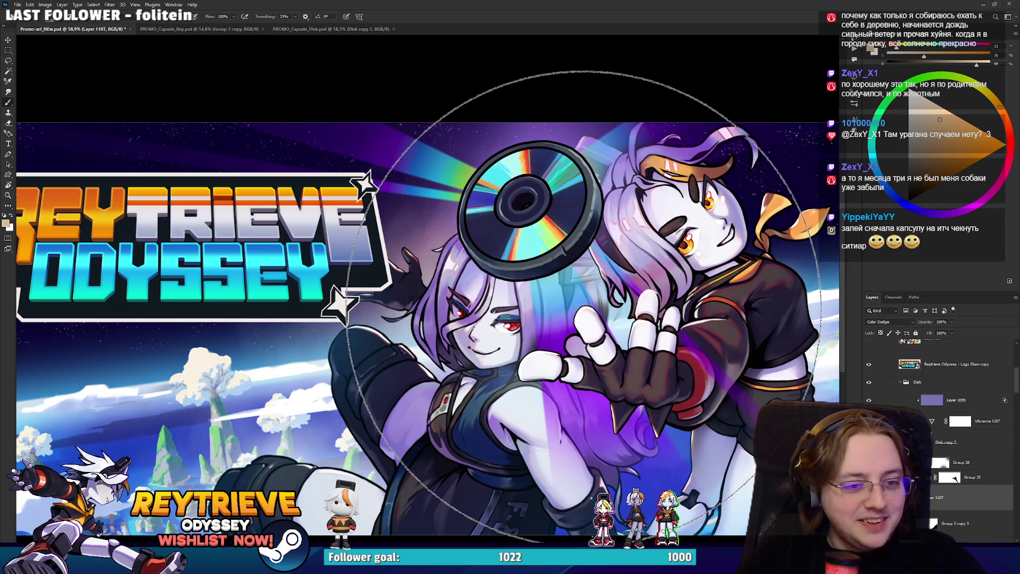
scroll(534, 316, "down", 3)
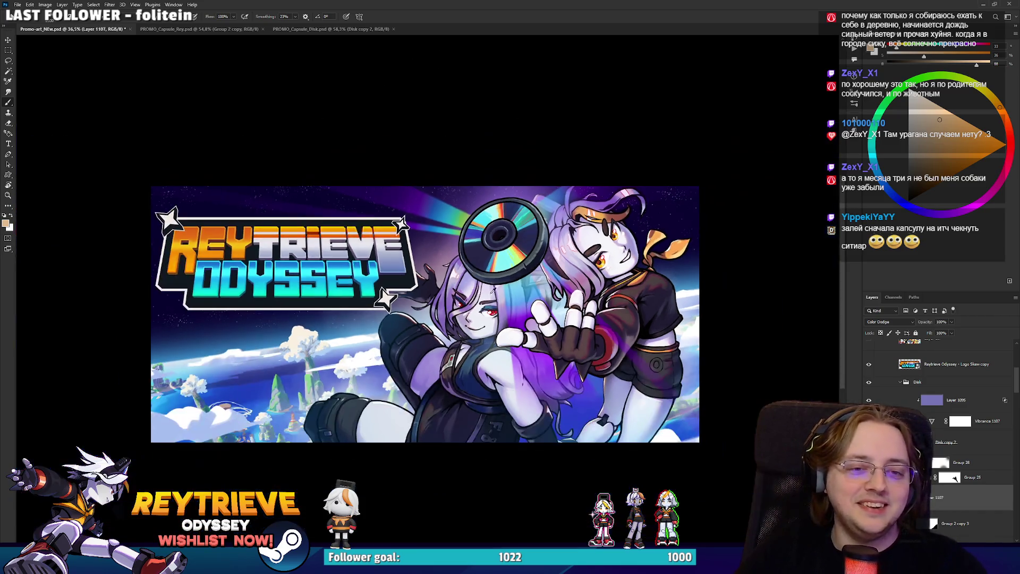
scroll(535, 316, "up", 4)
scroll(533, 368, "down", 2)
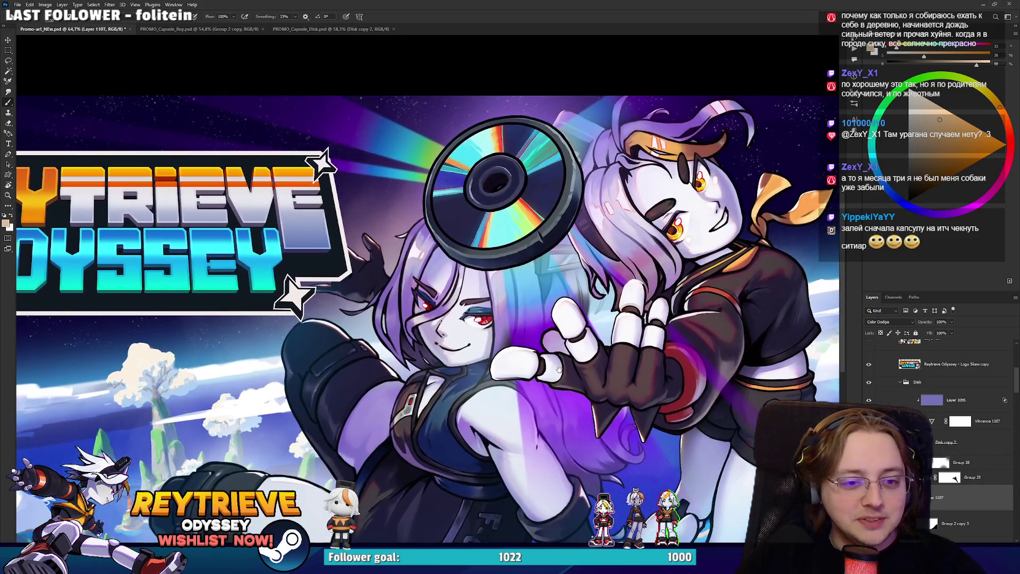
scroll(573, 365, "up", 1)
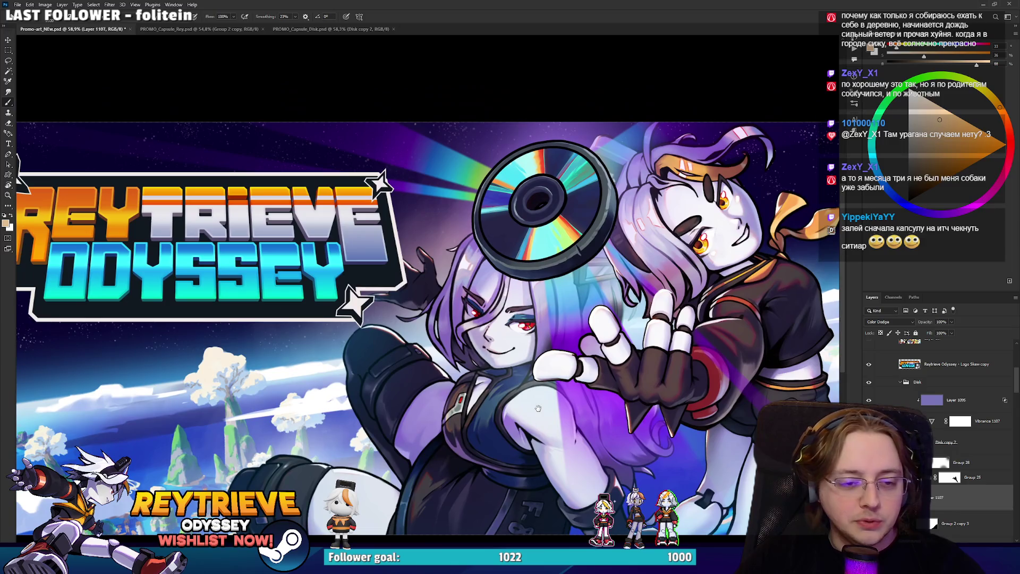
mouse_move(573, 366)
left_mouse_down()
mouse_move(595, 394)
mouse_move(594, 374)
left_mouse_up()
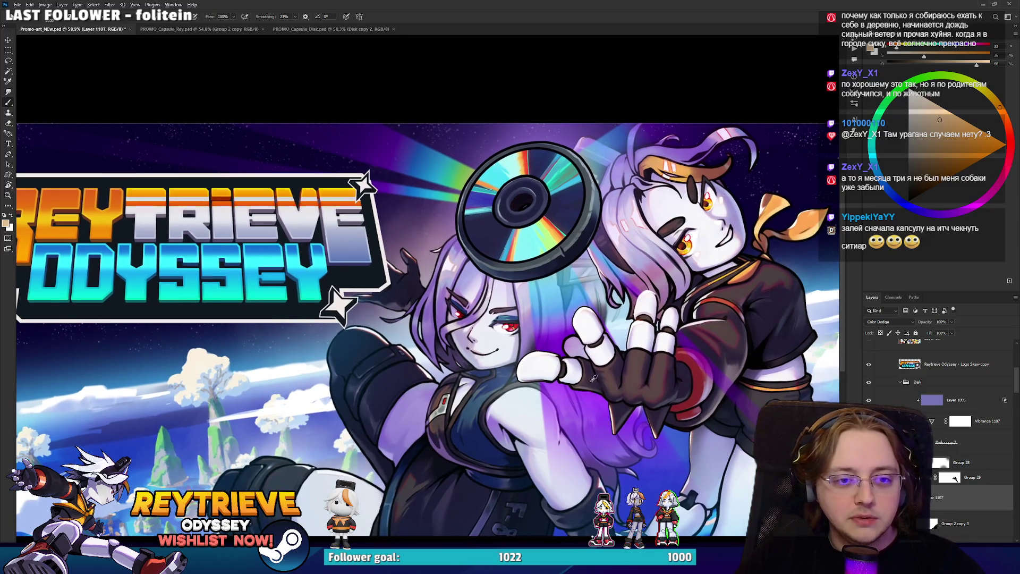
scroll(594, 375, "down", 4)
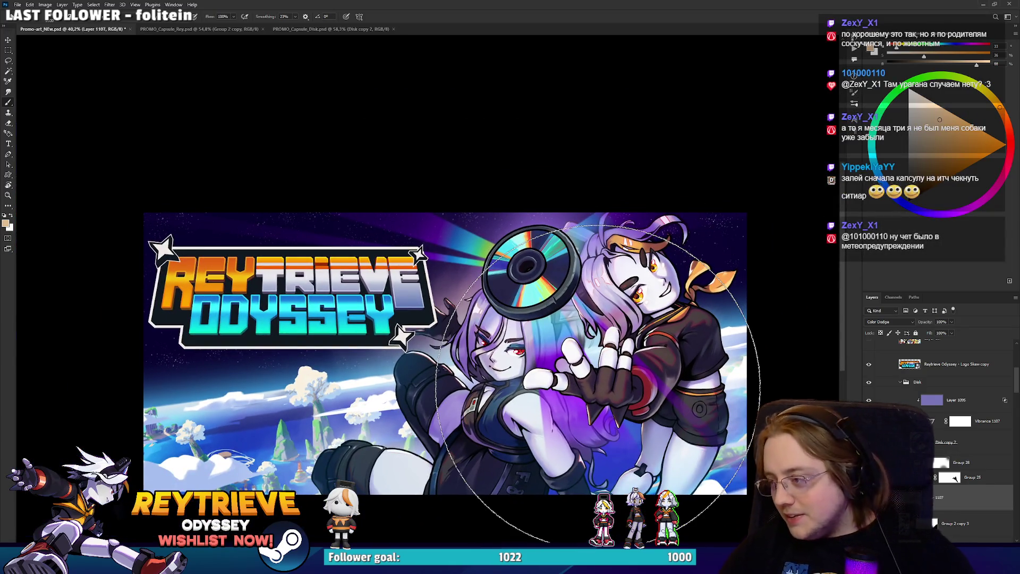
scroll(573, 336, "up", 3)
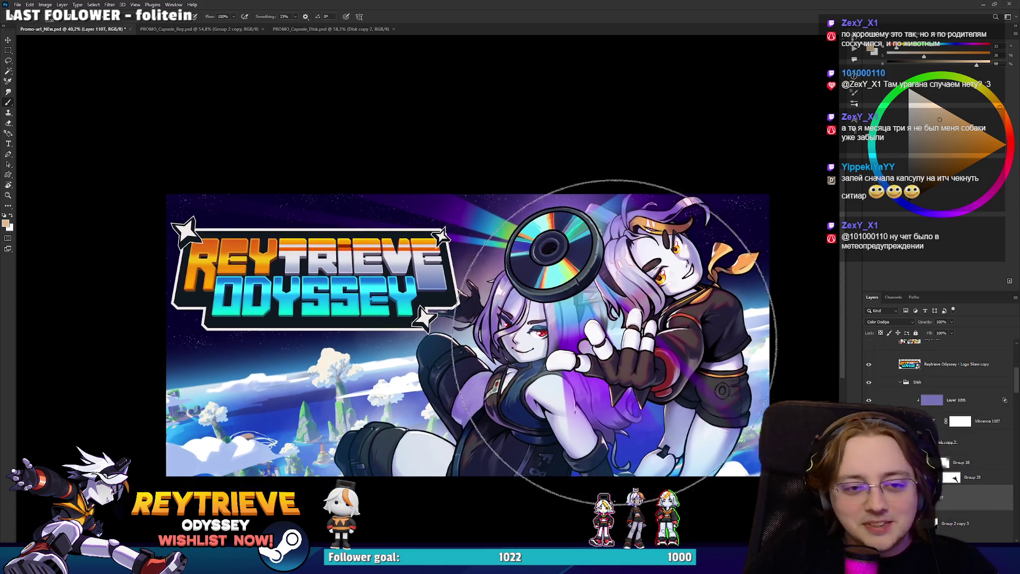
left_click_drag(574, 335, 584, 354)
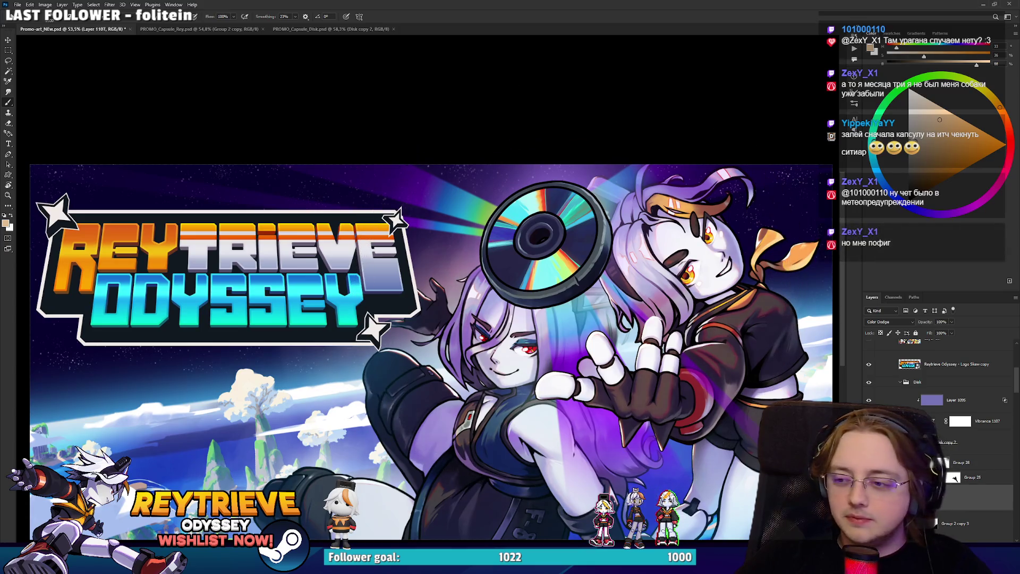
Zoom in and out and pan to reframe the whole banner.
scroll(668, 104, "down", 3)
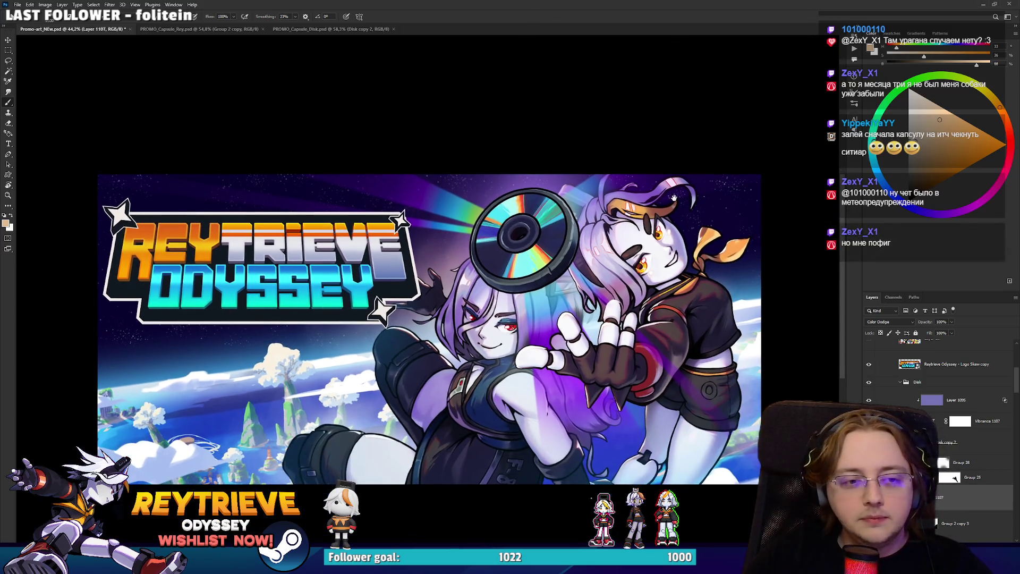
scroll(650, 207, "down", 3)
scroll(637, 223, "up", 4)
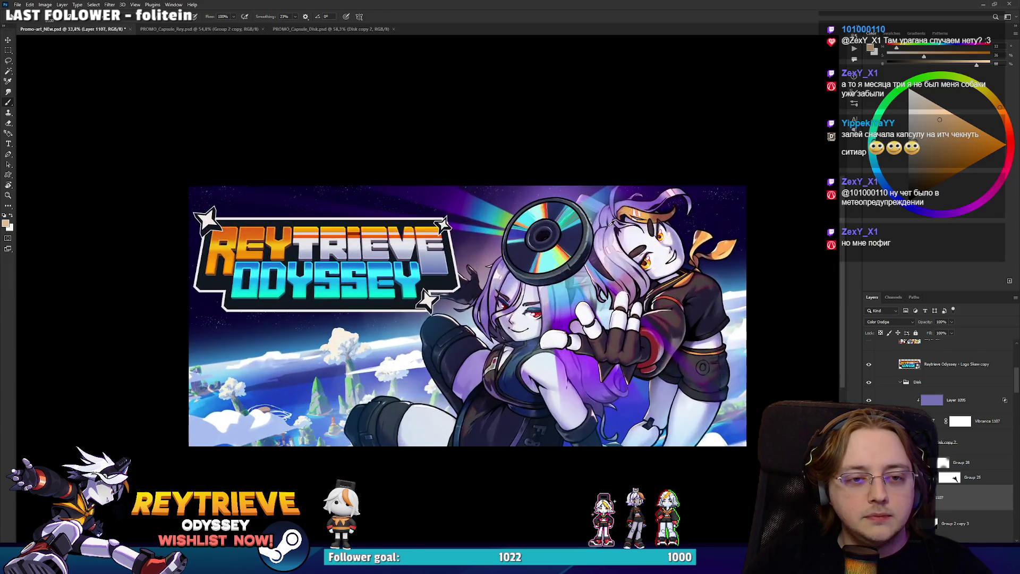
scroll(579, 216, "up", 3)
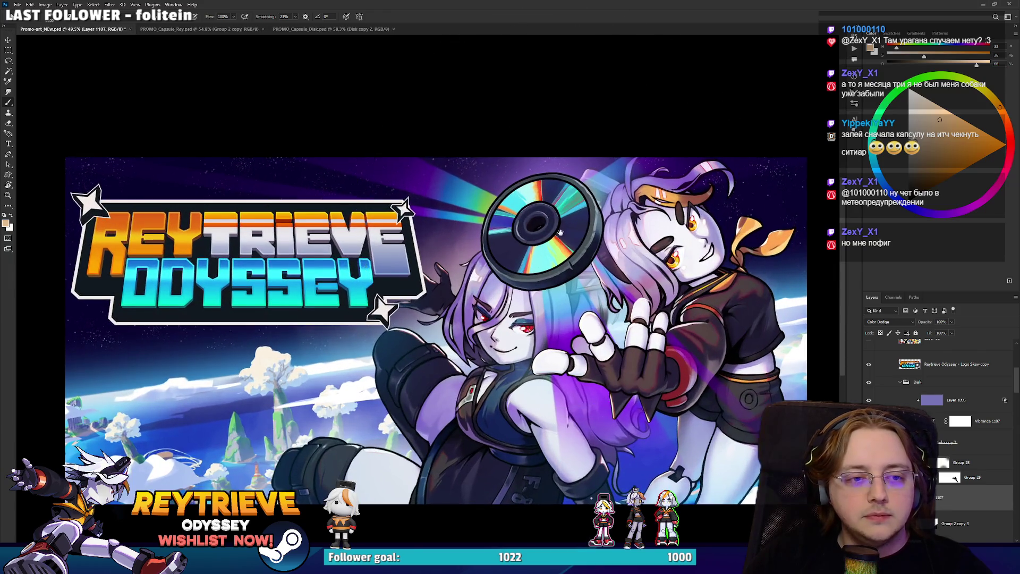
scroll(582, 228, "up", 5)
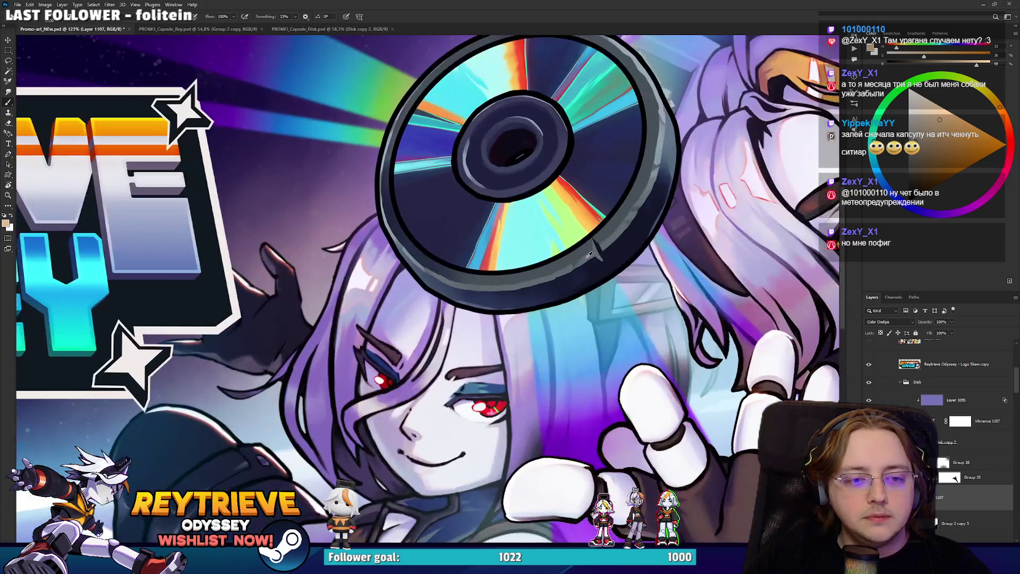
scroll(588, 255, "down", 5)
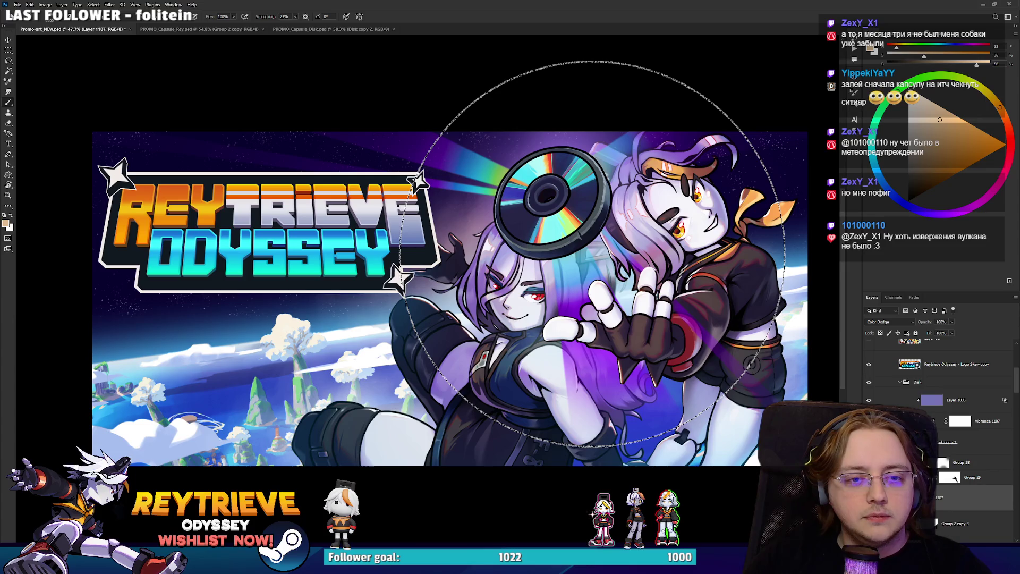
scroll(592, 254, "down", 5)
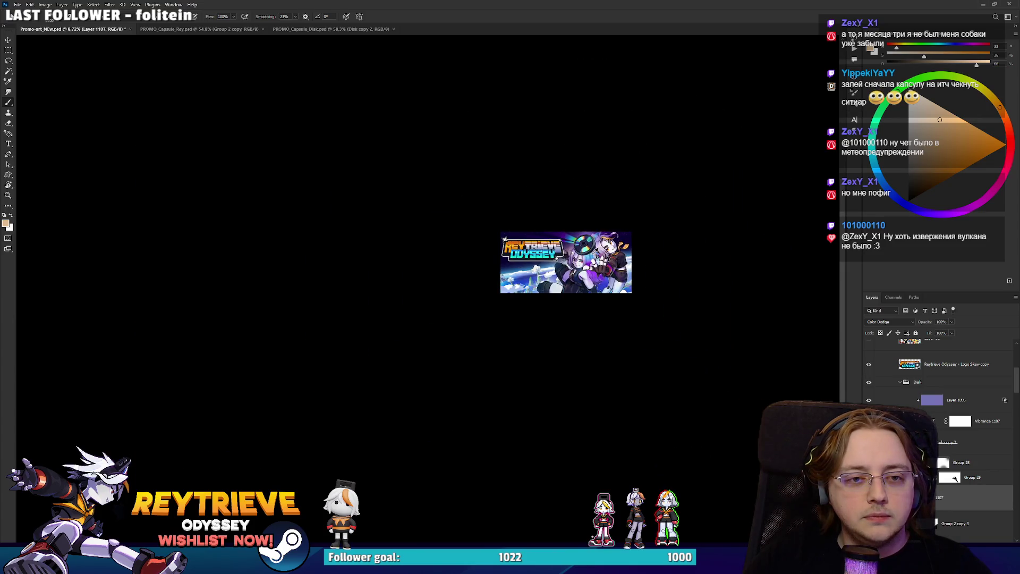
scroll(592, 255, "up", 4)
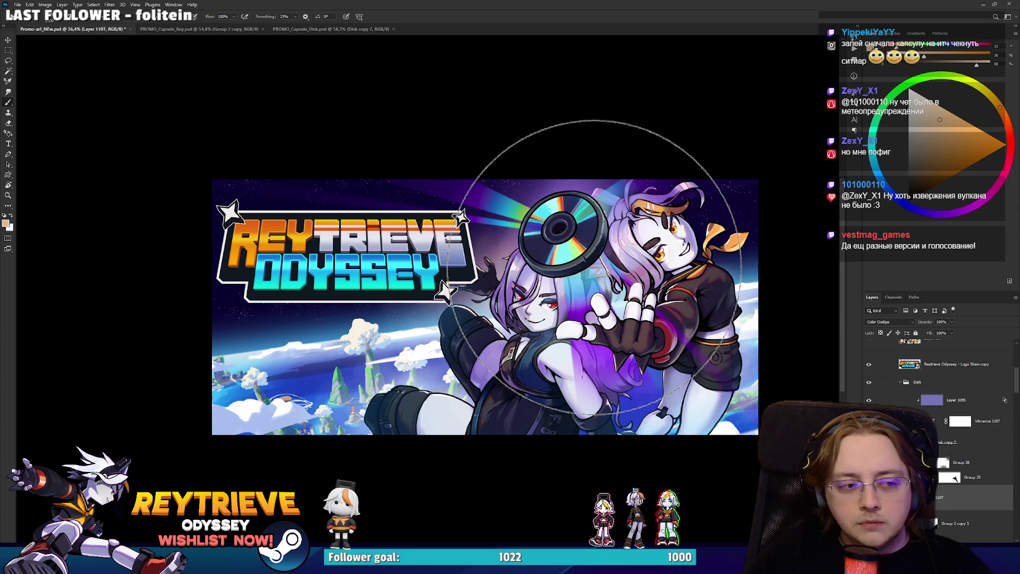
scroll(491, 348, "up", 4)
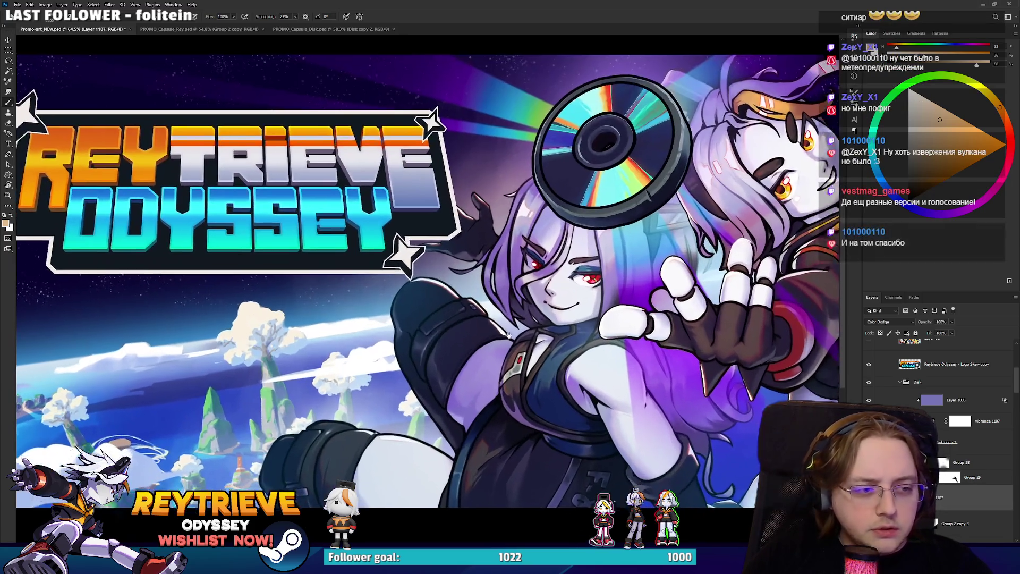
scroll(597, 337, "down", 2)
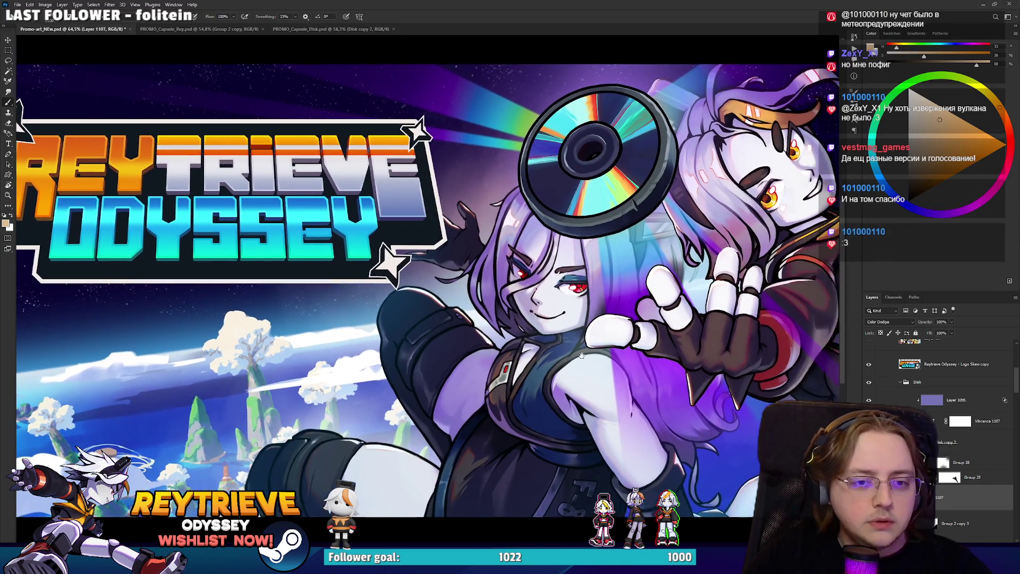
left_click_drag(597, 338, 553, 363)
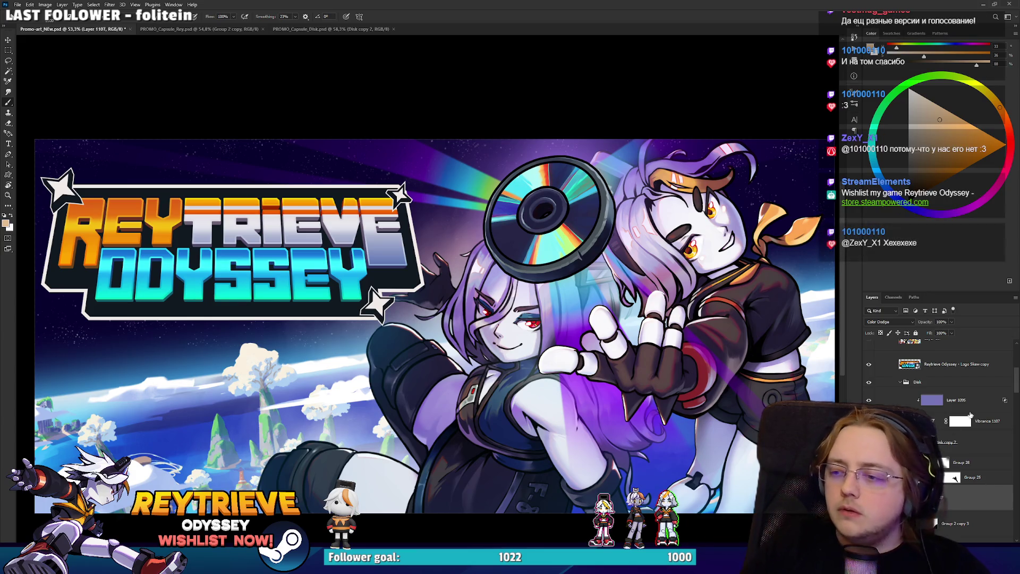
scroll(951, 417, "up", 3)
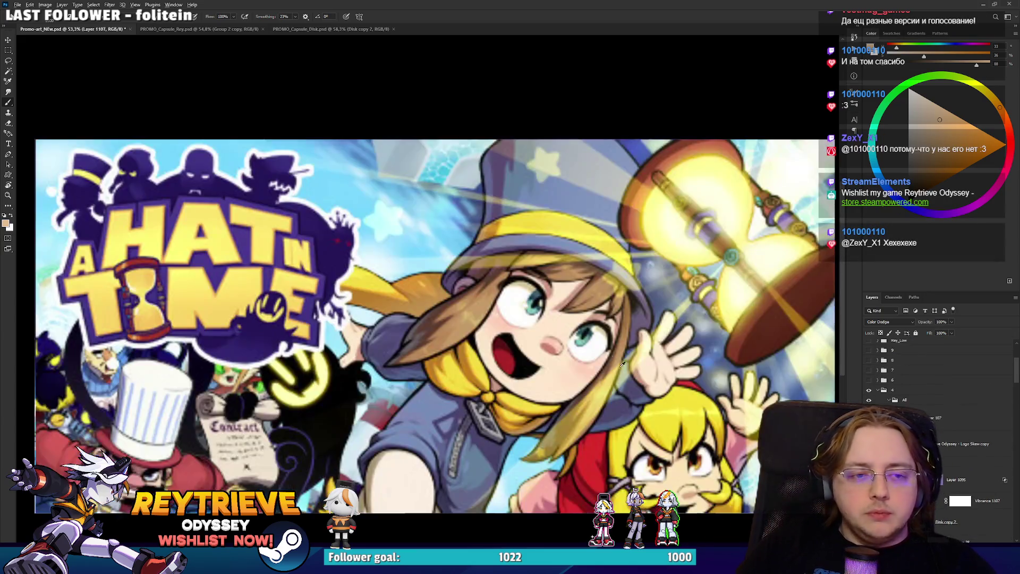
scroll(600, 356, "down", 2)
scroll(615, 371, "up", 1)
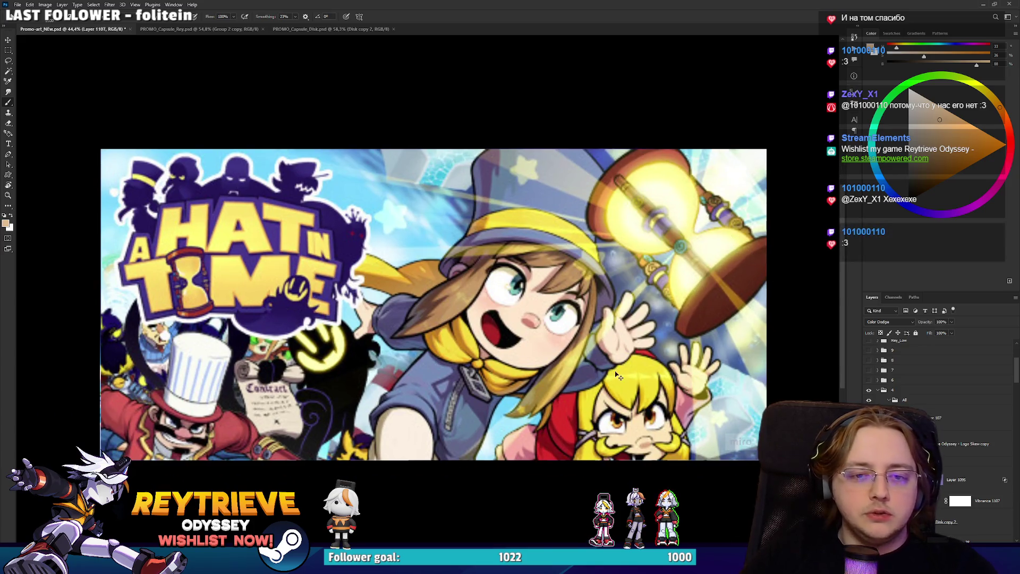
scroll(600, 334, "down", 3)
scroll(596, 329, "down", 3)
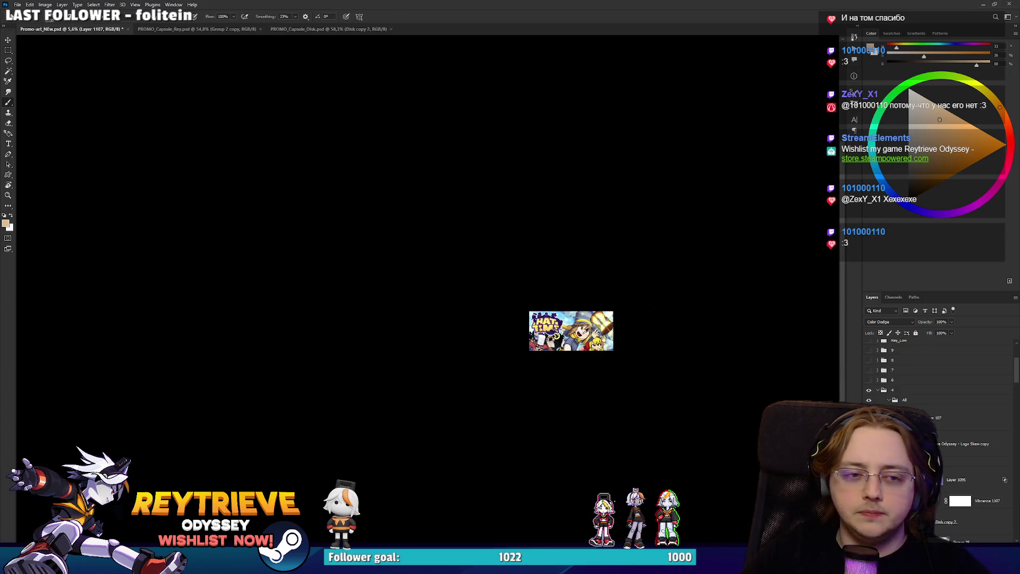
scroll(573, 324, "down", 1)
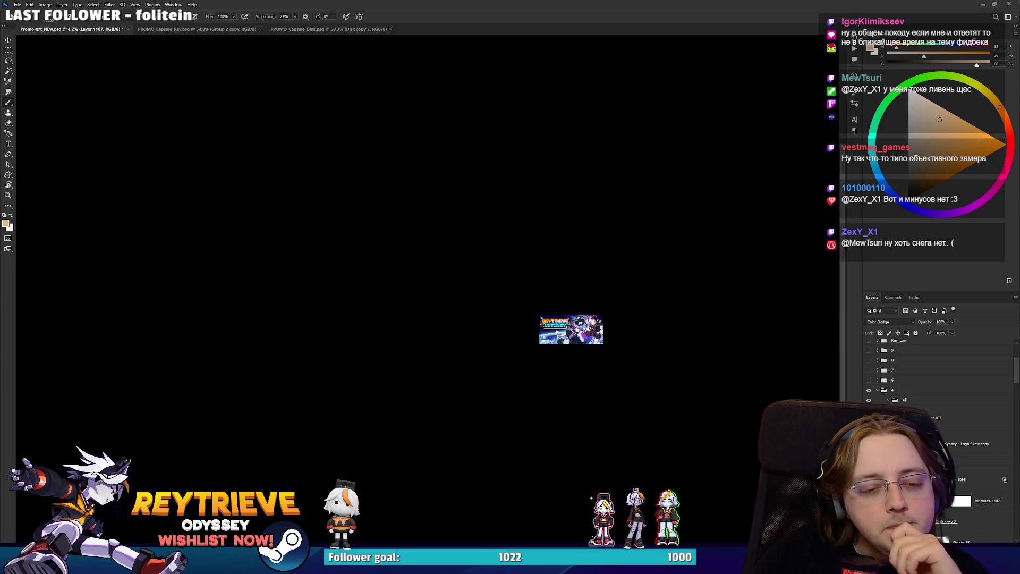
scroll(940, 398, "down", 5)
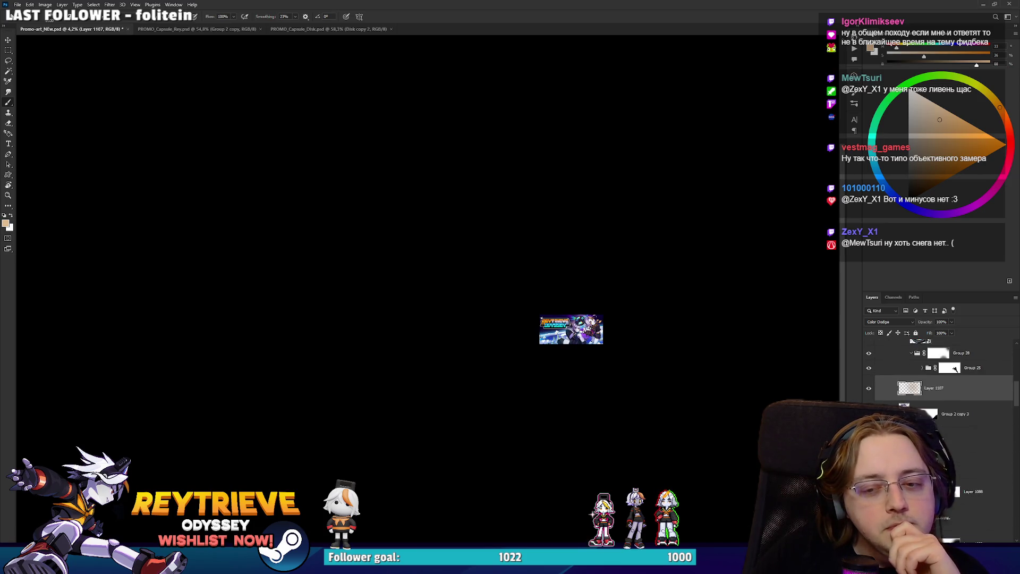
scroll(940, 383, "down", 2)
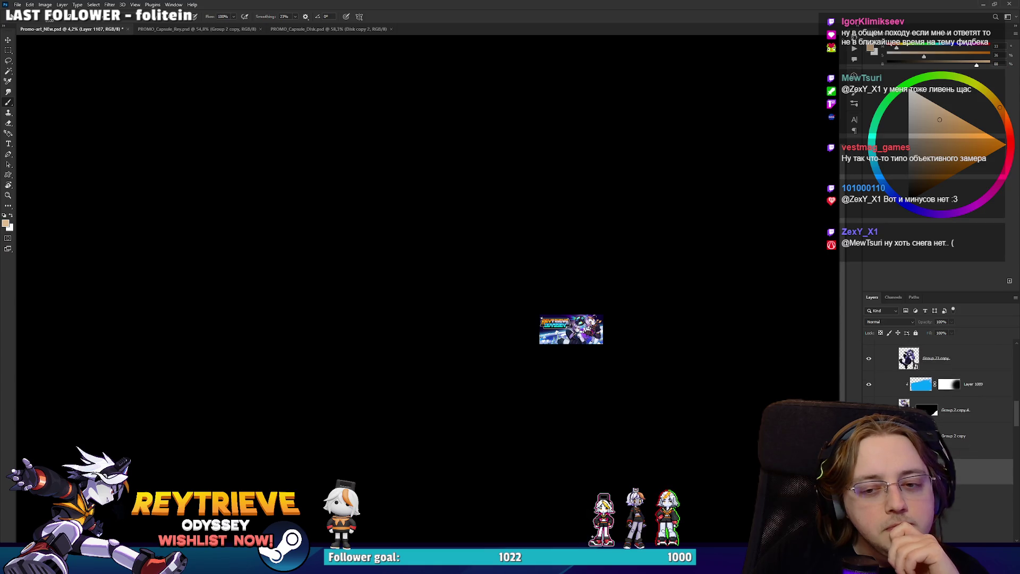
left_click(972, 471)
left_click(972, 498)
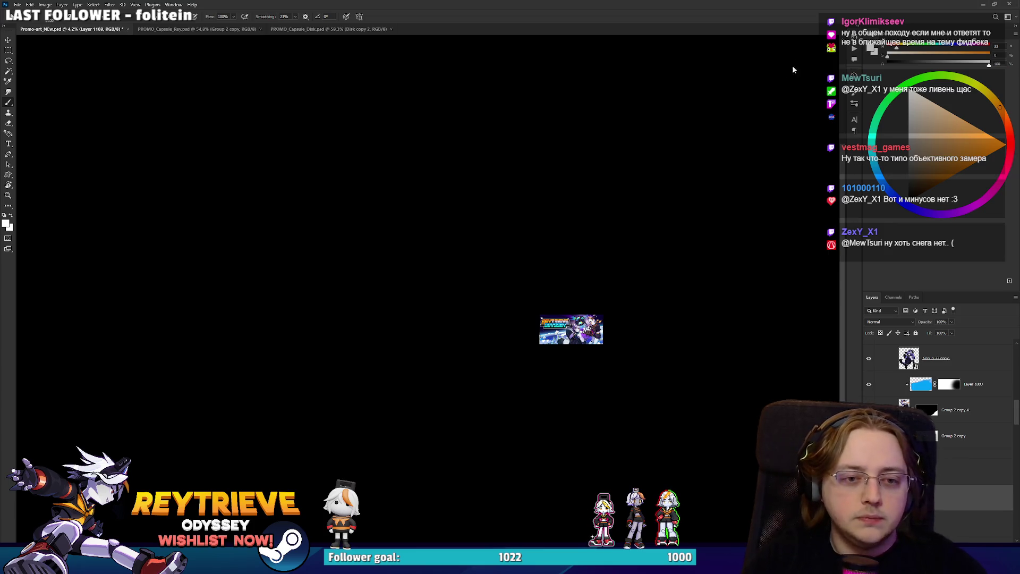
key("x")
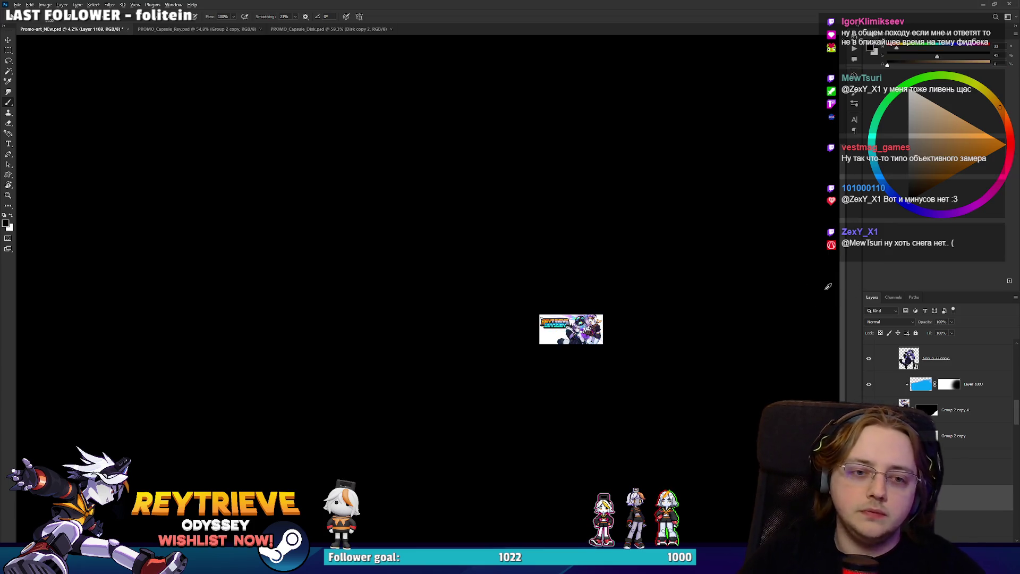
scroll(659, 312, "up", 2)
scroll(648, 318, "up", 4)
scroll(632, 324, "up", 2)
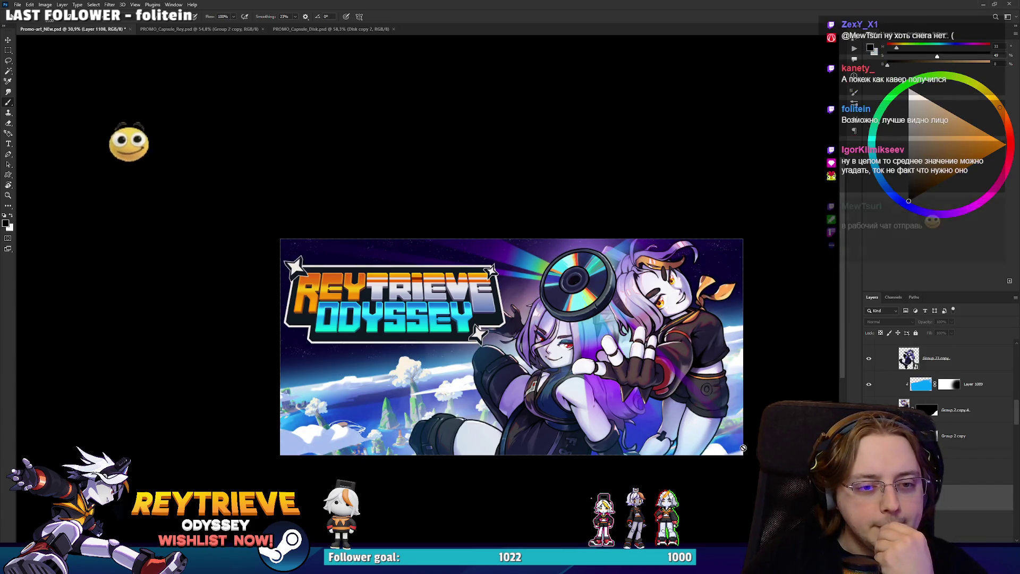
scroll(934, 382, "up", 2)
scroll(934, 425, "up", 5)
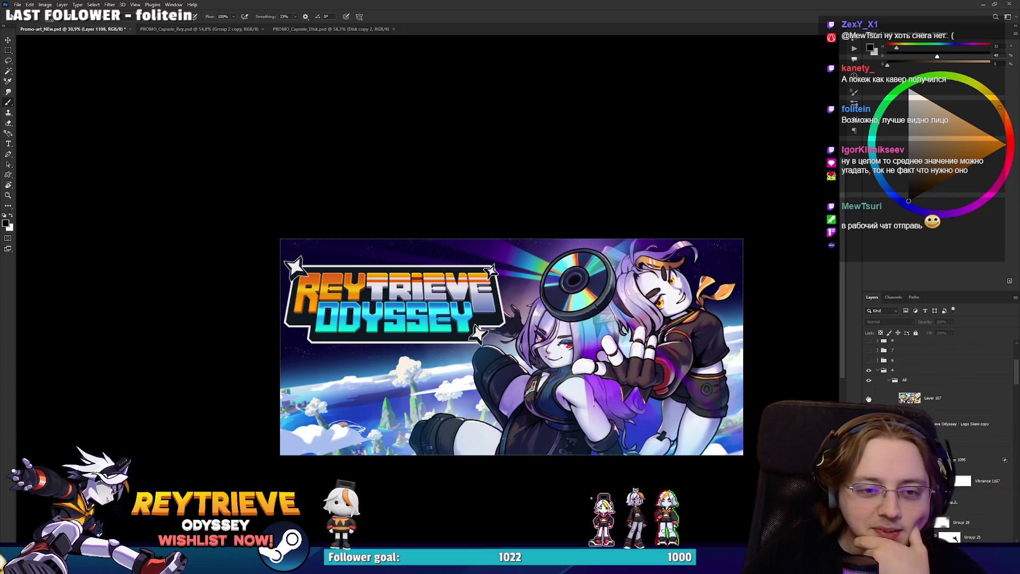
left_click(868, 398)
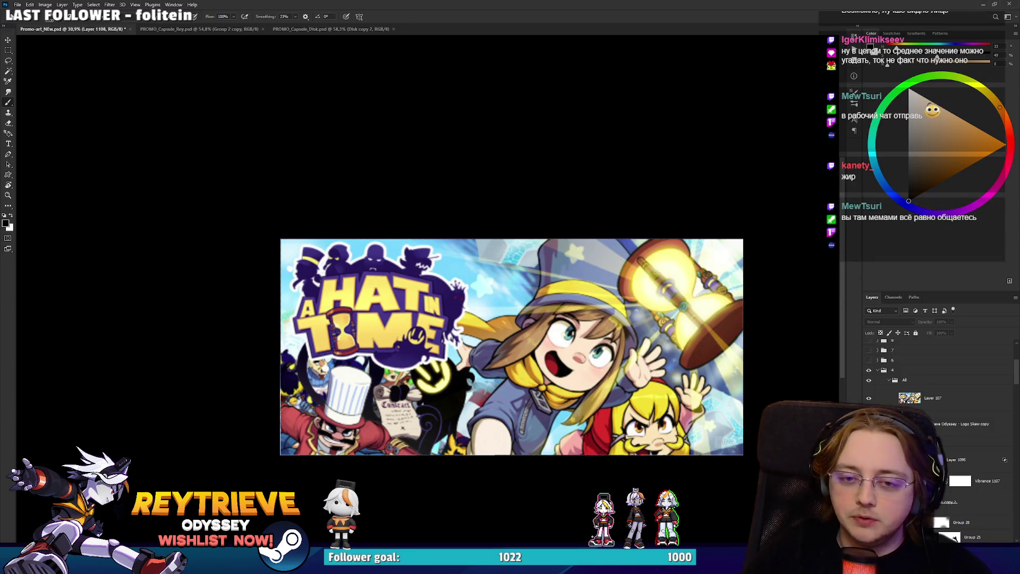
left_click(869, 398)
scroll(700, 365, "down", 2)
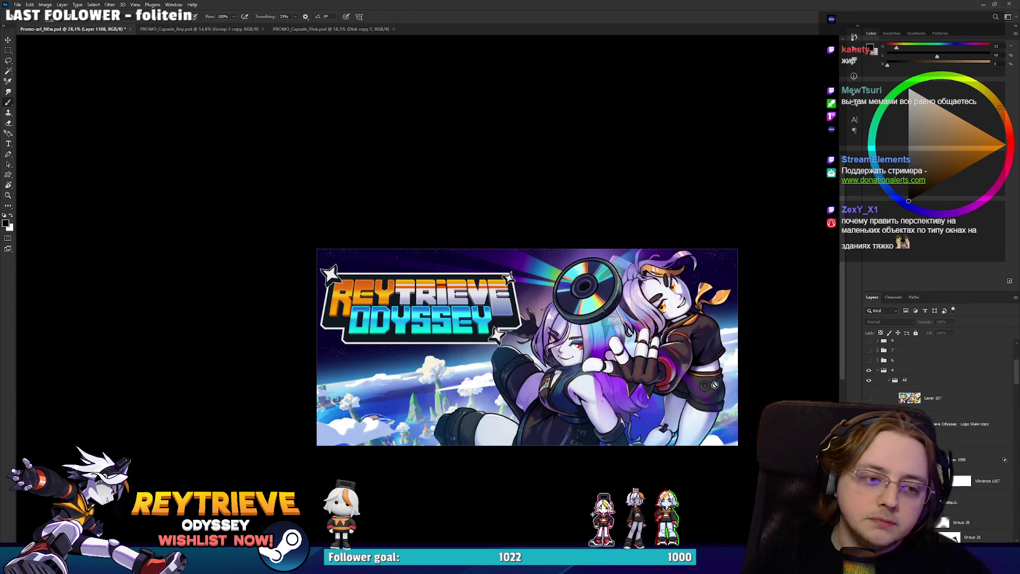
scroll(637, 403, "up", 5)
scroll(506, 382, "up", 2)
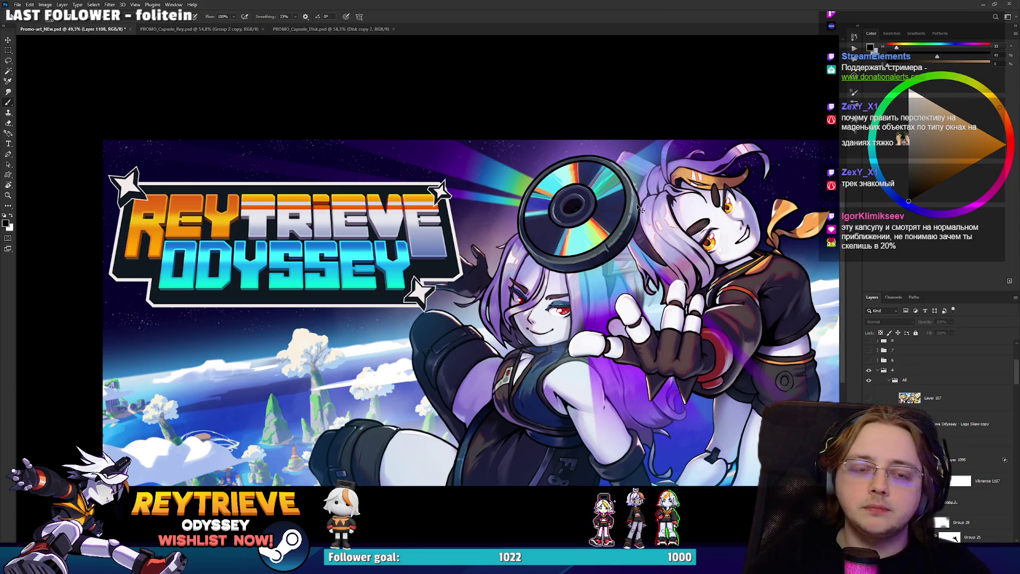
Select soft-light Layer 1095 and set its Hue/Saturation hue to about +75.
key("v")
left_click(956, 460)
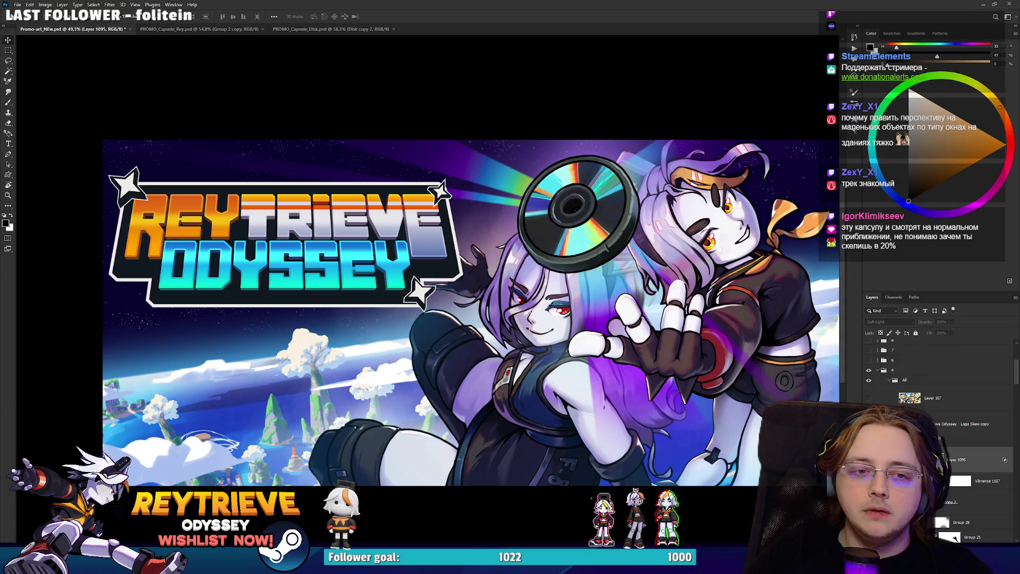
key("ctrl+u")
mouse_move(882, 200)
left_mouse_down()
mouse_move(906, 203)
mouse_move(876, 206)
left_mouse_up()
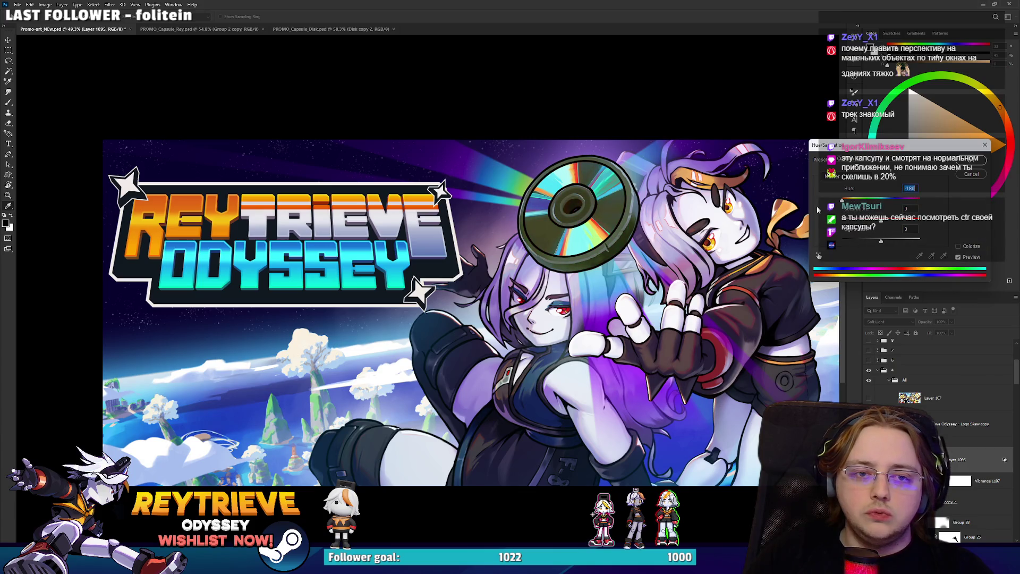
key("Return")
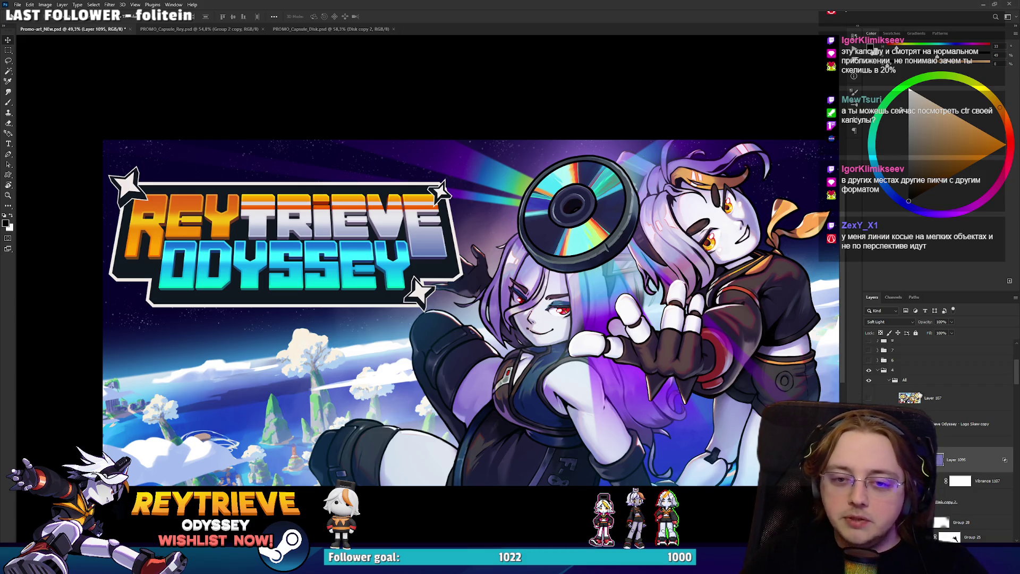
scroll(908, 385, "down", 1)
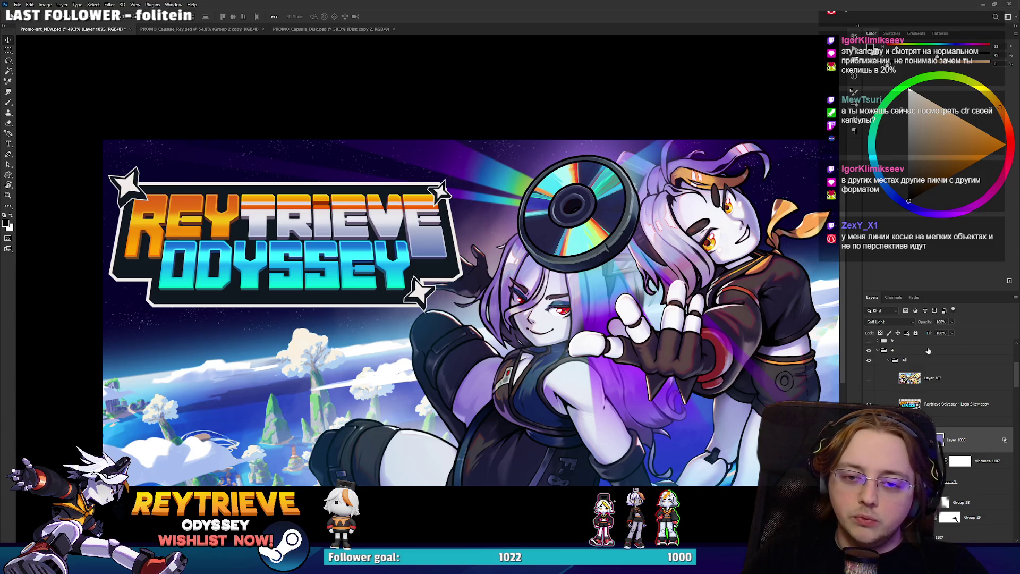
left_click(866, 382)
left_click(865, 381)
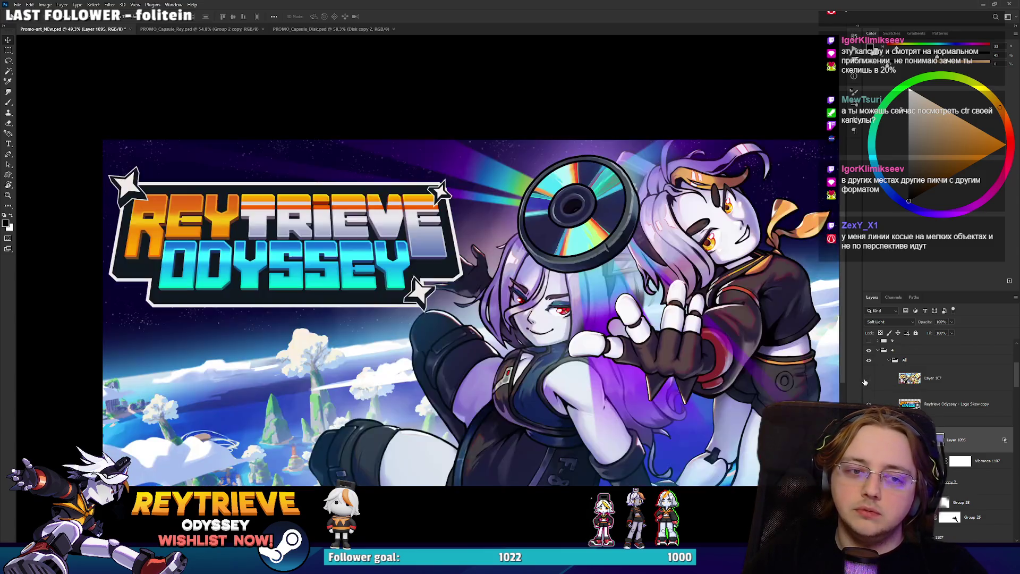
scroll(945, 402, "up", 6)
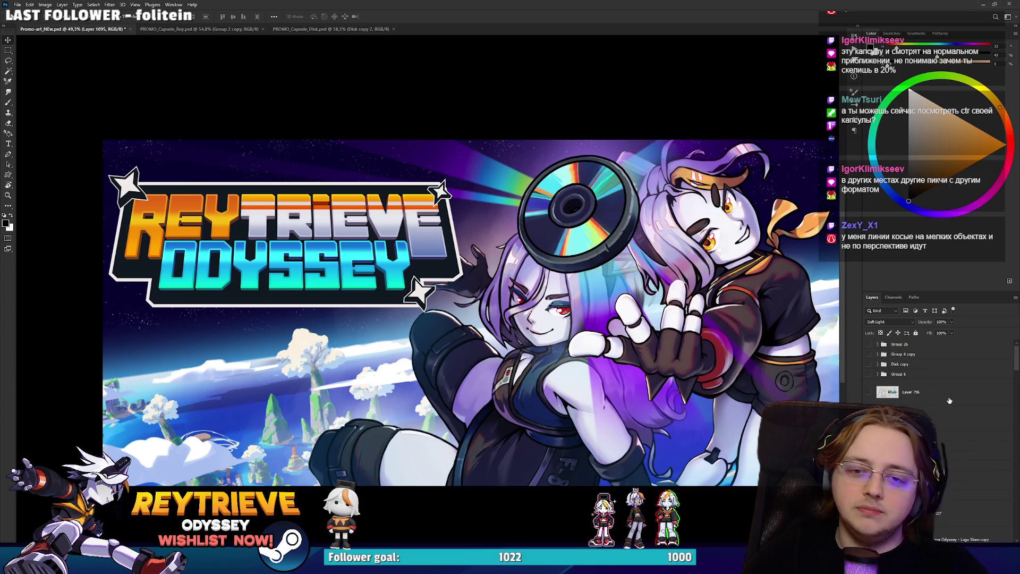
left_click(869, 513)
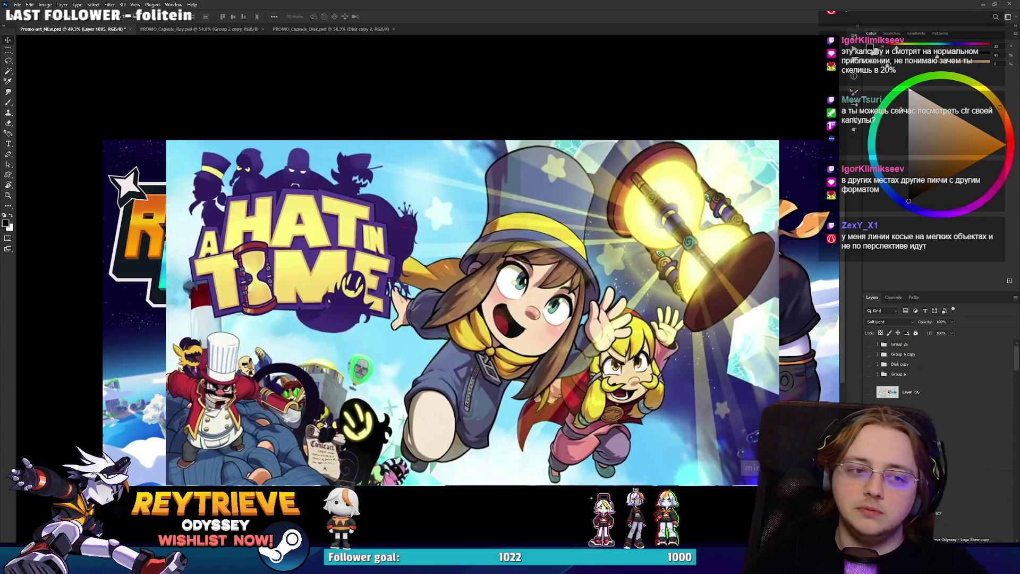
left_click(868, 513)
left_click(868, 513)
left_click(869, 513)
left_click(869, 513)
left_click(869, 513)
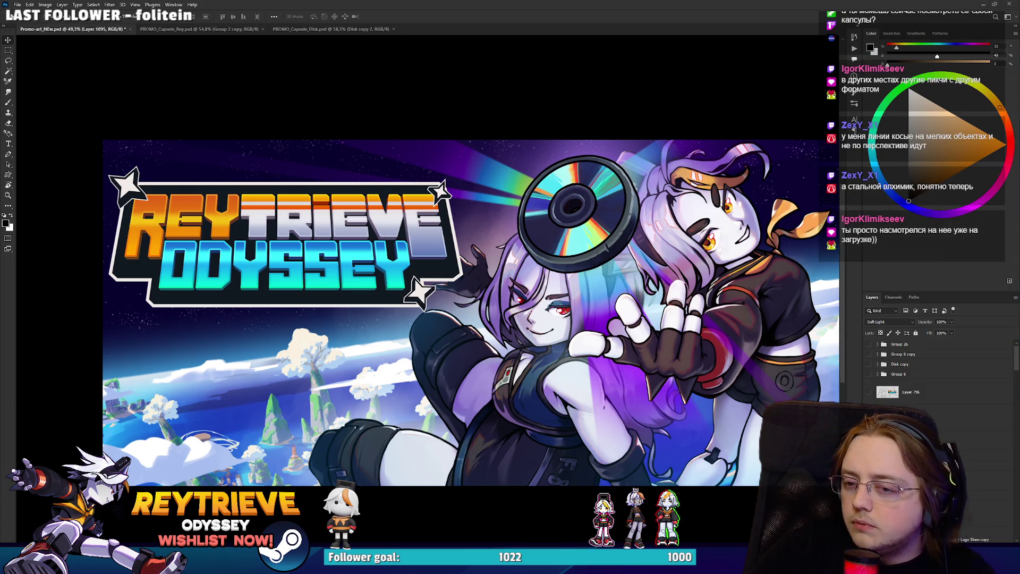
scroll(509, 245, "down", 5)
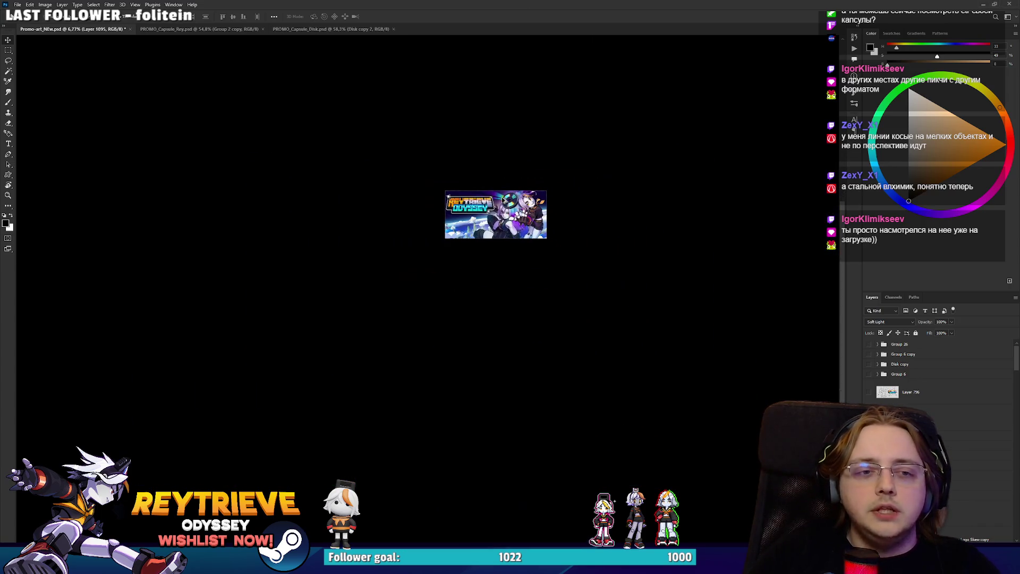
Turn on Layer 32 so the A Hat in Time reference covers the Reytrieve banner.
left_click_drag(500, 230, 523, 271)
scroll(523, 270, "down", 1)
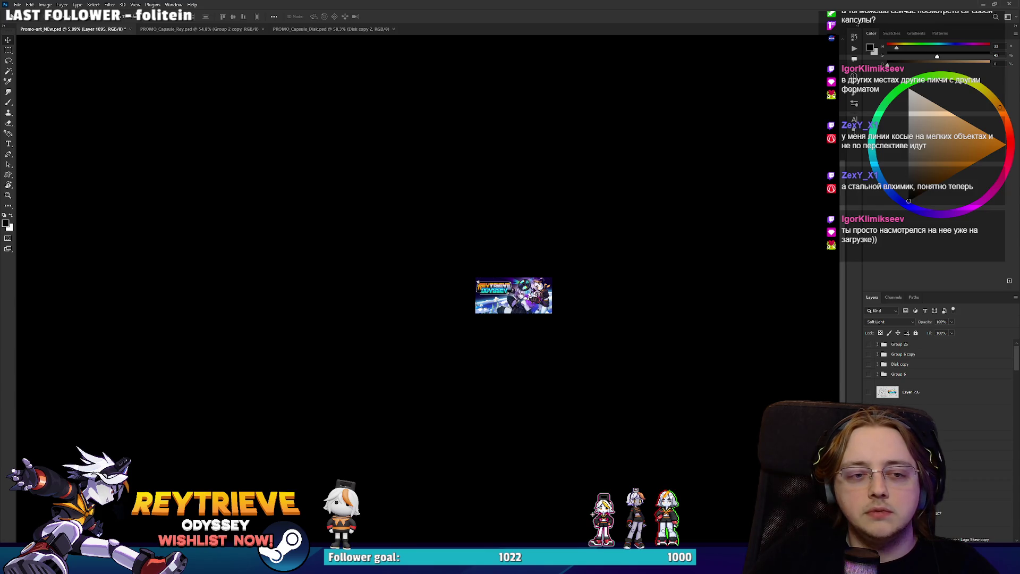
scroll(540, 319, "up", 1)
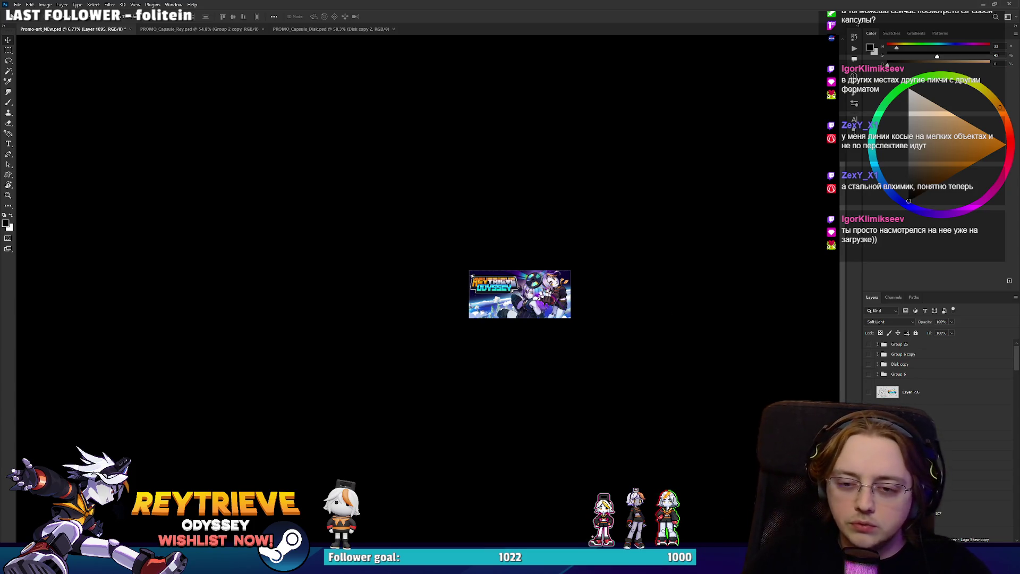
scroll(954, 533, "down", 5)
scroll(940, 435, "down", 5)
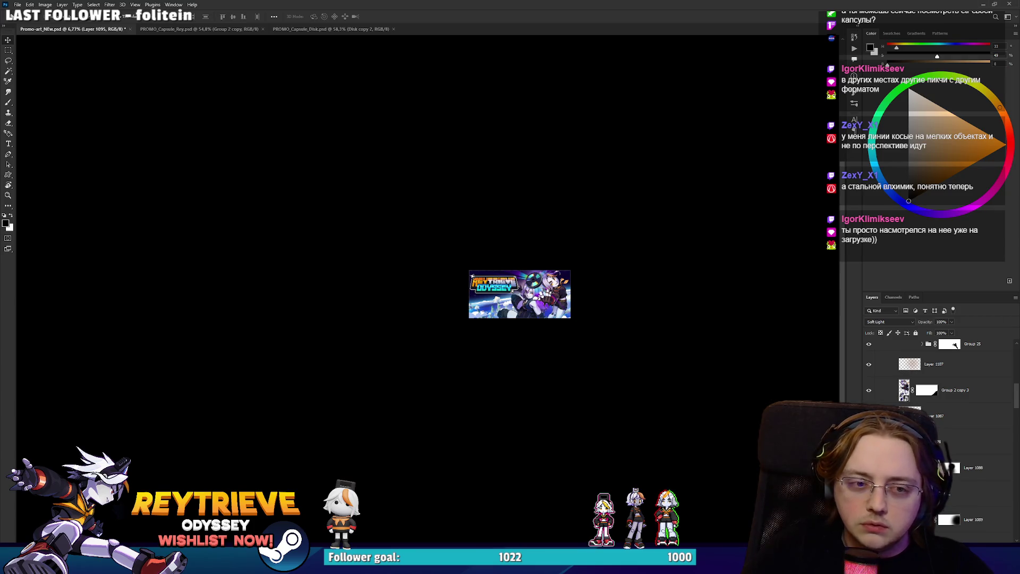
scroll(944, 502, "down", 2)
scroll(944, 372, "down", 4)
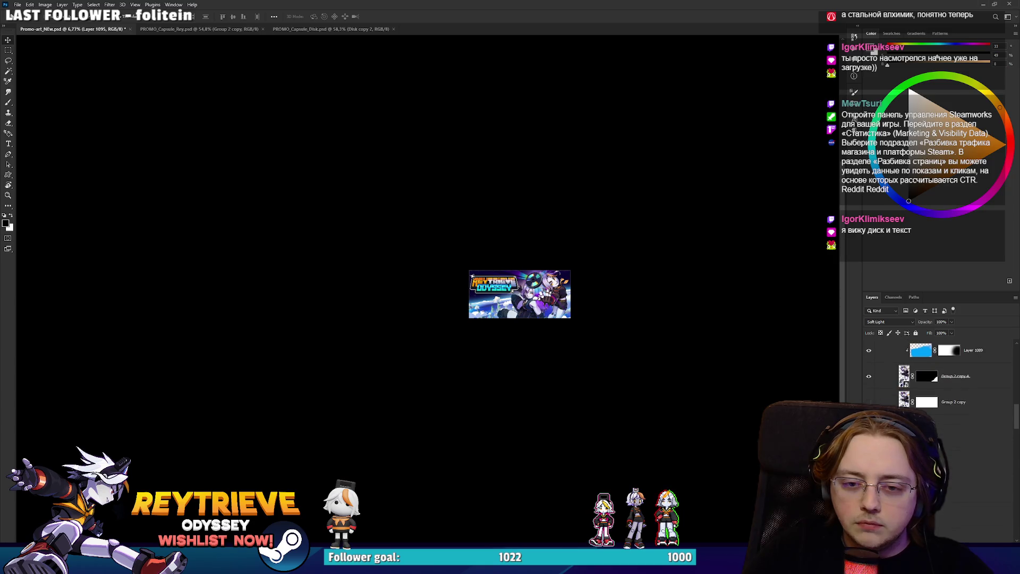
scroll(940, 372, "down", 2)
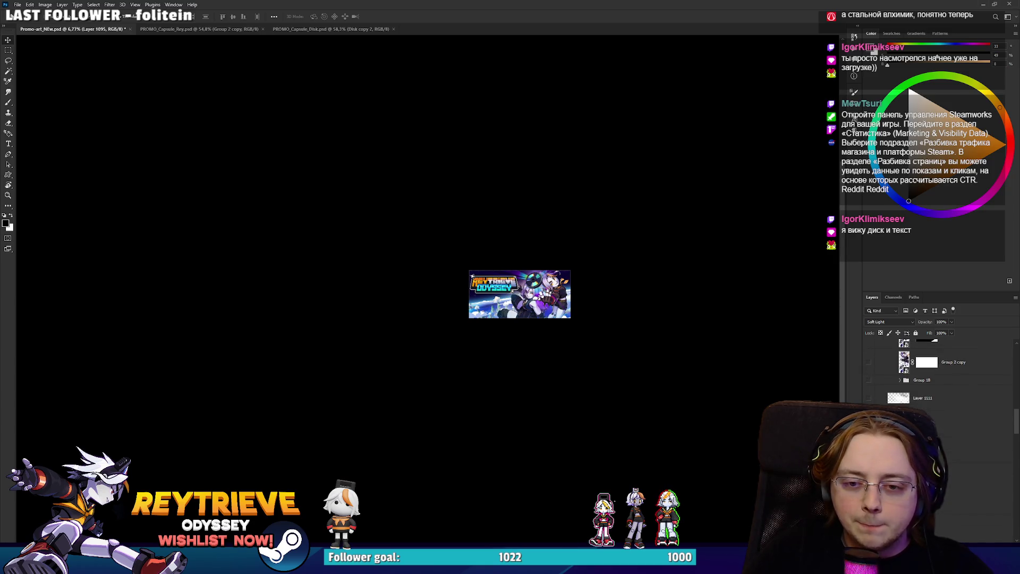
scroll(940, 372, "down", 2)
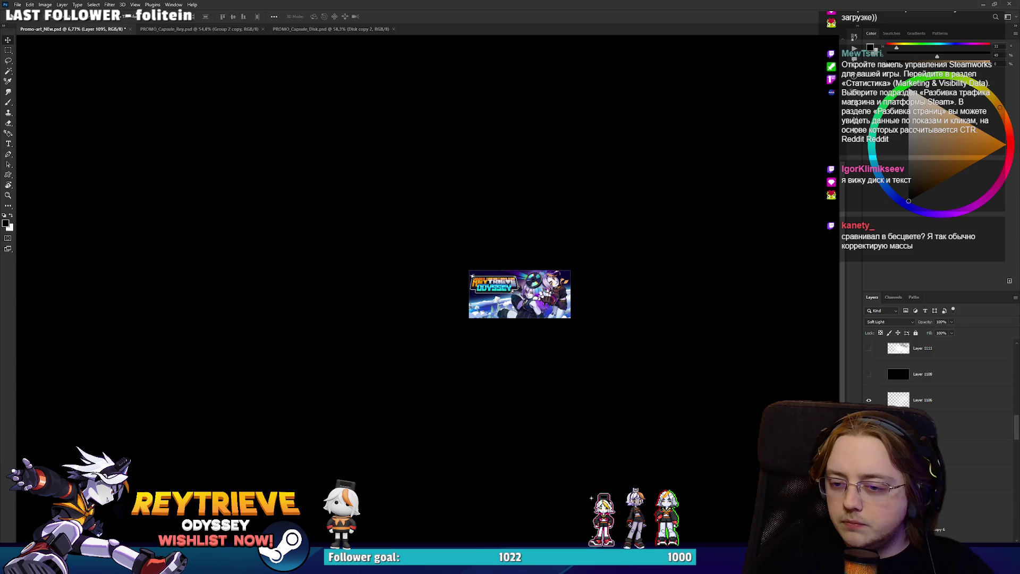
scroll(951, 434, "up", 1)
scroll(951, 434, "up", 6)
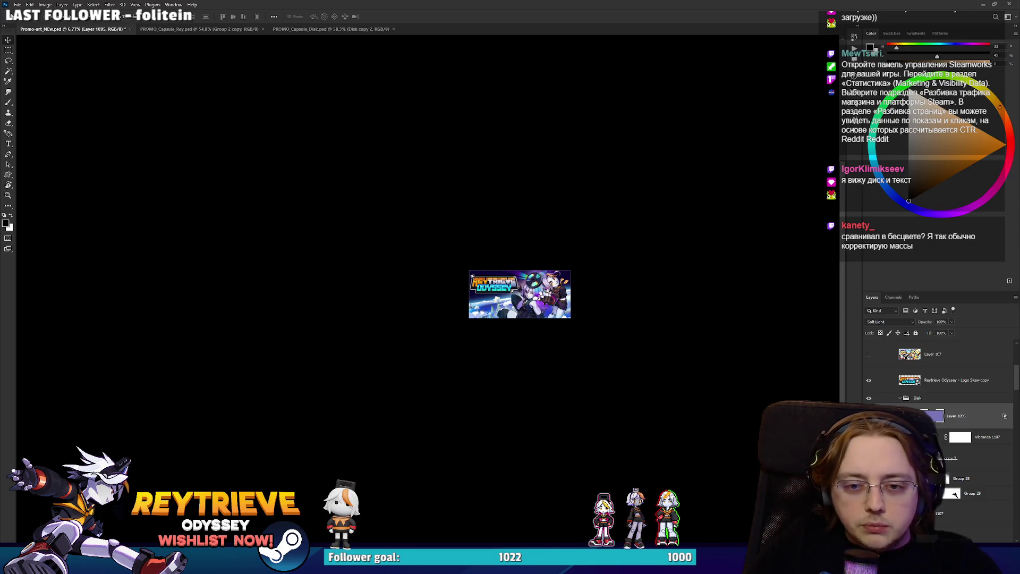
scroll(951, 435, "up", 4)
left_click(869, 357)
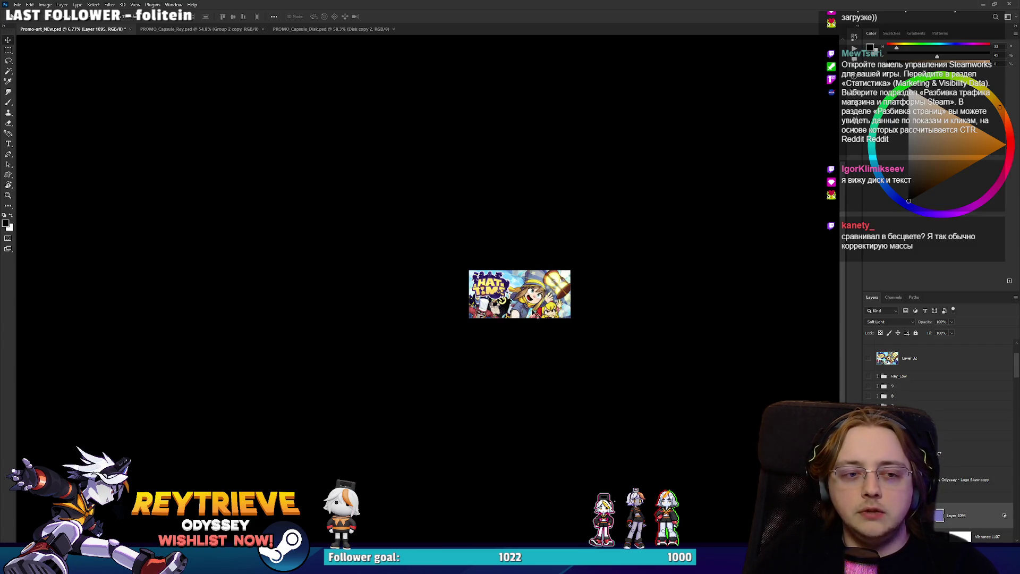
scroll(549, 303, "up", 5)
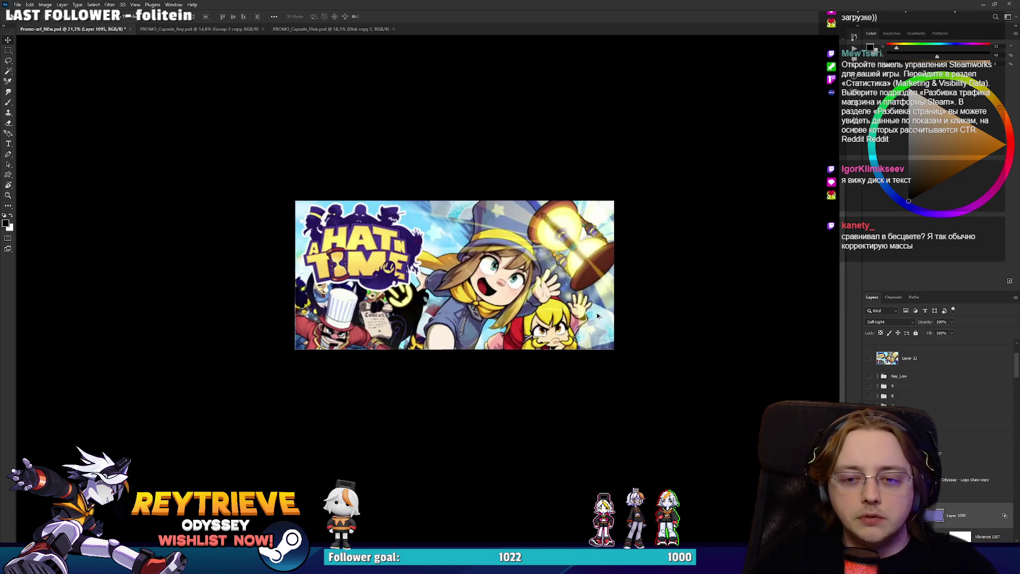
Try a Hue/Saturation adjustment layer at saturation -100 on the reference, then hide it.
left_click(953, 546)
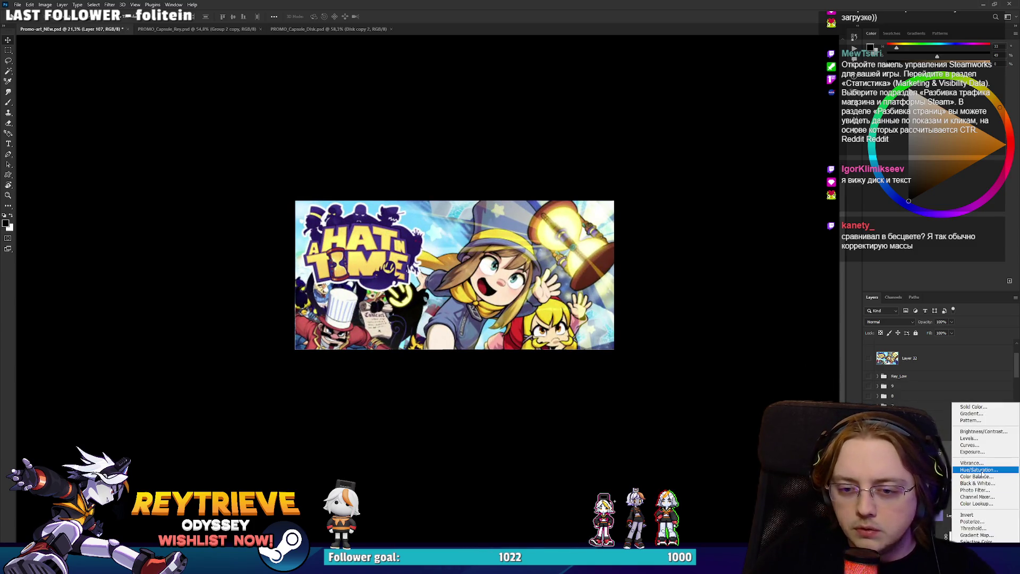
left_click(972, 468)
left_click(827, 156)
scroll(559, 247, "down", 3)
scroll(559, 246, "up", 4)
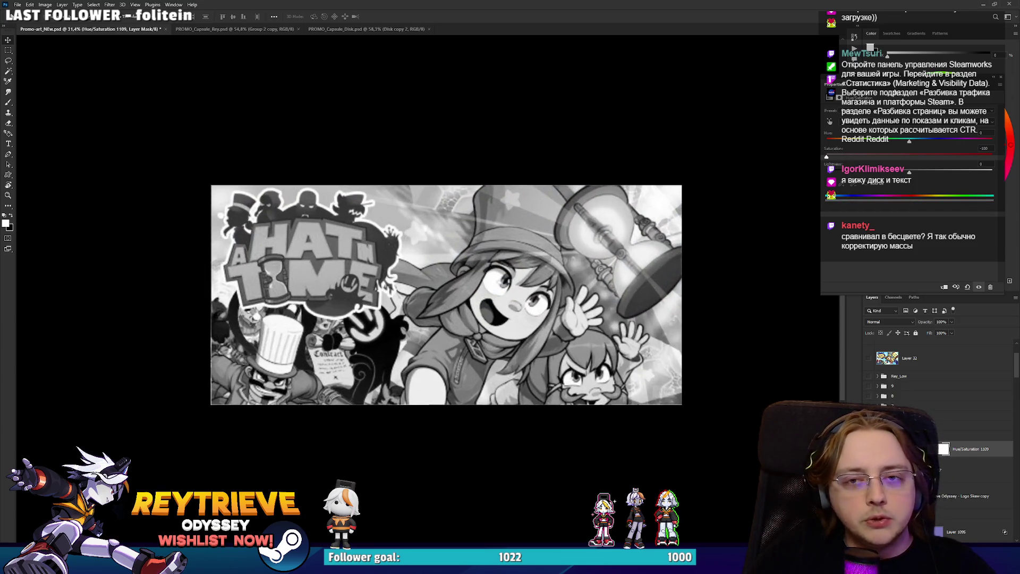
left_click(1001, 77)
scroll(559, 329, "down", 5)
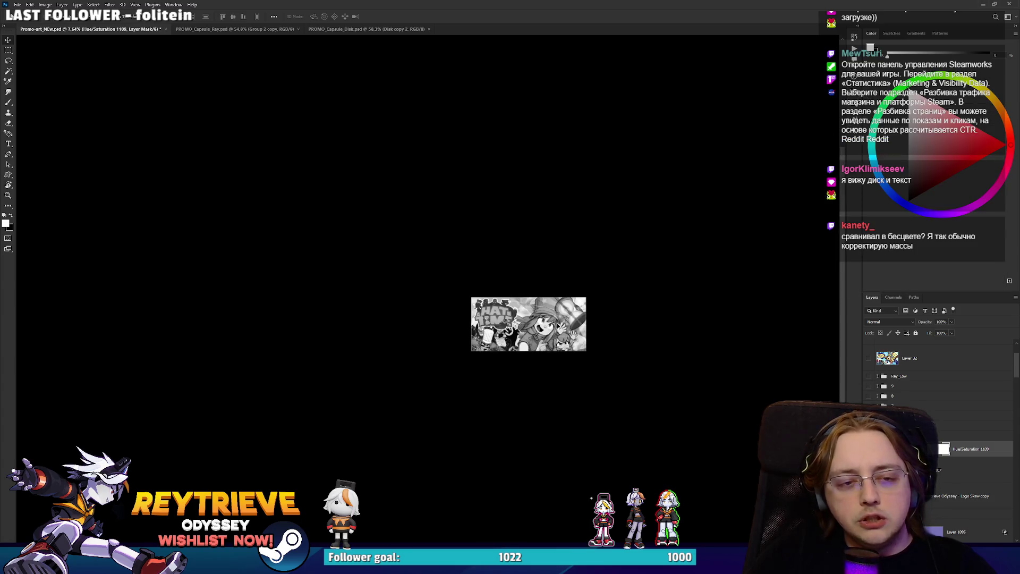
scroll(559, 328, "up", 5)
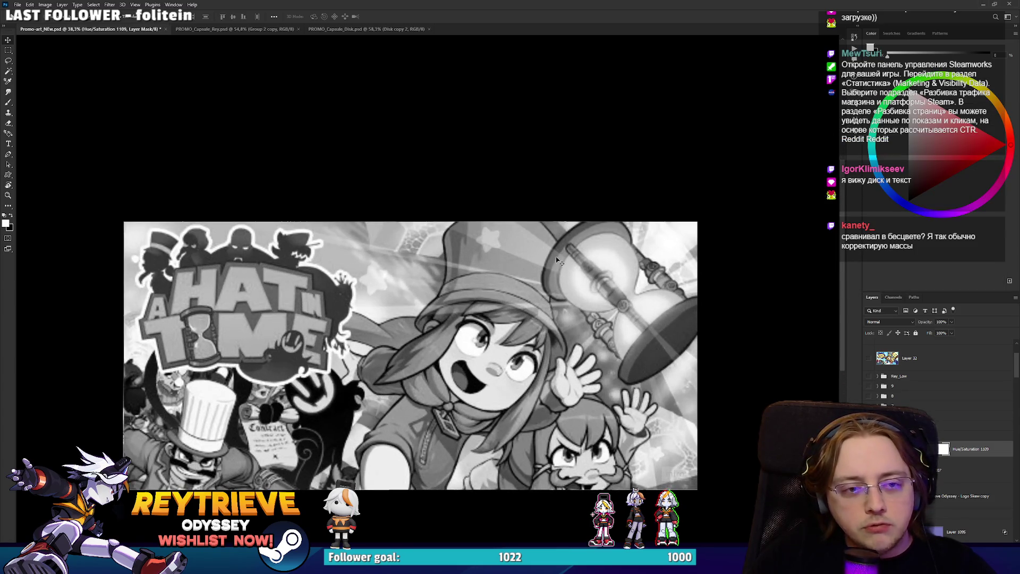
left_click(868, 449)
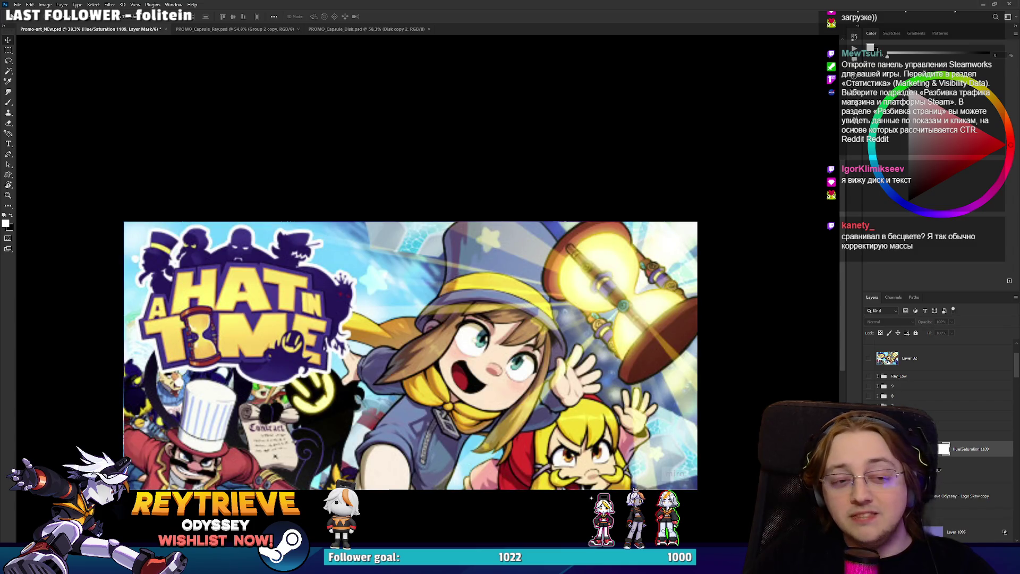
Switch from Photoshop to the Steam traffic statistics page in the browser.
scroll(589, 344, "down", 6)
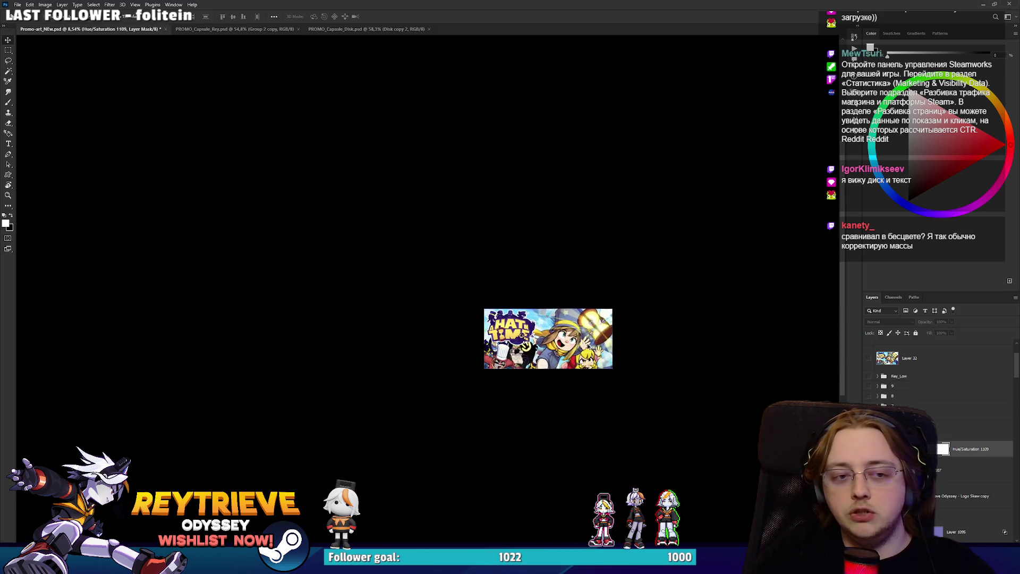
scroll(584, 343, "up", 5)
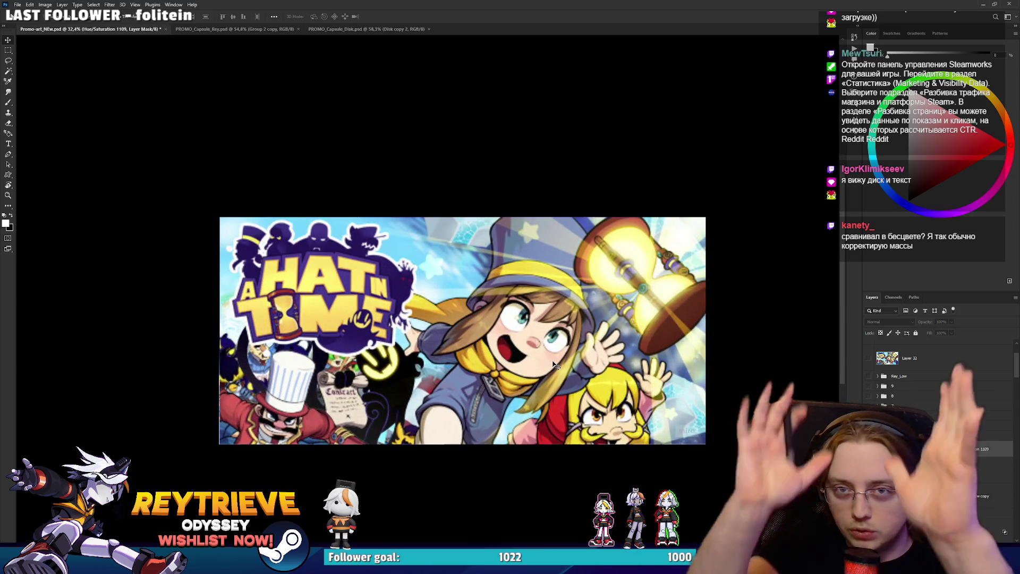
scroll(579, 363, "down", 2)
left_click_drag(600, 362, 608, 356)
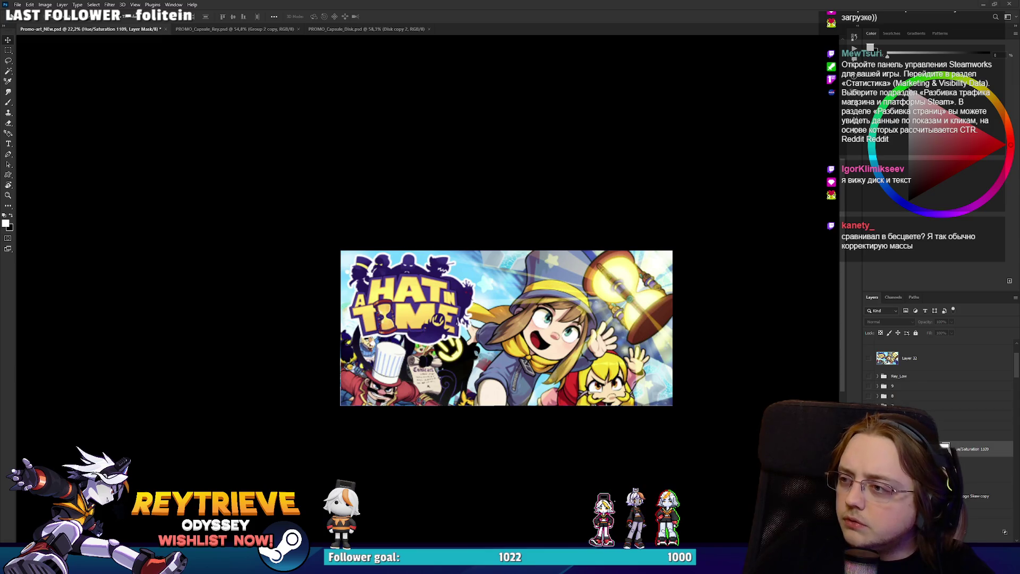
key("alt+Tab")
scroll(600, 303, "down", 5)
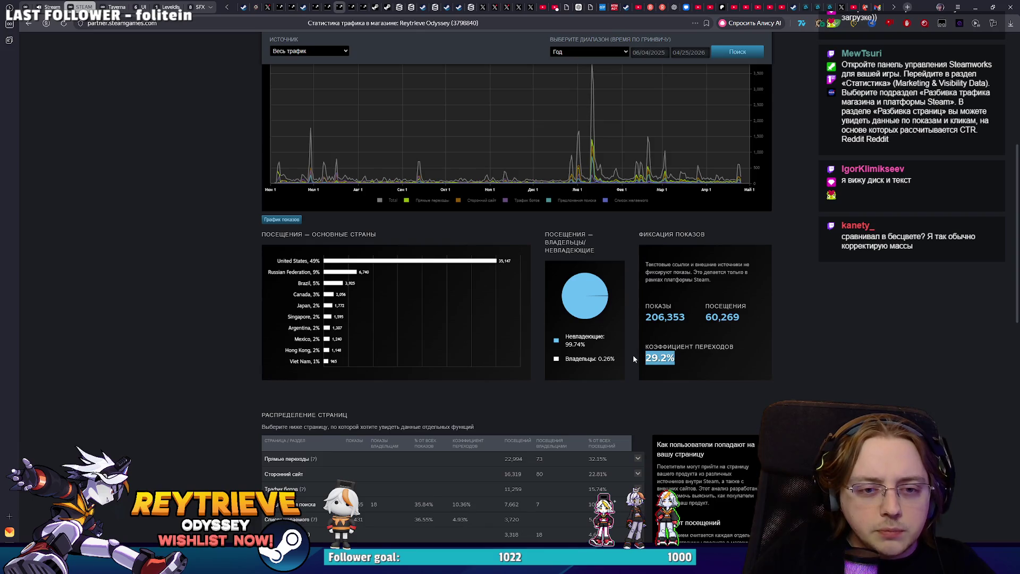
Change the traffic date range from Год (year) to Всё время (all time).
scroll(768, 371, "up", 2)
scroll(760, 372, "up", 5)
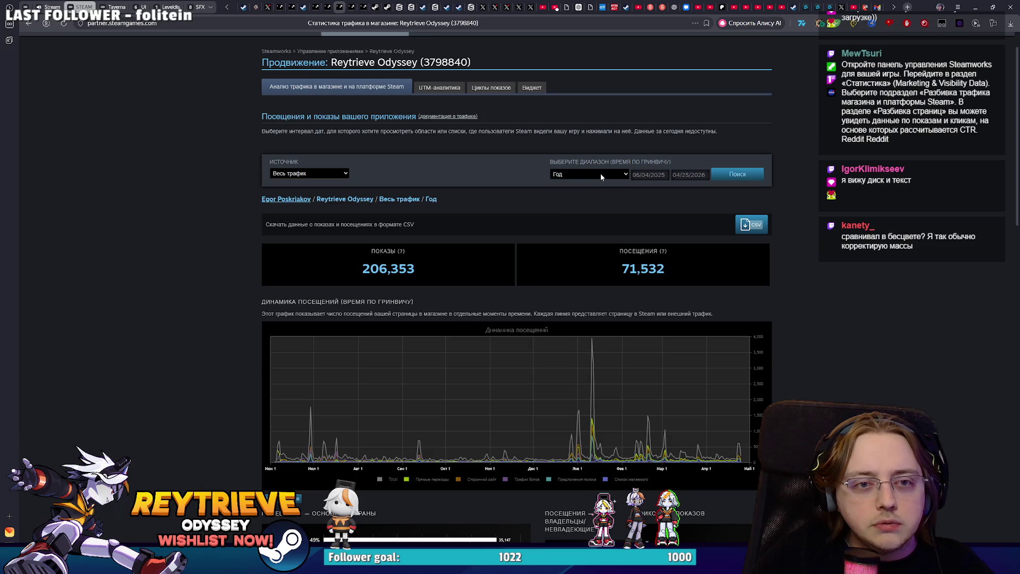
left_click(600, 173)
left_click(593, 264)
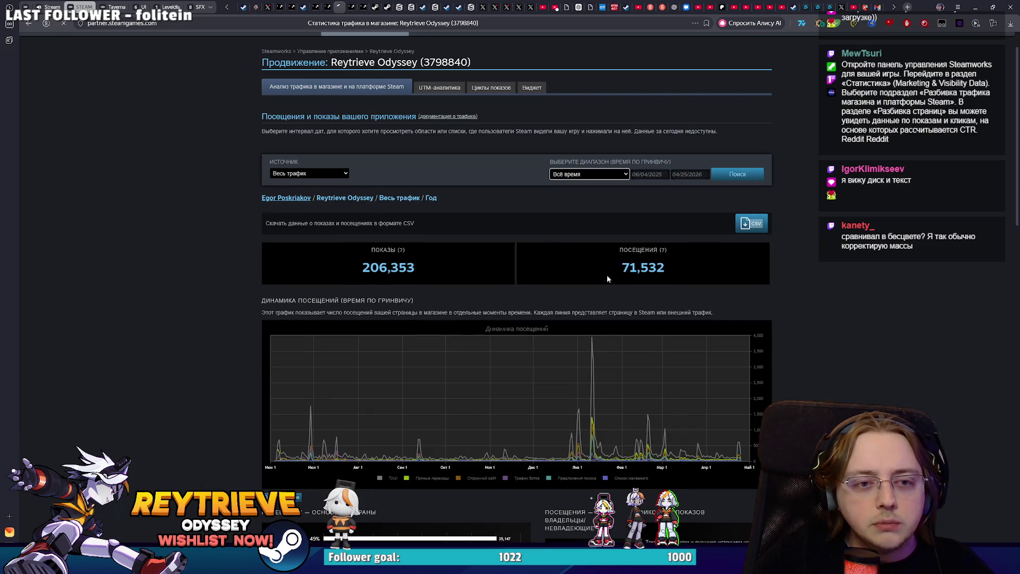
Review the all-time visits and impressions panels: 206,353 impressions and 71,532 visits.
scroll(765, 304, "down", 5)
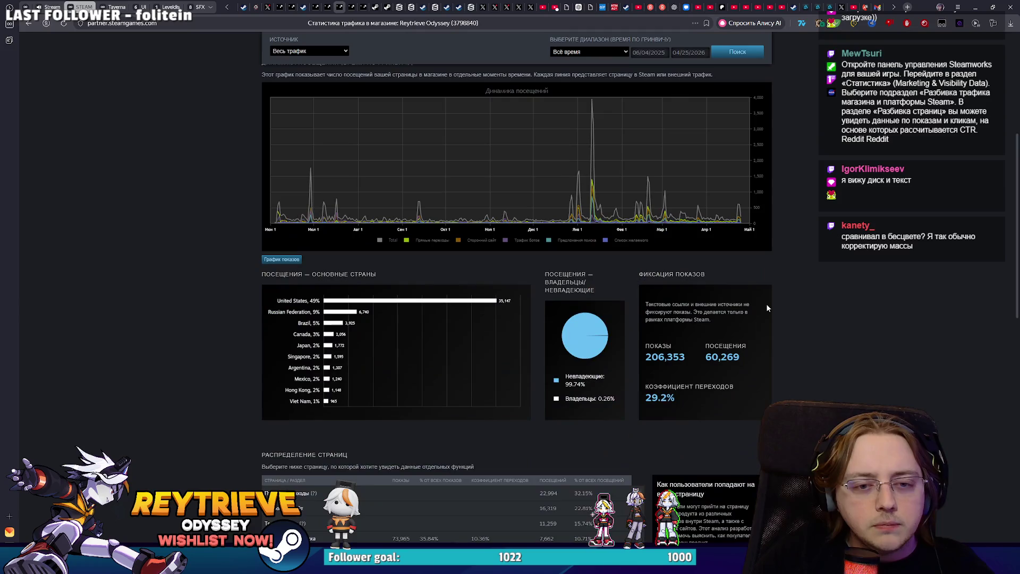
left_click_drag(690, 404, 645, 397)
left_click(796, 385)
scroll(795, 385, "up", 2)
scroll(794, 377, "down", 2)
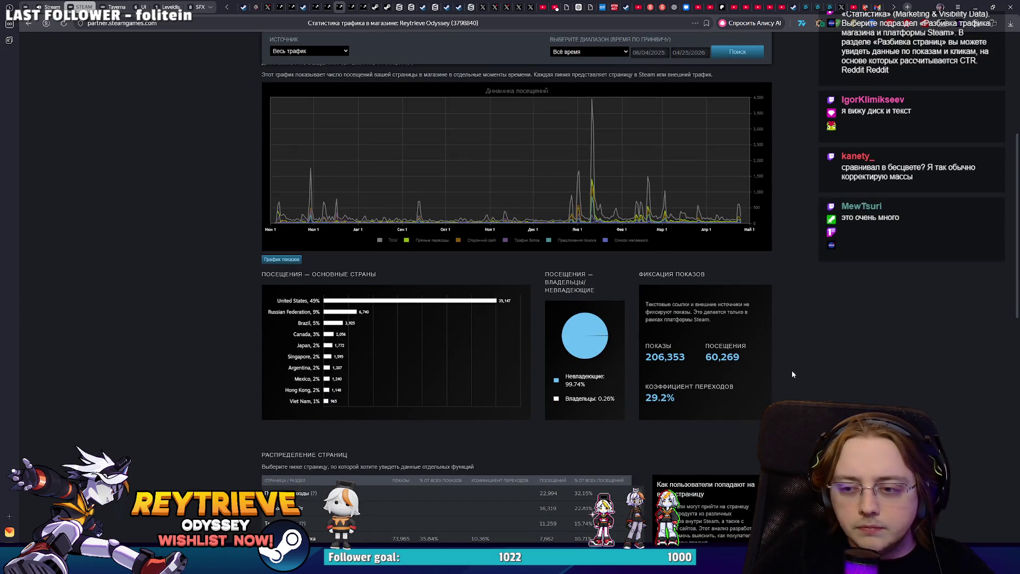
scroll(792, 371, "up", 1)
scroll(793, 368, "up", 3)
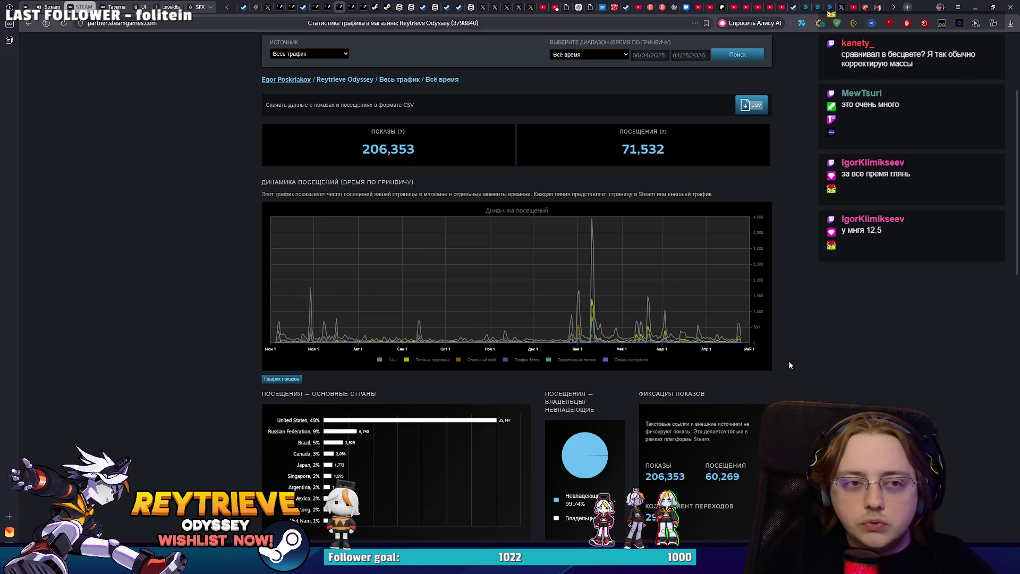
scroll(788, 345, "up", 3)
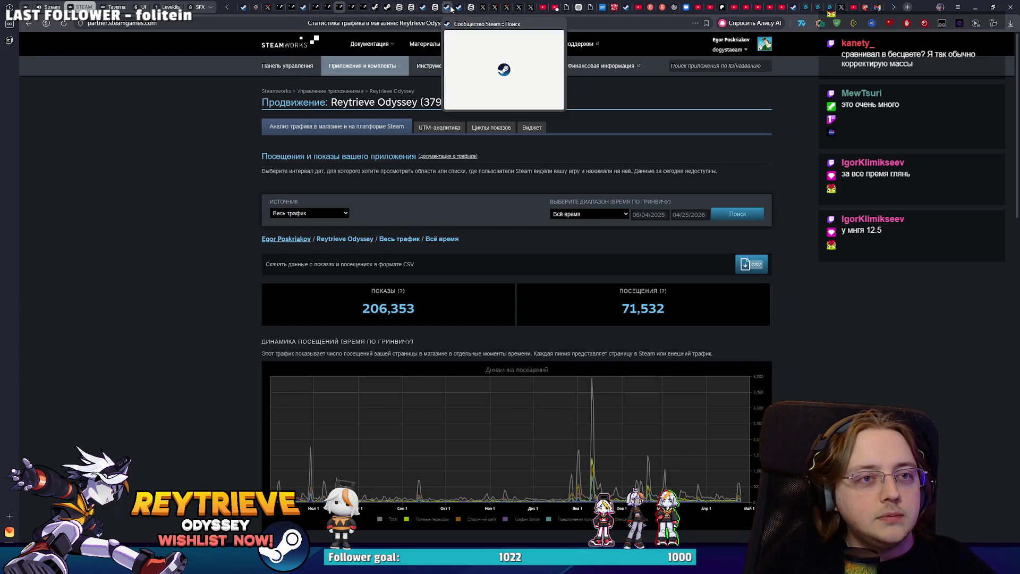
Open the Reytrieve Odyssey group from Steam group search in a new tab, then return to Photoshop.
left_click(422, 9)
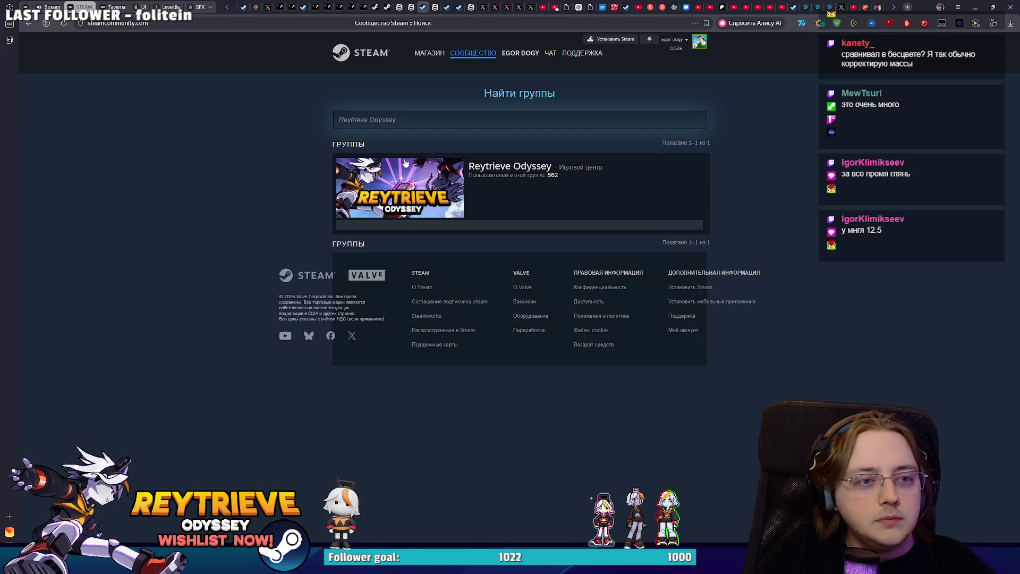
middle_click(418, 184)
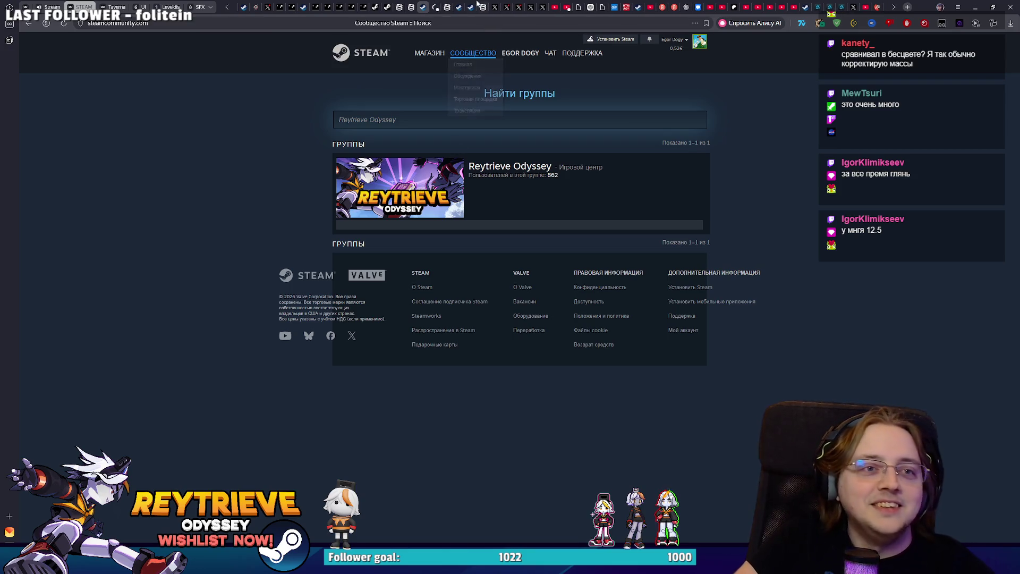
left_click(436, 5)
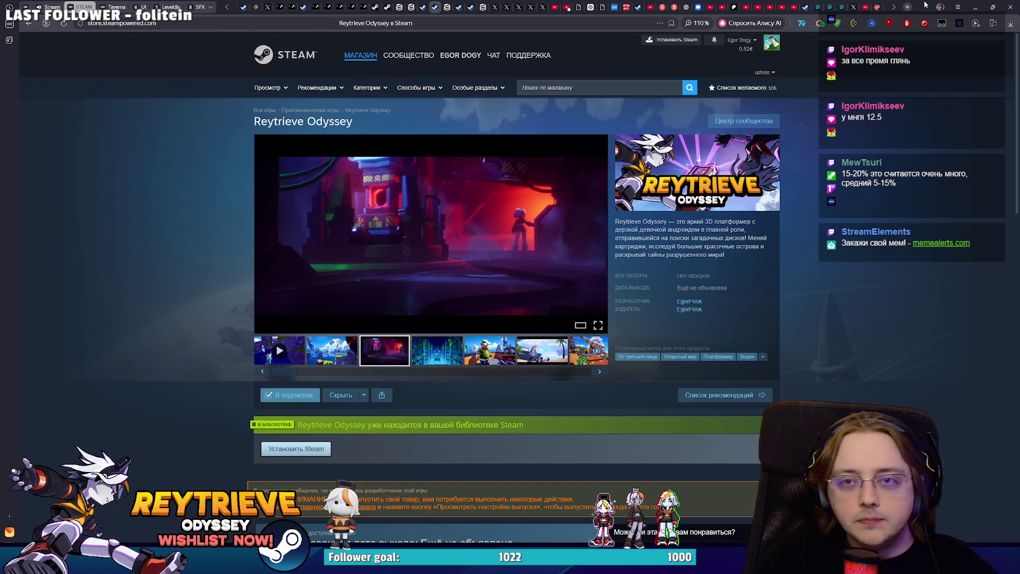
key("alt+Tab")
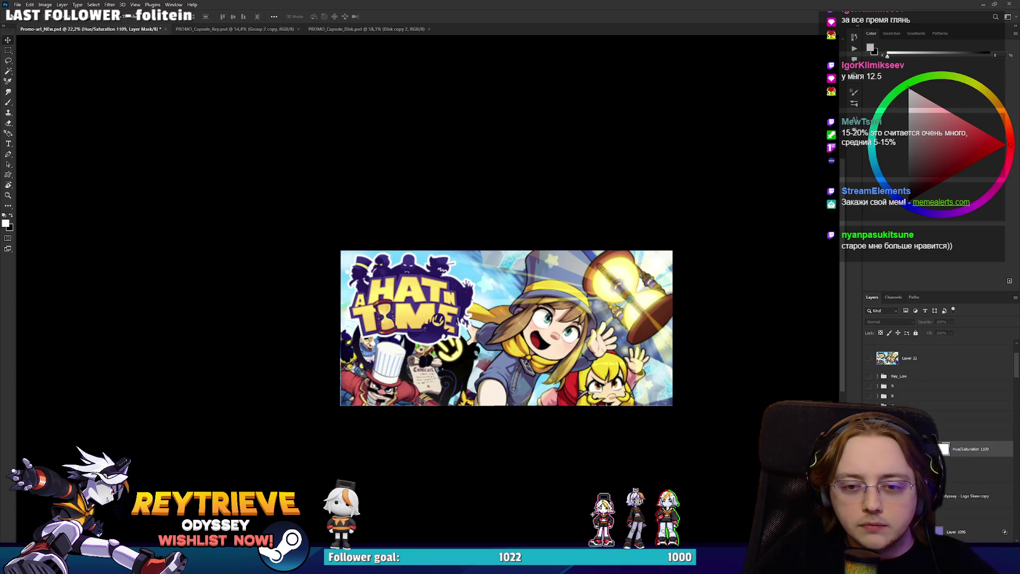
Select the purple-haired left character's layer and drag her further left on the banner.
scroll(686, 356, "up", 4)
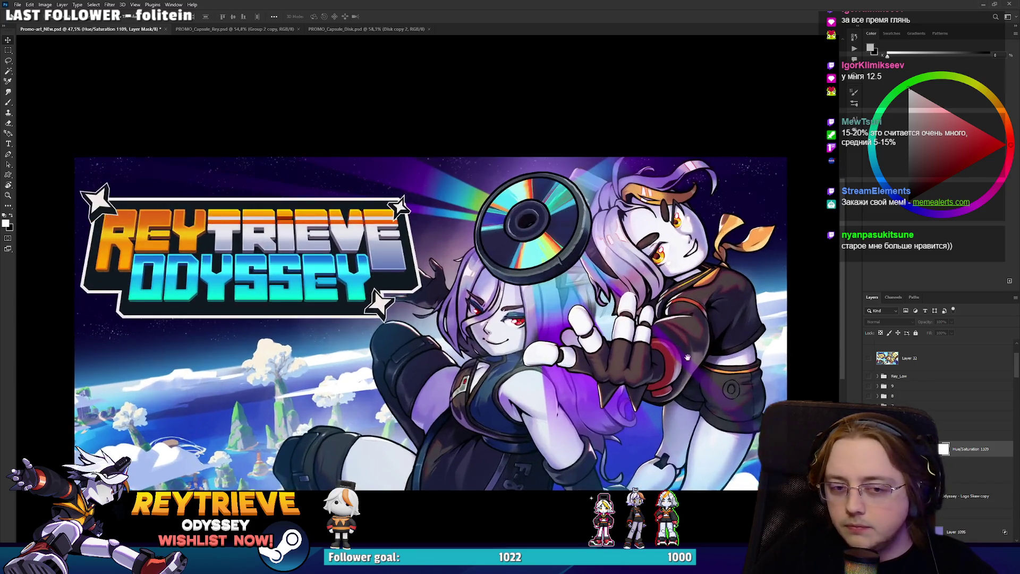
left_click_drag(685, 356, 697, 371)
key("alt+bracketleft")
left_click_drag(582, 393, 576, 394)
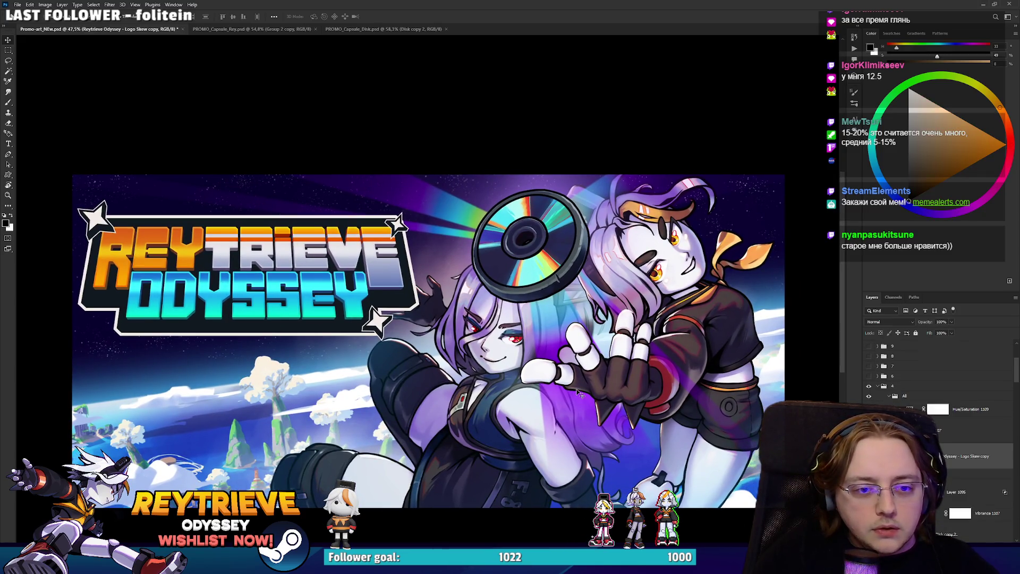
left_click(579, 394, "ctrl")
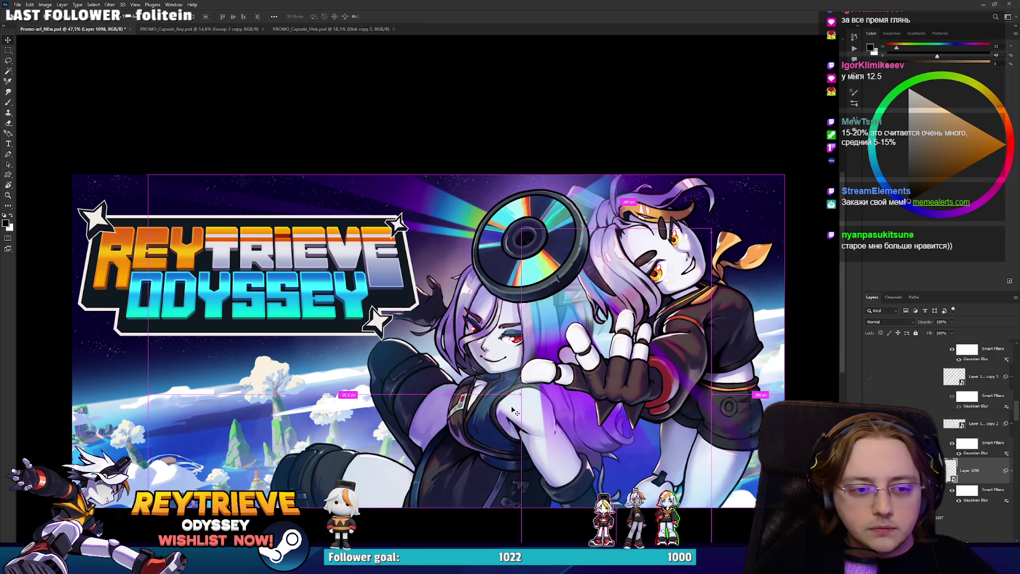
left_click(956, 444)
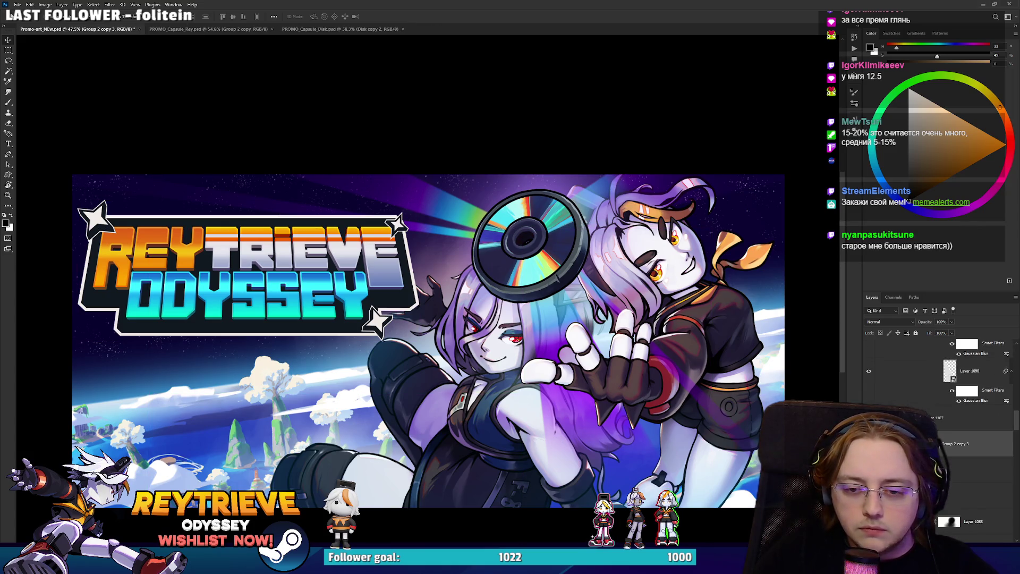
left_click(968, 441)
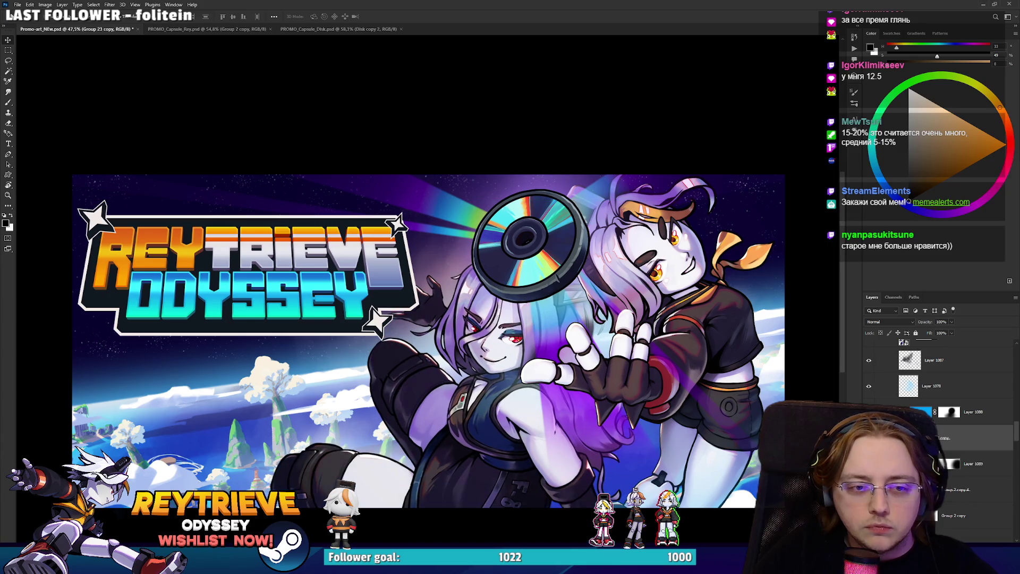
left_click(981, 415)
left_click_drag(559, 380, 531, 378)
left_click_drag(590, 365, 576, 361)
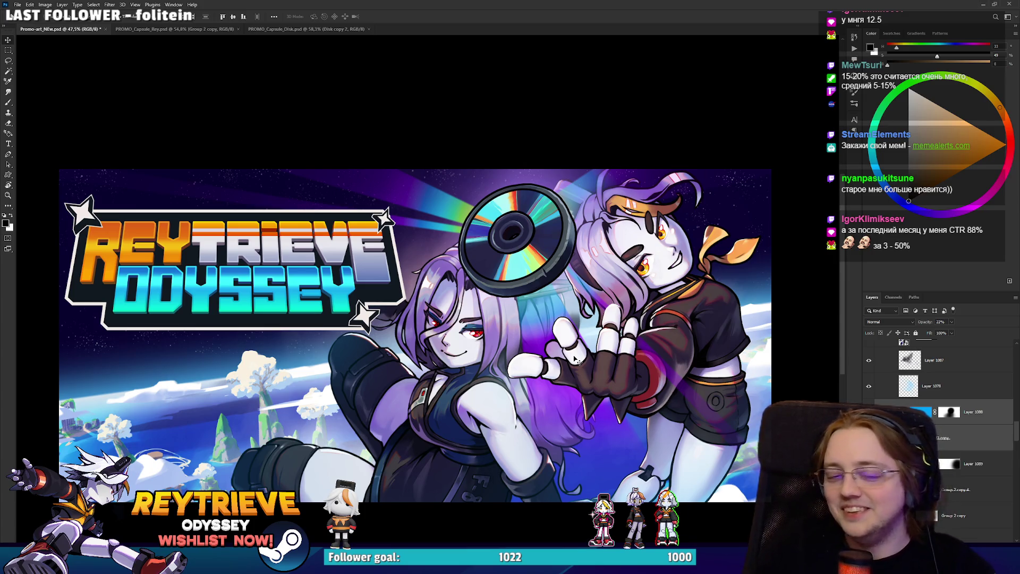
left_click_drag(536, 369, 522, 373)
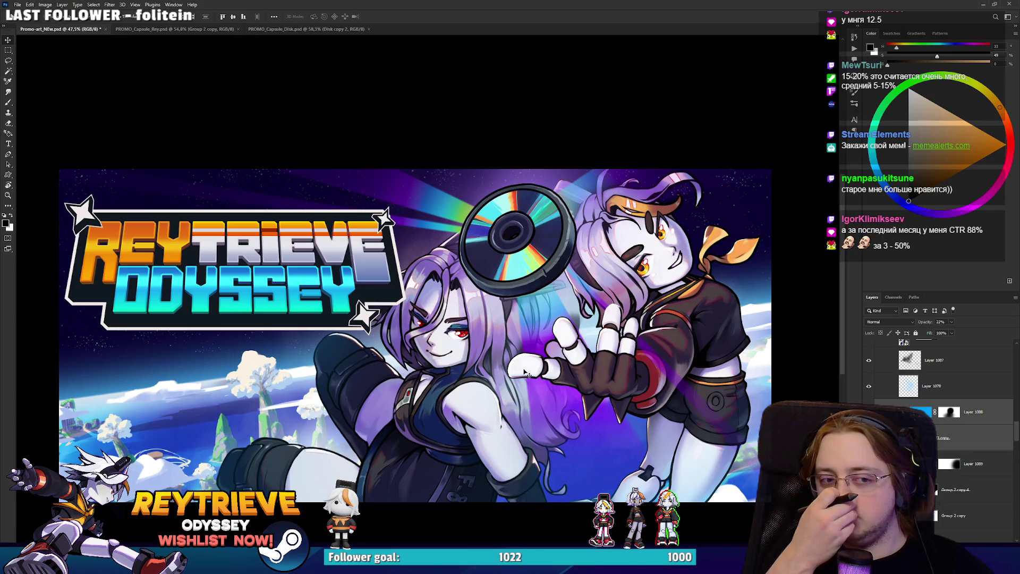
scroll(526, 373, "down", 6)
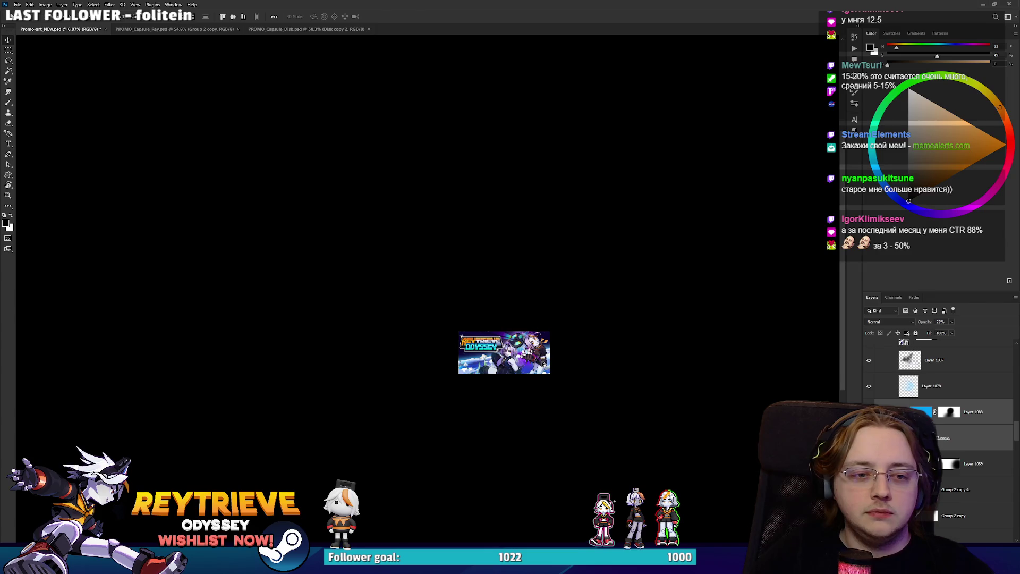
Undo the left character's latest repositioning and zoom in to compare her placement.
scroll(542, 364, "up", 5)
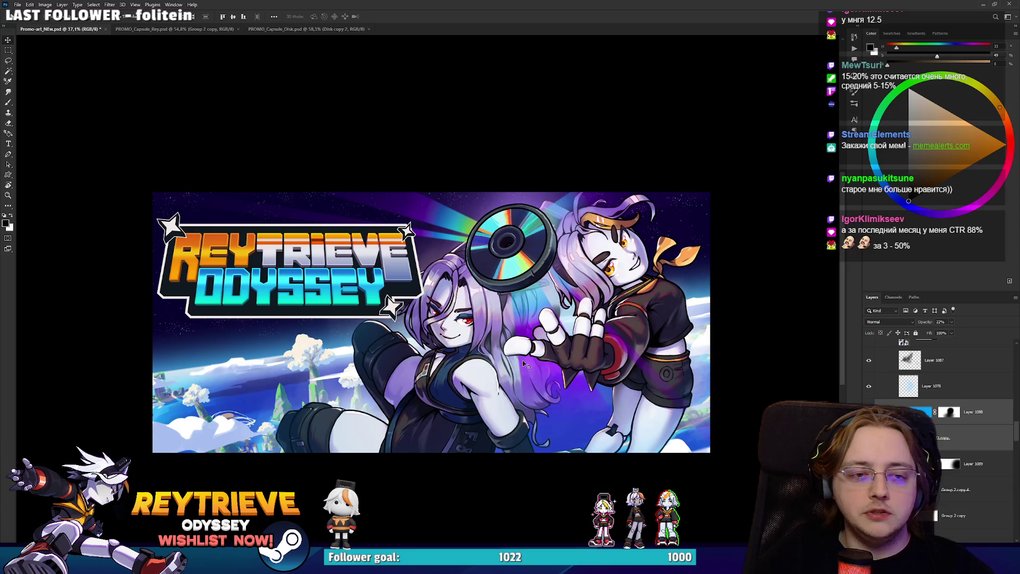
key("ctrl+comma")
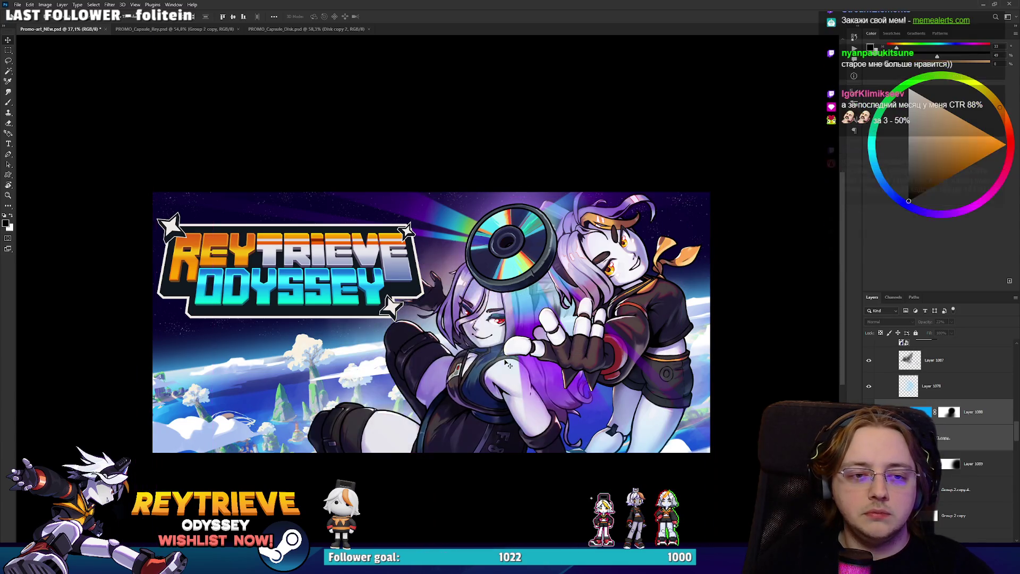
scroll(528, 358, "up", 2)
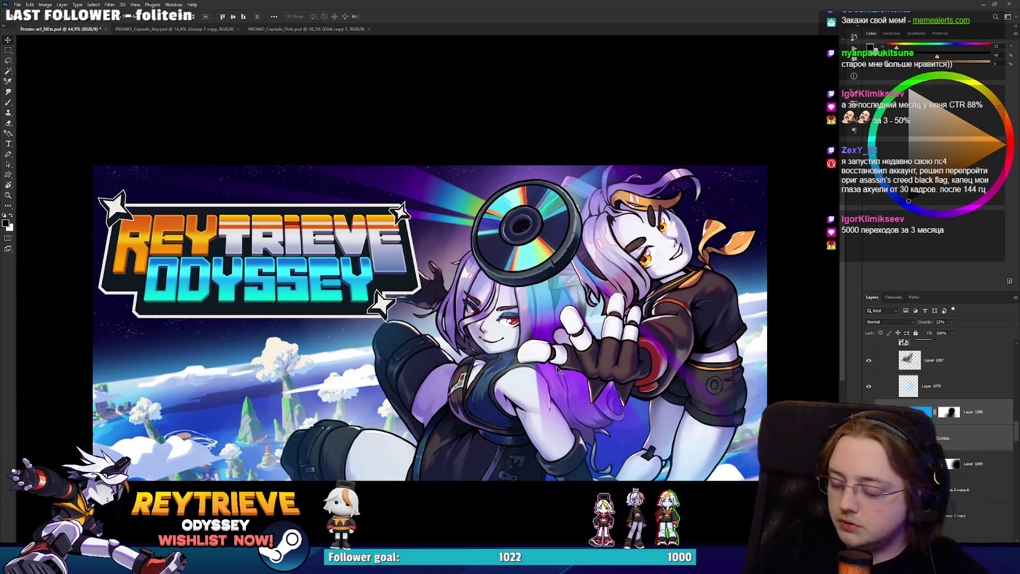
scroll(503, 247, "up", 2)
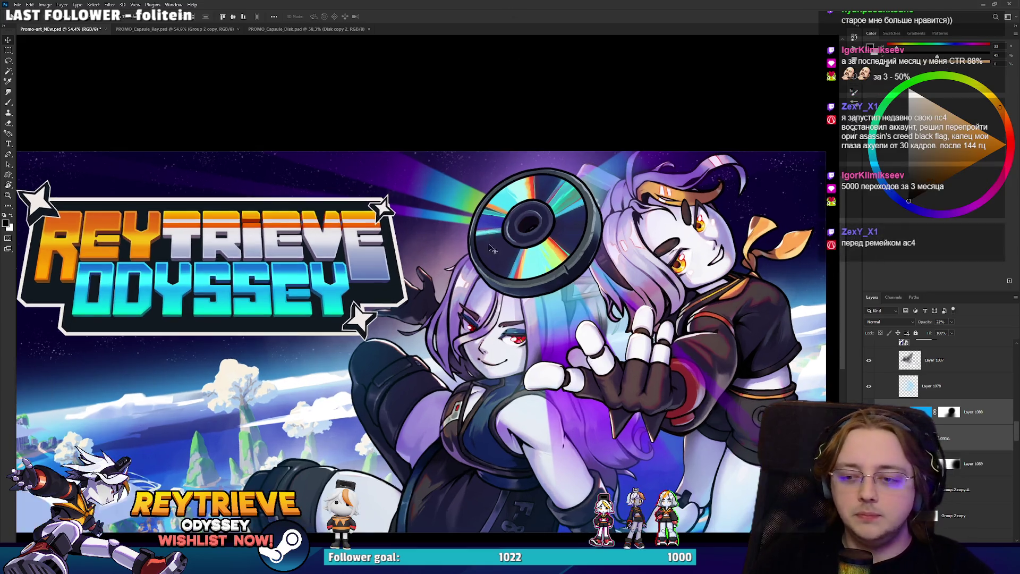
scroll(503, 247, "down", 3)
scroll(504, 247, "up", 2)
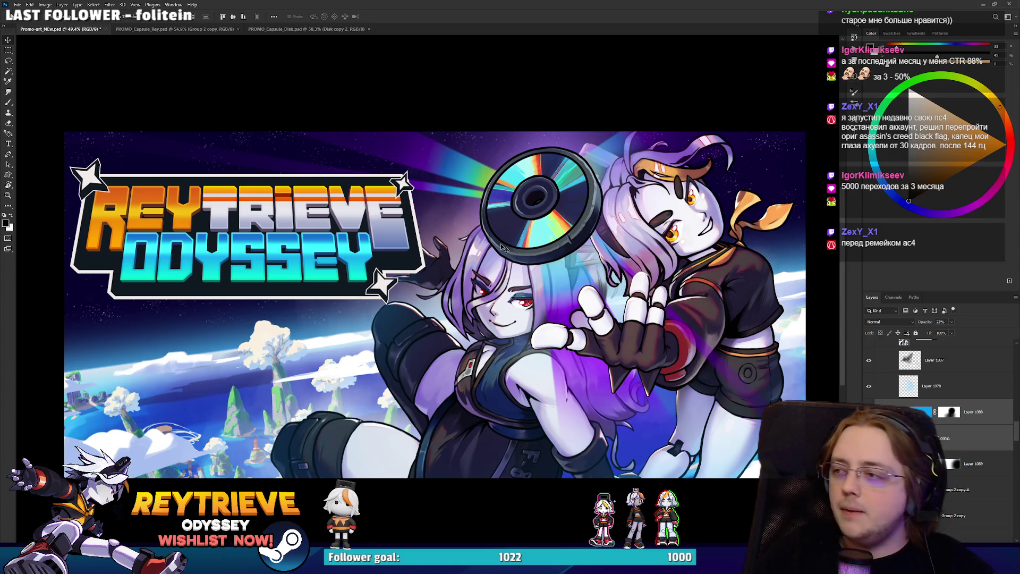
key("alt+Tab")
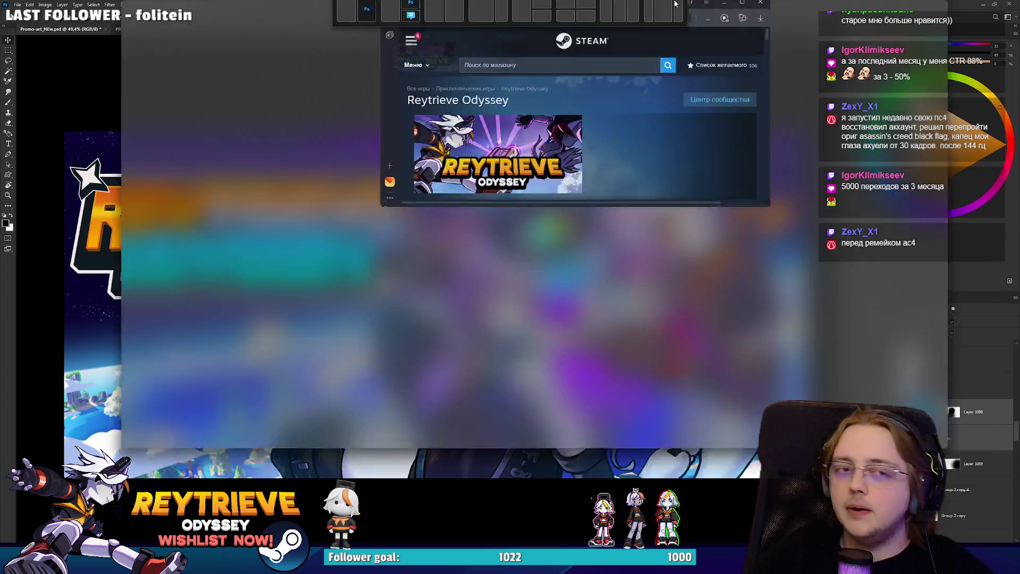
Screenshot the Reytrieve Odyssey store page, then go back to the PROMO_Capsule_Rey.psd document.
key("alt+Tab")
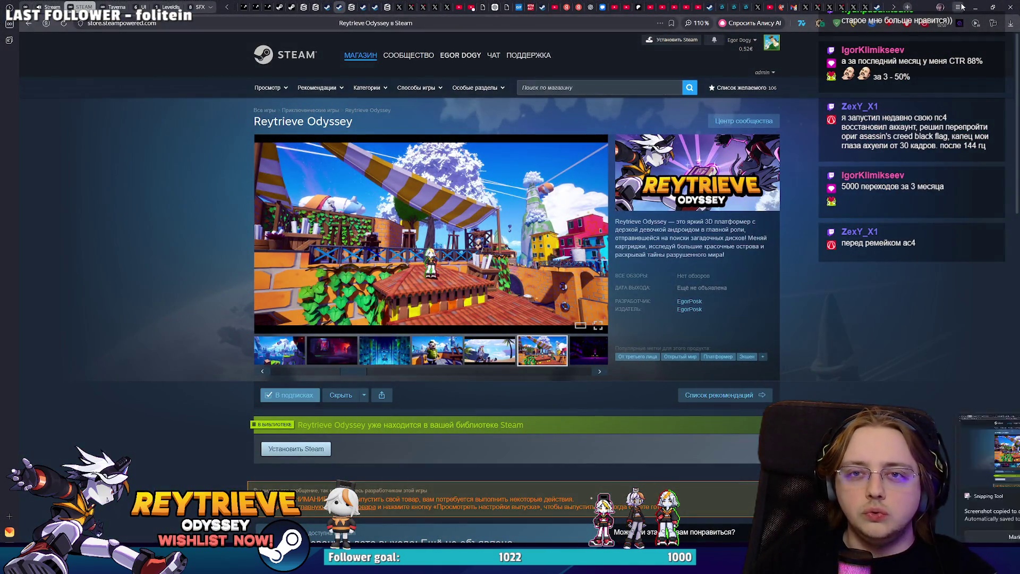
key("alt+Tab")
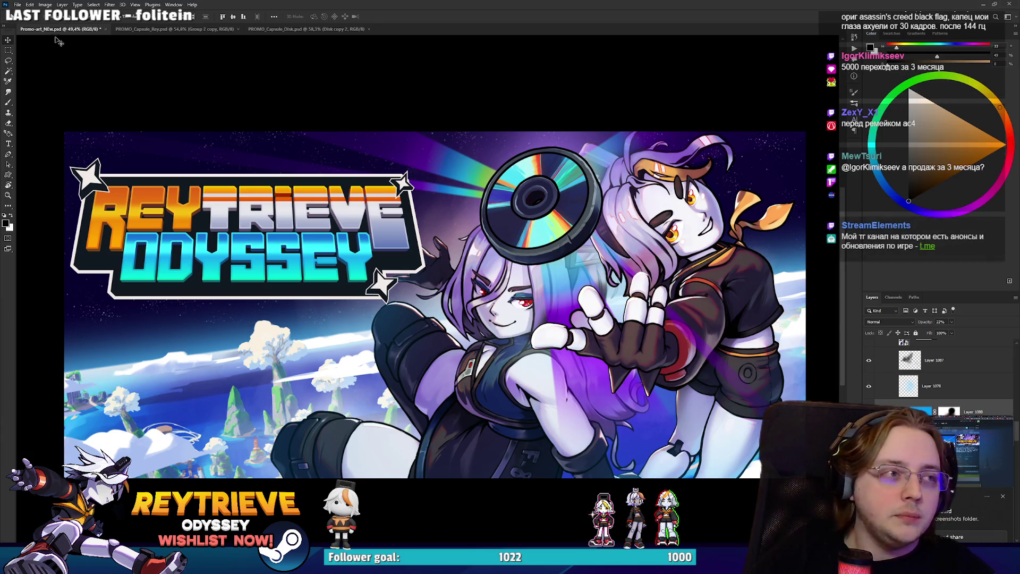
left_click(157, 30)
Create a new 2559 x 1439 px clipboard-sized document and paste the Steam store screenshot.
left_click(16, 5)
left_click(24, 13)
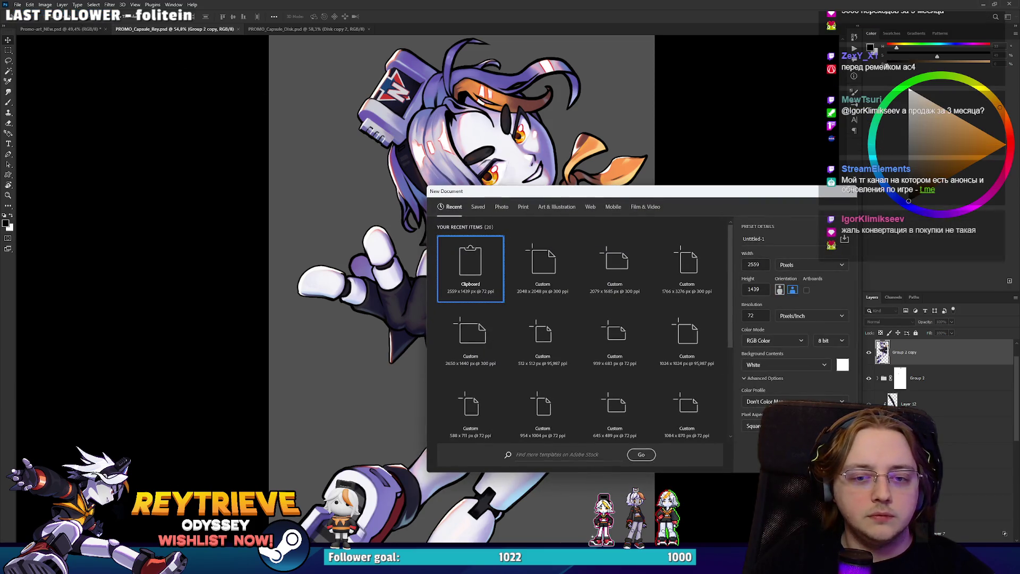
key("Return")
key("ctrl+v")
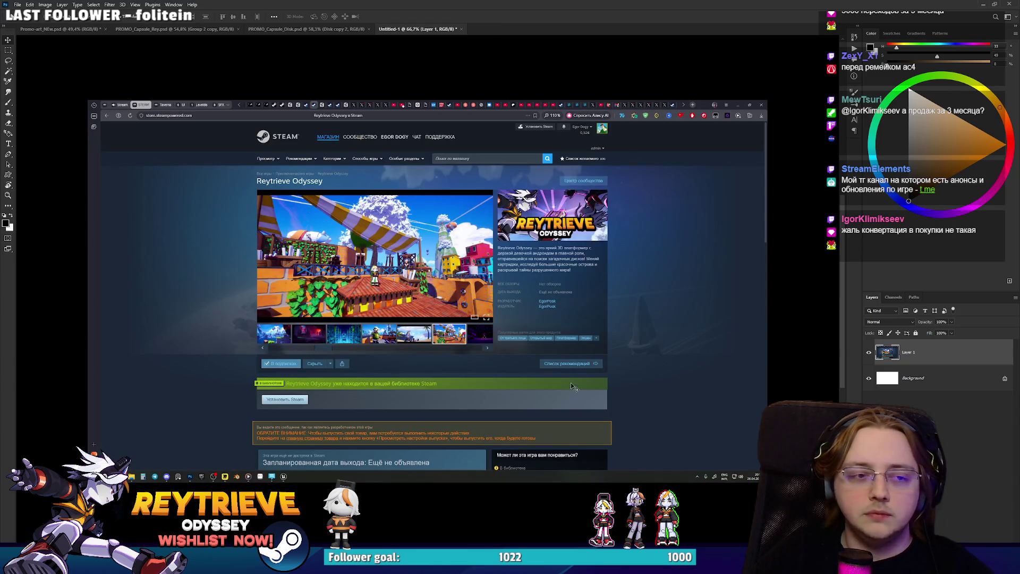
scroll(467, 301, "up", 1)
Paste the promo banner art on top of the Steam store screenshot.
left_click(77, 32)
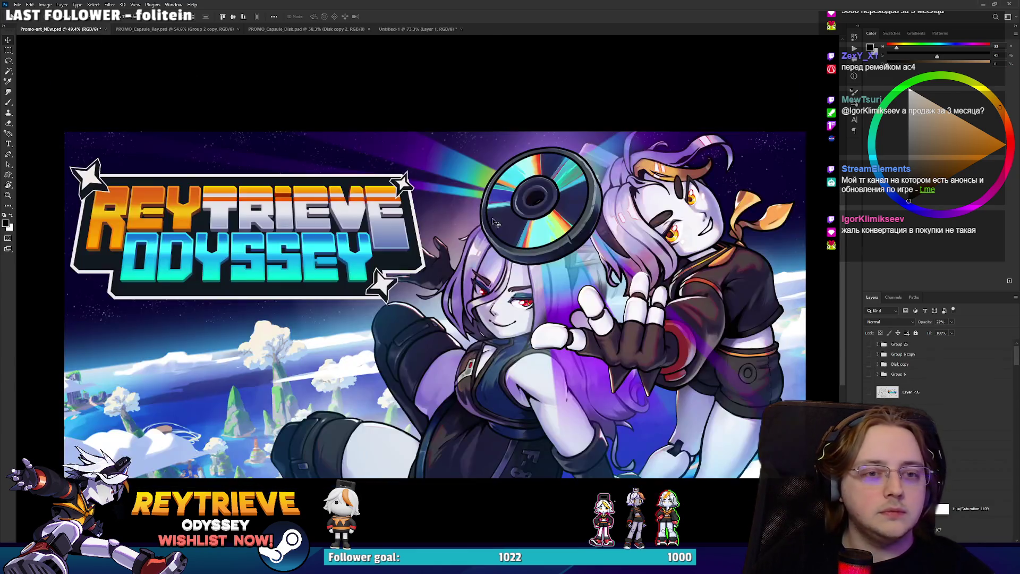
left_click(174, 29)
left_click(420, 29)
key("ctrl+v")
key("ctrl+t")
left_click_drag(48, 78, 307, 189)
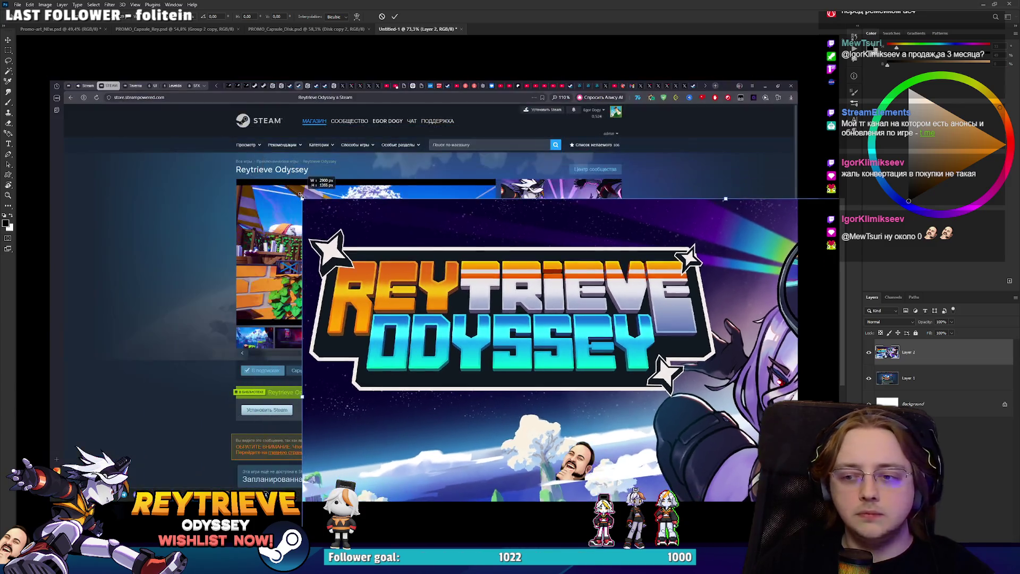
key("Escape")
Convert the pasted banner to a Smart Object and scale it into the capsule slot.
right_click(916, 356)
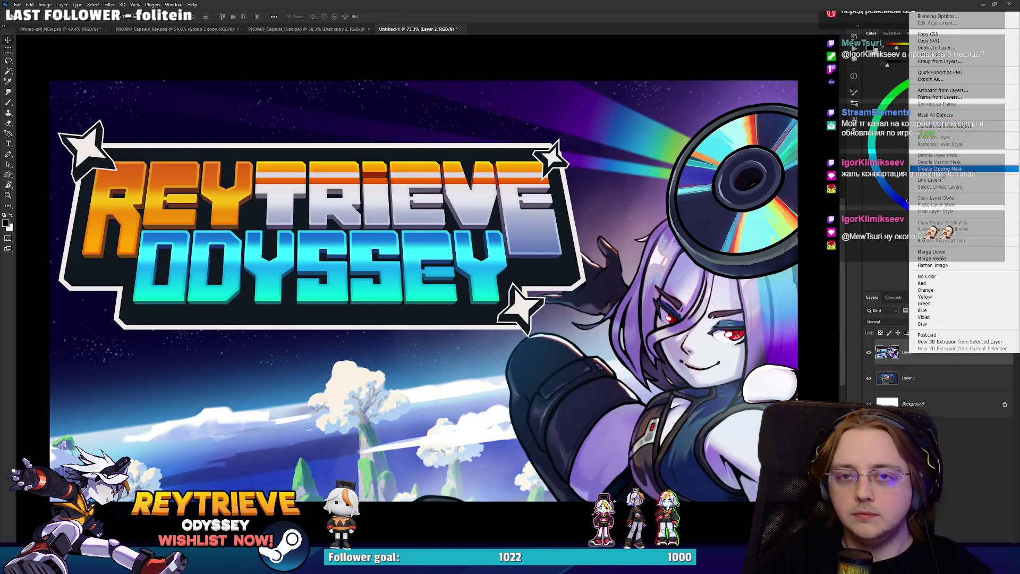
left_click(956, 127)
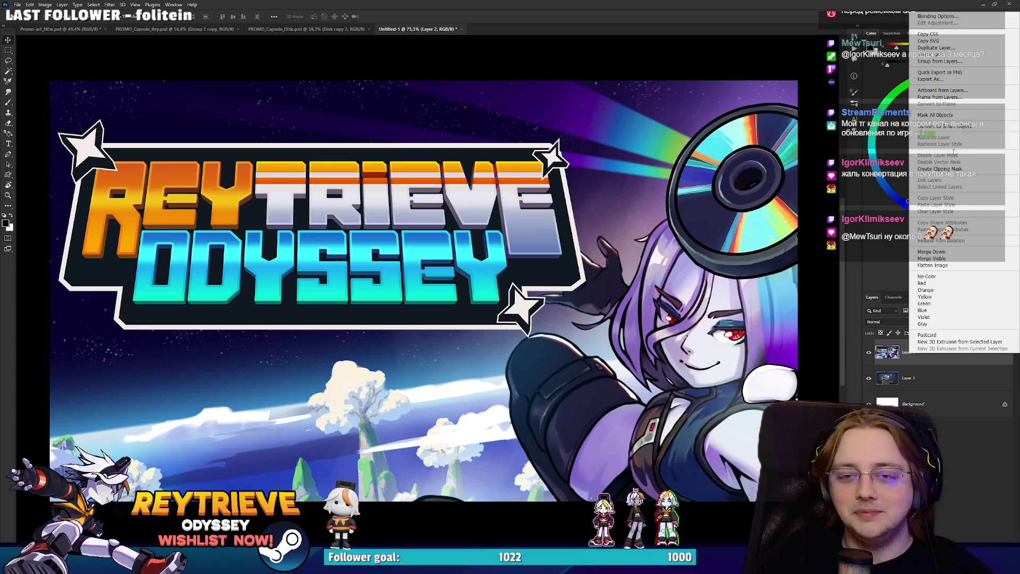
key("ctrl+t")
left_click_drag(46, 91, 518, 272)
mouse_move(585, 329)
left_mouse_down()
mouse_move(579, 234)
mouse_move(566, 242)
mouse_move(532, 224)
left_mouse_up()
scroll(565, 242, "up", 5)
mouse_move(776, 308)
left_mouse_down()
mouse_move(703, 270)
mouse_move(725, 242)
mouse_move(705, 252)
left_mouse_up()
key("Return")
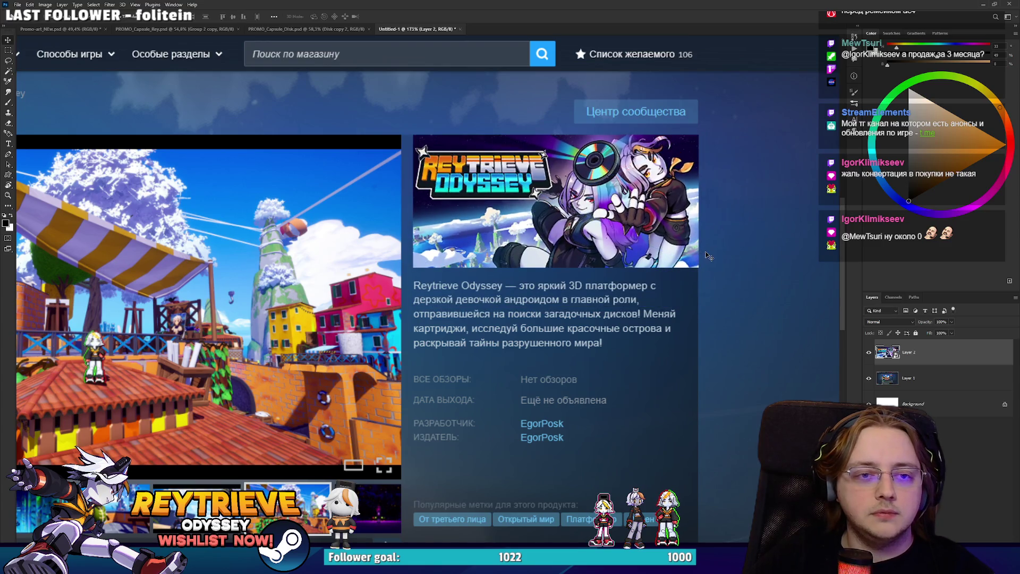
Toggle Layer 2 off and on twice to compare the store mockup with and without the banner.
scroll(646, 218, "down", 4)
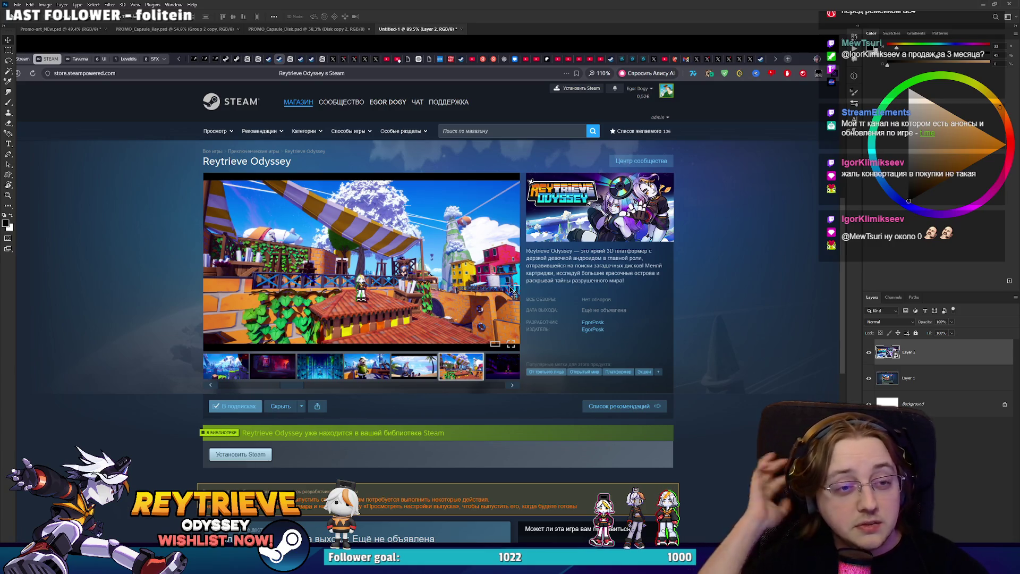
scroll(511, 290, "down", 1)
scroll(539, 233, "up", 1)
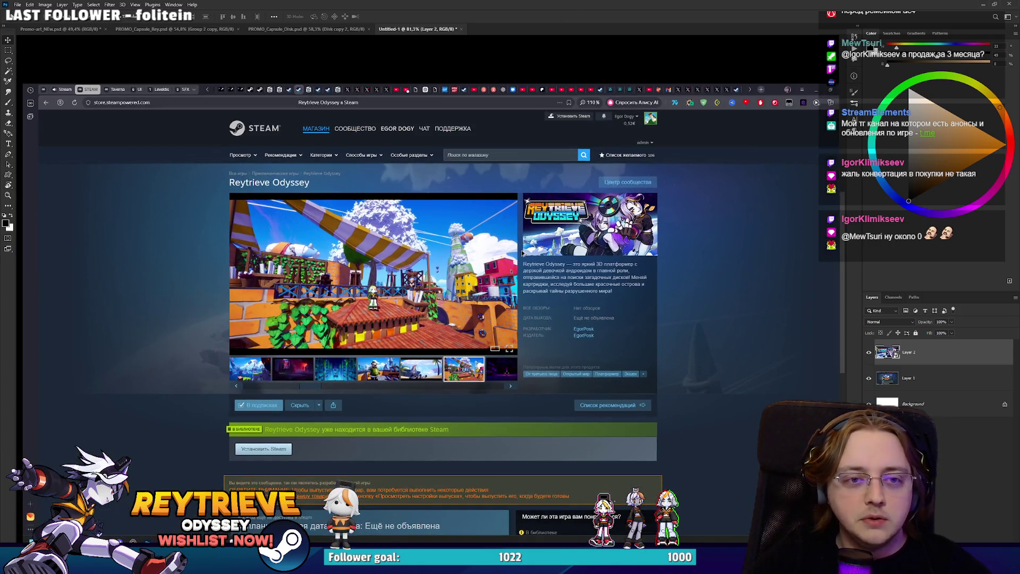
scroll(523, 274, "down", 1)
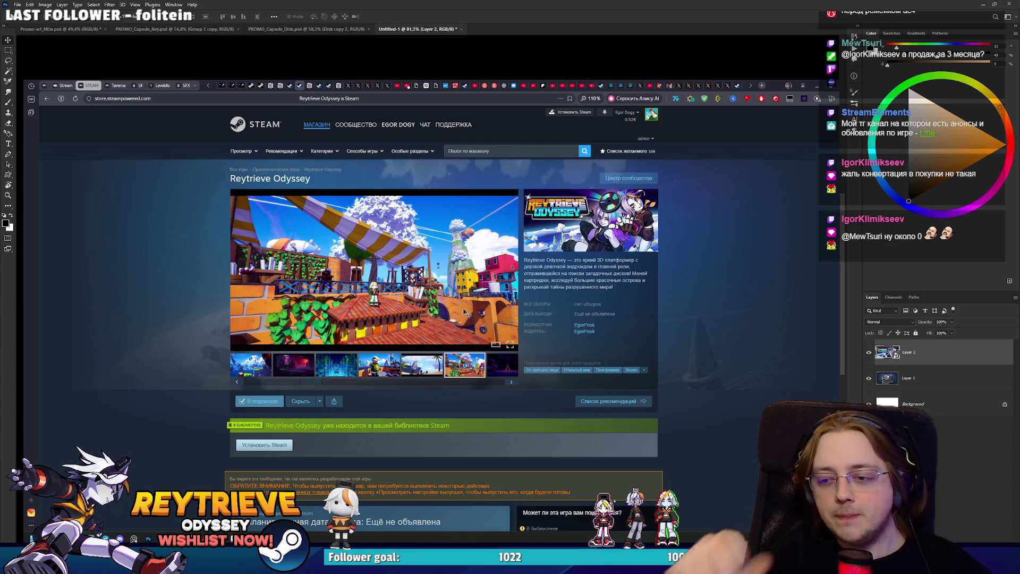
left_click(869, 352)
left_click(869, 352)
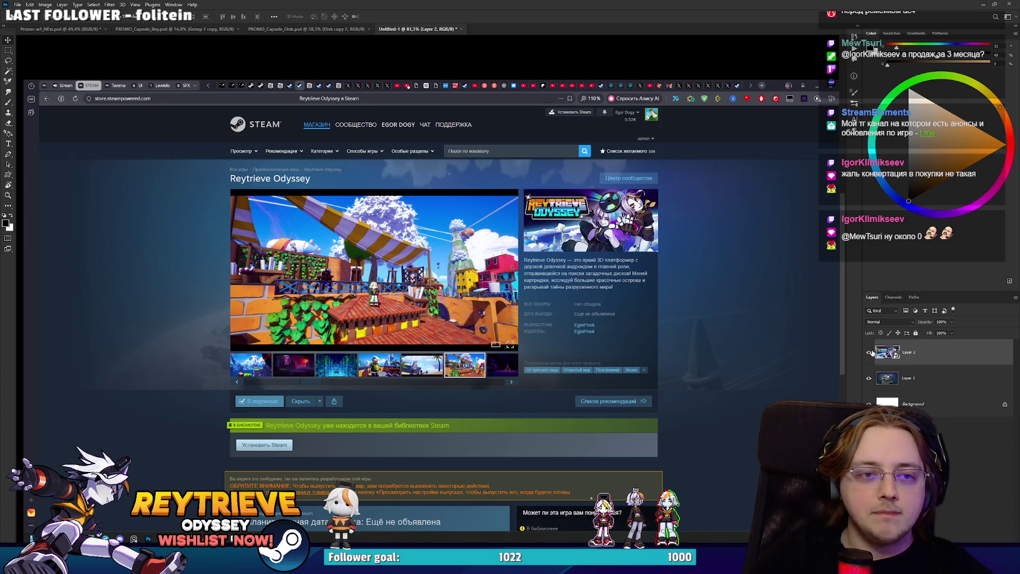
left_click(869, 352)
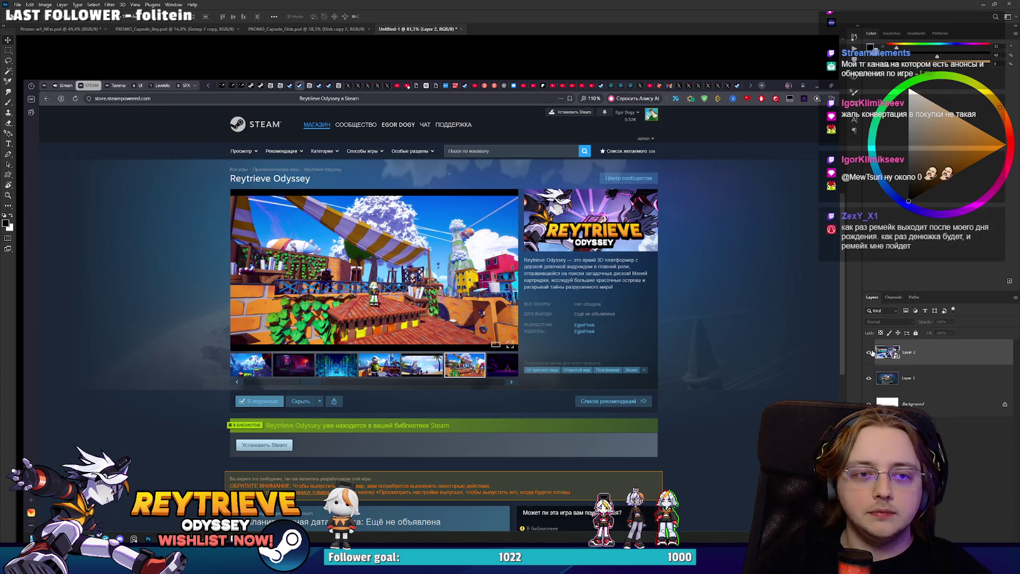
left_click(868, 353)
Pan and zoom around the store mockup, then return to Promo-art_NEw.psd.
left_click_drag(537, 356, 547, 354)
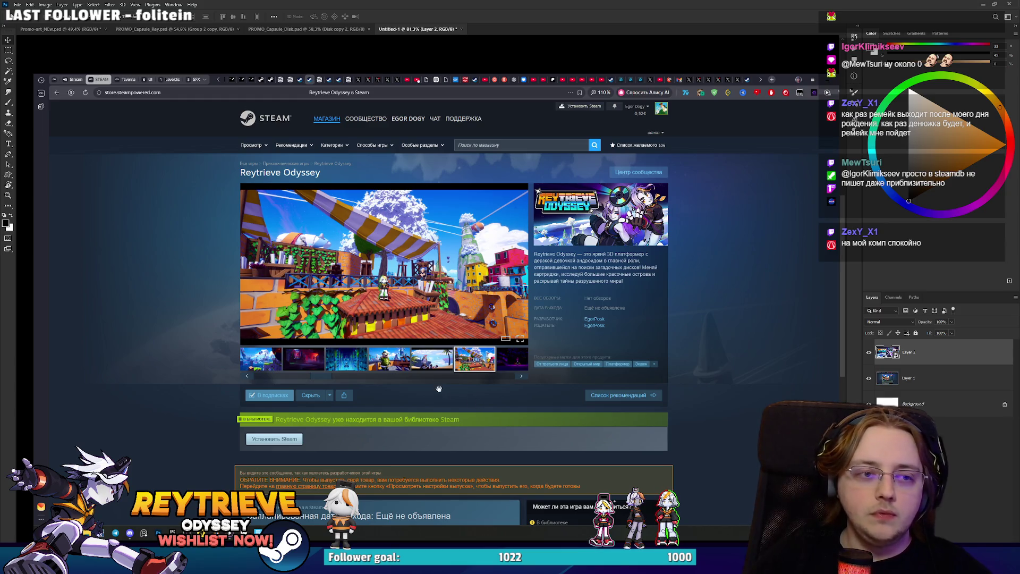
scroll(611, 181, "up", 5)
scroll(624, 254, "down", 5)
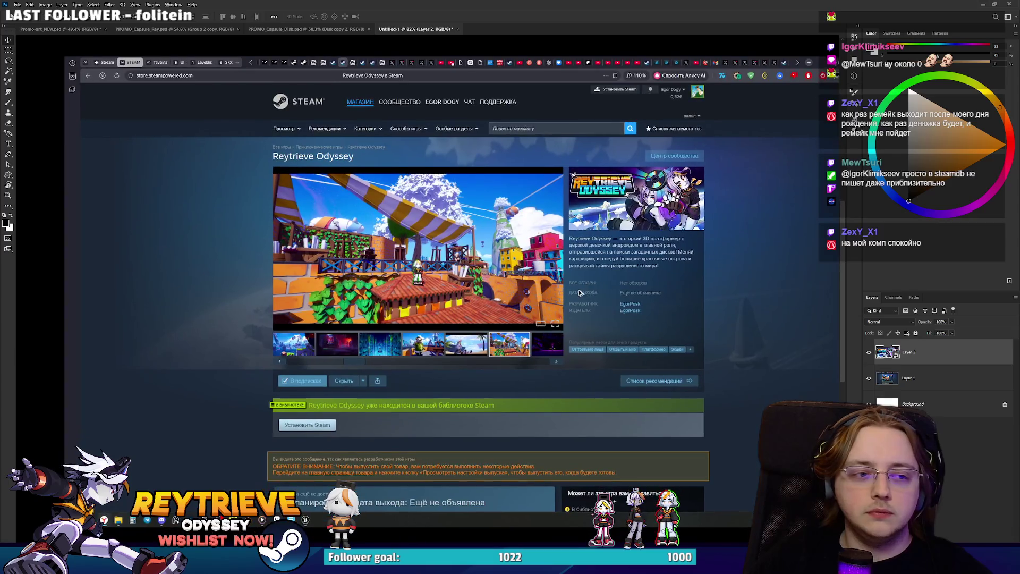
scroll(580, 293, "down", 1)
left_click_drag(590, 280, 583, 300)
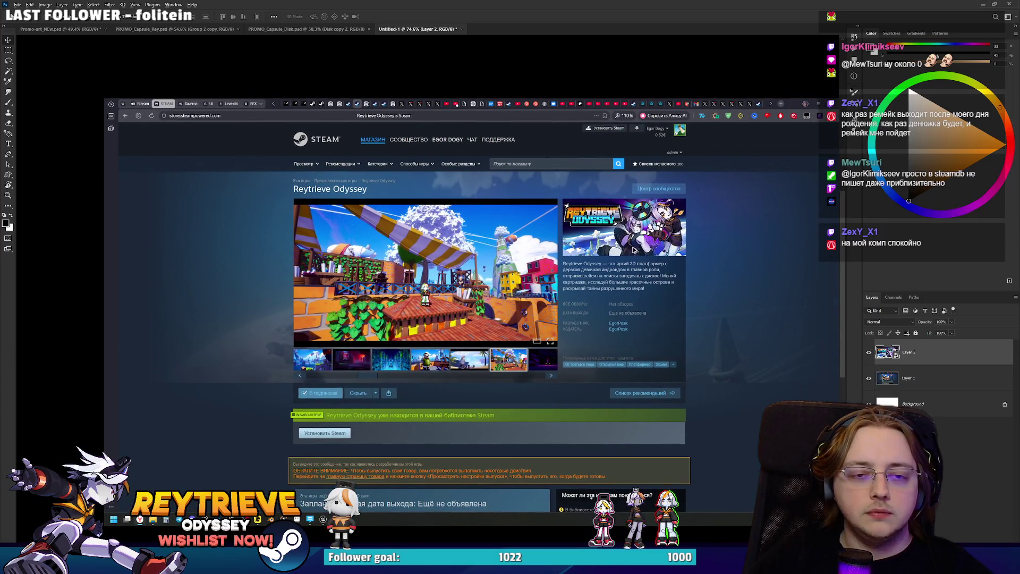
scroll(652, 206, "up", 4)
scroll(648, 212, "down", 4)
scroll(648, 211, "up", 3)
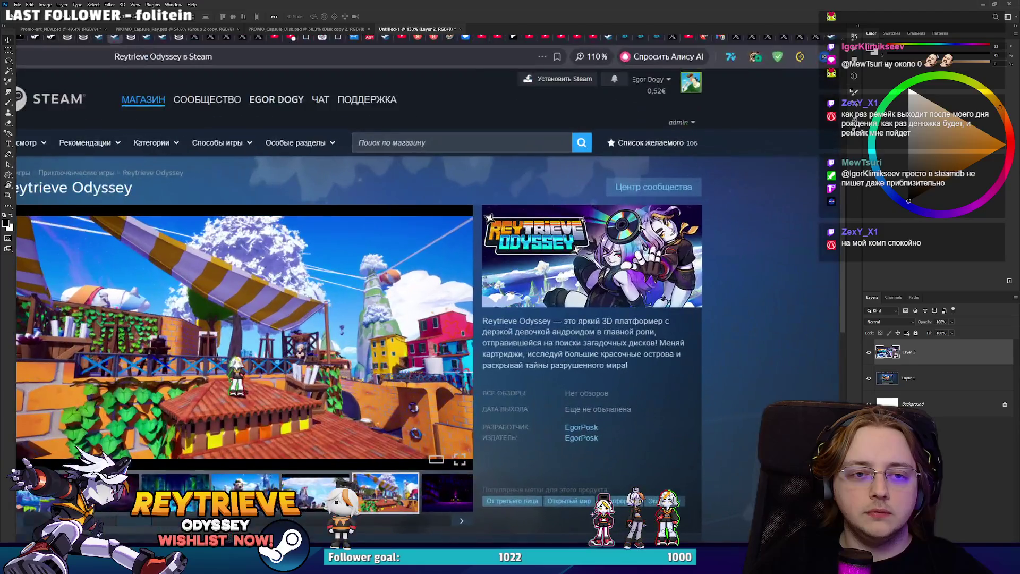
scroll(648, 211, "down", 2)
scroll(639, 260, "up", 3)
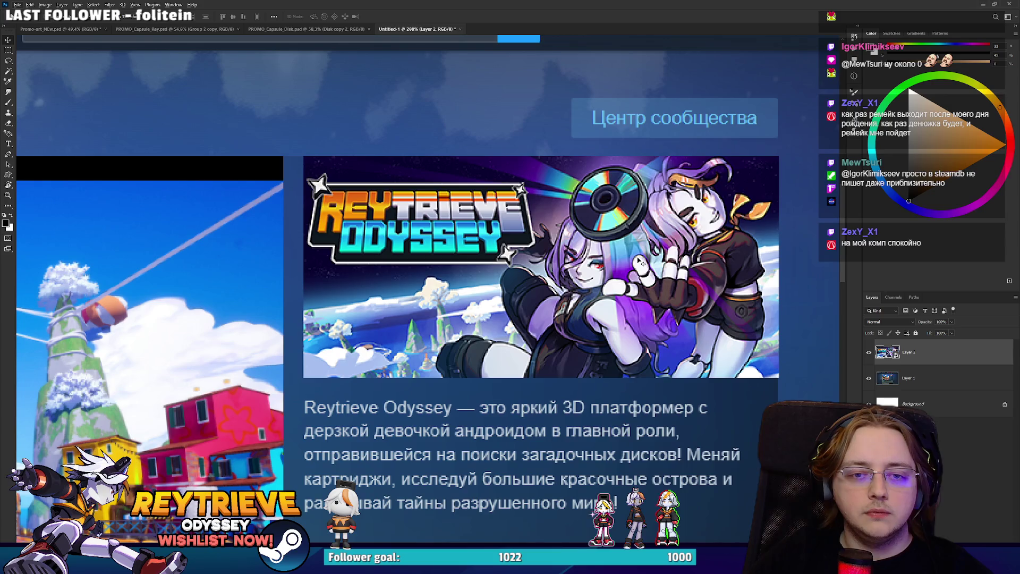
scroll(640, 260, "down", 5)
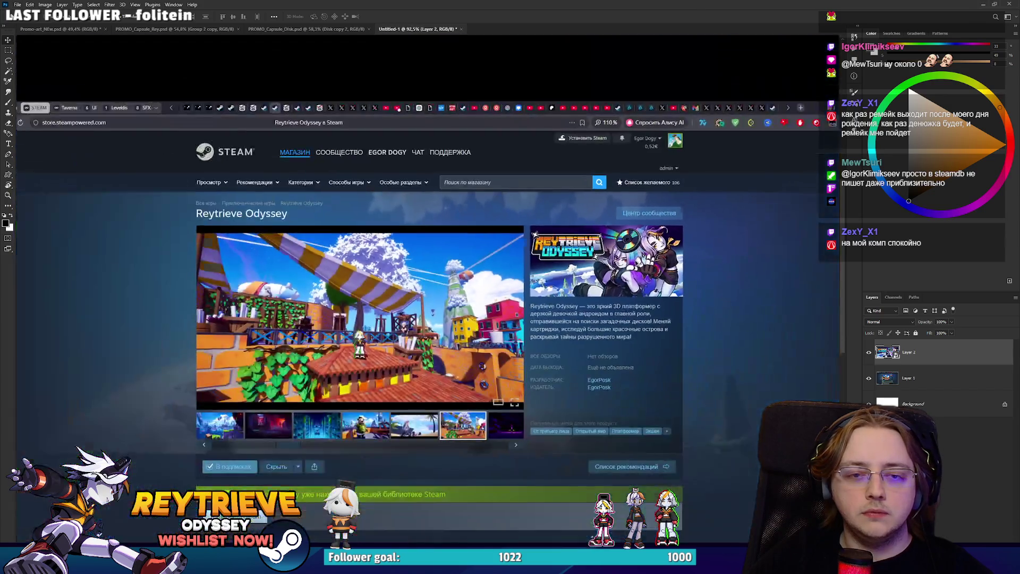
left_click(74, 30)
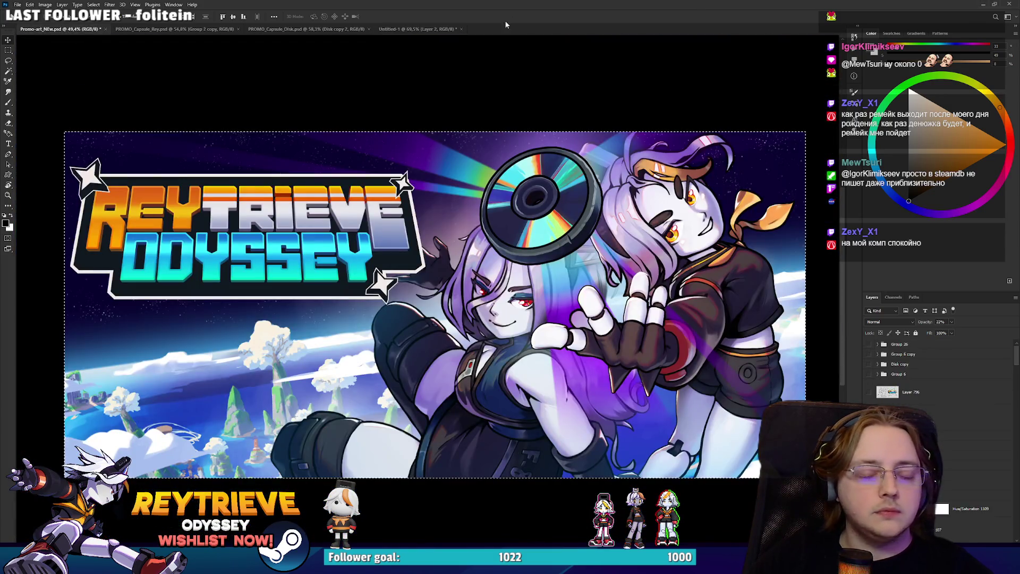
Select the Disk group and toggle its visibility twice to check the disc artwork.
left_click_drag(495, 353, 493, 409)
key("ctrl+z")
scroll(955, 441, "up", 2)
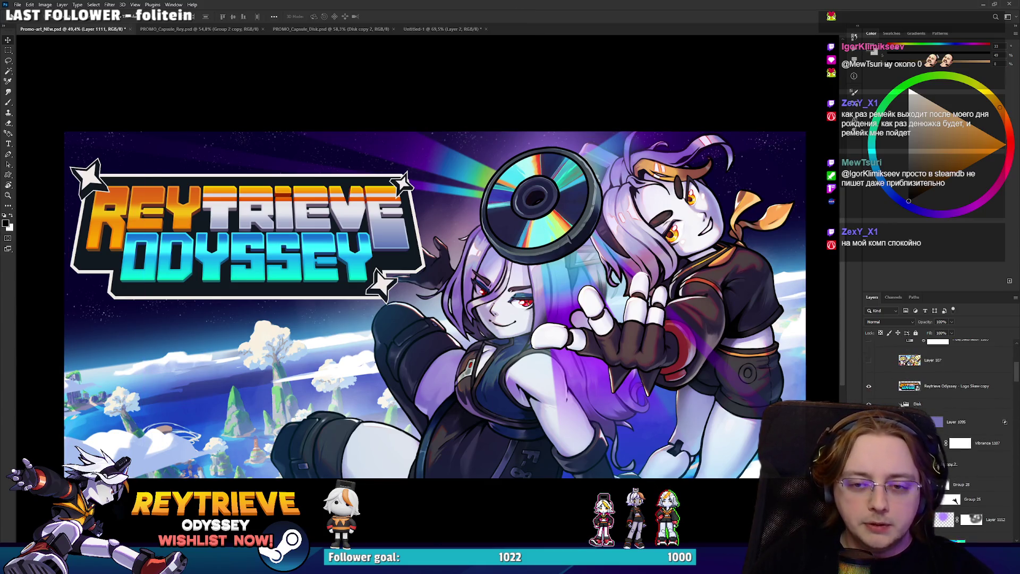
left_click(917, 404)
left_click(869, 404)
left_click(868, 403)
left_click(868, 404)
left_click(868, 404)
scroll(946, 425, "down", 3)
Try moving Layer 1088, undo it, then shift Layer 1087 leftward instead.
left_click(972, 451)
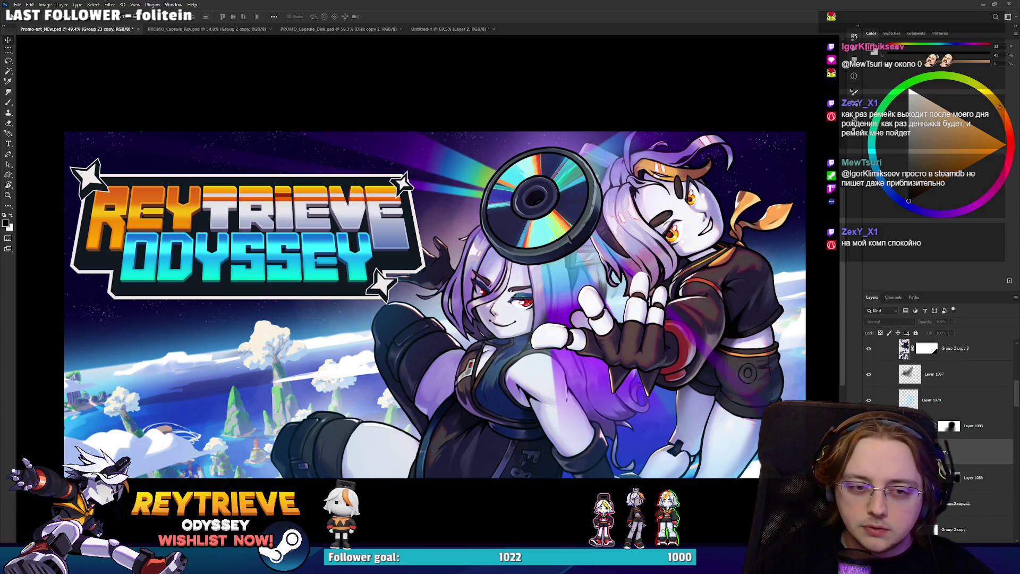
left_click(982, 430)
left_click_drag(567, 379, 534, 375)
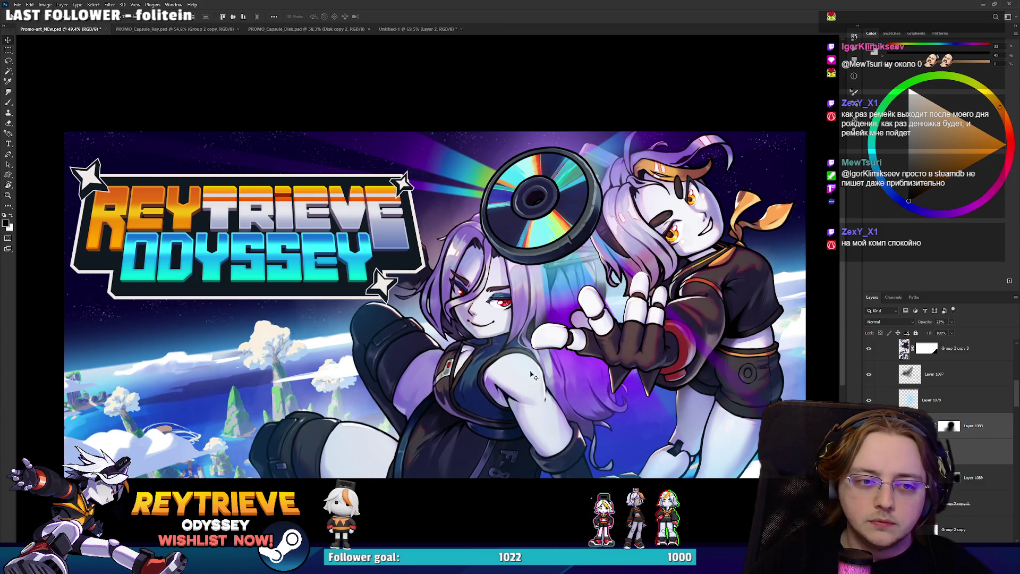
key("ctrl+z")
scroll(934, 411, "up", 1)
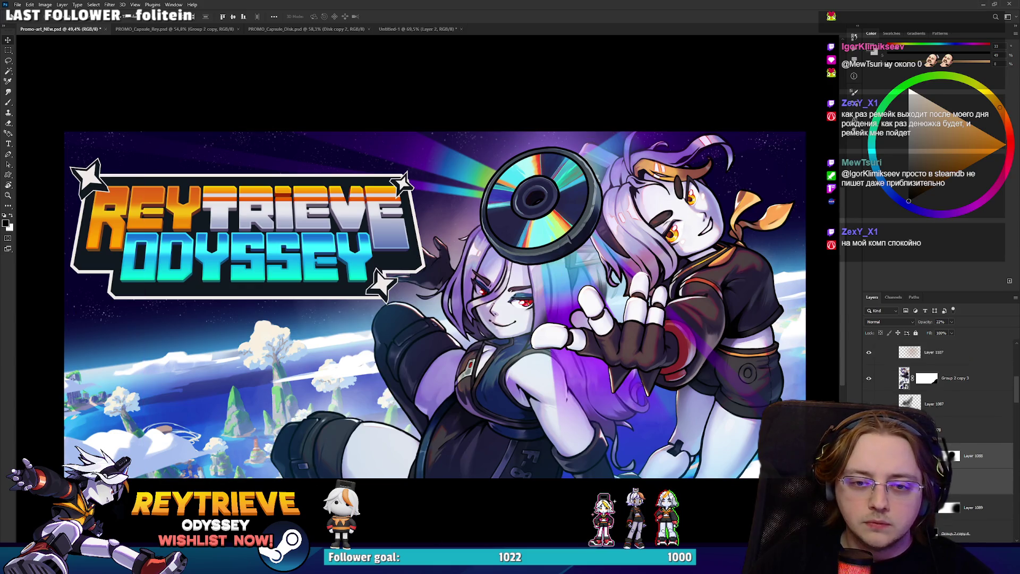
mouse_move(670, 378)
left_mouse_down()
mouse_move(641, 376)
mouse_move(654, 379)
left_mouse_up()
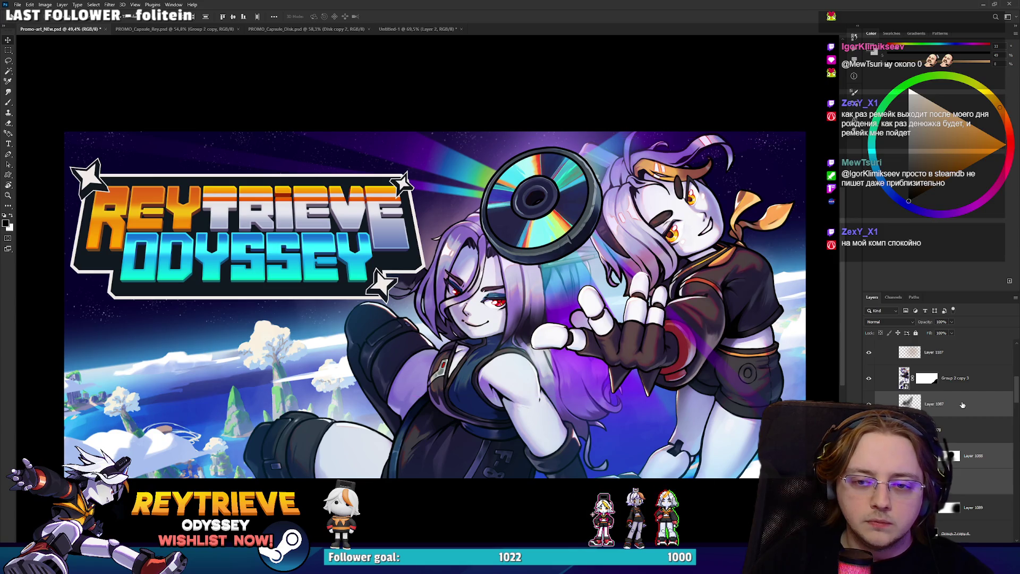
Add a layer mask to Layer 1087 and paint out part of it near the left character.
key("e")
key("d")
mouse_move(568, 322)
left_mouse_down()
mouse_move(510, 297)
mouse_move(467, 319)
mouse_move(504, 319)
mouse_move(536, 255)
left_mouse_up()
scroll(504, 213, "down", 6)
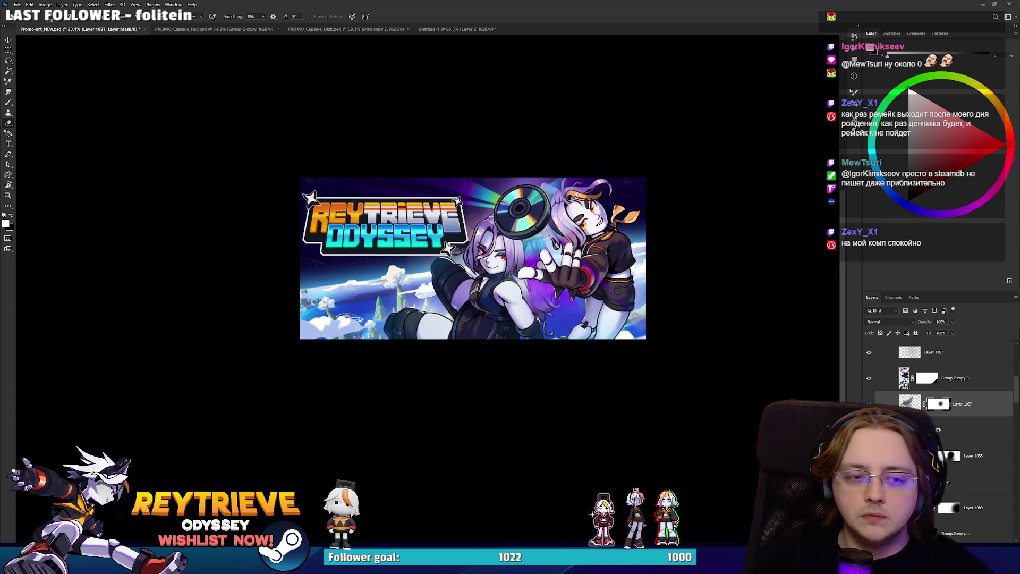
scroll(502, 189, "up", 5)
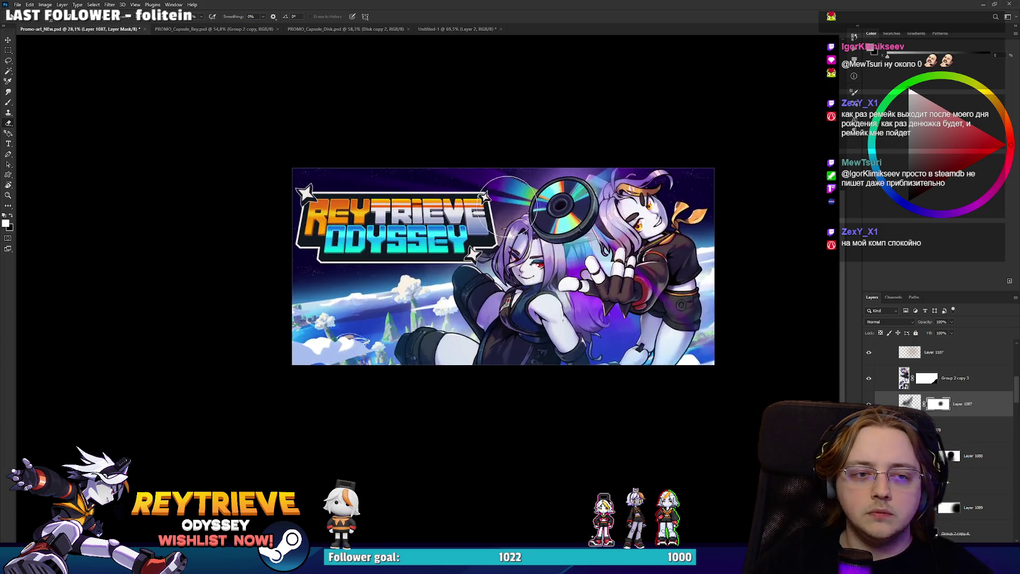
scroll(563, 212, "down", 6)
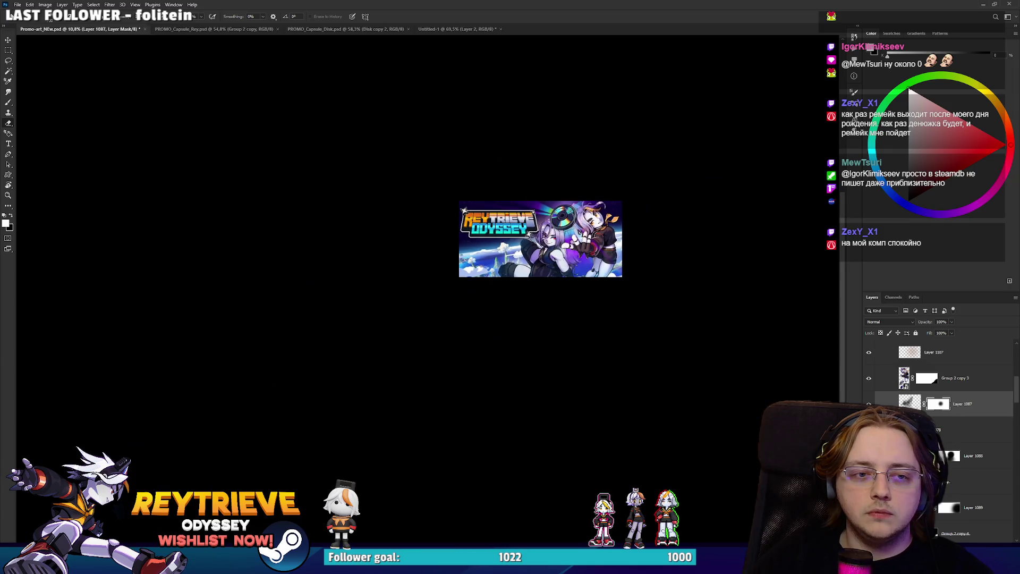
scroll(560, 221, "up", 4)
scroll(555, 223, "down", 3)
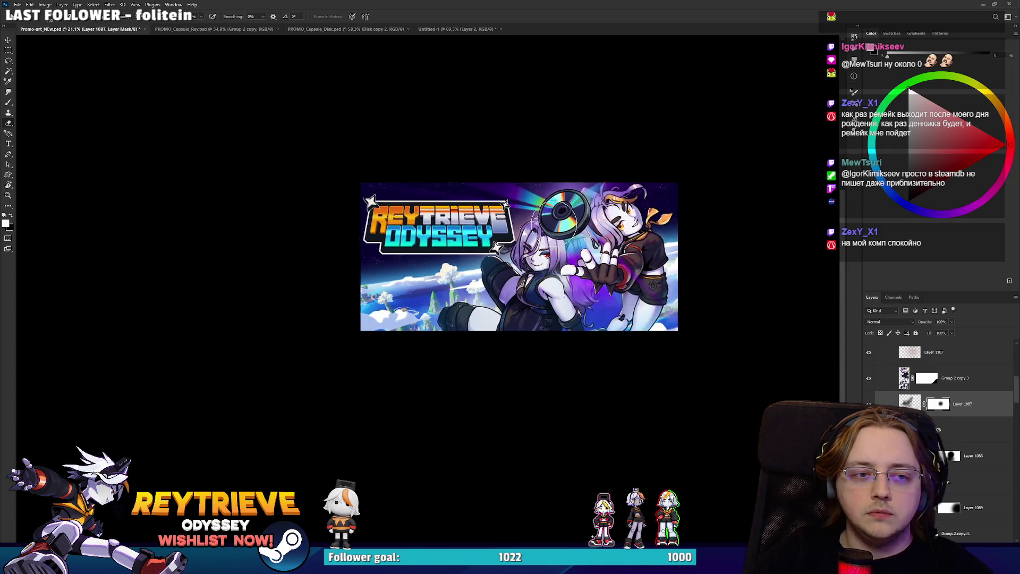
scroll(563, 239, "up", 5)
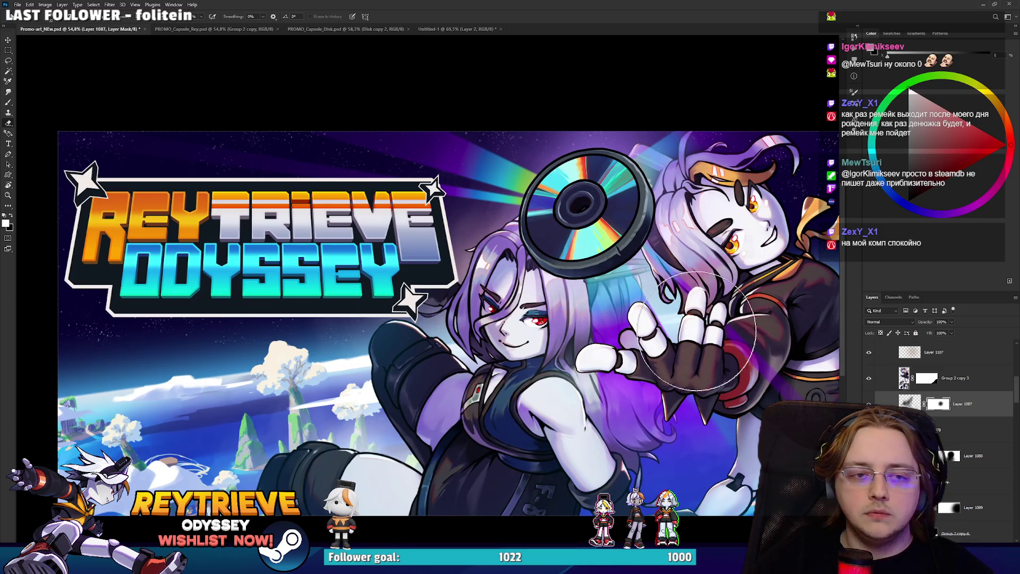
scroll(744, 329, "up", 2)
scroll(948, 473, "up", 3)
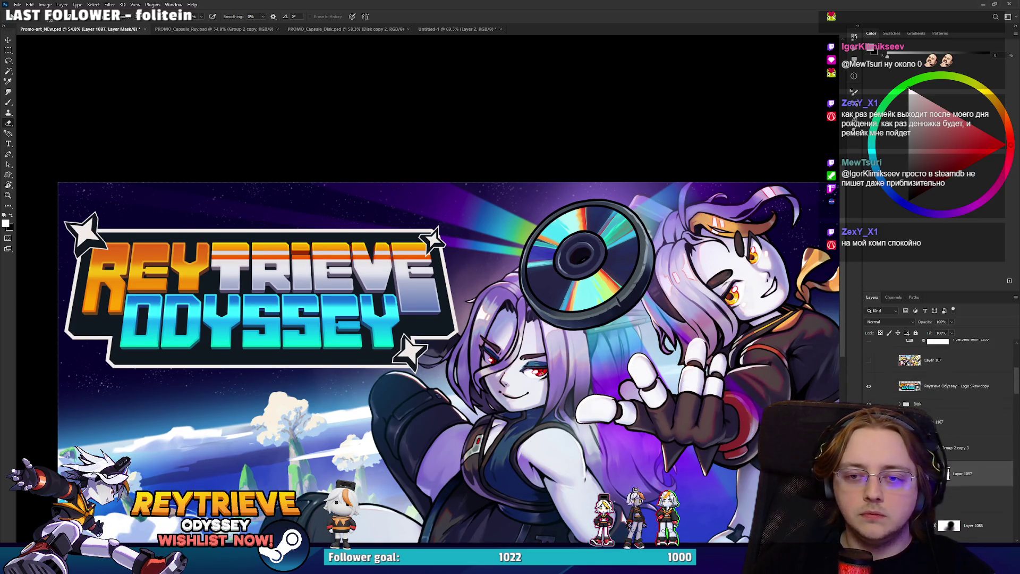
scroll(934, 423, "up", 3)
Switch the banner to a grayscale proof view to check its values.
key("ctrl+y")
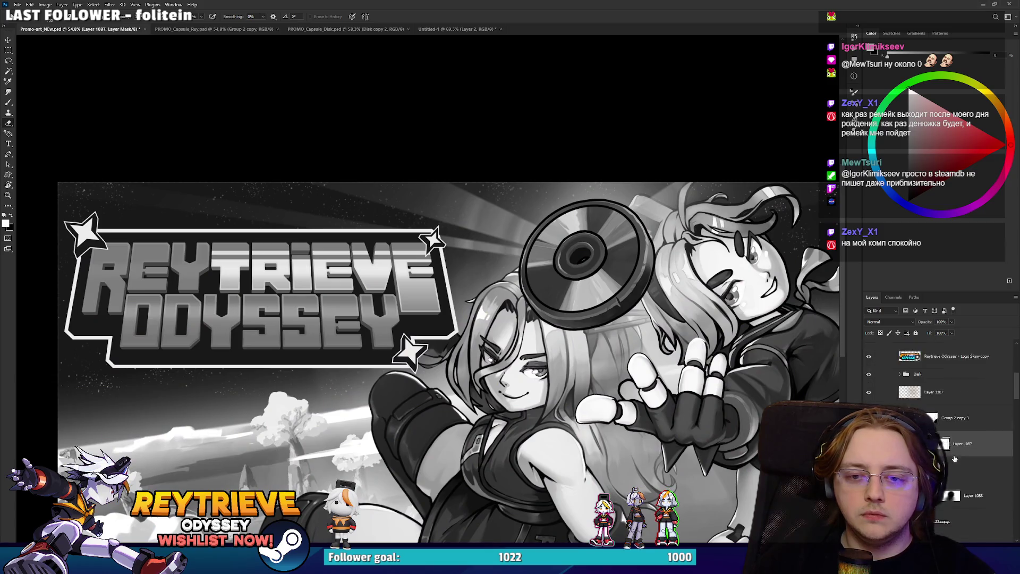
left_click_drag(518, 408, 488, 337)
scroll(935, 371, "down", 5)
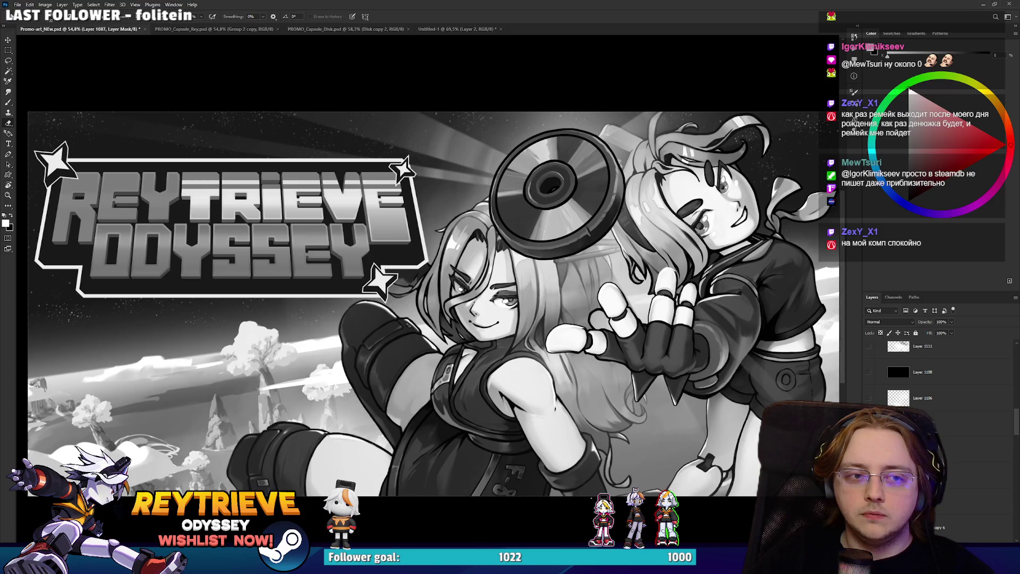
Add a layer mask to Layer 1106 and paint out part of it near the disc with a larger brush.
left_click(916, 400)
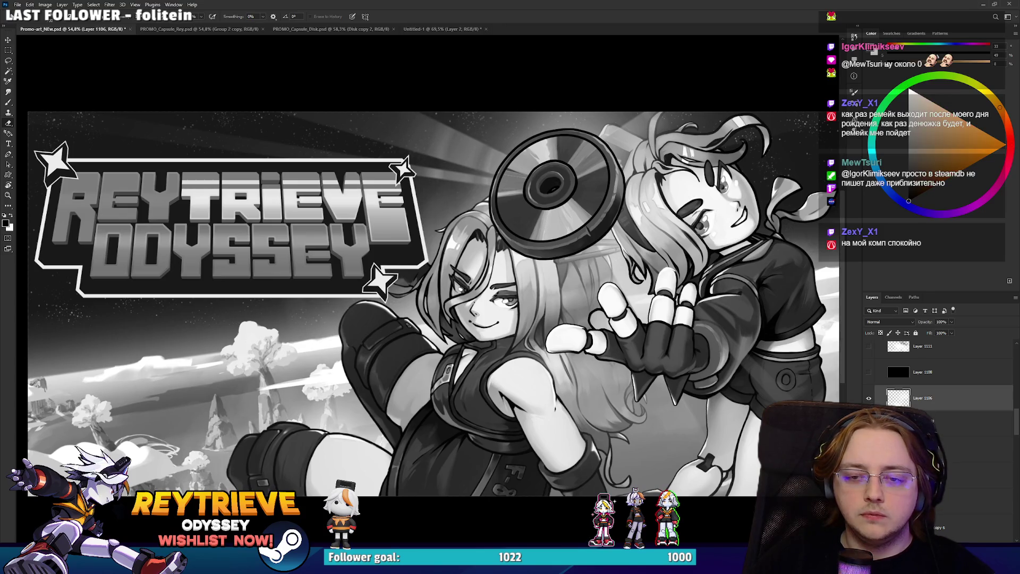
left_click(923, 537)
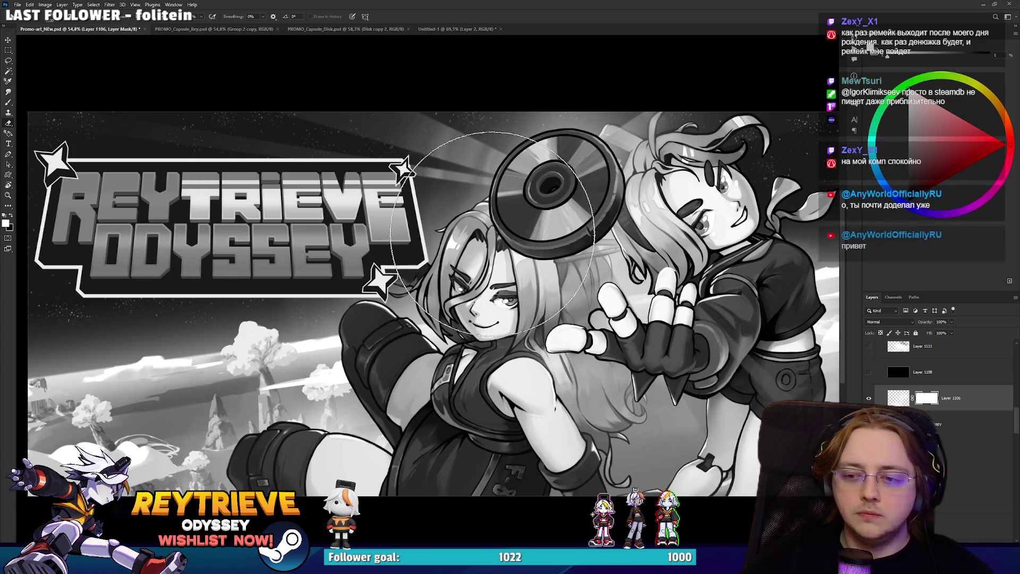
key("bracketright")
mouse_move(515, 170)
left_mouse_down()
mouse_move(552, 202)
mouse_move(447, 160)
left_mouse_up()
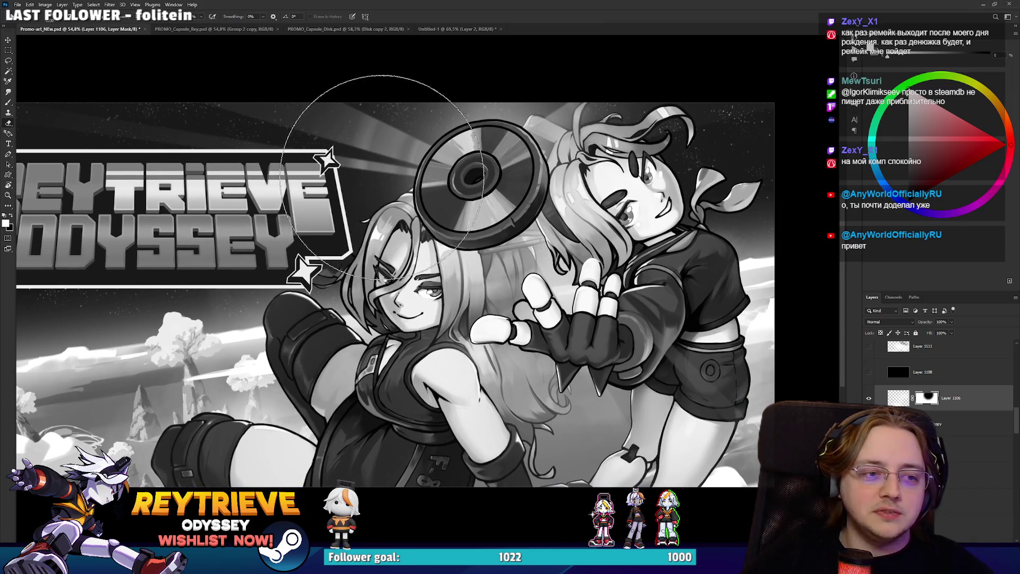
scroll(415, 154, "down", 5)
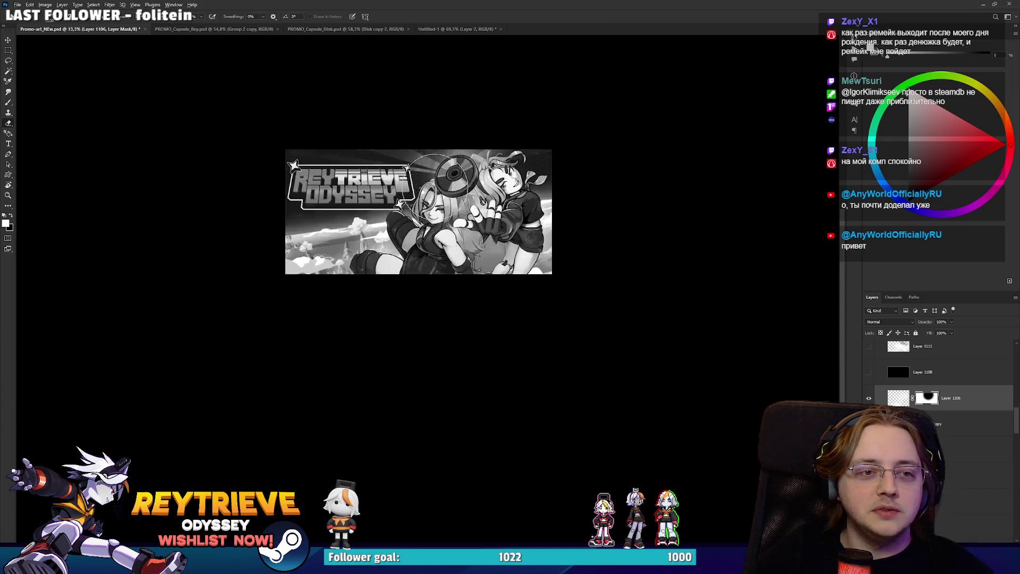
scroll(395, 146, "up", 5)
key("b")
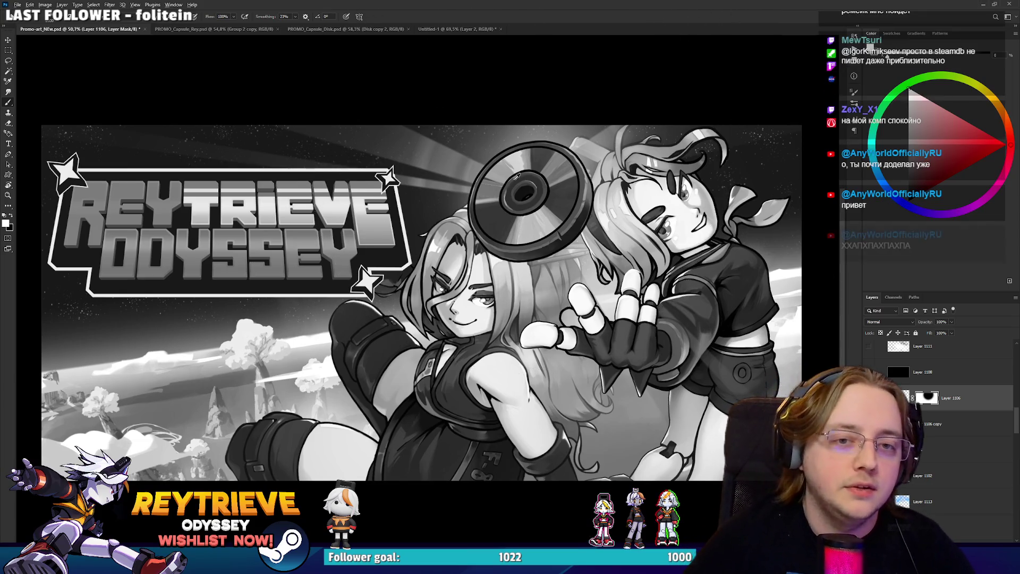
Select Layer 1111 and load a large textured brush preset.
scroll(557, 246, "down", 5)
scroll(557, 246, "up", 4)
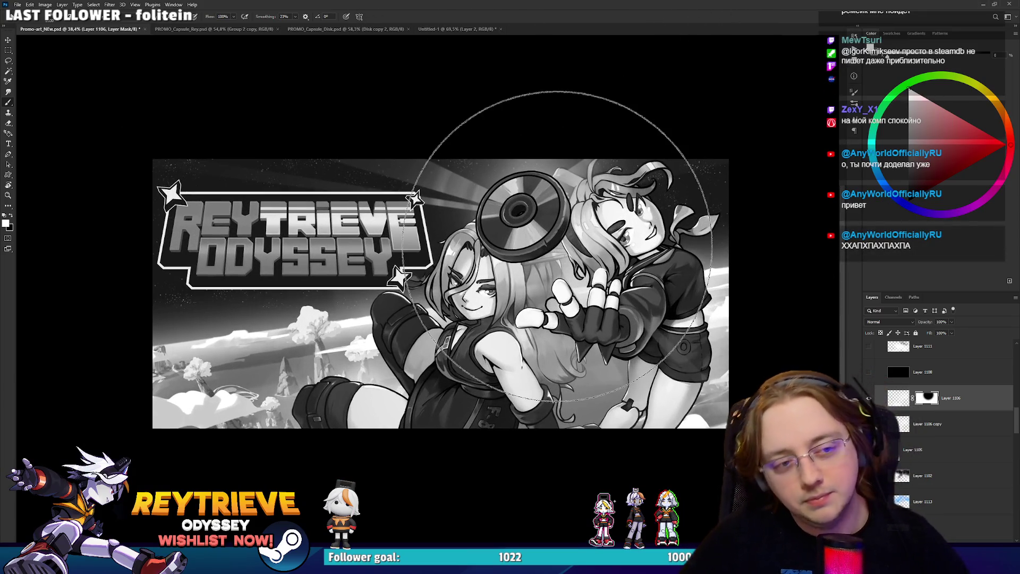
left_click(937, 398)
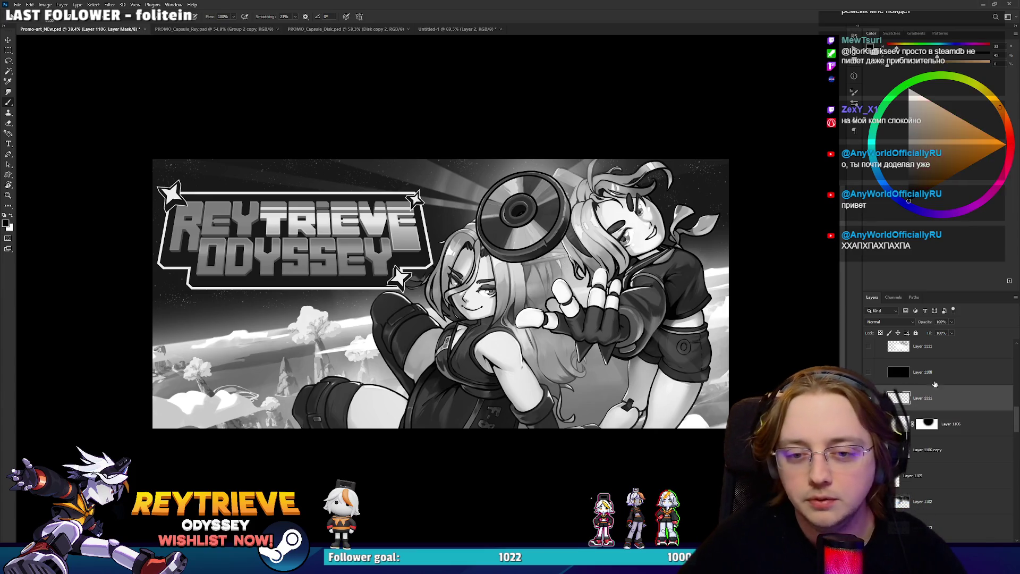
right_click(604, 393)
double_click(711, 348)
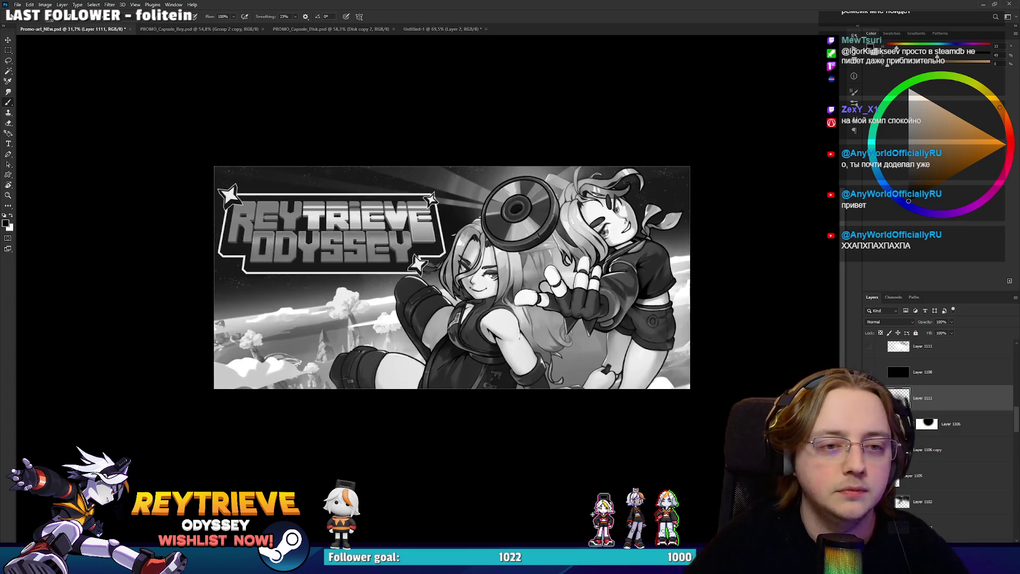
Turn off the grayscale preview so the banner shows in full colour.
scroll(520, 203, "up", 1)
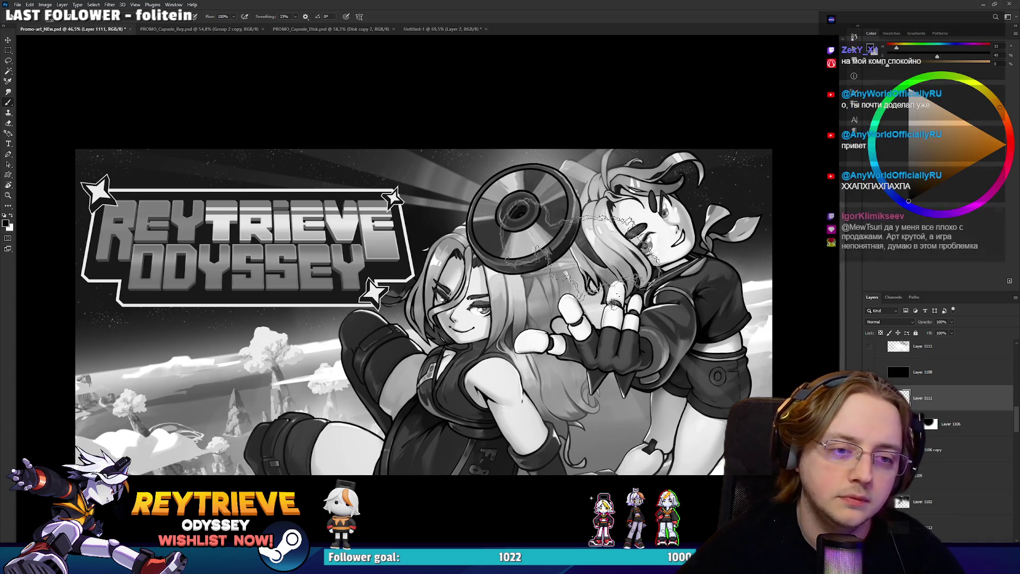
scroll(520, 203, "down", 3)
scroll(598, 261, "up", 3)
left_click_drag(598, 262, 599, 287)
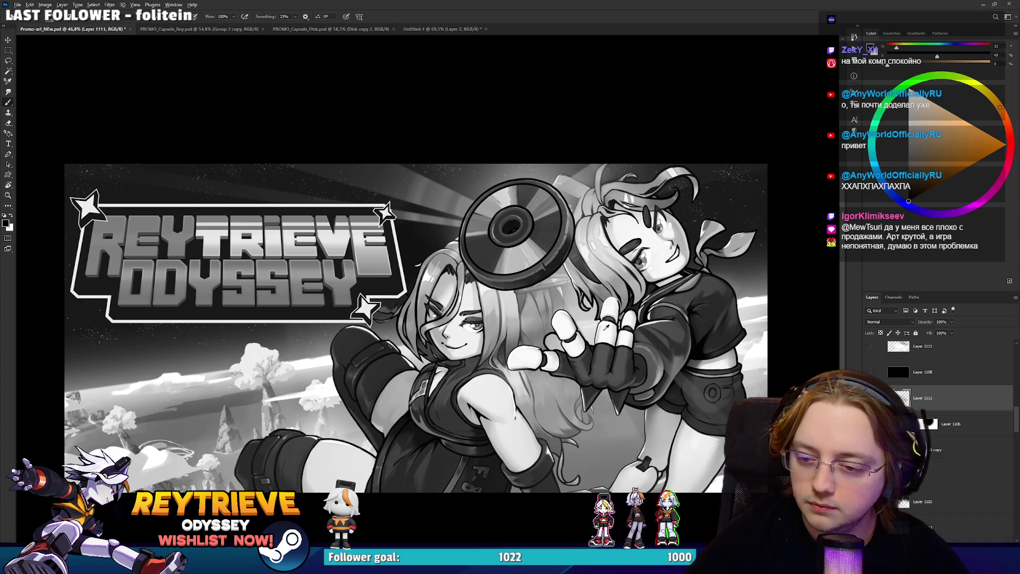
scroll(555, 354, "down", 4)
scroll(546, 360, "down", 4)
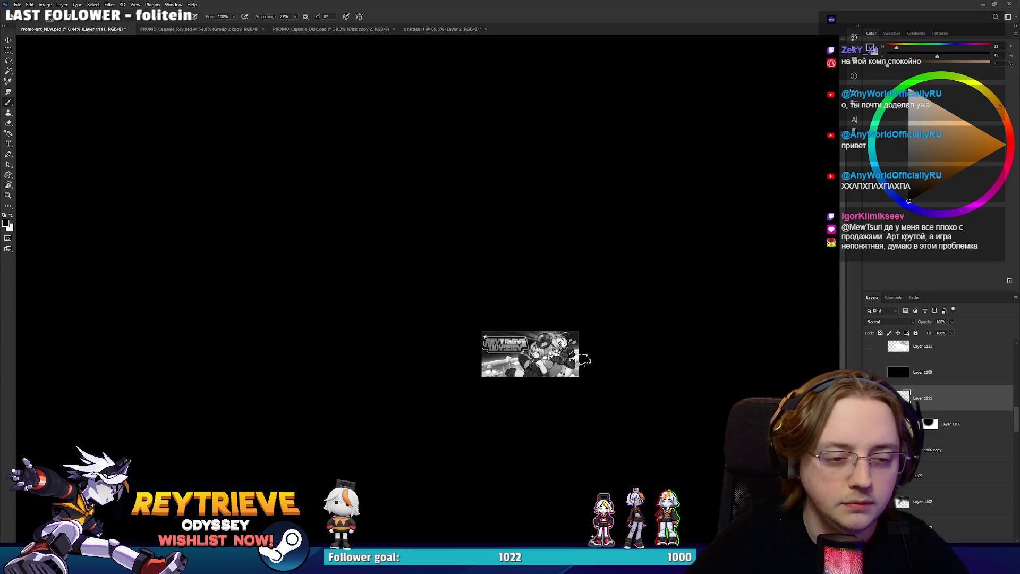
scroll(582, 357, "up", 2)
scroll(926, 439, "up", 2)
scroll(926, 439, "up", 5)
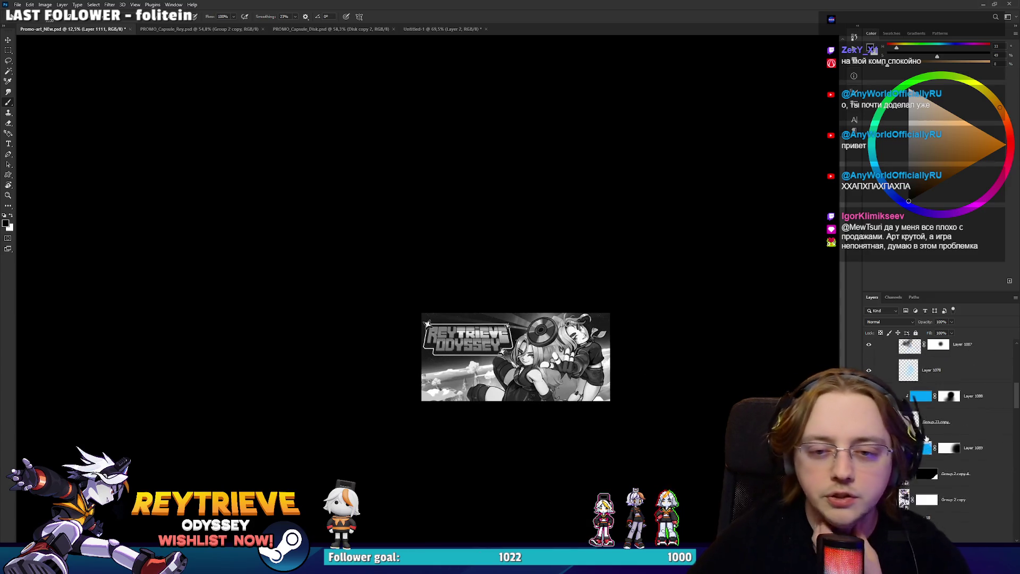
left_click(868, 375)
scroll(478, 355, "down", 1)
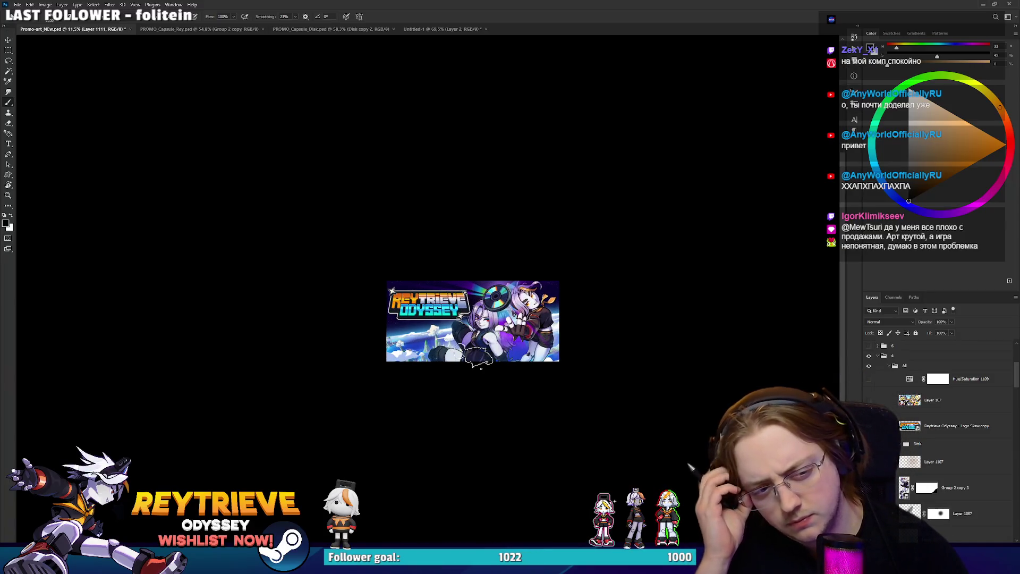
Clear the current selection and select Layer 1108 in the Layers panel.
scroll(517, 359, "down", 2)
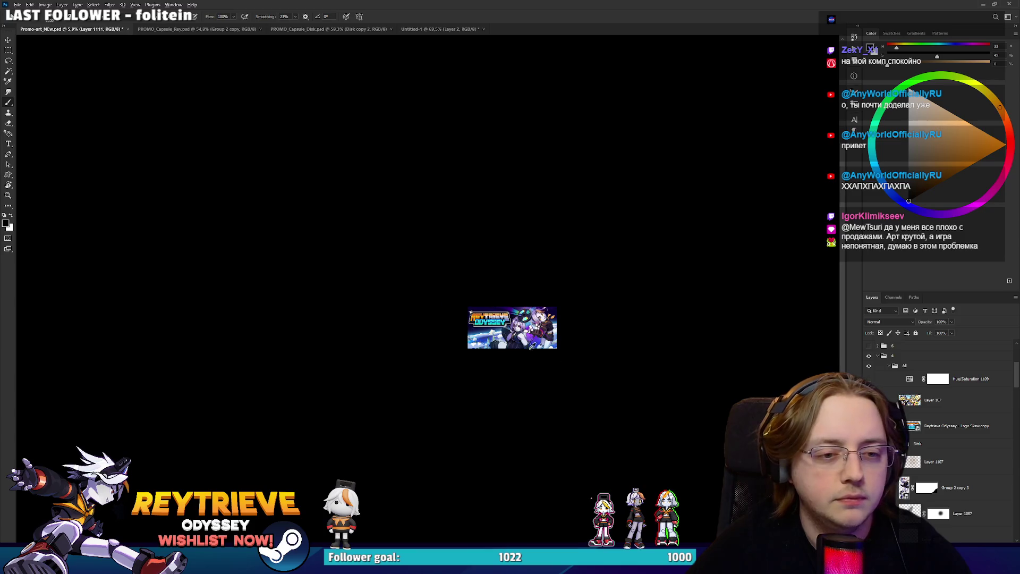
scroll(517, 359, "up", 2)
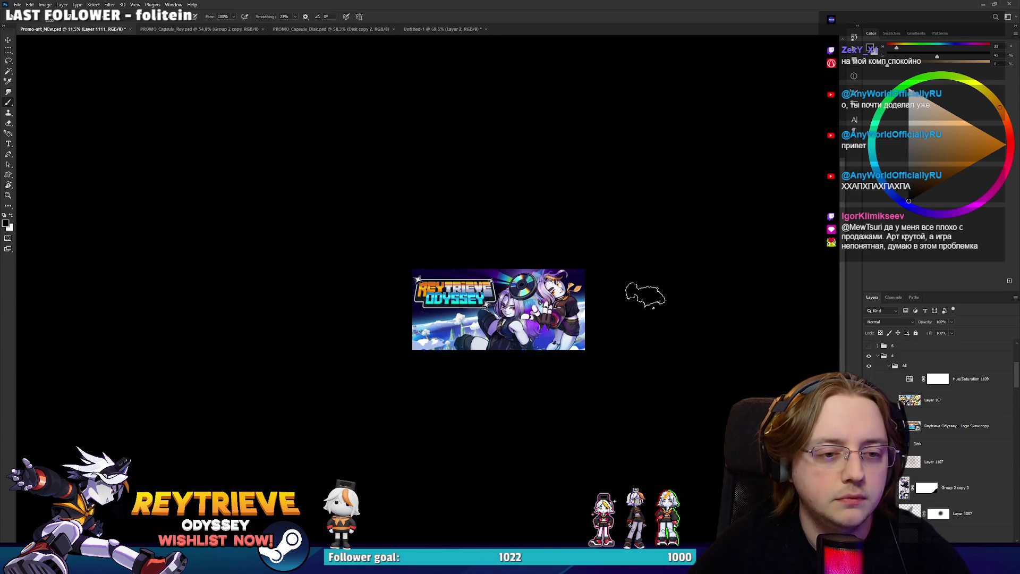
scroll(645, 295, "up", 4)
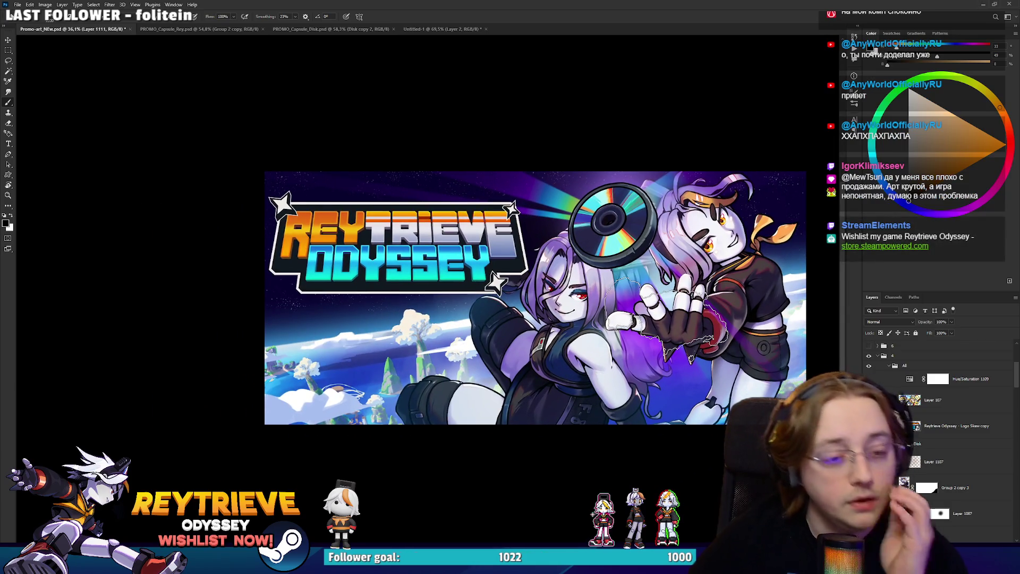
key("ctrl+d")
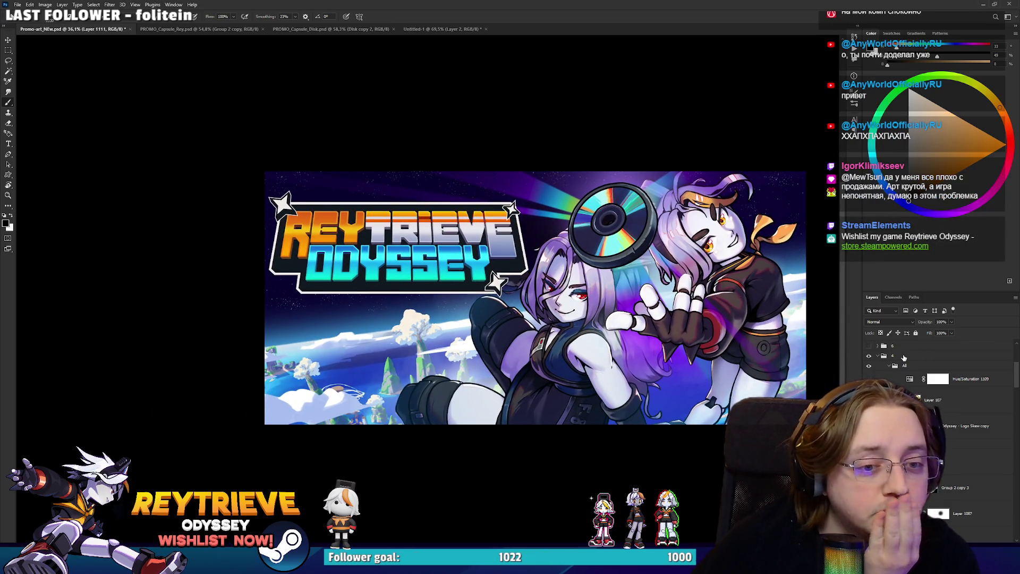
right_click(904, 358)
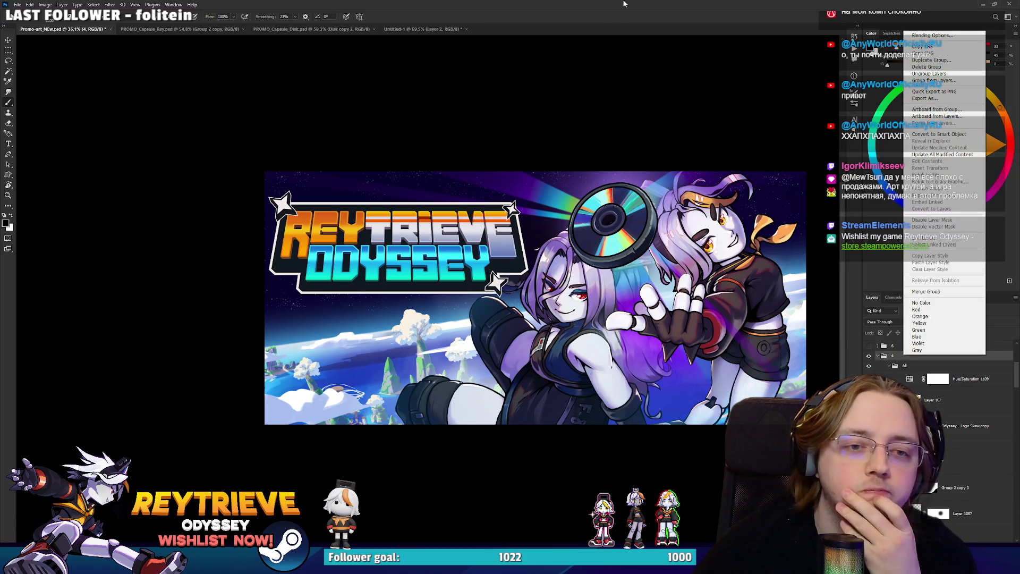
left_click(619, 41)
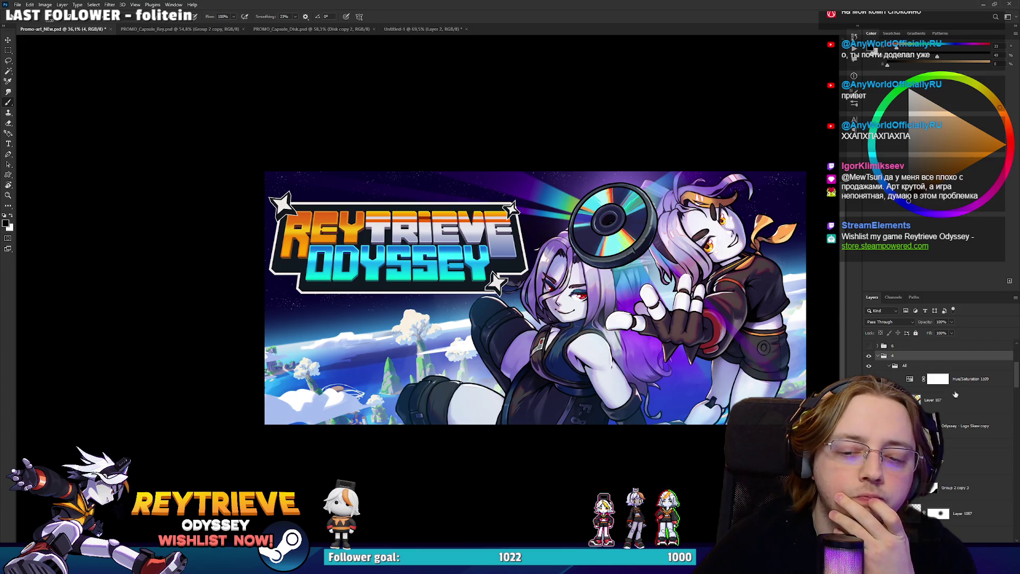
scroll(941, 383, "down", 5)
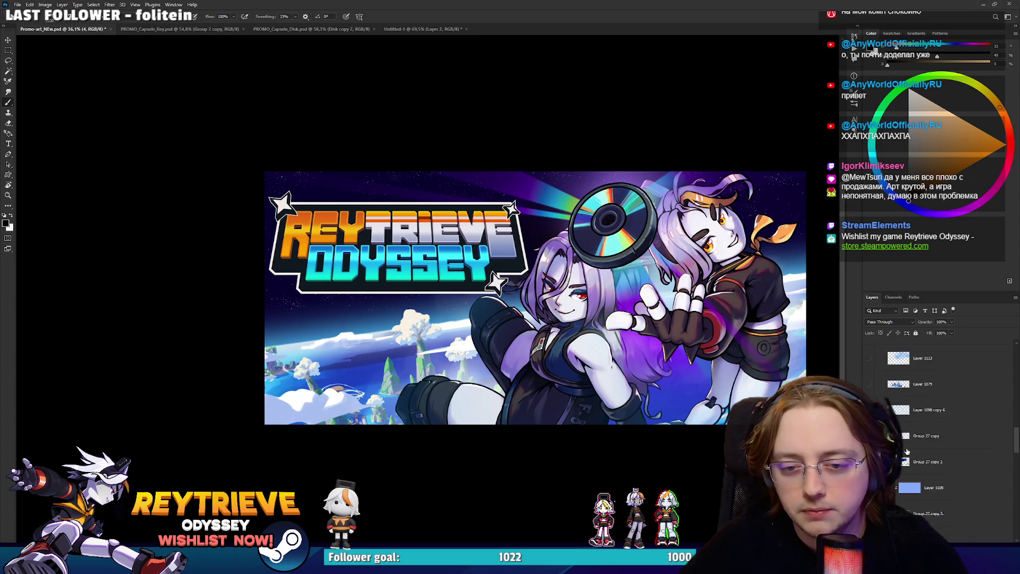
left_click(938, 448)
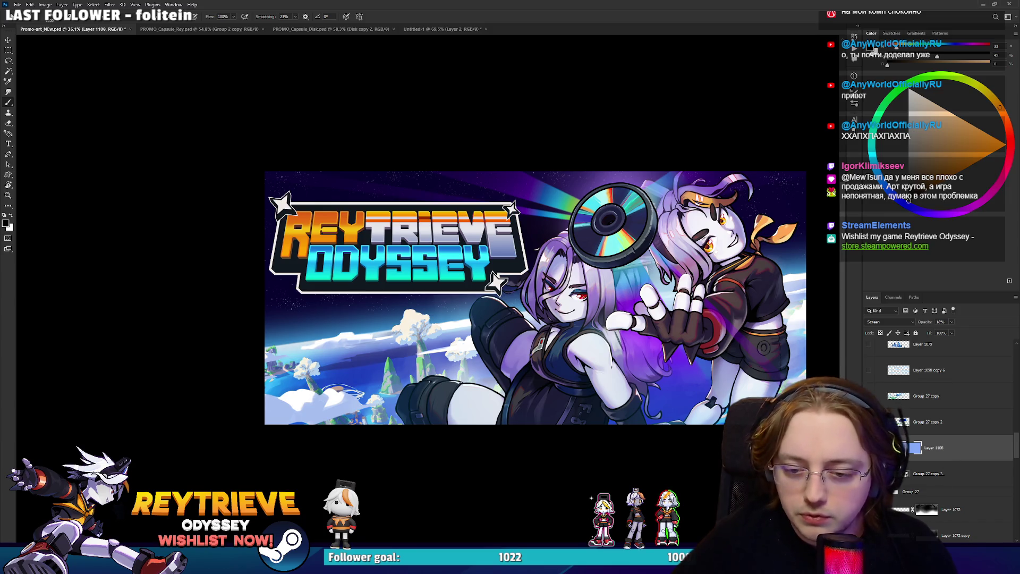
Add a Hue/Saturation adjustment layer and shift its hue toward green.
left_click(954, 547)
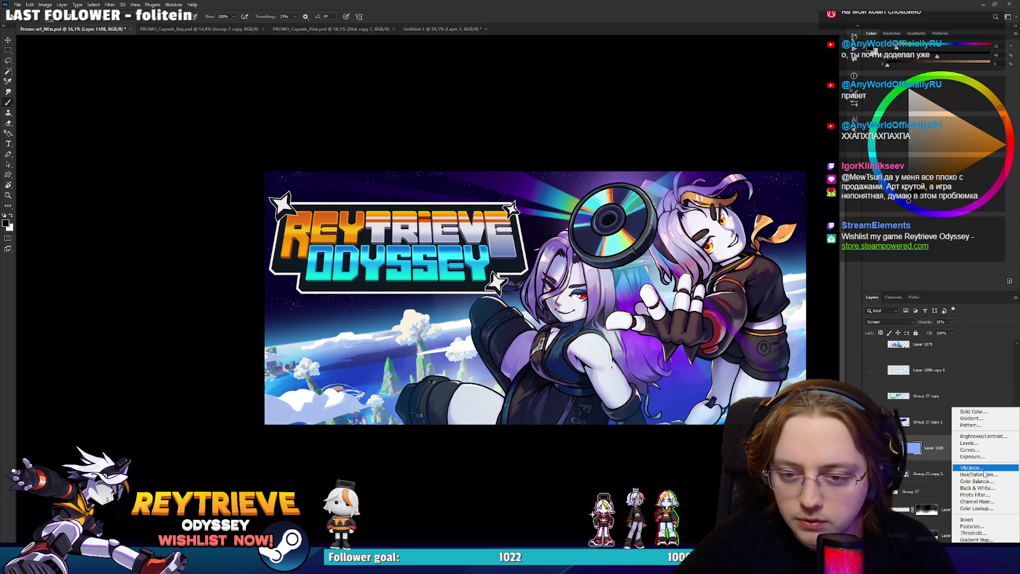
left_click(977, 474)
mouse_move(899, 143)
left_mouse_down()
mouse_move(837, 147)
mouse_move(984, 152)
left_mouse_up()
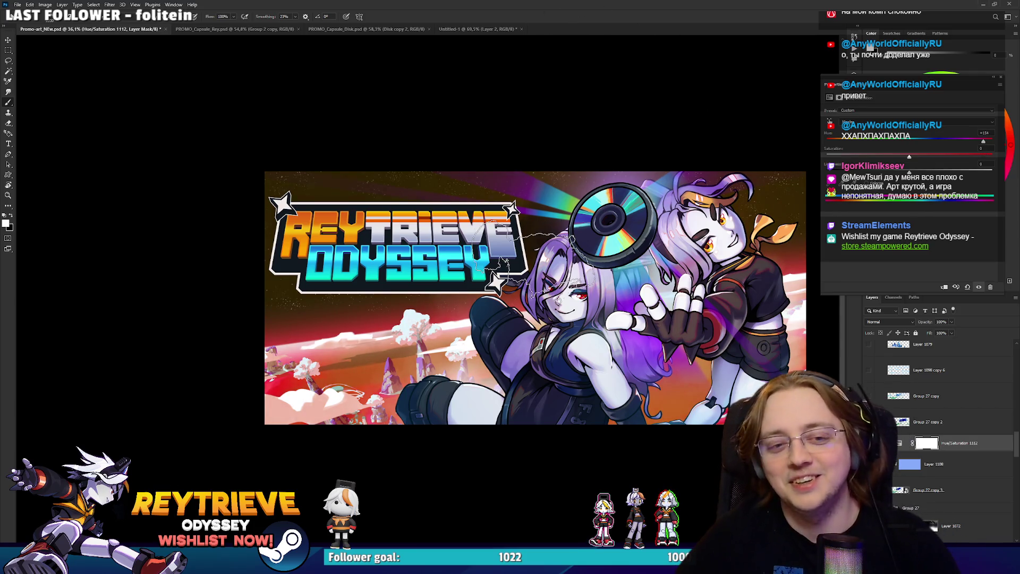
scroll(536, 265, "down", 5)
scroll(543, 263, "up", 4)
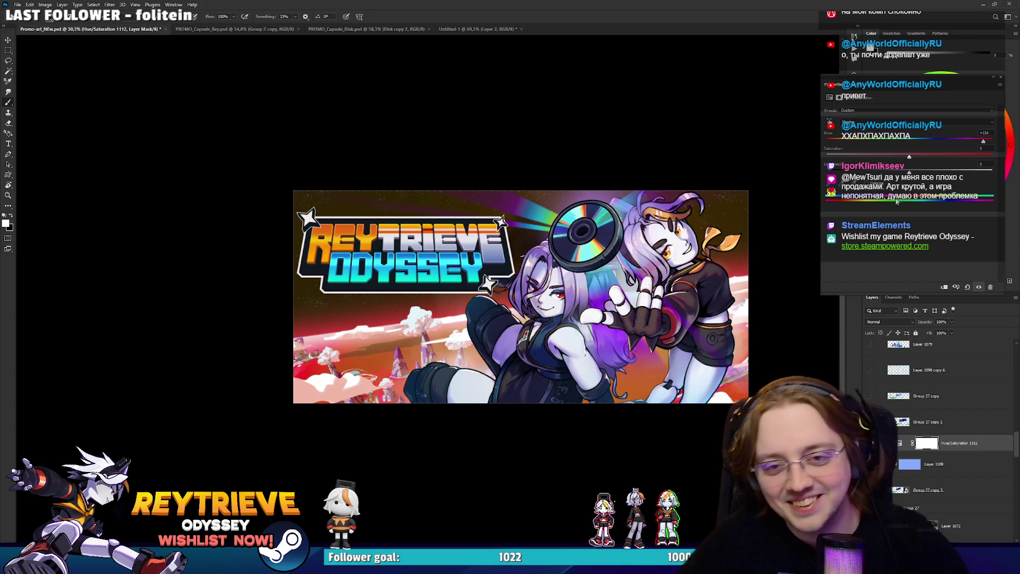
left_click_drag(979, 146, 987, 144)
left_click_drag(840, 144, 824, 142)
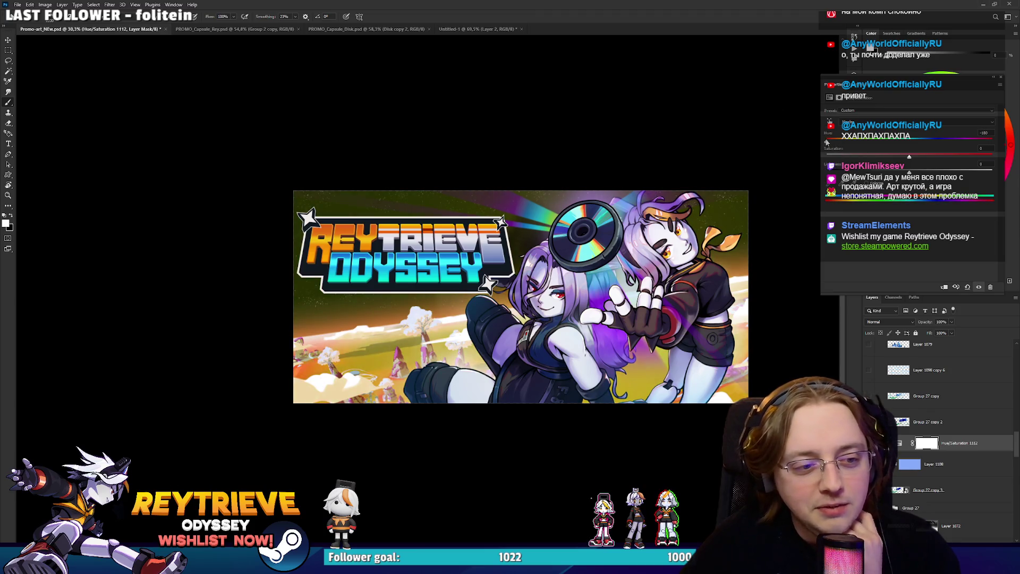
Toggle the hue adjustment on and off to compare the banner with and without it.
scroll(637, 267, "down", 6)
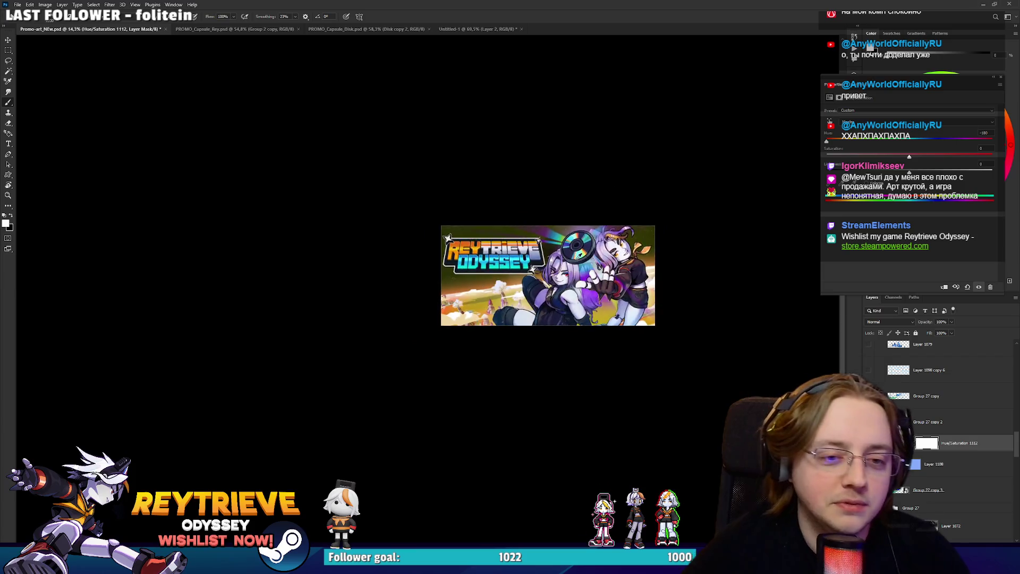
scroll(573, 250, "down", 2)
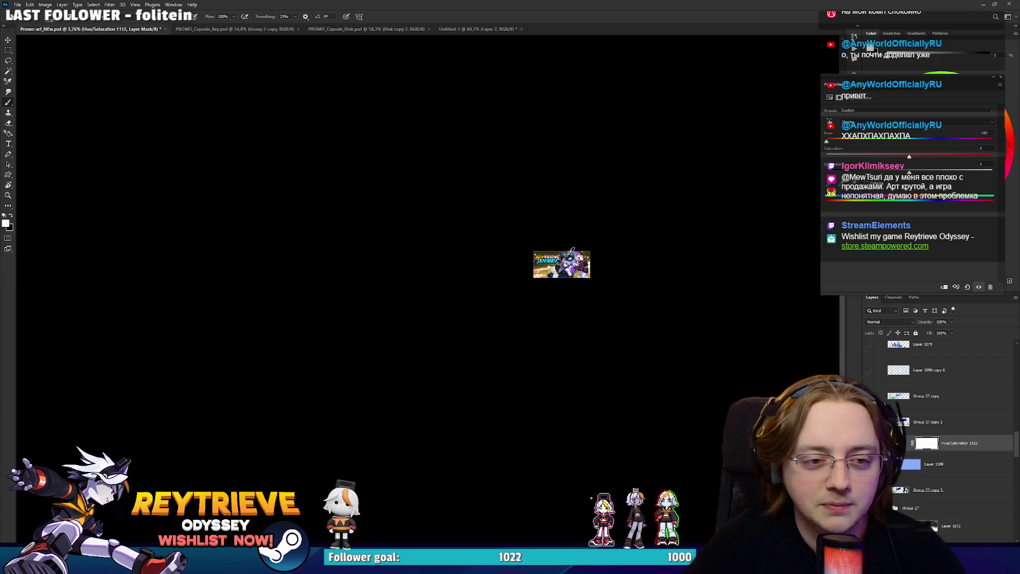
scroll(571, 251, "up", 4)
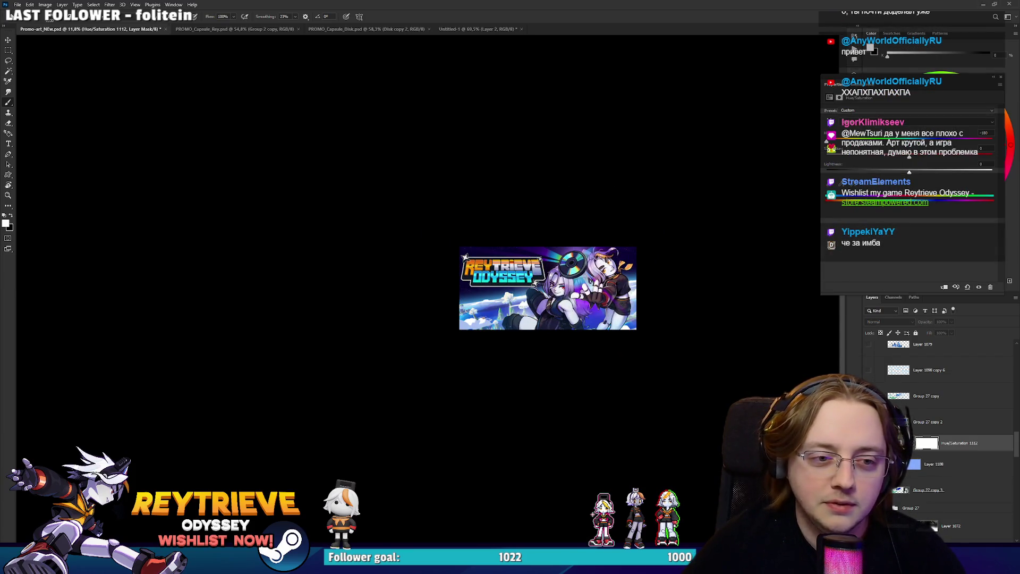
left_click(867, 443)
scroll(667, 340, "down", 2)
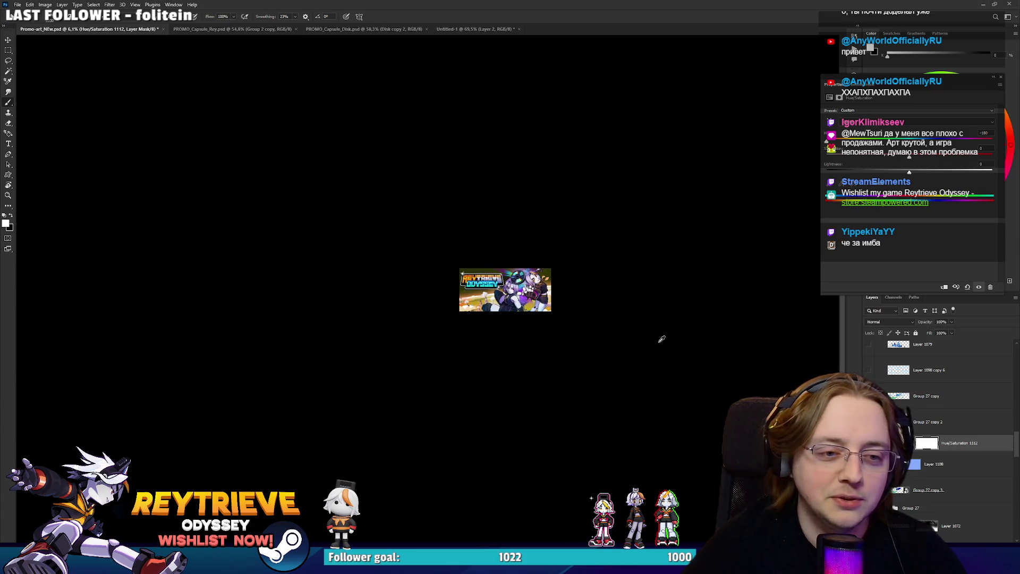
left_click(868, 443)
left_click(868, 442)
left_click(867, 442)
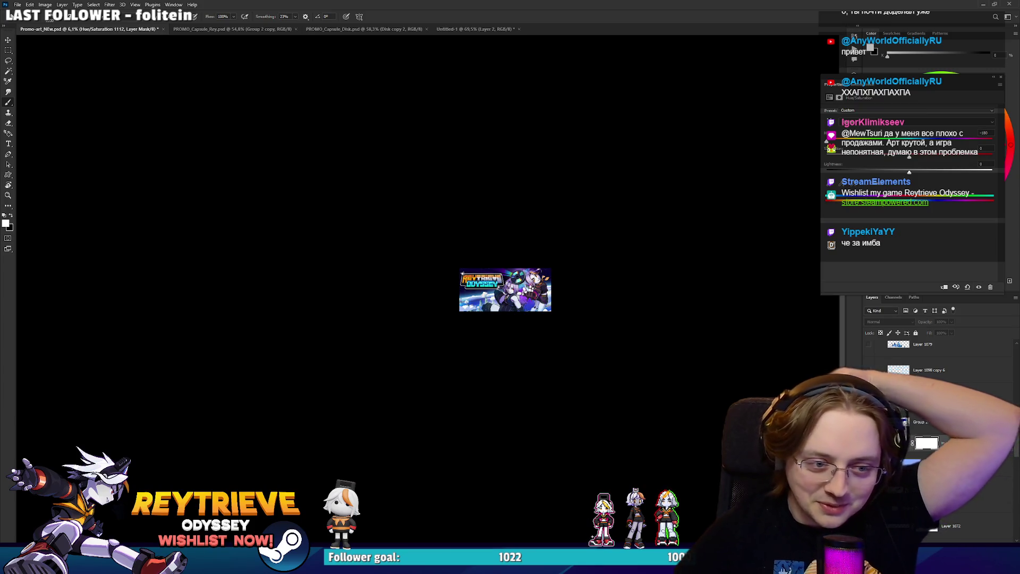
left_click(868, 442)
scroll(510, 278, "up", 6)
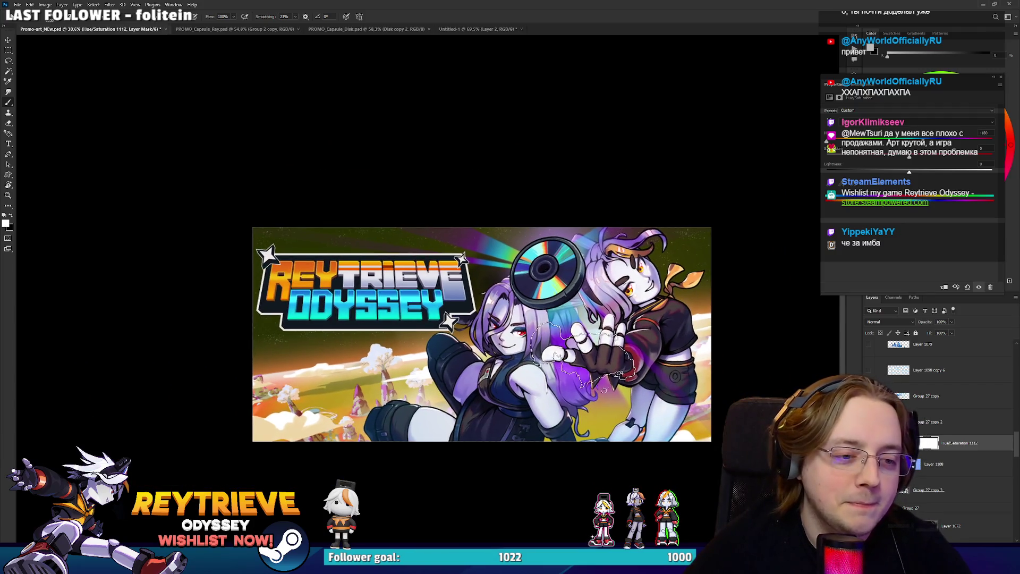
scroll(610, 359, "up", 1)
Clear the selection, nudge the hue again, and switch to the Miro reference board.
key("ctrl+d")
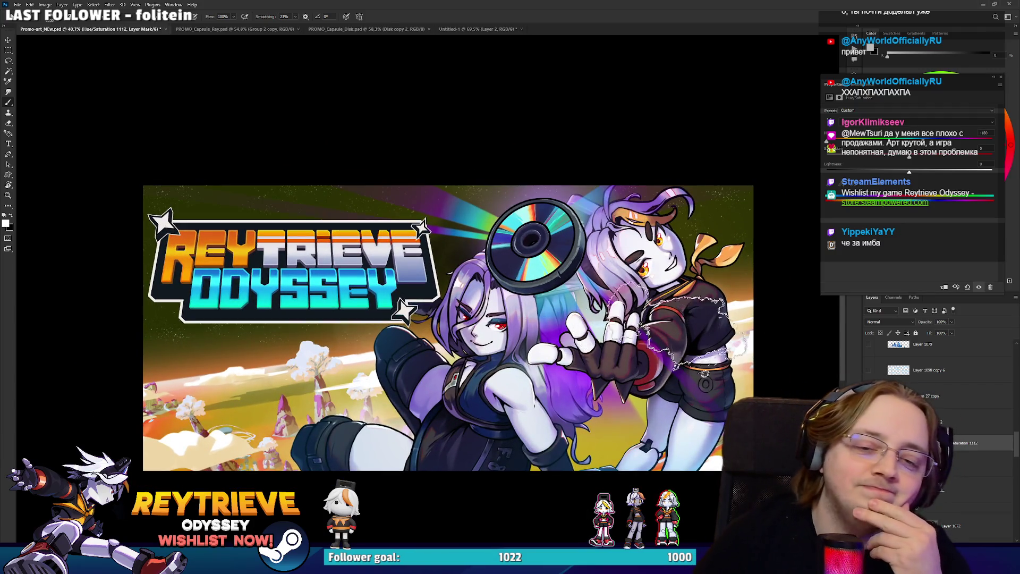
mouse_move(893, 142)
left_mouse_down()
mouse_move(936, 140)
mouse_move(861, 139)
mouse_move(873, 142)
left_mouse_up()
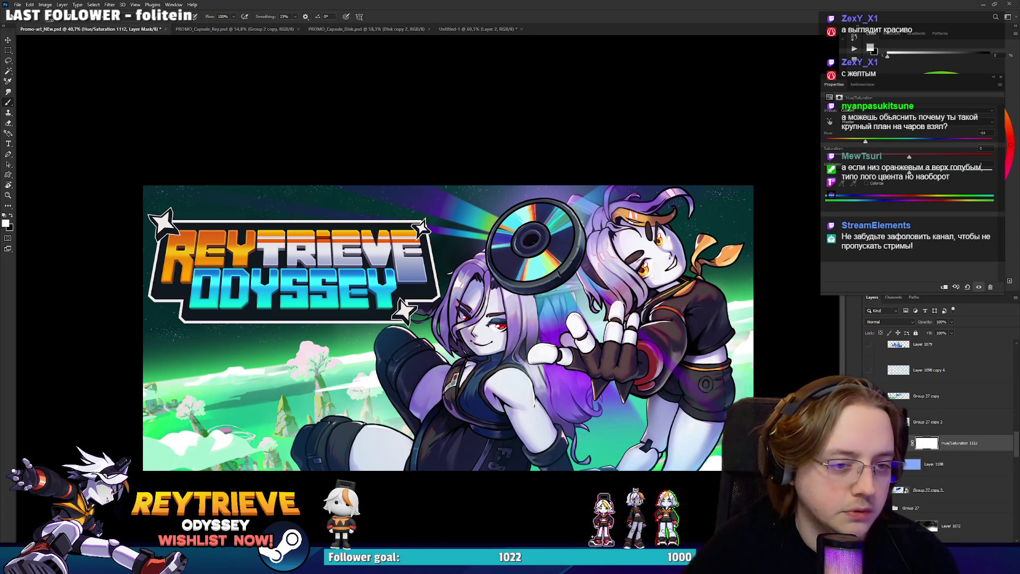
key("alt+Tab")
scroll(642, 315, "down", 6)
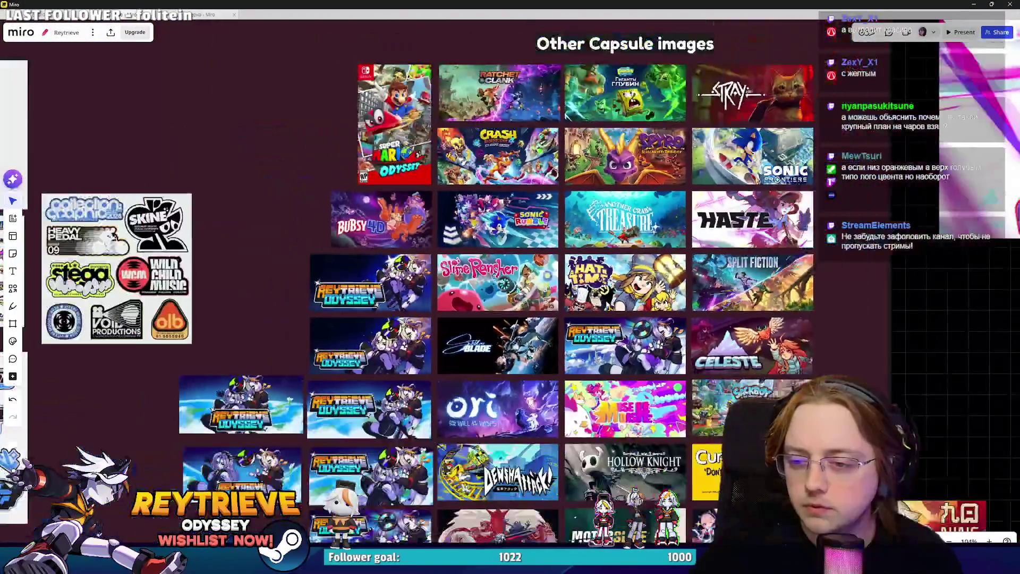
scroll(642, 315, "down", 5)
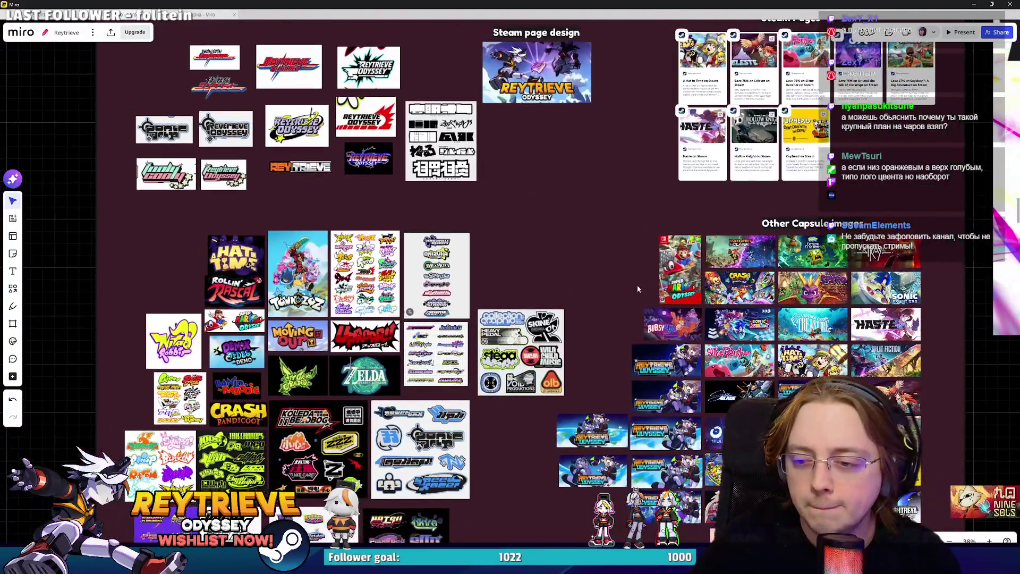
scroll(654, 321, "up", 15)
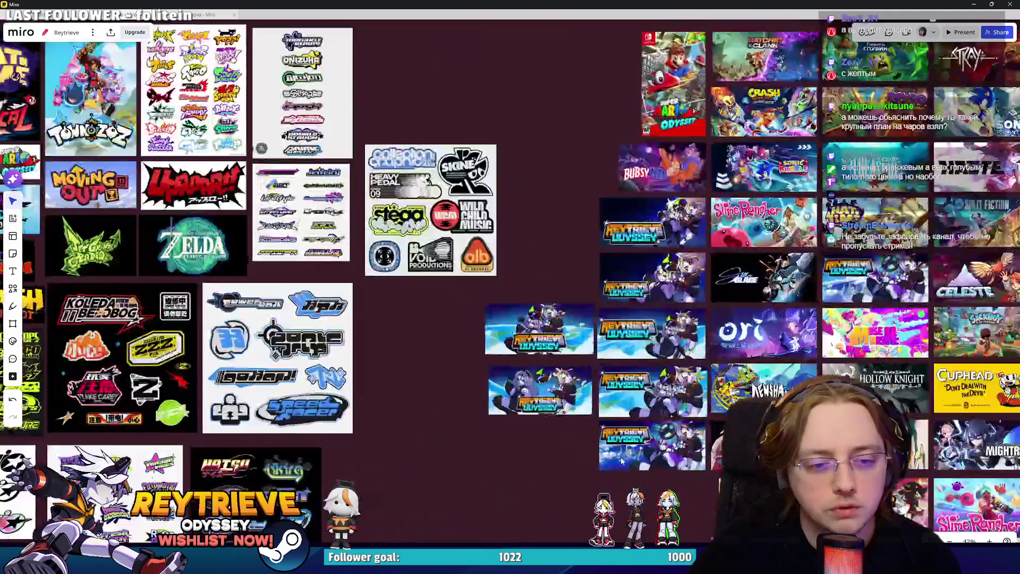
scroll(648, 353, "up", 8)
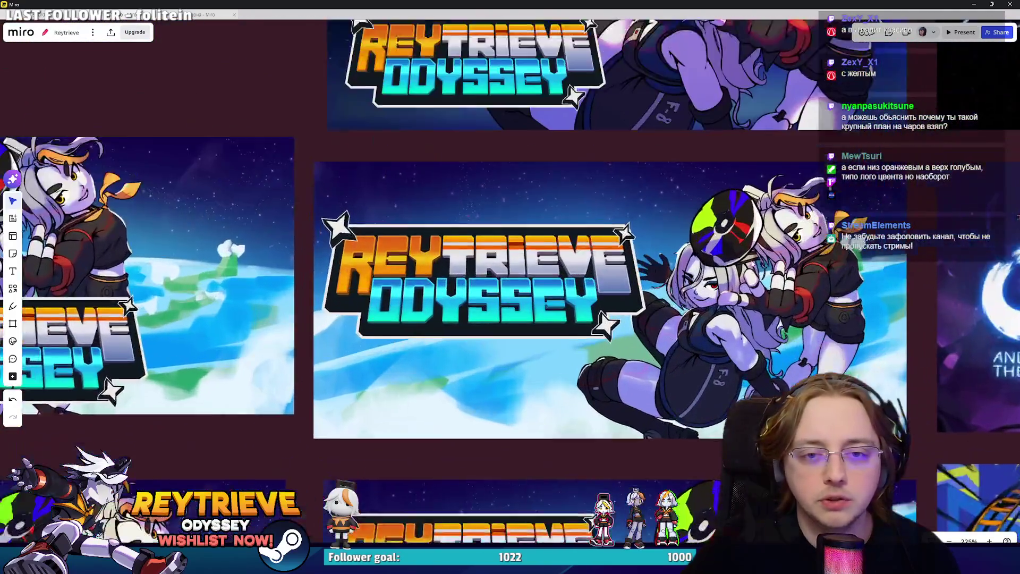
scroll(743, 219, "down", 10)
scroll(743, 219, "up", 4)
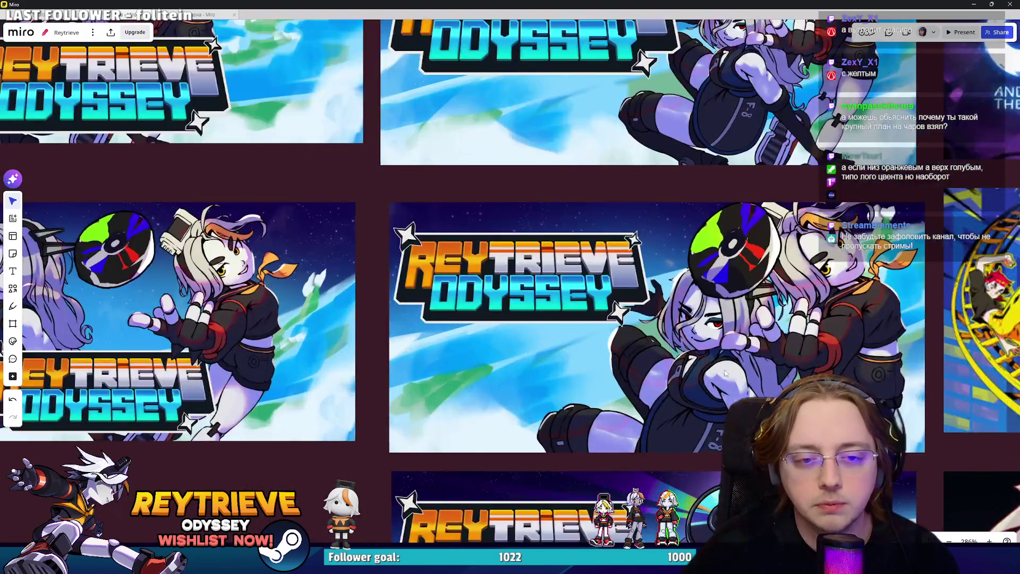
scroll(743, 220, "down", 6)
scroll(775, 213, "up", 5)
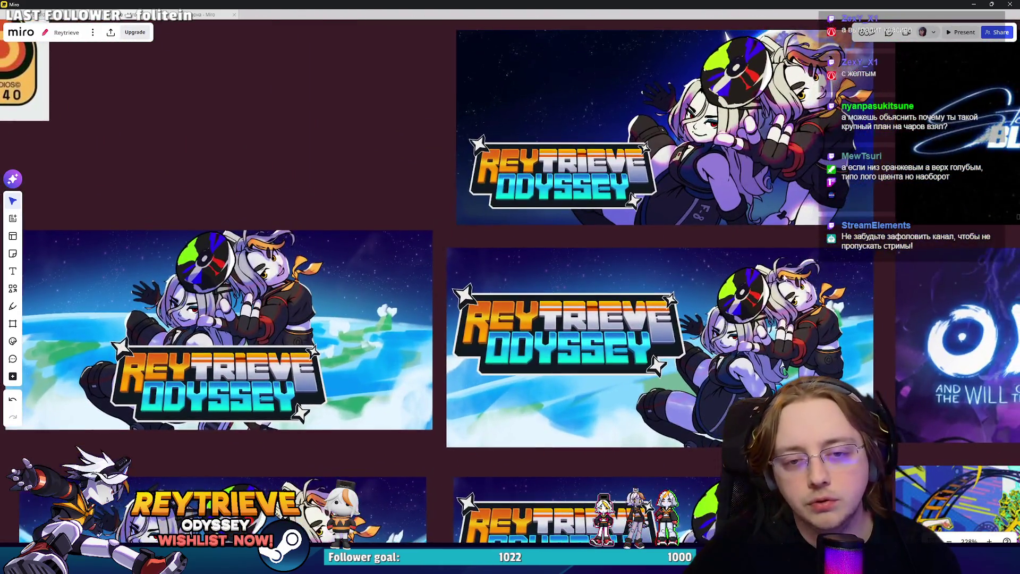
scroll(779, 313, "down", 12)
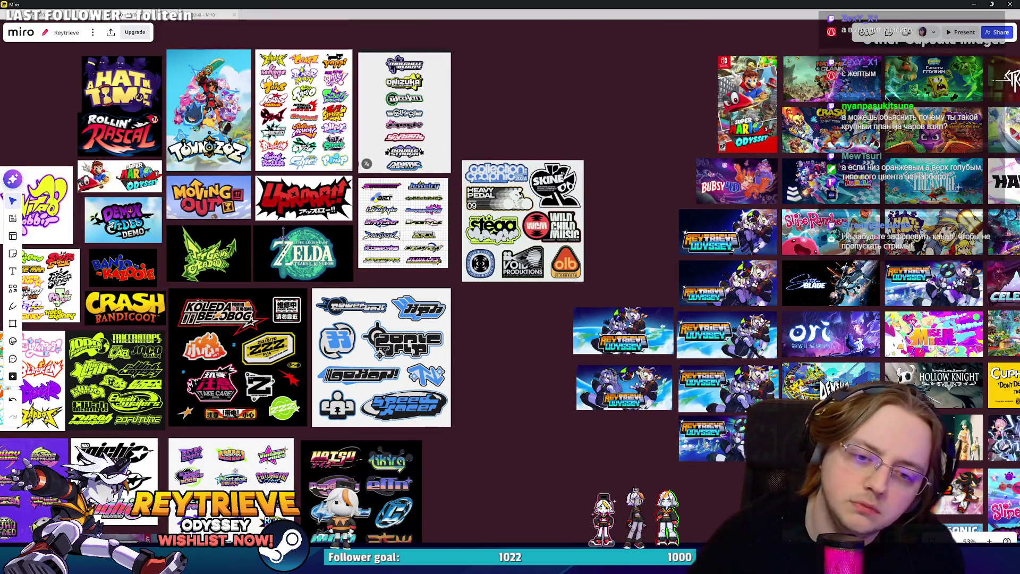
scroll(748, 327, "up", 3)
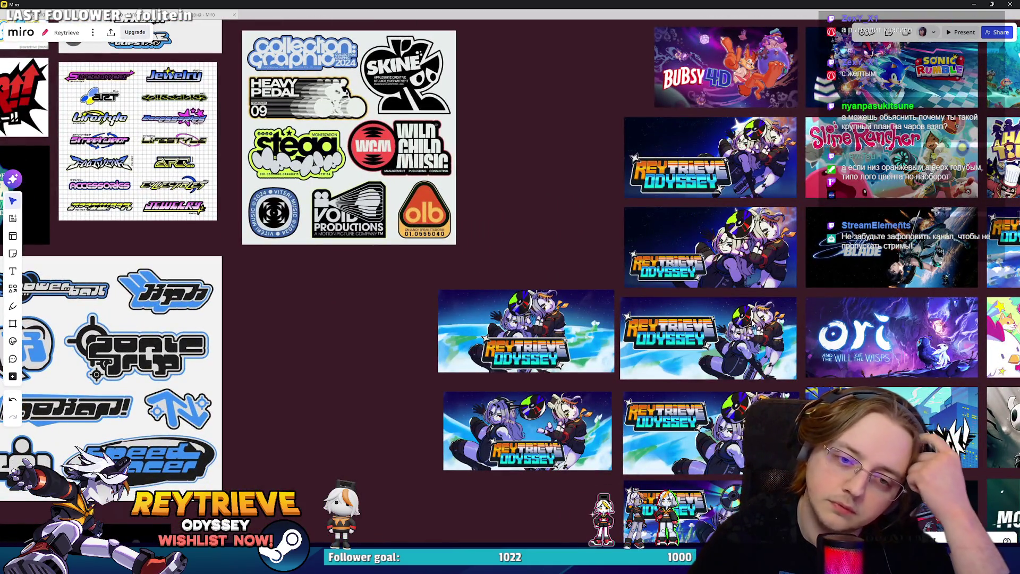
left_click(970, 5)
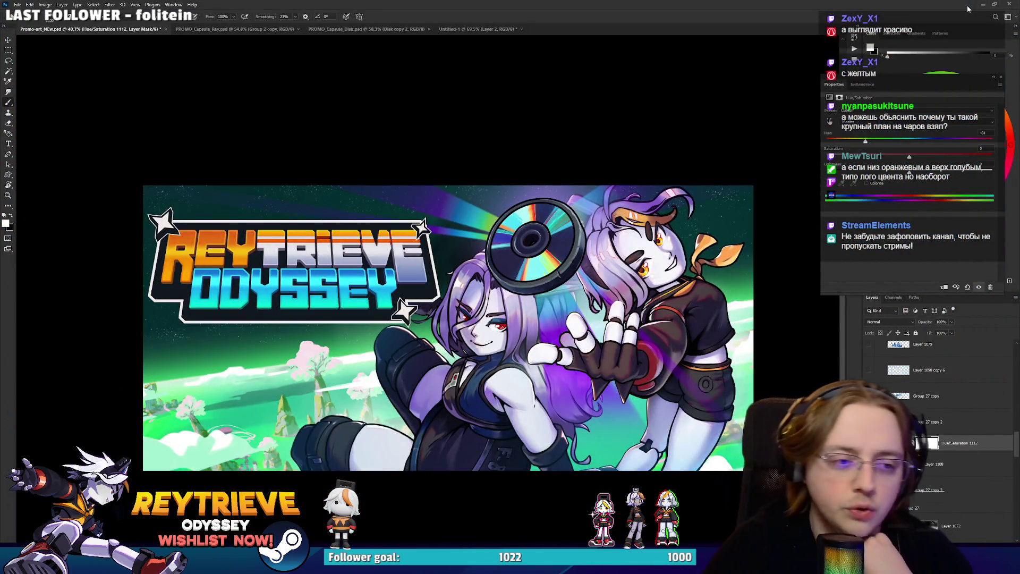
Shift the hue further so the ground turns greener, then close the adjustment settings.
mouse_move(865, 142)
left_mouse_down()
mouse_move(855, 141)
mouse_move(865, 142)
left_mouse_up()
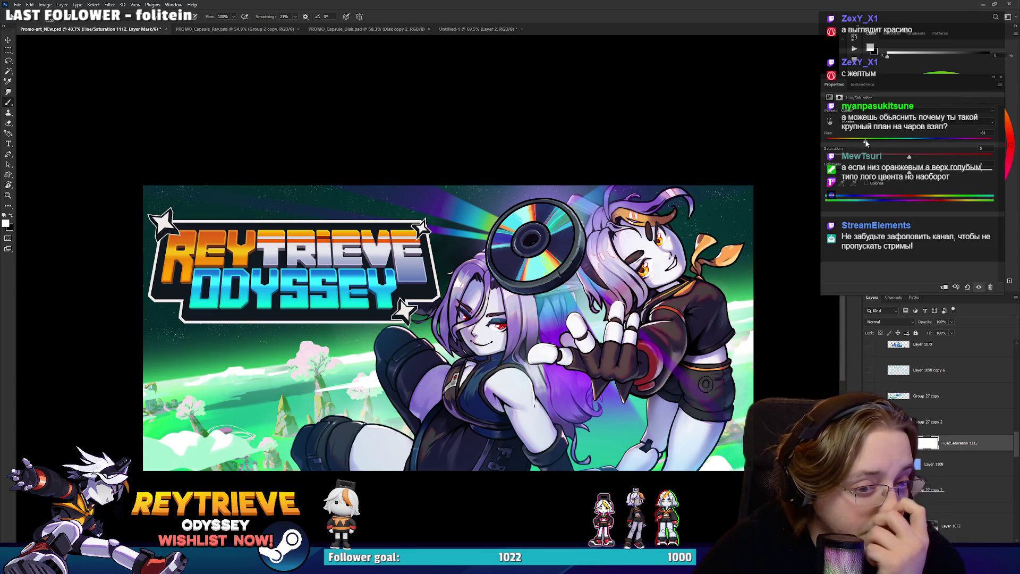
scroll(594, 257, "down", 10)
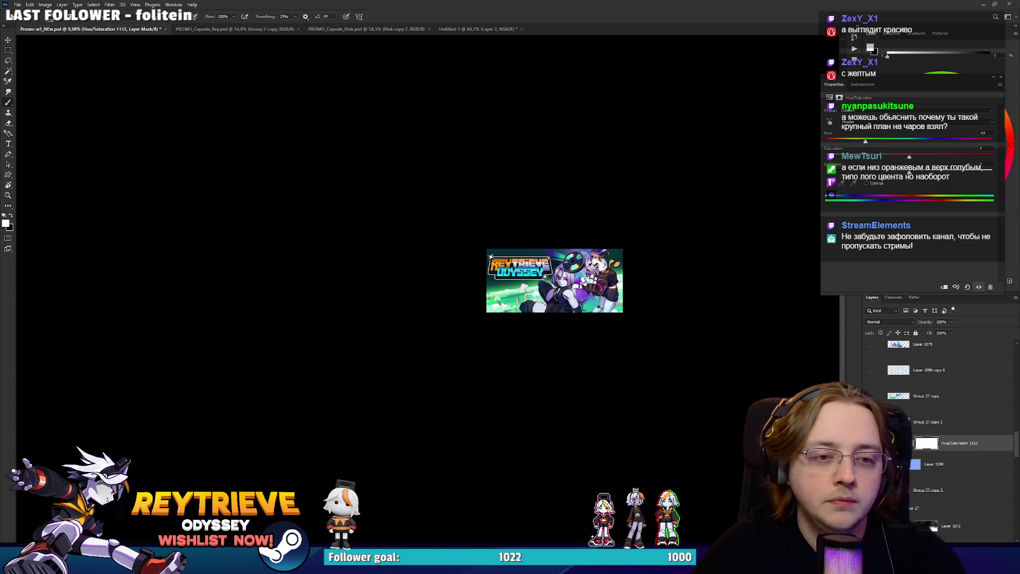
scroll(590, 265, "up", 10)
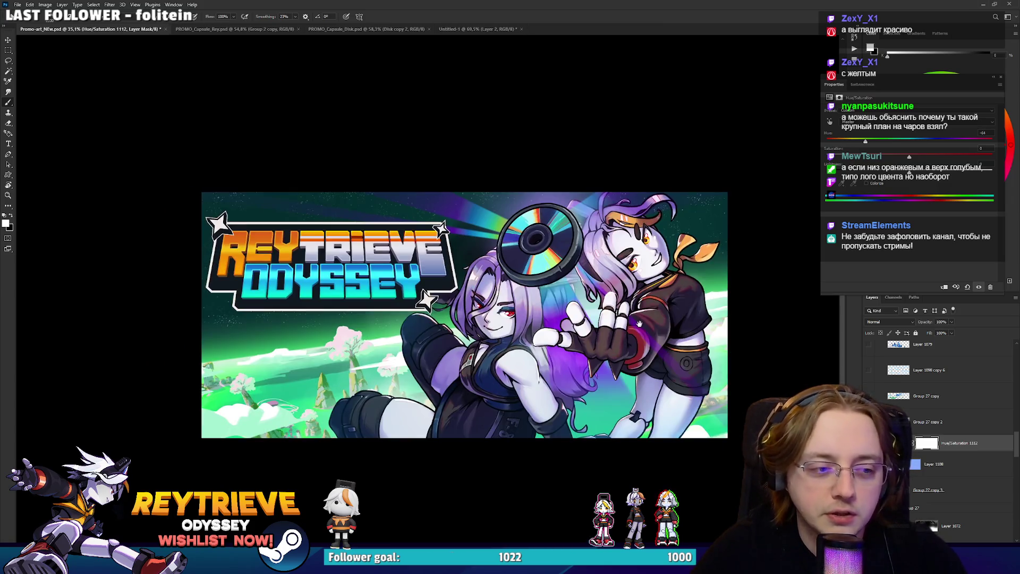
key("ctrl+shift+d")
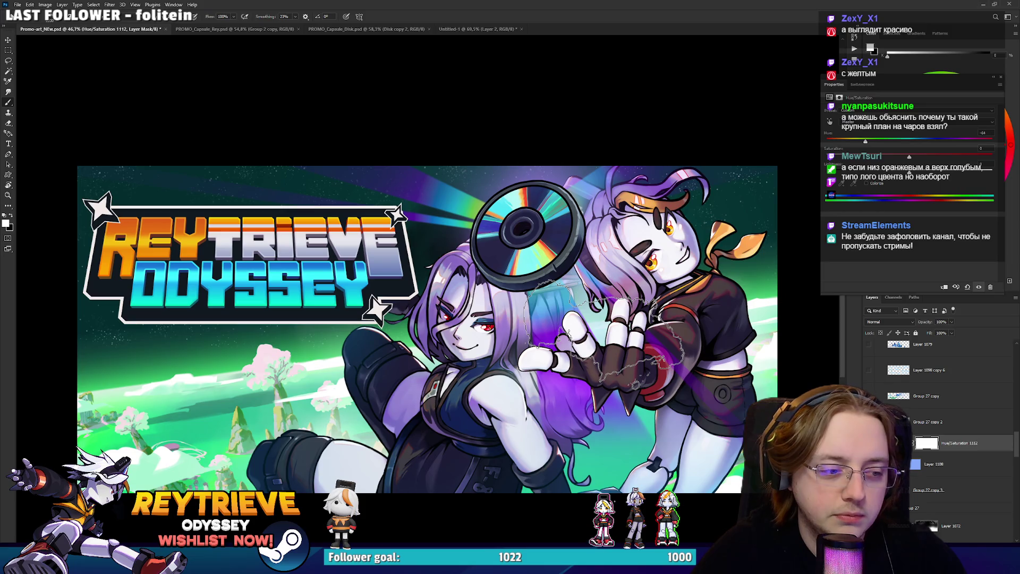
key("ctrl+d")
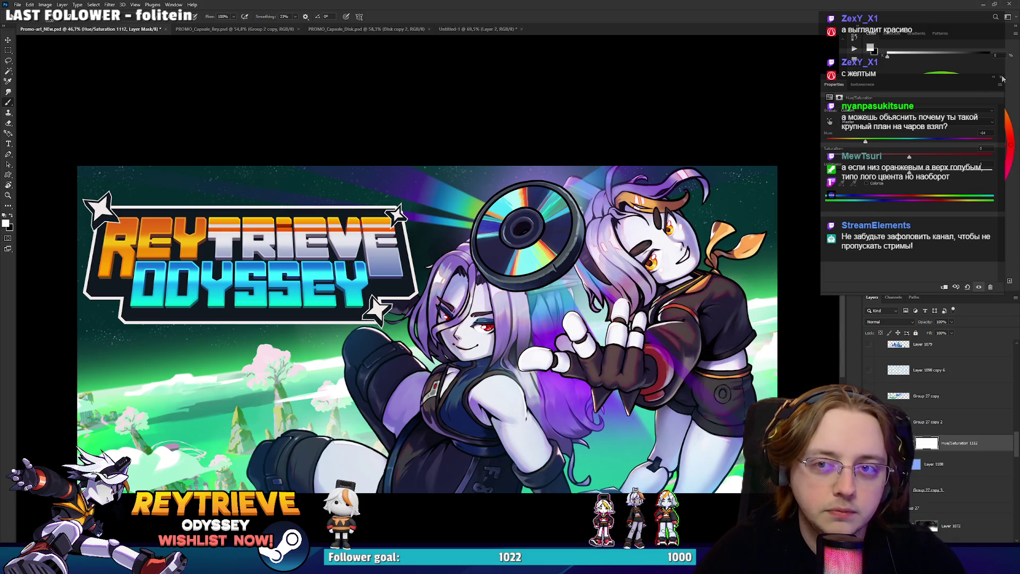
left_click(1002, 79)
scroll(514, 334, "down", 2)
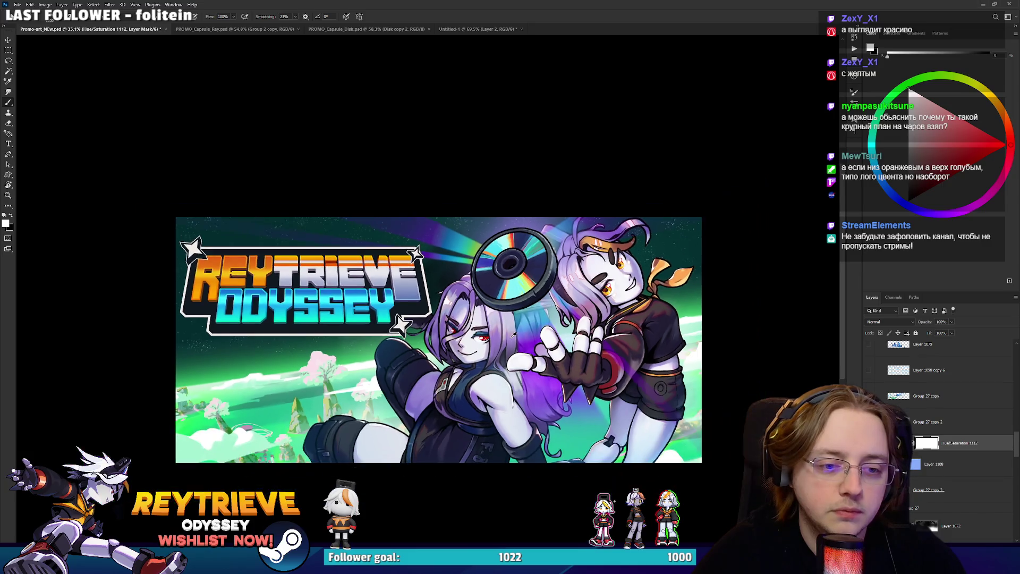
scroll(513, 333, "up", 2)
Deselect, duplicate the Hue/Saturation 1112 layer, and select the original layer's mask.
key("ctrl+shift+d")
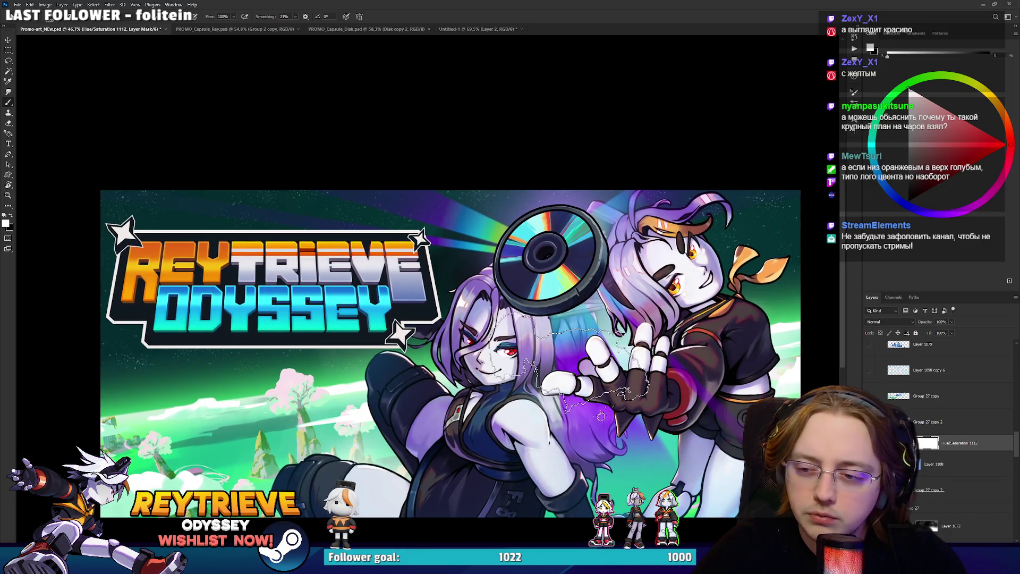
scroll(601, 416, "down", 1)
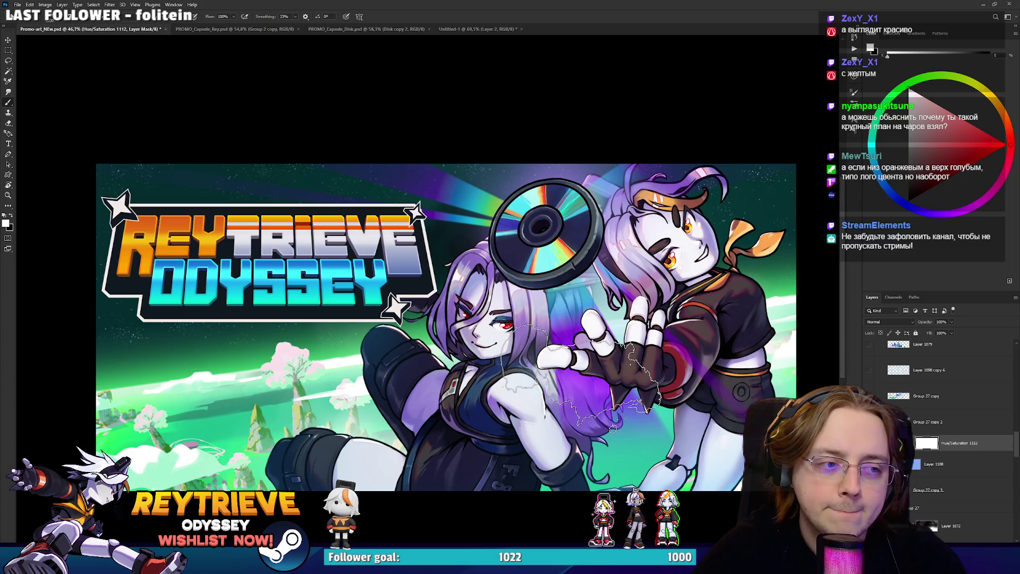
key("ctrl+d")
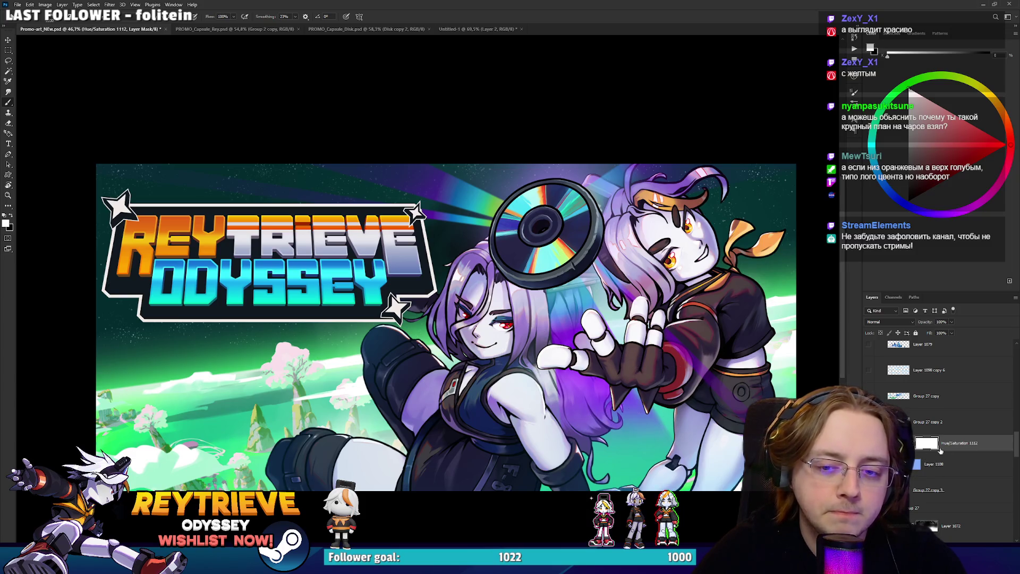
key("ctrl+j")
left_click(938, 446)
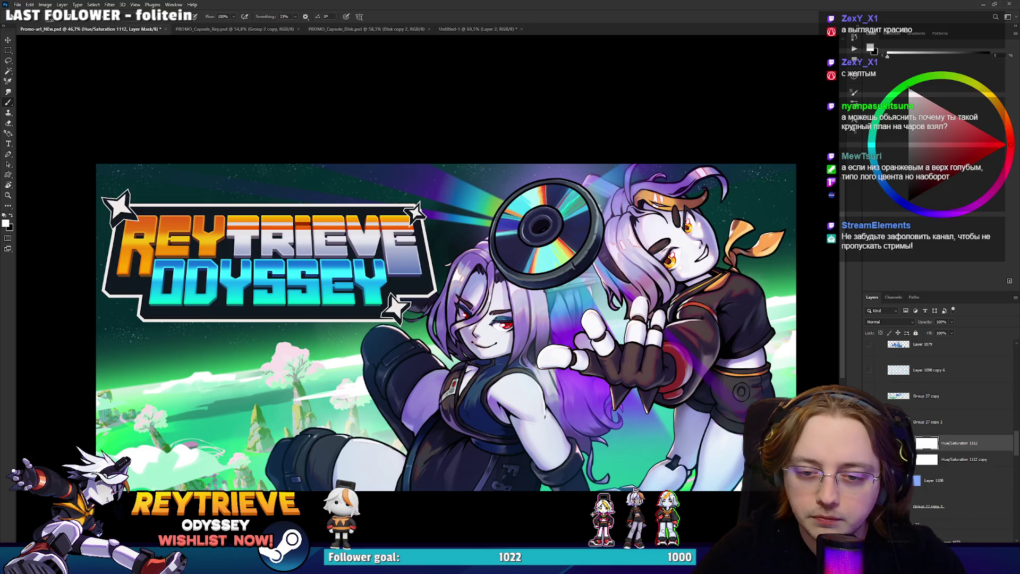
Change the original Hue/Saturation 1112 hue so the landscape turns warm yellow-orange again.
double_click(914, 442)
mouse_move(860, 141)
left_mouse_down()
mouse_move(831, 147)
mouse_move(989, 144)
left_mouse_up()
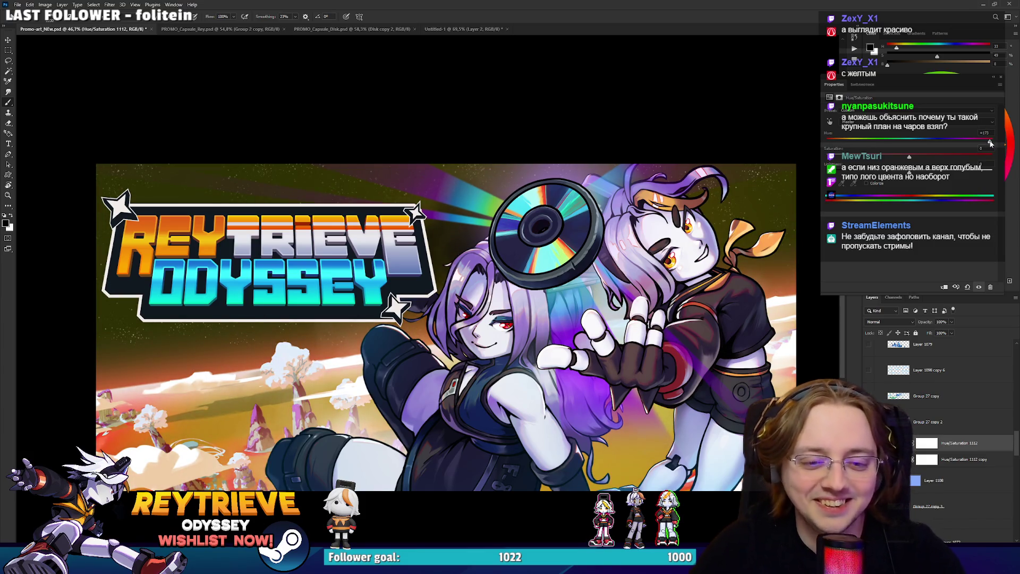
left_click(1001, 79)
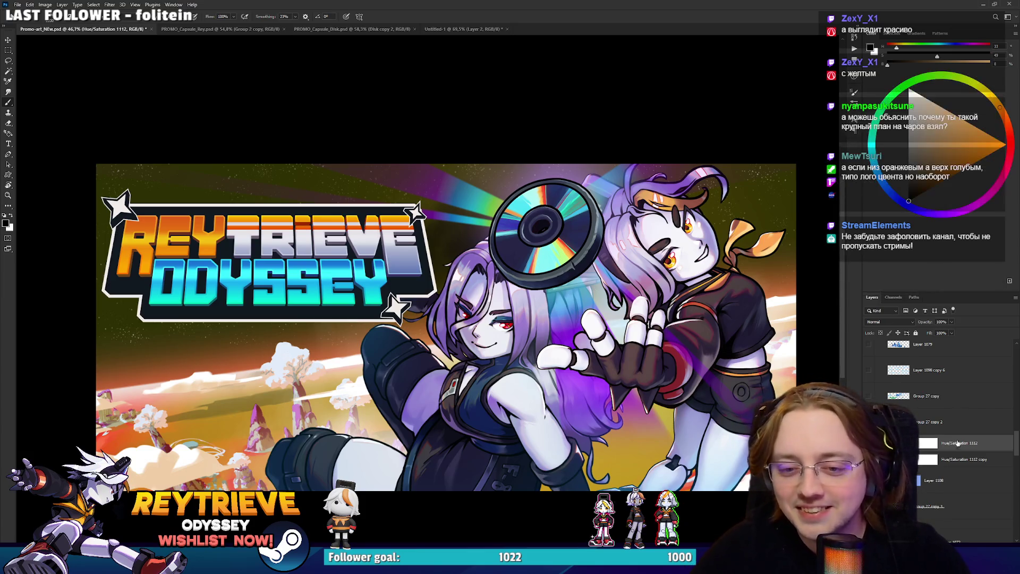
scroll(660, 344, "down", 2)
scroll(660, 344, "up", 1)
left_click_drag(660, 345, 611, 287)
right_click(624, 283)
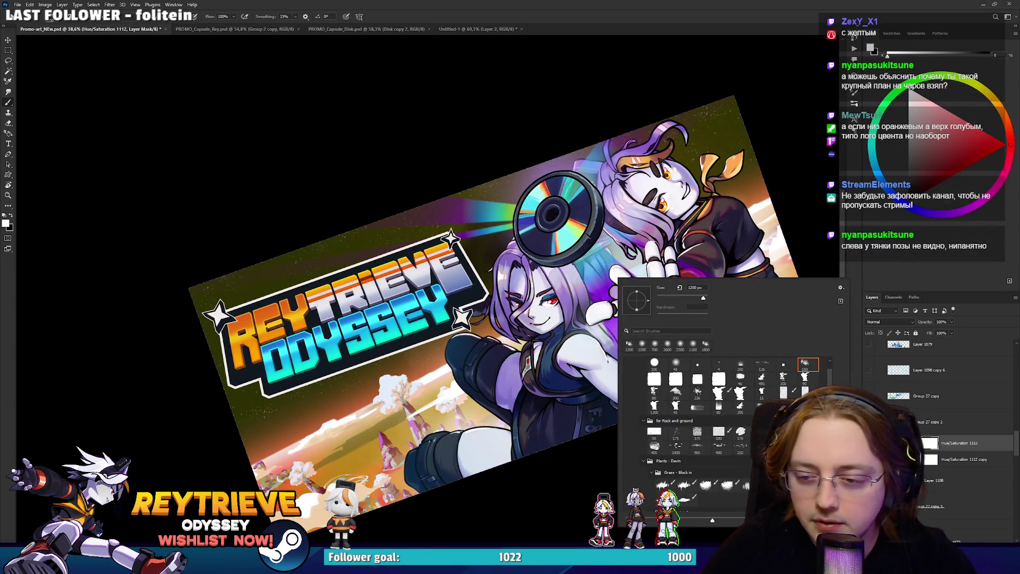
Paint black in the mask with a larger brush to remove the olive tint behind the logo.
key("Escape")
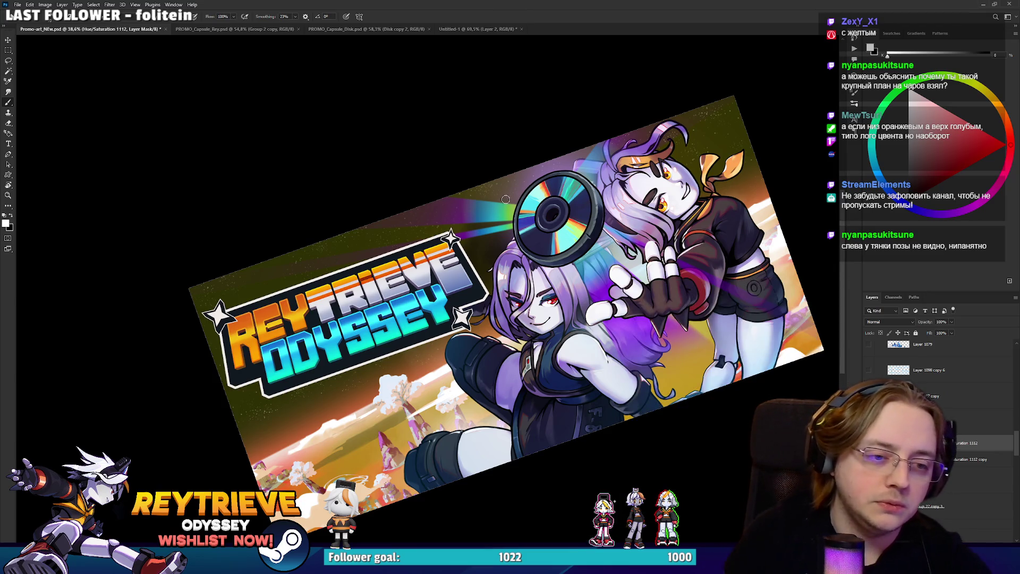
key("bracketright")
key("bracketright")
key("bracketright")
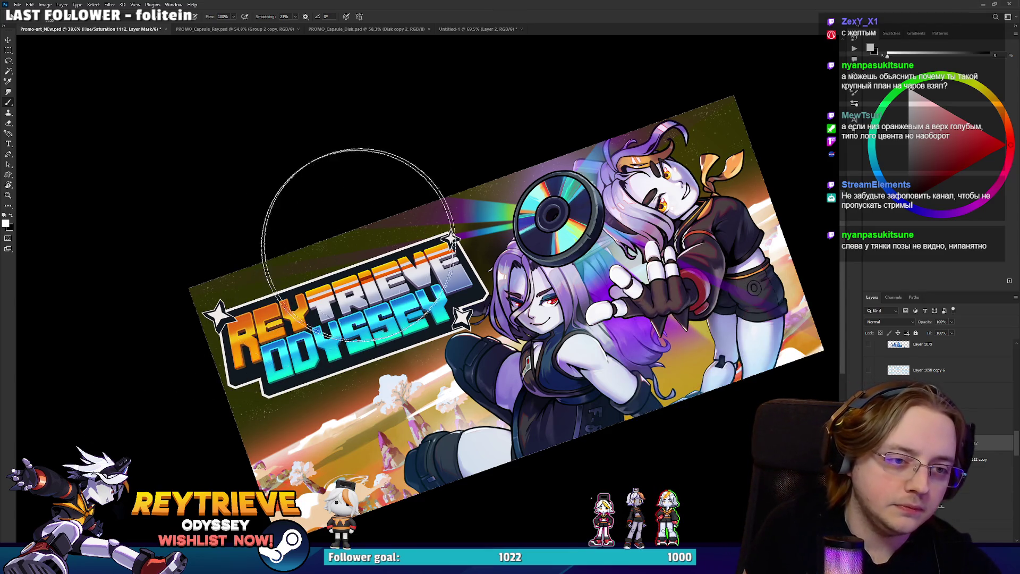
key("x")
left_click_drag(258, 316, 494, 191)
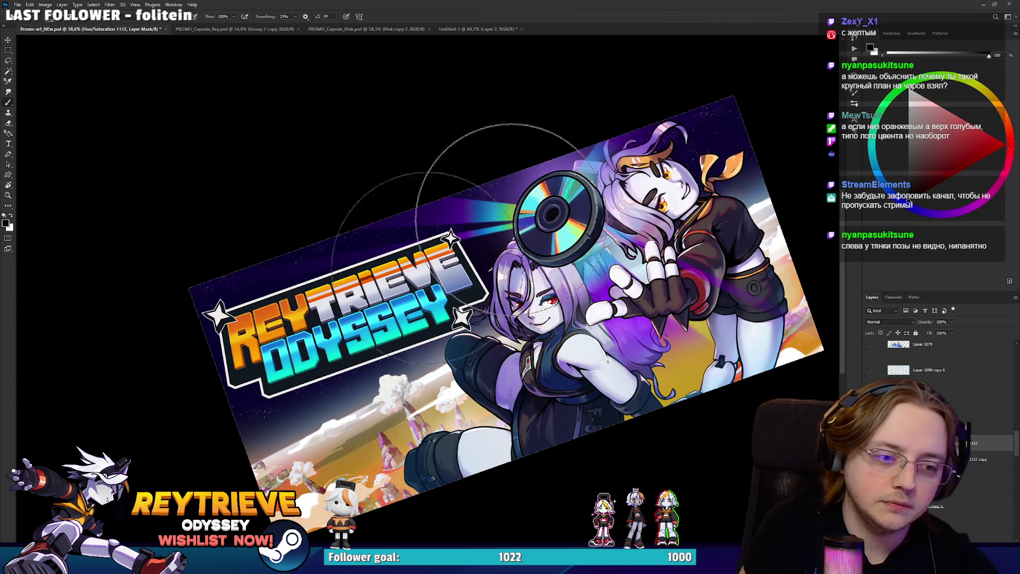
key("x")
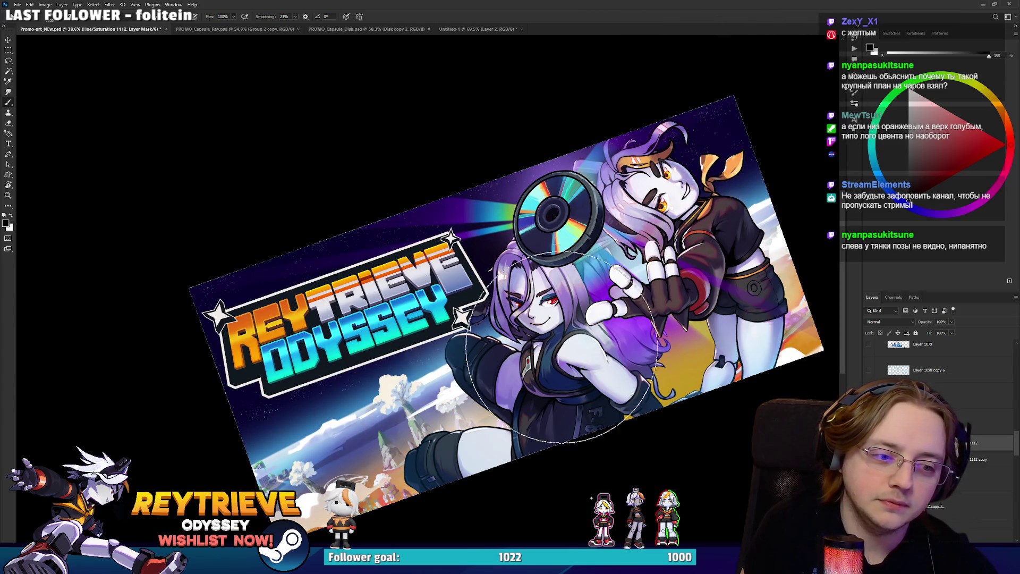
Reset the view rotation and zoom out to see the whole banner.
scroll(449, 437, "down", 3)
mouse_move(671, 341)
left_mouse_down()
mouse_move(596, 388)
mouse_move(525, 172)
left_mouse_up()
key("x")
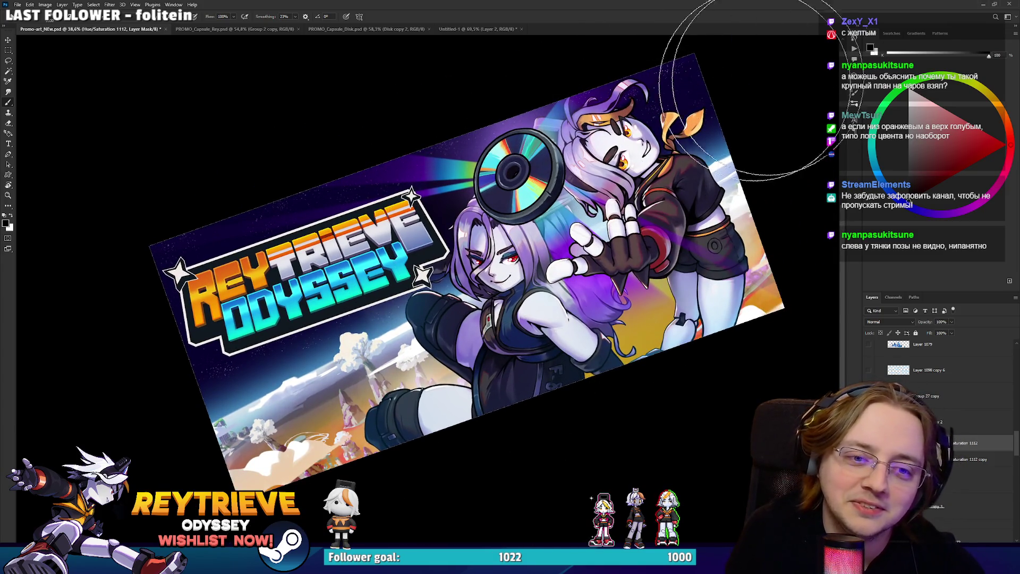
scroll(706, 92, "down", 3)
key("r")
key("Escape")
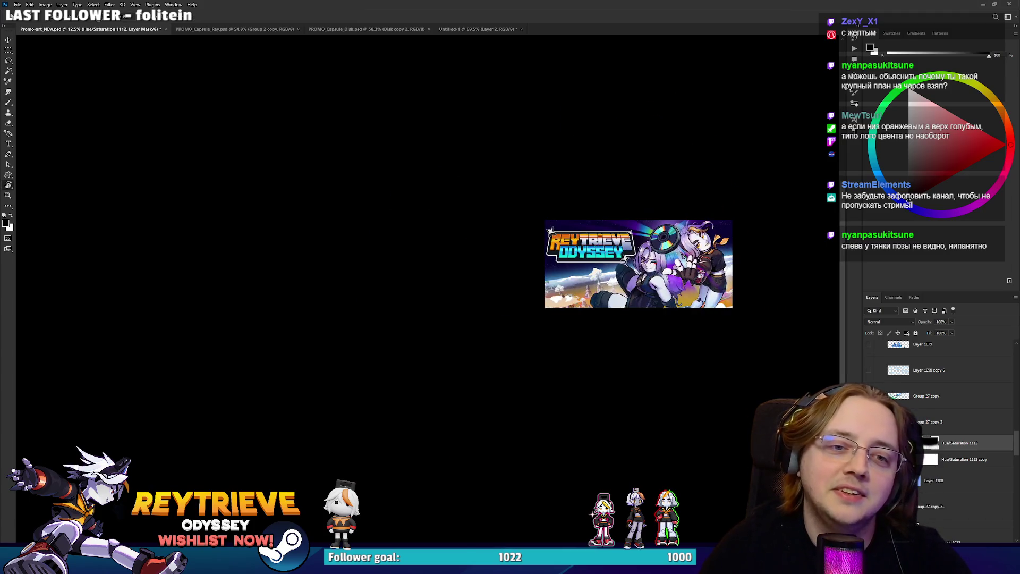
left_click_drag(717, 273, 702, 325)
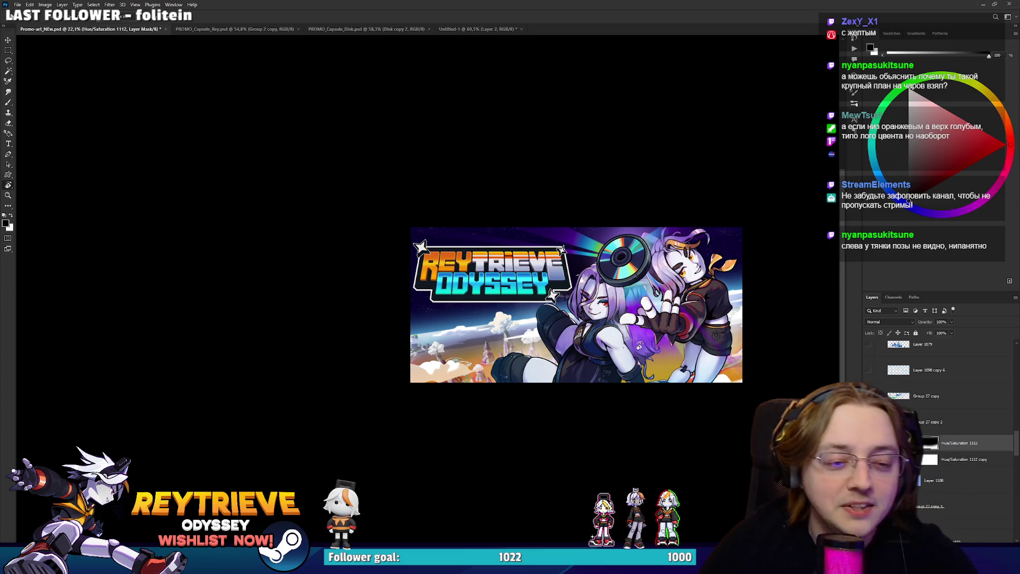
scroll(647, 345, "up", 5)
scroll(475, 315, "down", 3)
scroll(475, 315, "down", 3)
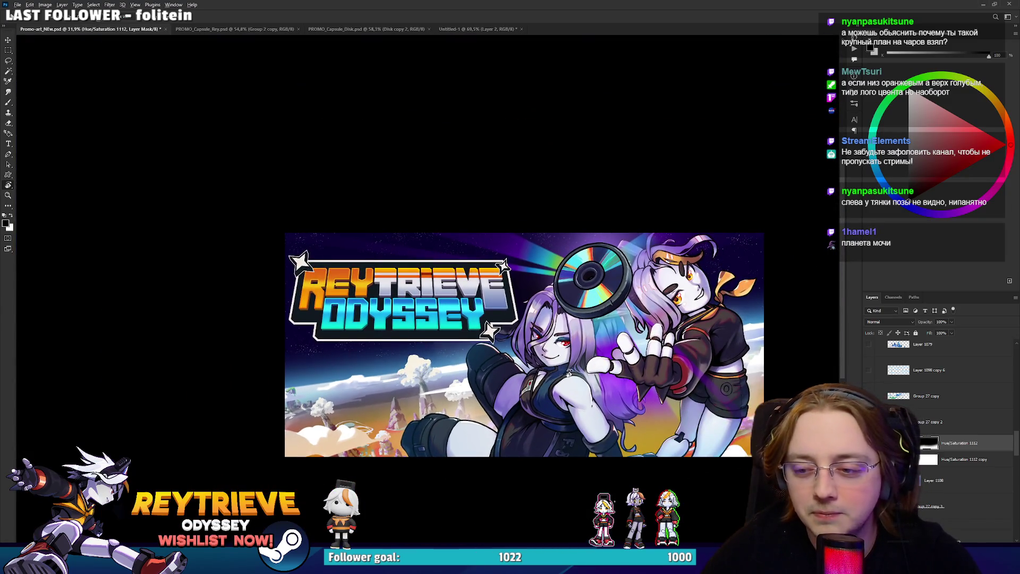
scroll(475, 316, "up", 2)
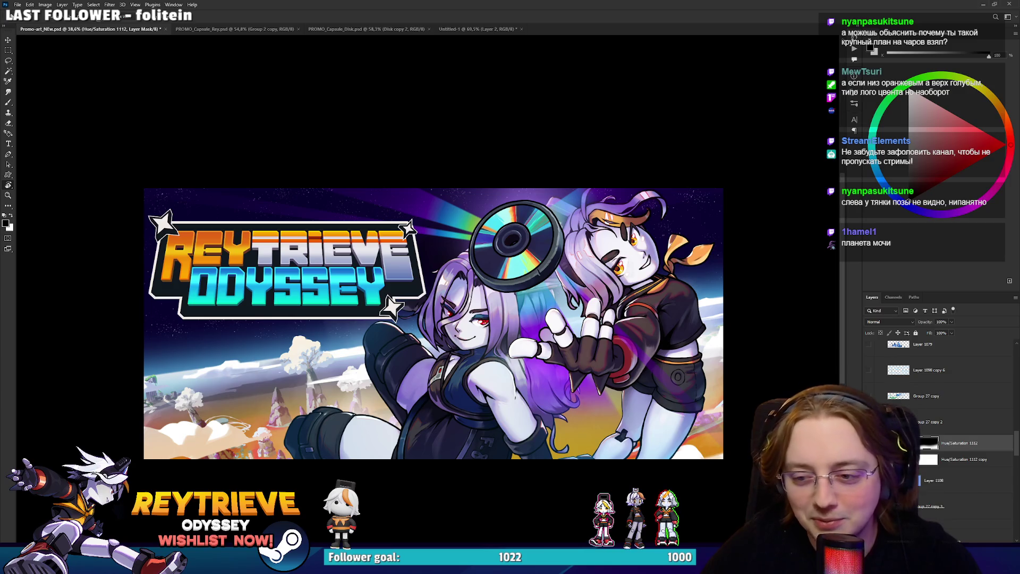
Lower the Hue/Saturation 1112 hue from +173 to +149, then try a green ground.
double_click(911, 442)
left_click_drag(983, 142, 979, 144)
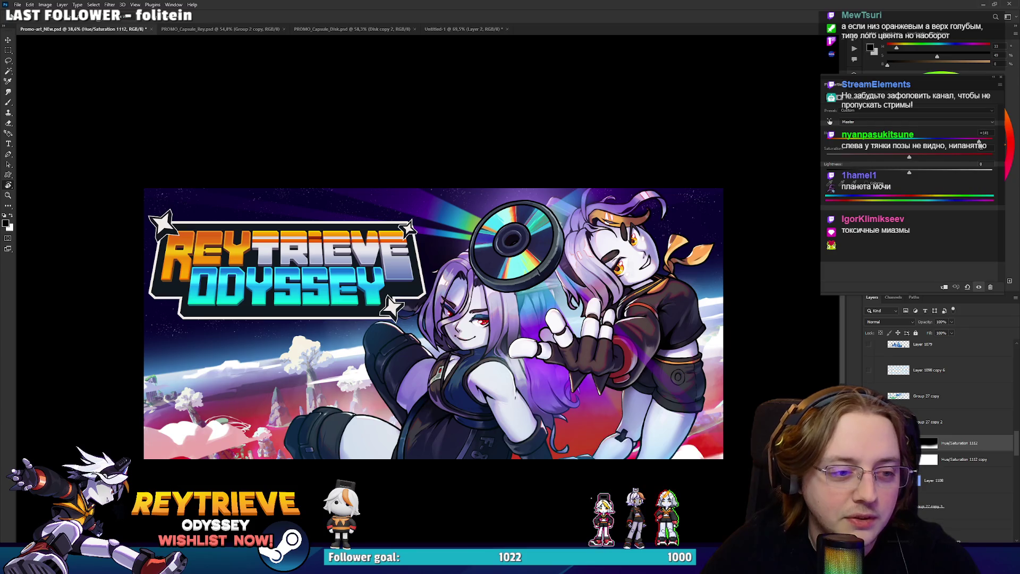
scroll(468, 259, "down", 5)
scroll(468, 258, "up", 5)
scroll(471, 262, "down", 5)
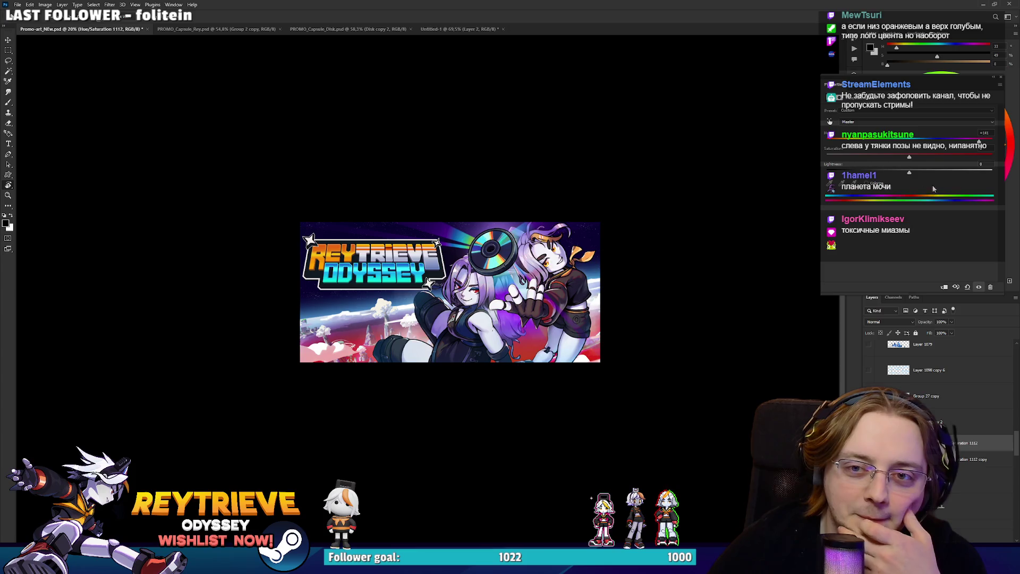
left_click_drag(980, 144, 848, 143)
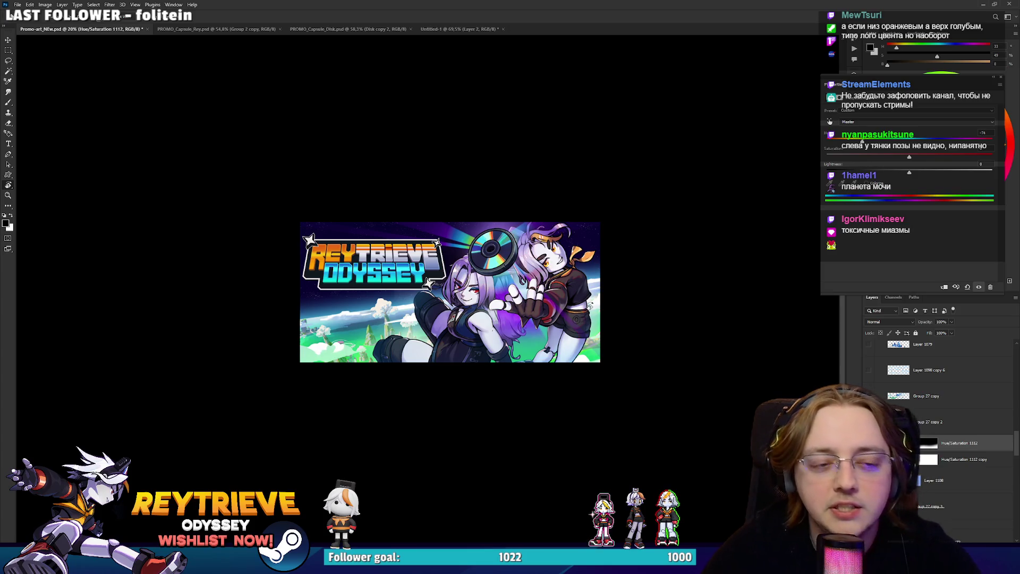
Try pink, teal and purple hues, leaving the ground pinkish red around +138.
scroll(622, 299, "down", 3)
scroll(622, 299, "up", 2)
left_click_drag(875, 142, 973, 143)
scroll(424, 285, "down", 2)
scroll(424, 285, "up", 5)
left_click_drag(978, 142, 865, 143)
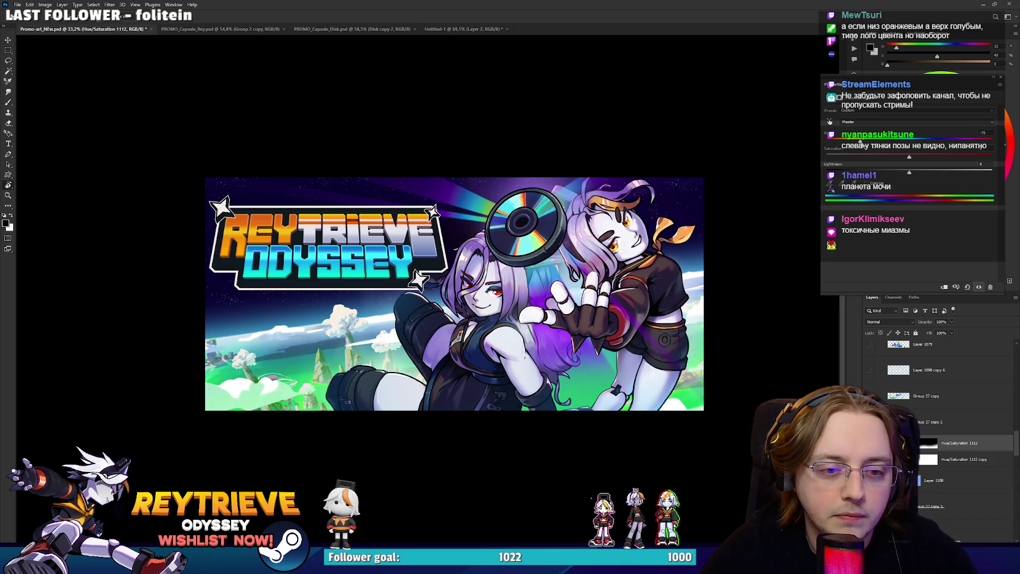
left_click_drag(871, 143, 978, 143)
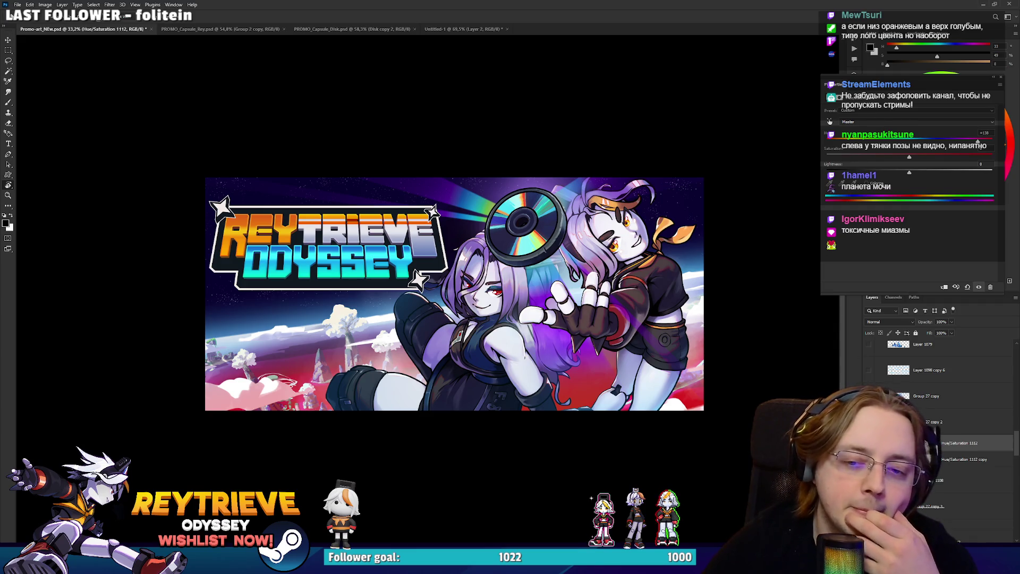
left_click(930, 442)
Paint white in the mask with a smaller brush to reveal the tint over the sleeve and hip.
left_click_drag(504, 212, 451, 276)
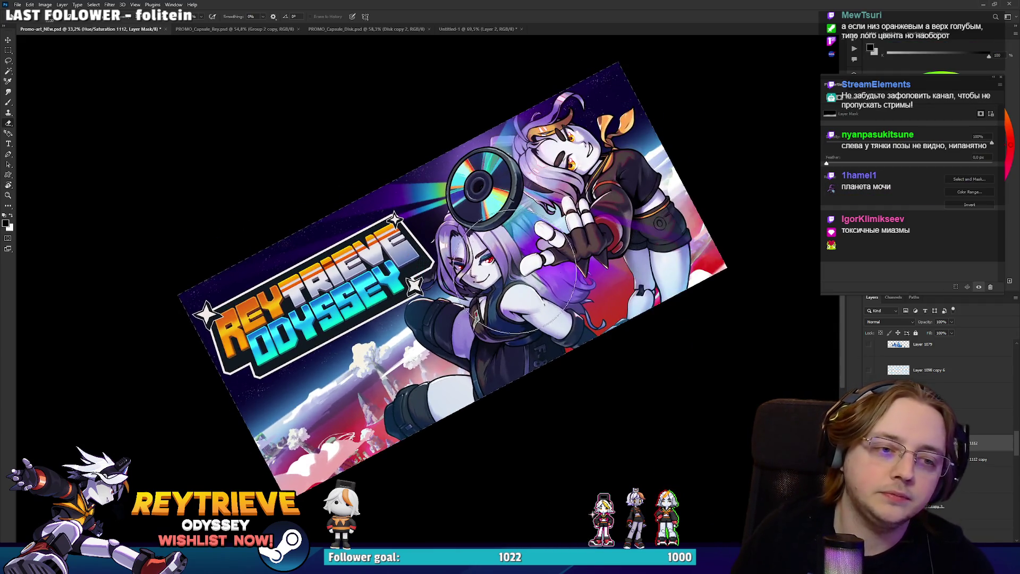
key("x")
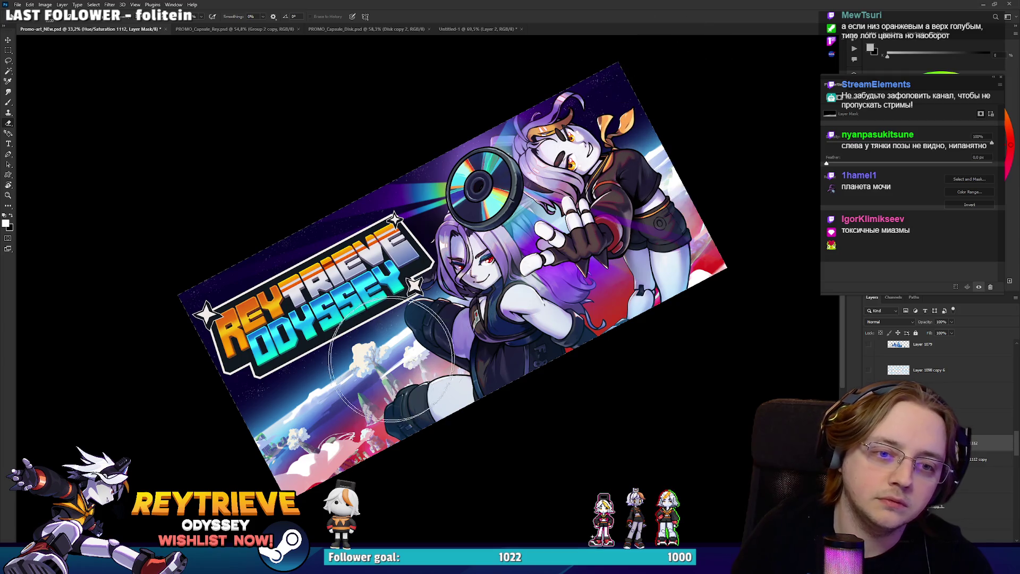
key("x")
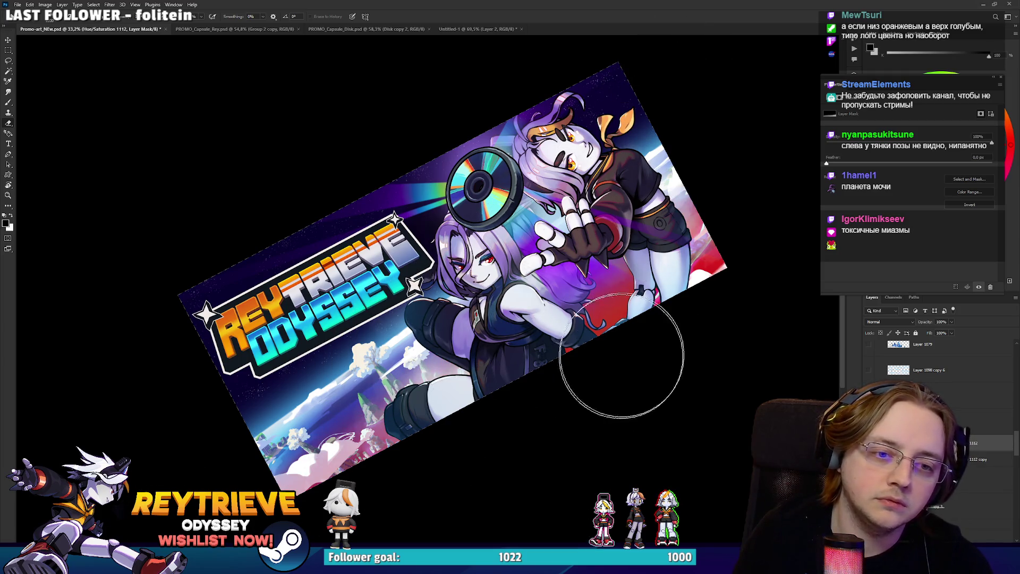
key("x")
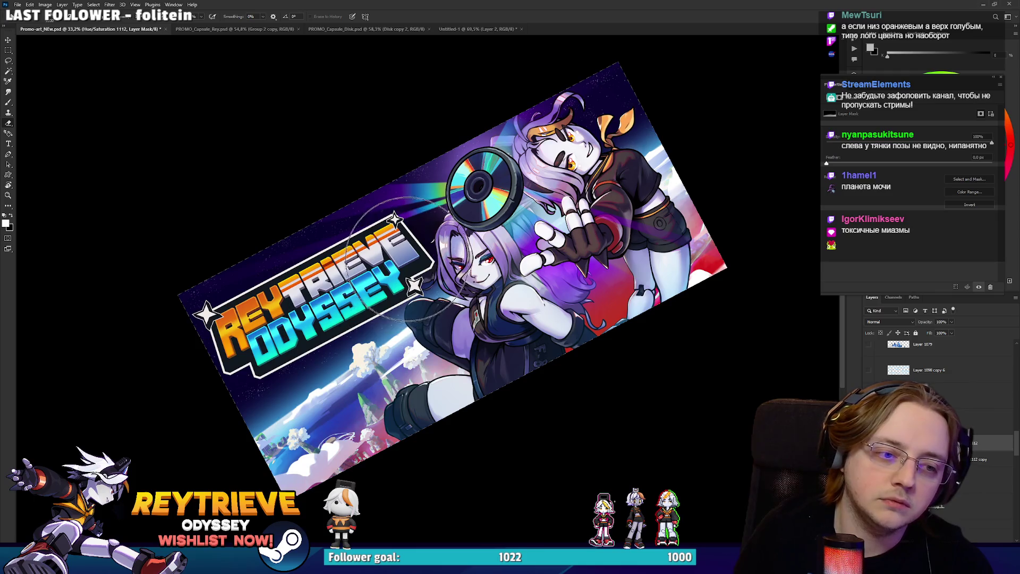
key("x")
key("bracketleft")
key("bracketleft")
key("bracketleft")
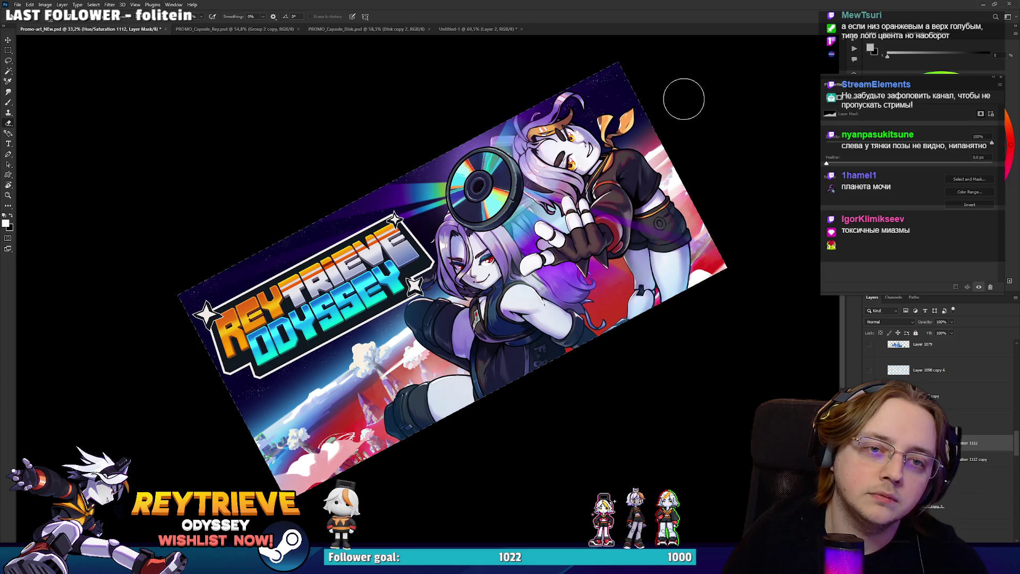
key("x")
mouse_move(559, 224)
left_mouse_down()
mouse_move(638, 236)
mouse_move(643, 251)
left_mouse_up()
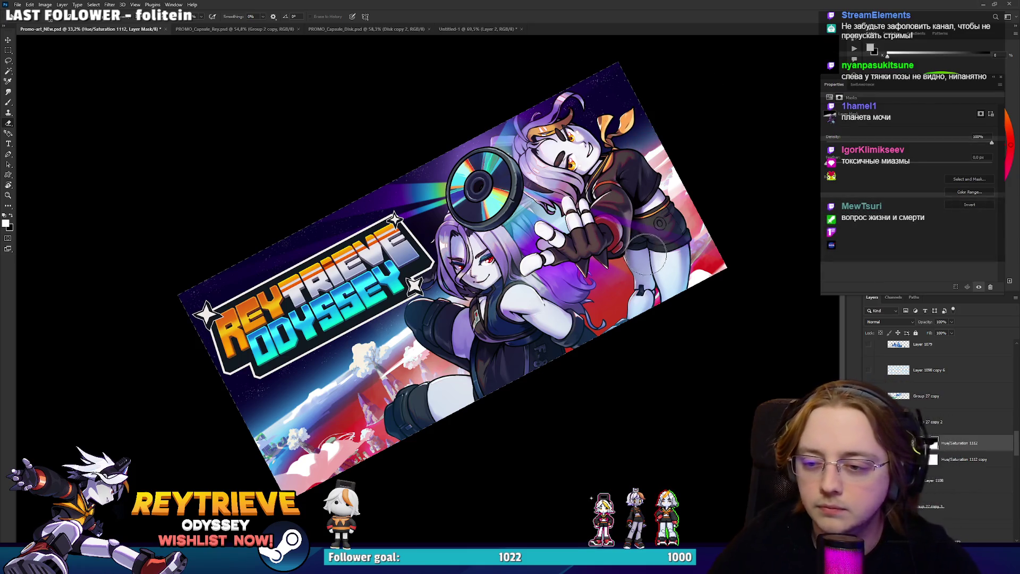
mouse_move(423, 393)
left_mouse_down()
mouse_move(468, 372)
mouse_move(480, 319)
left_mouse_up()
key("x")
key("x")
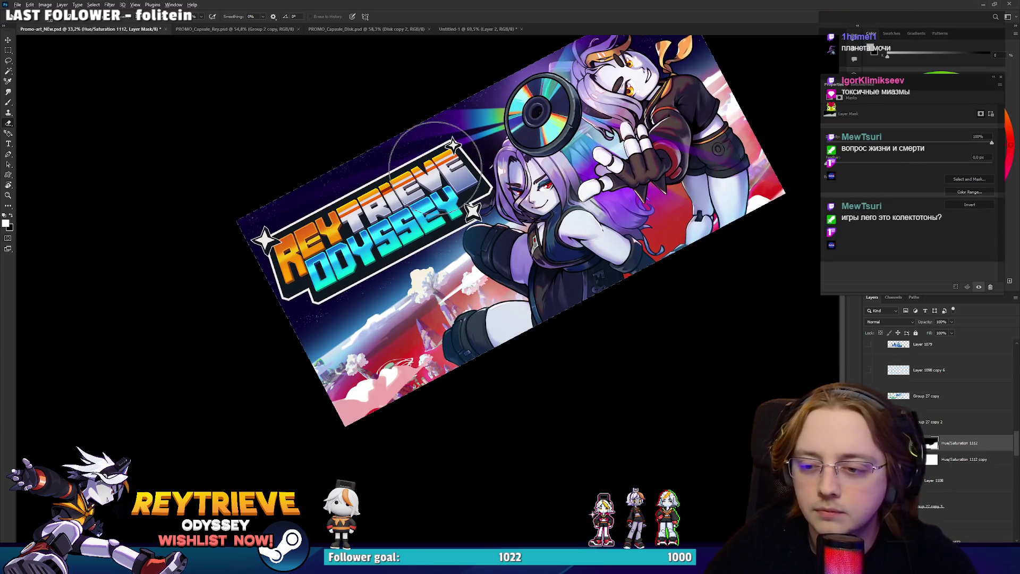
Check the mask around the disc and character's head, then level and zoom out the view.
scroll(419, 218, "down", 1)
left_click_drag(531, 266, 627, 305)
scroll(629, 317, "down", 2)
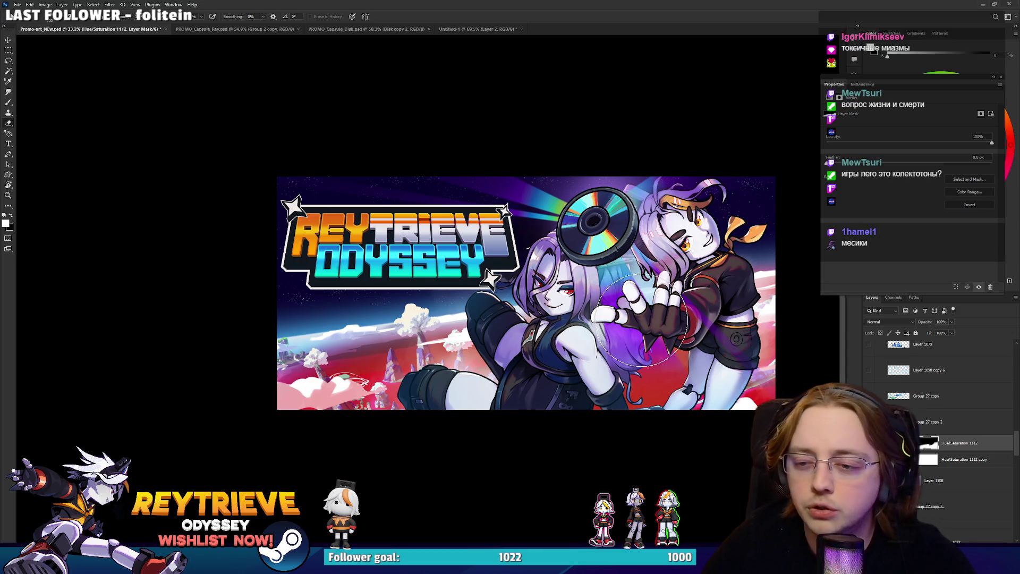
scroll(640, 321, "up", 4)
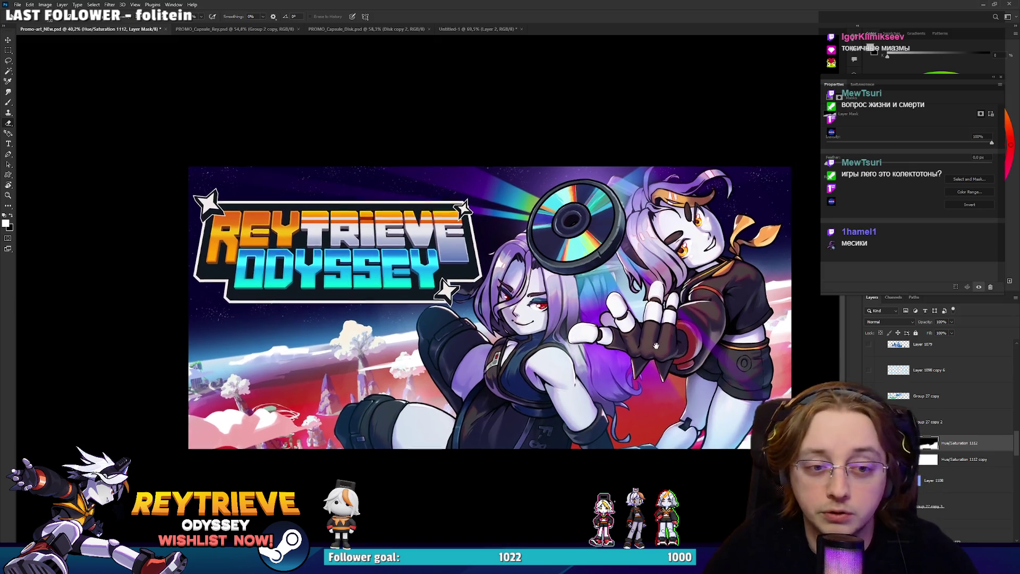
mouse_move(664, 319)
left_mouse_down()
mouse_move(504, 330)
mouse_move(395, 321)
left_mouse_up()
left_click_drag(396, 310, 396, 263)
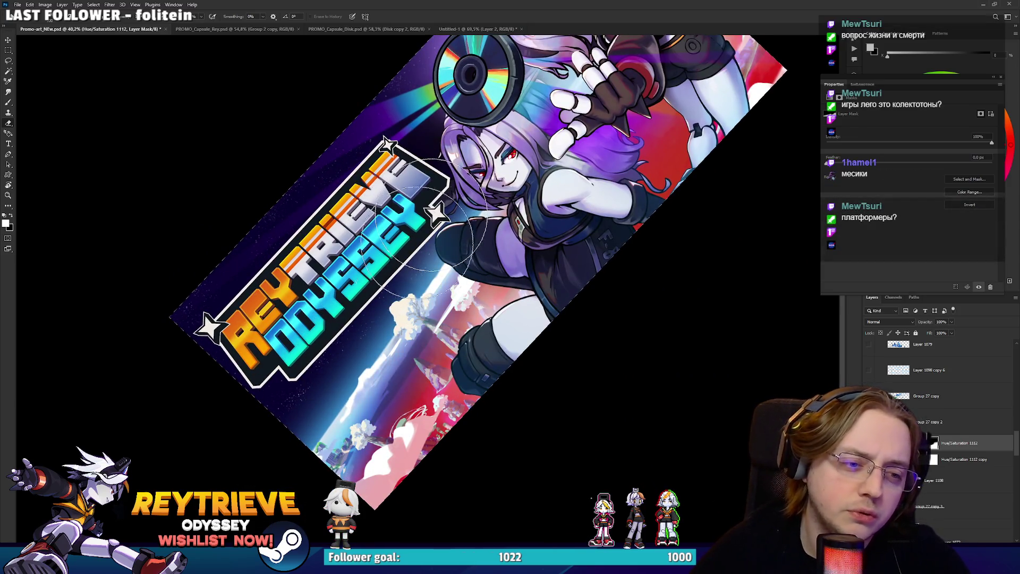
key("x")
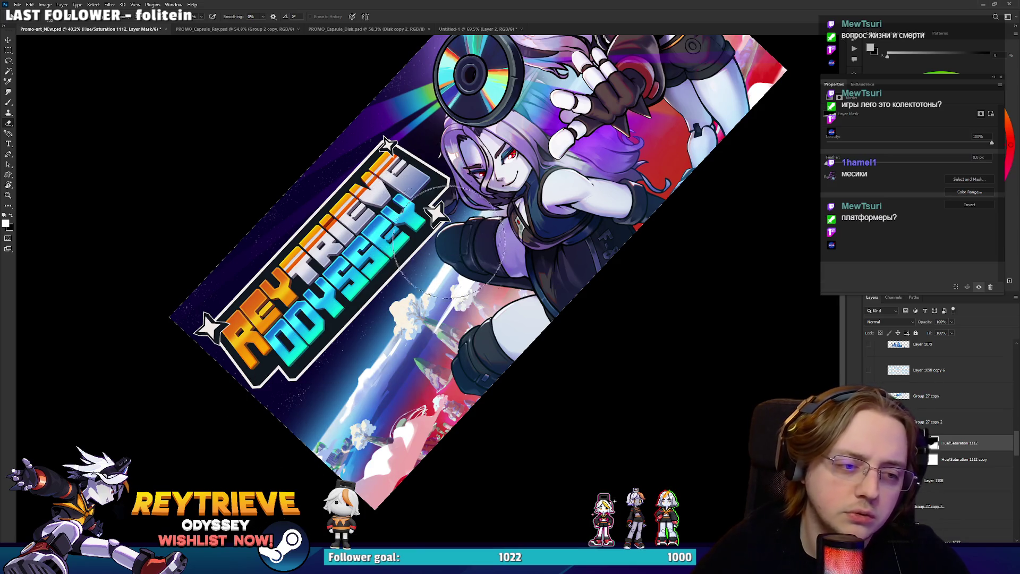
key("x")
scroll(441, 308, "down", 3)
left_click_drag(536, 79, 532, 159)
key("r")
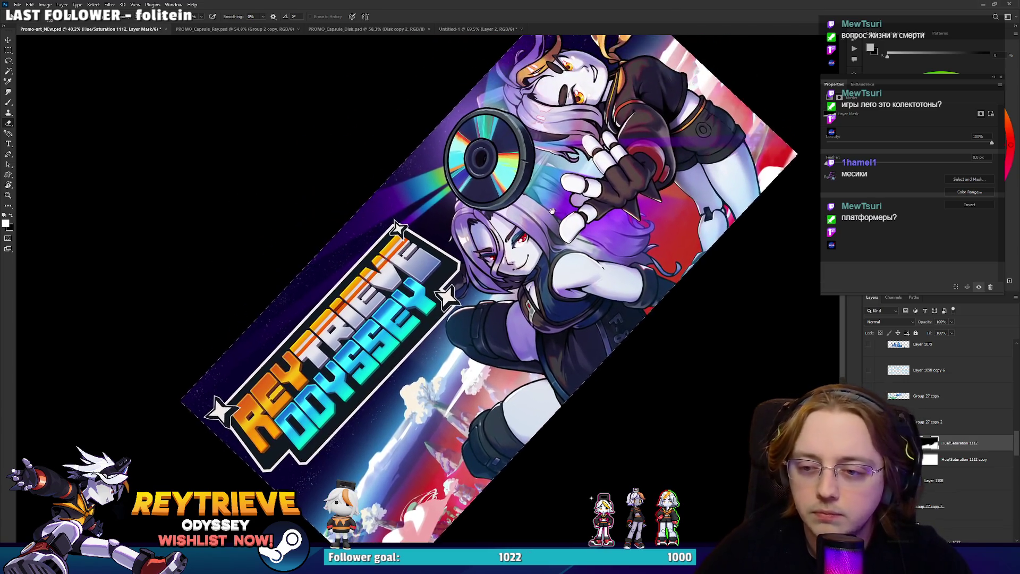
key("ctrl+minus")
key("ctrl+minus")
key("Escape")
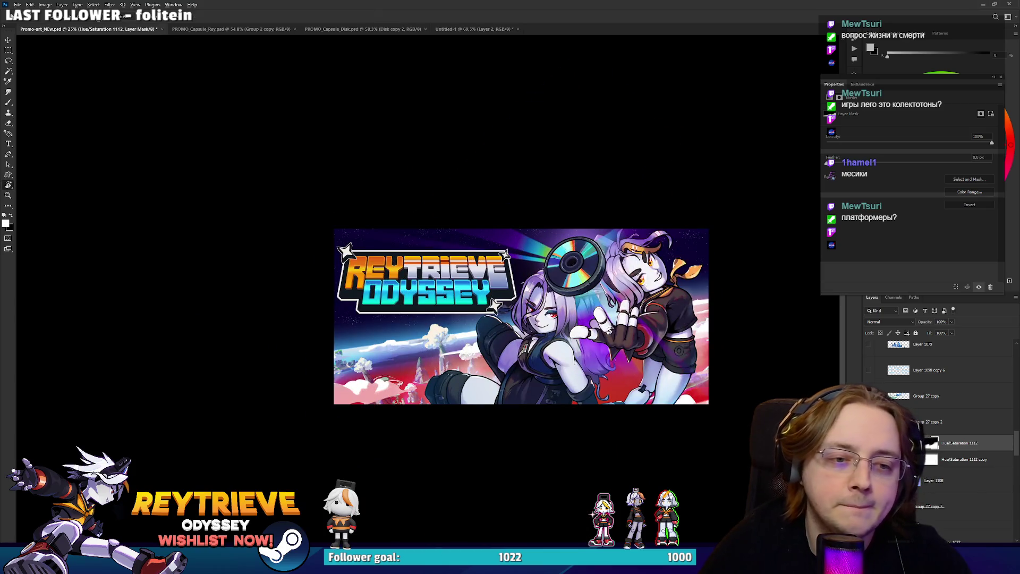
Hide and reshow the Hue/Saturation 1112 adjustment to compare the banner's pinkish-red ground.
scroll(650, 338, "up", 1)
scroll(763, 364, "down", 2)
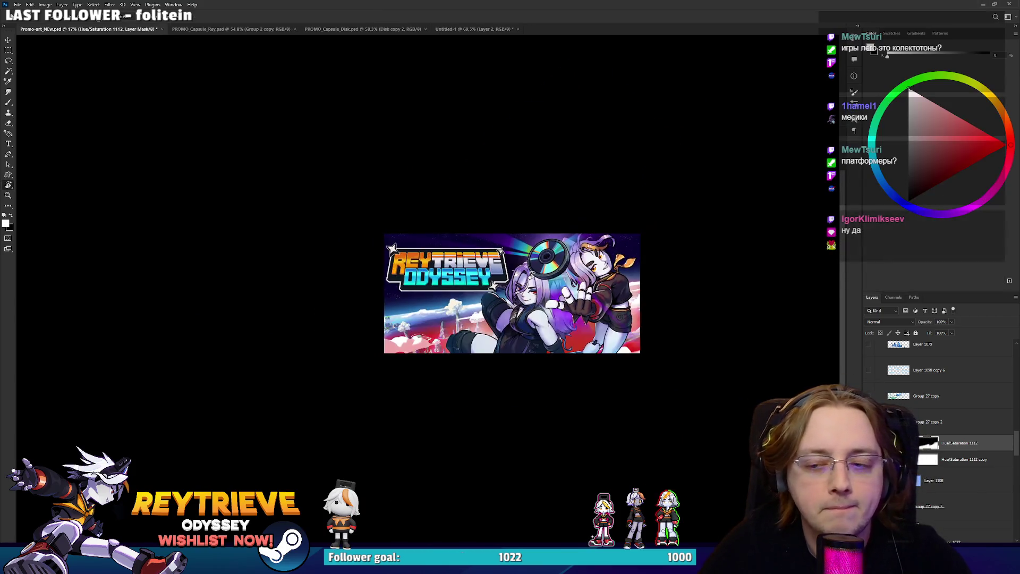
left_click(868, 442)
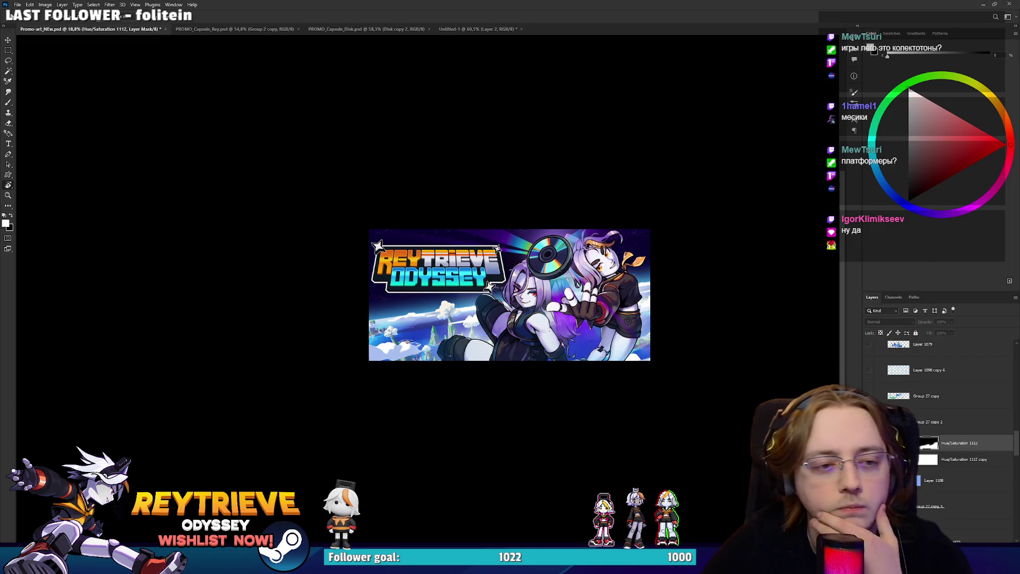
left_click(869, 443)
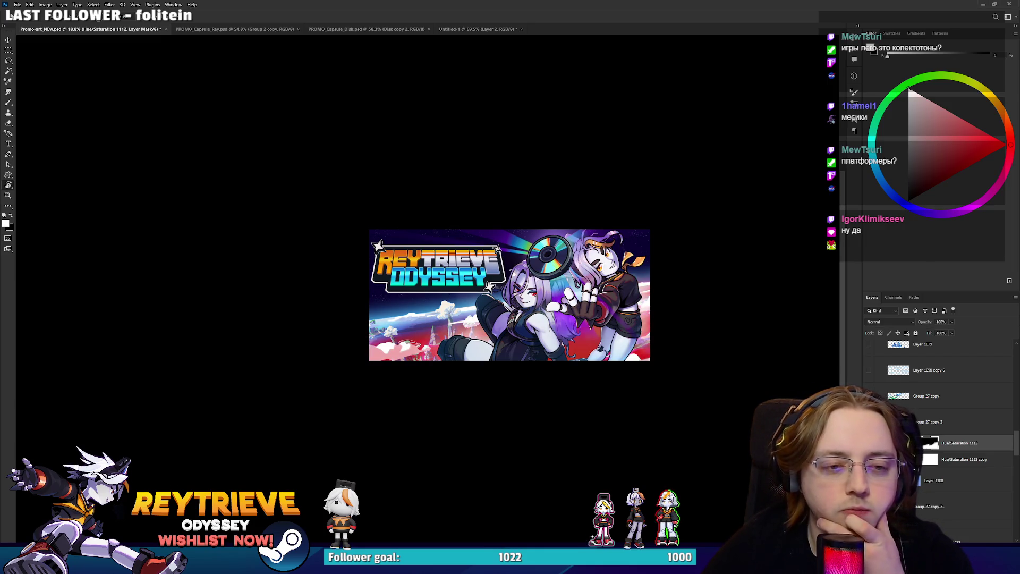
Toggle Hue/Saturation 1112 again, zoom the canvas to about 37%, and reopen its settings.
scroll(528, 317, "down", 2)
scroll(528, 318, "down", 2)
scroll(528, 317, "up", 1)
scroll(576, 320, "down", 2)
scroll(575, 320, "up", 2)
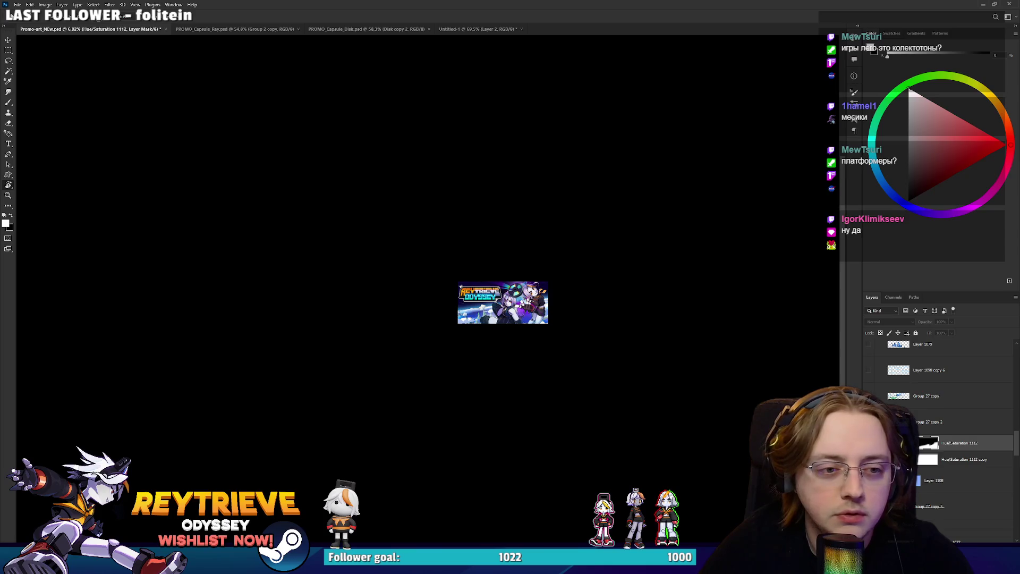
left_click(869, 443)
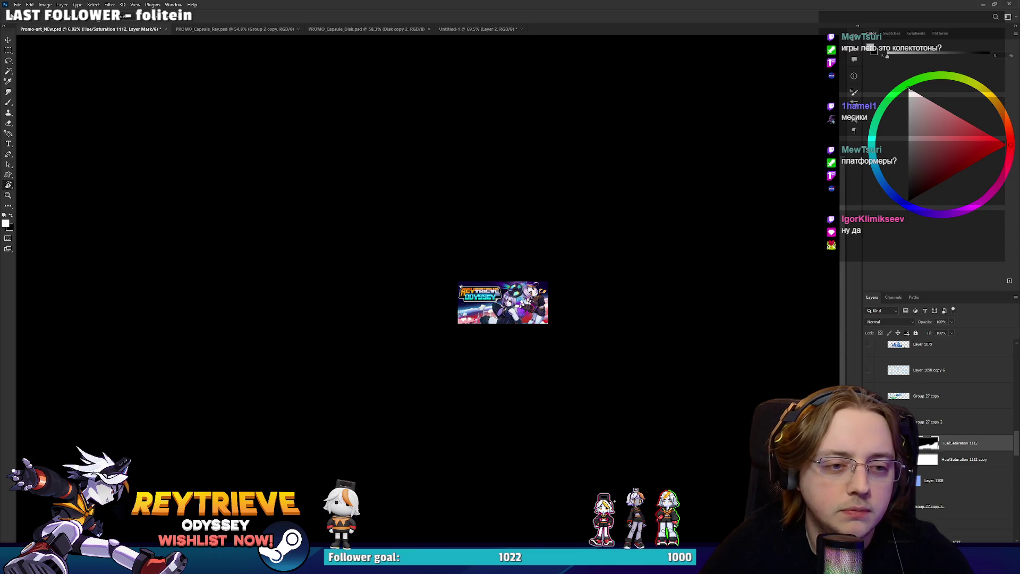
scroll(505, 297, "up", 5)
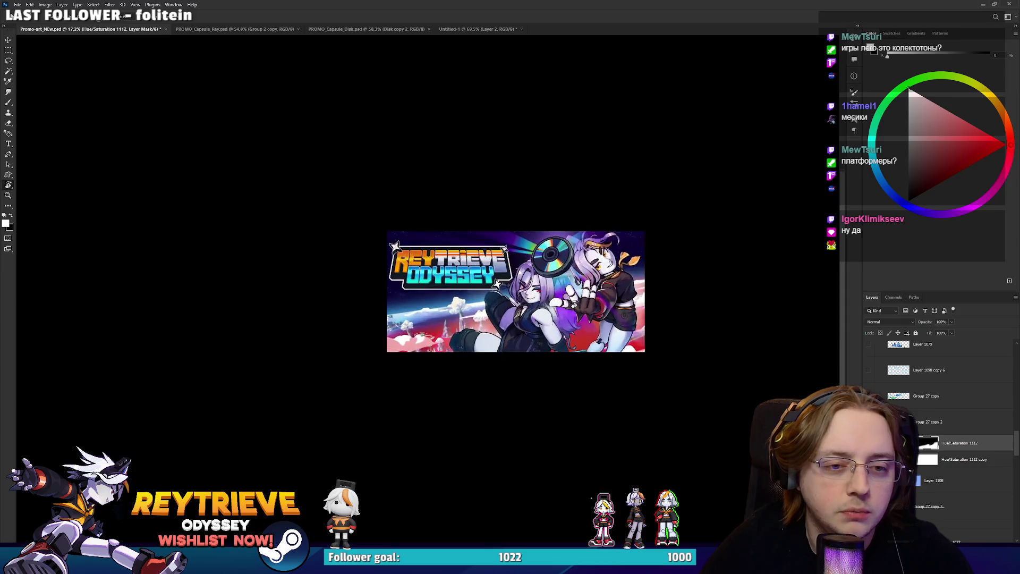
scroll(601, 355, "up", 2)
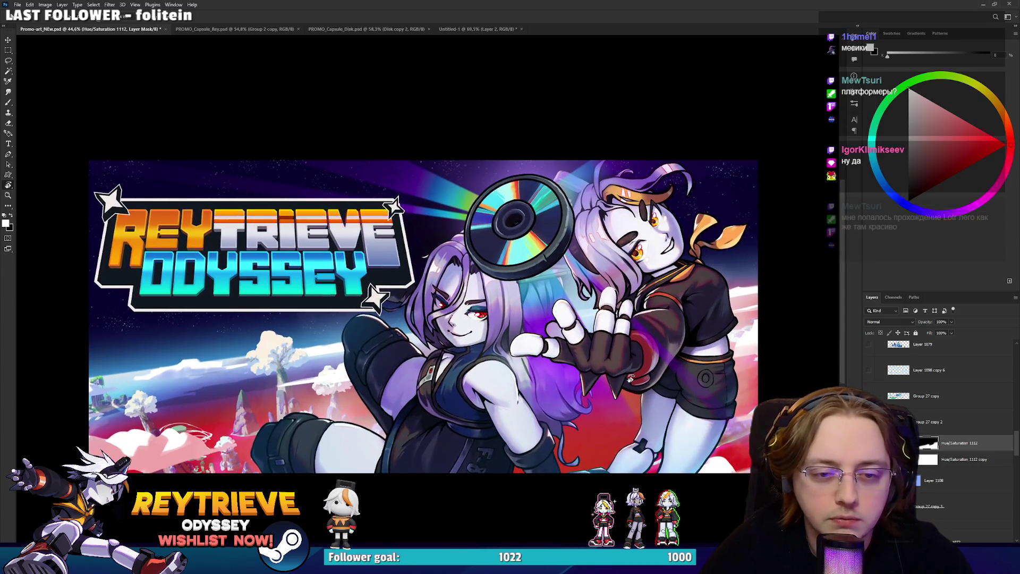
scroll(631, 380, "down", 1)
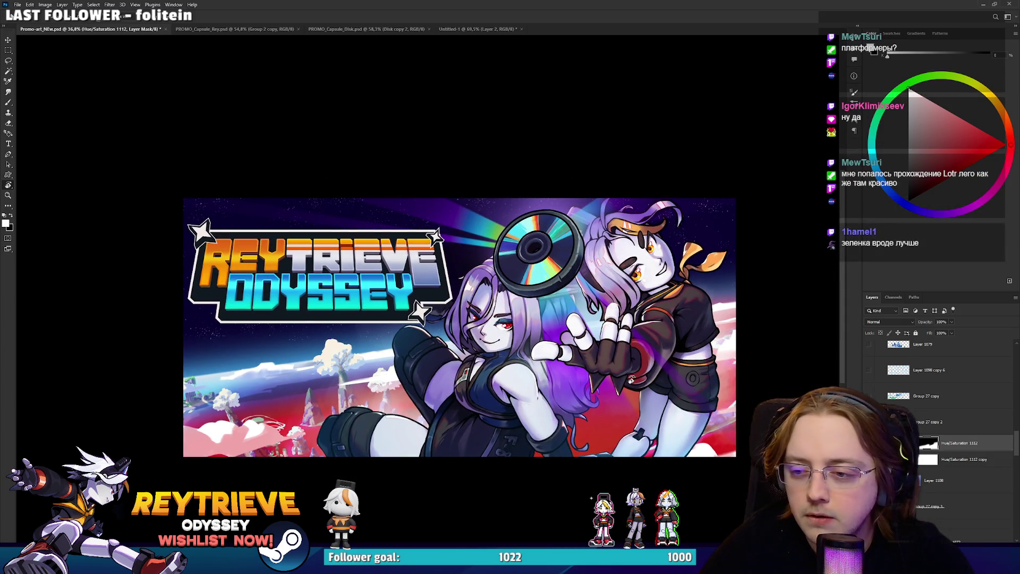
double_click(923, 443)
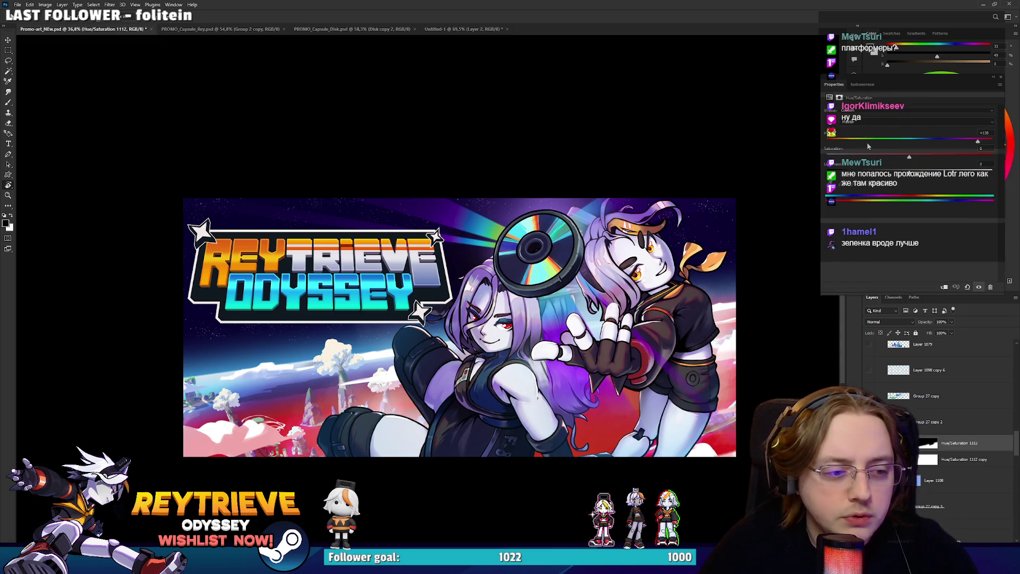
Set the Hue/Saturation 1112 hue to -68 so the ground and clouds turn green.
left_click(864, 141)
left_click_drag(864, 143, 868, 144)
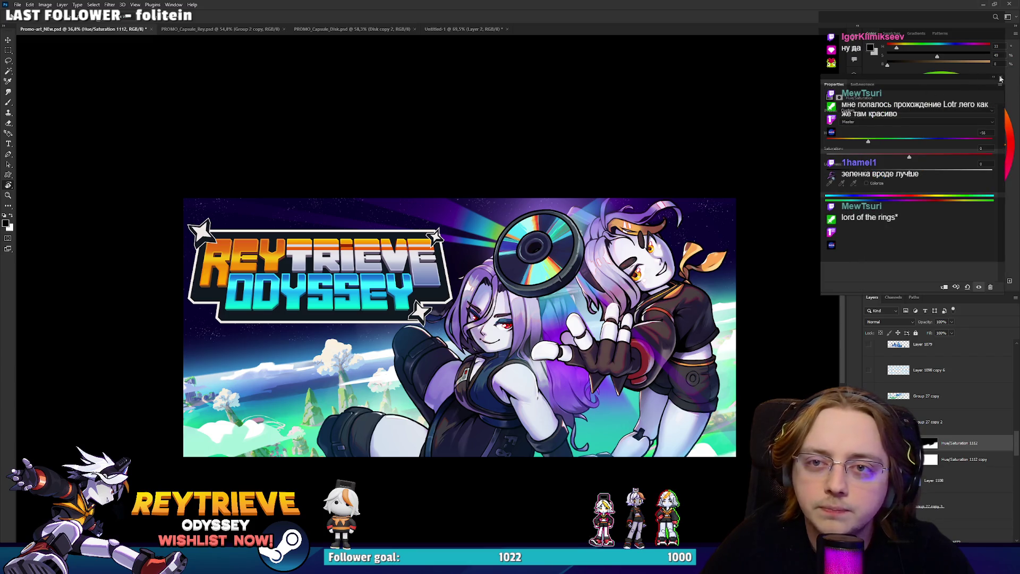
scroll(388, 325, "down", 10)
scroll(387, 325, "up", 5)
scroll(477, 334, "down", 4)
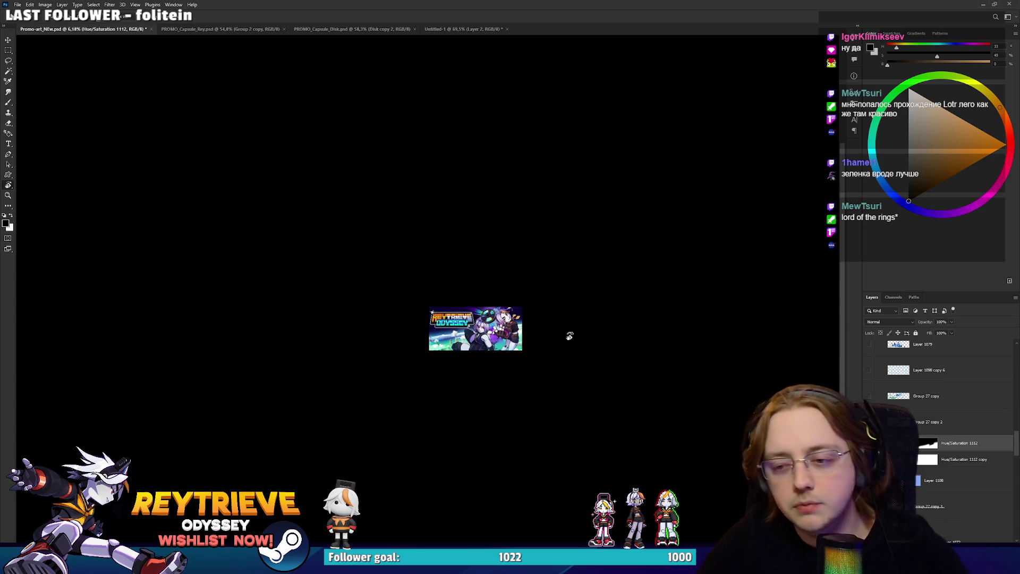
Fit the whole banner in the window and center it in the view.
key("ctrl+0")
left_click_drag(481, 347, 544, 351)
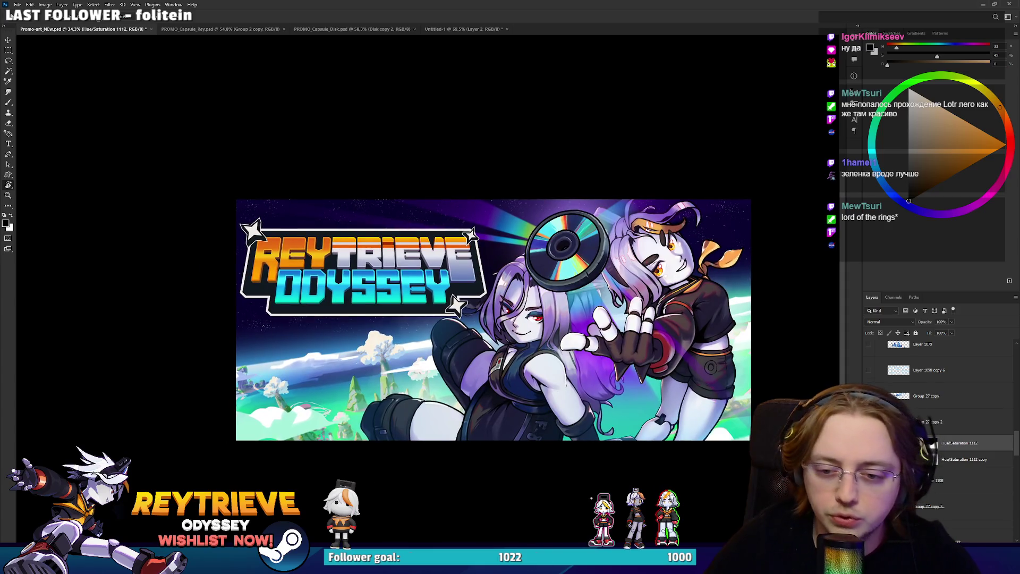
left_click(950, 537)
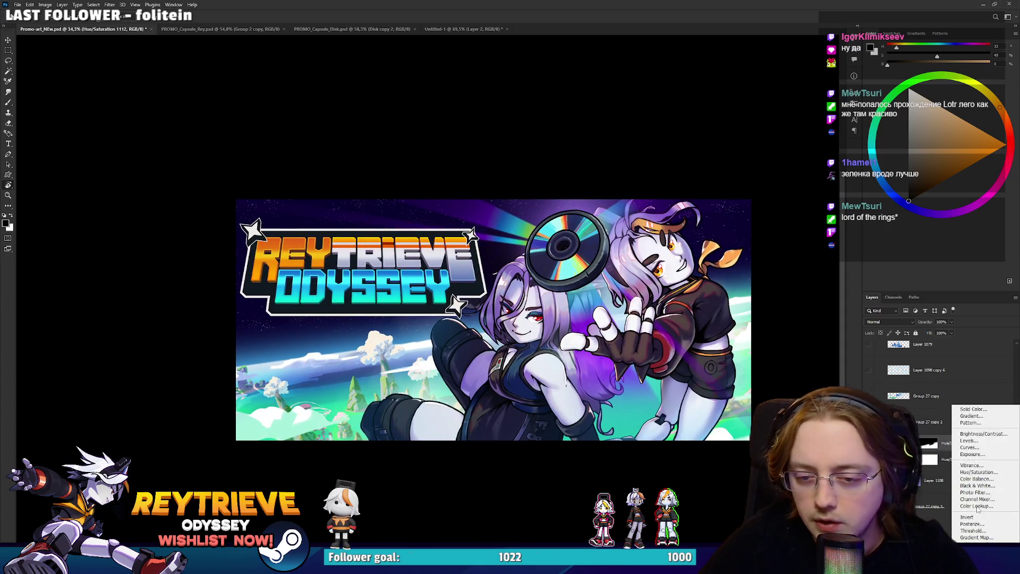
Add a Levels adjustment with black input 20 and output white 83.
left_click(969, 440)
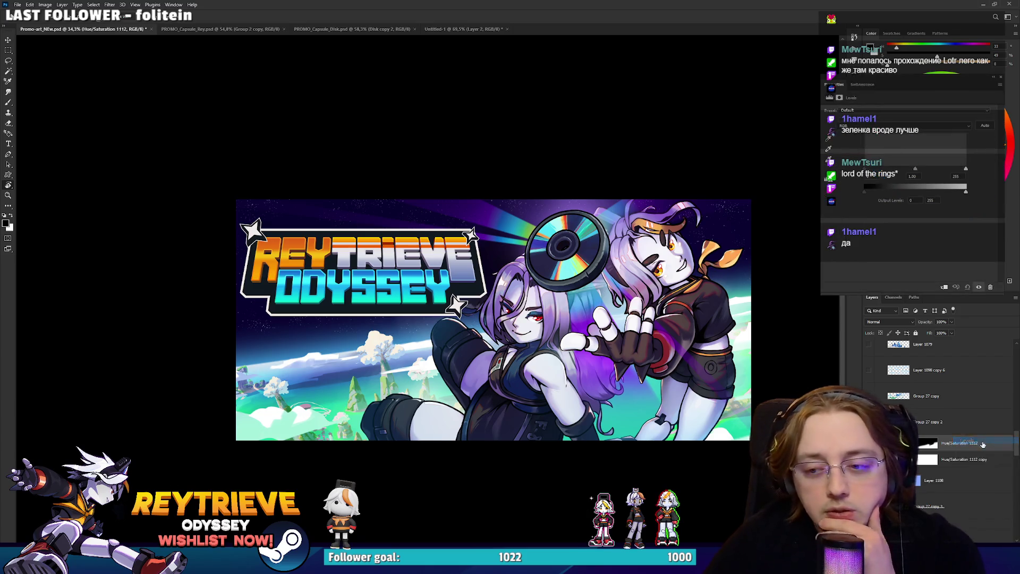
mouse_move(865, 169)
left_mouse_down()
mouse_move(891, 170)
mouse_move(872, 172)
left_mouse_up()
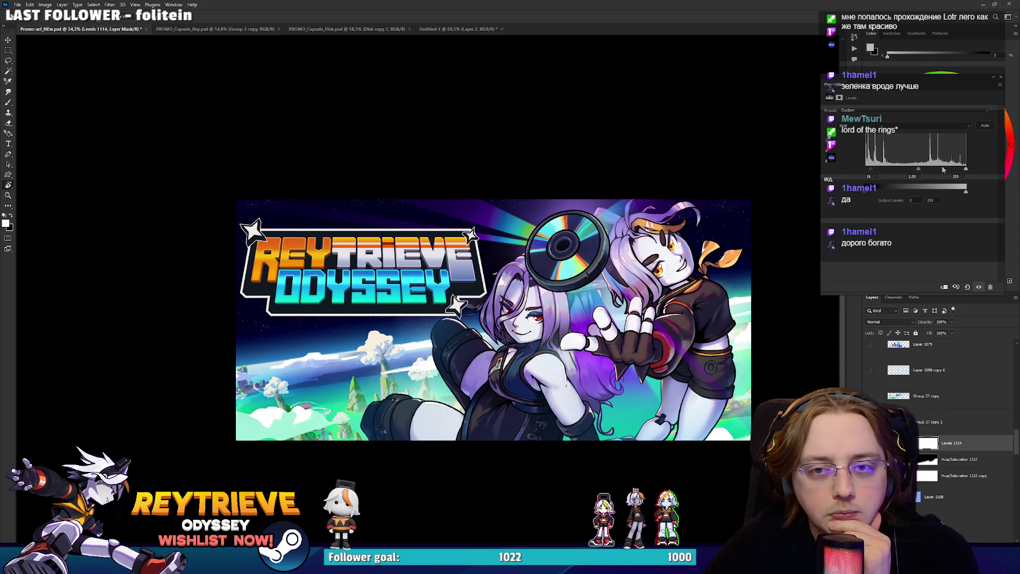
left_click_drag(873, 176, 872, 172)
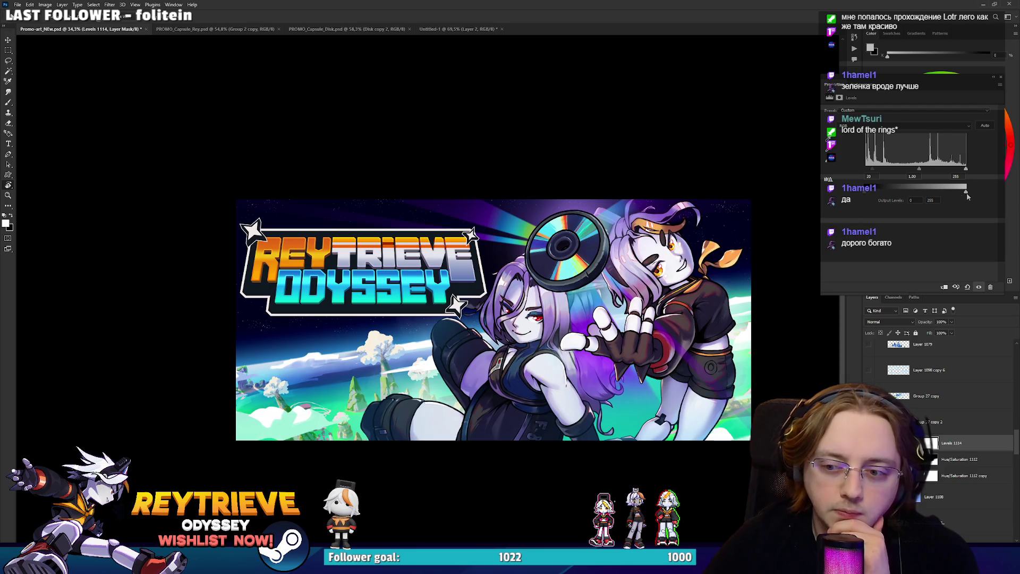
mouse_move(967, 197)
left_mouse_down()
mouse_move(871, 200)
mouse_move(1001, 206)
left_mouse_up()
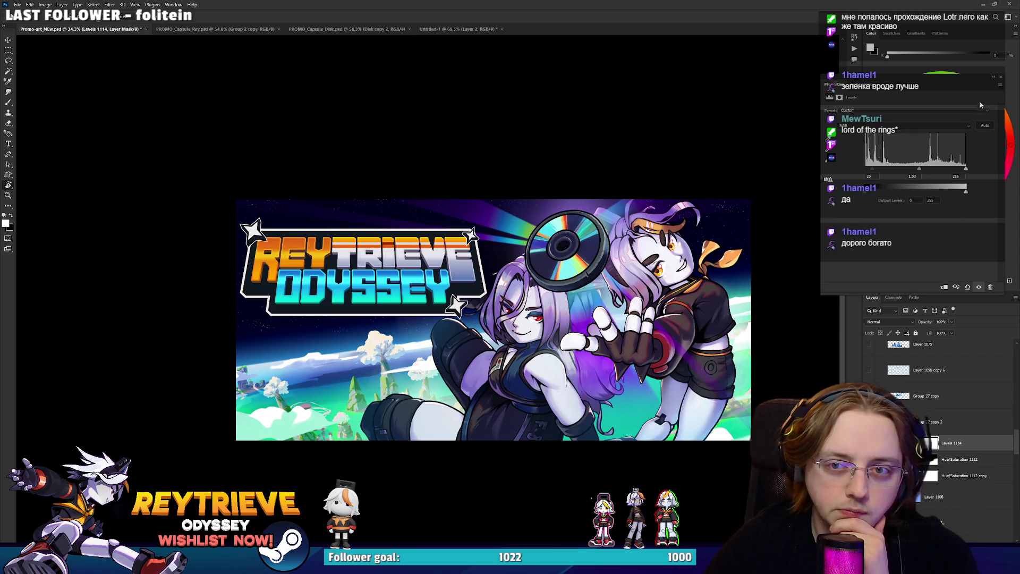
left_click(1001, 79)
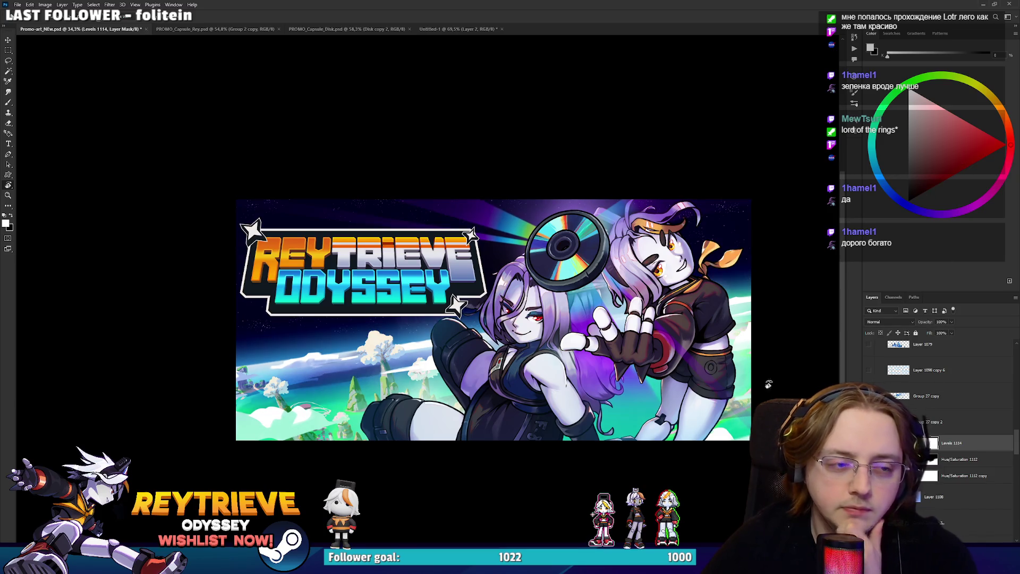
scroll(584, 309, "down", 5)
scroll(582, 295, "up", 6)
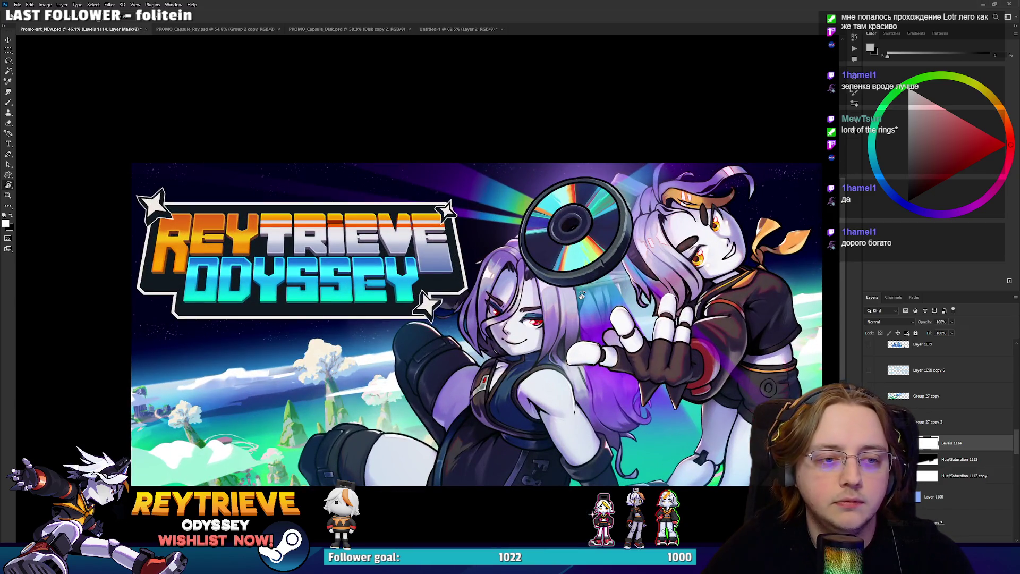
Scale the Reytrieve Odyssey logo down slightly, moving it toward the top-left.
scroll(581, 294, "down", 1)
left_click(495, 273, "ctrl")
key("ctrl+t")
left_click_drag(495, 273, 426, 263)
key("Return")
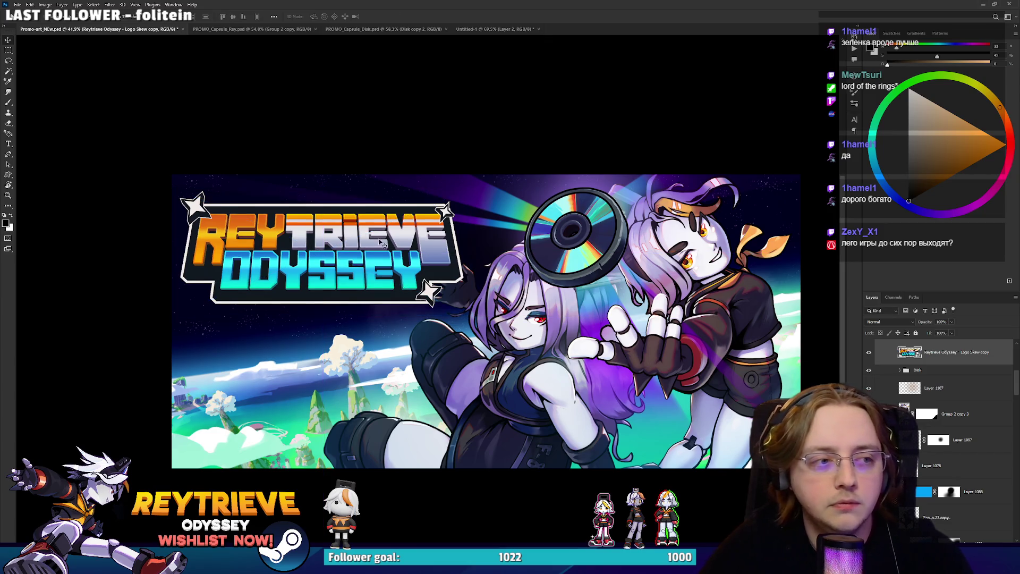
Save the banner document and switch to the Steam store page in the browser.
scroll(486, 283, "down", 15)
scroll(523, 297, "up", 12)
key("ctrl+s")
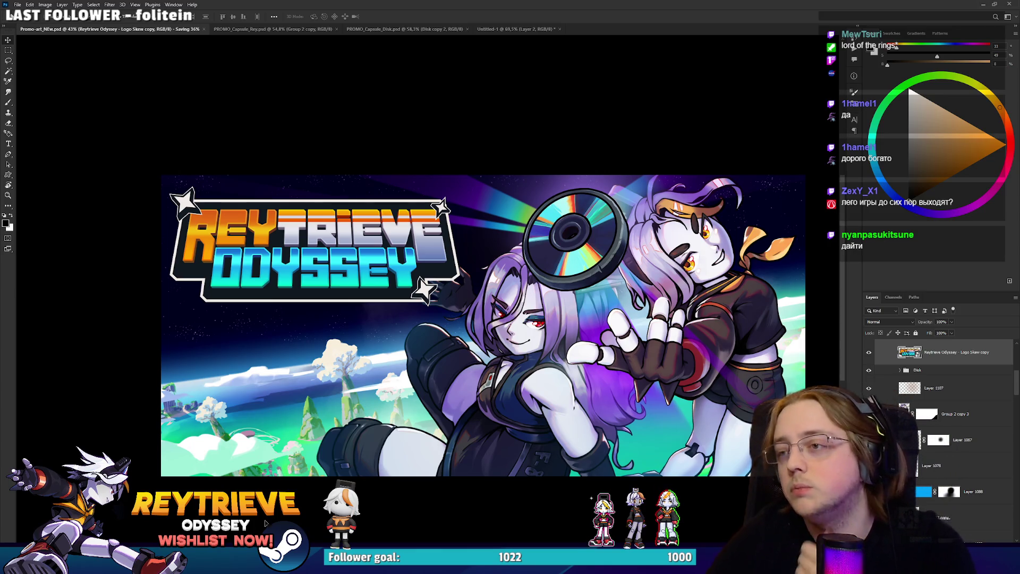
key("alt+Tab")
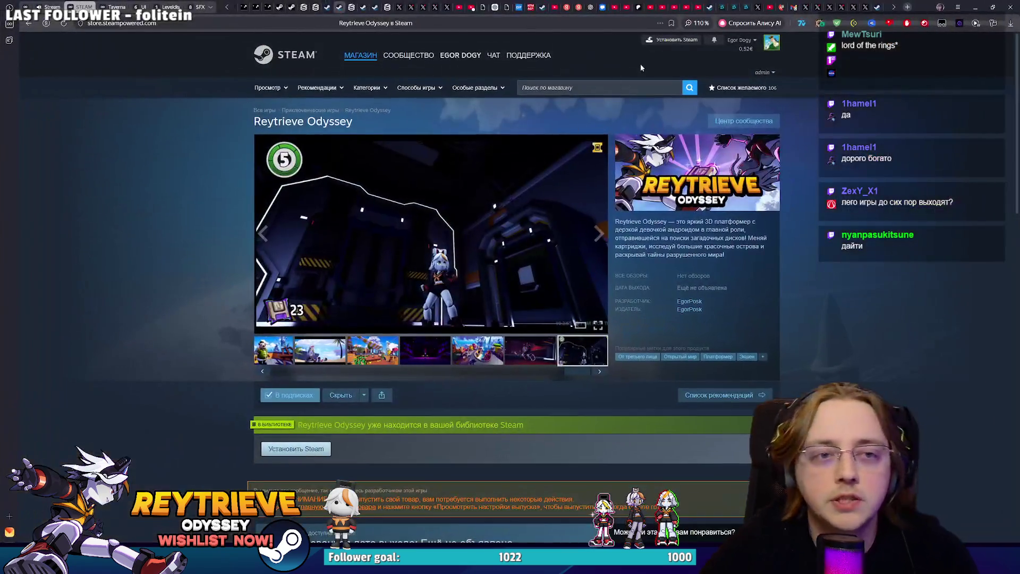
Search the Steam store for 'Lego star wars' and open the LEGO Star Wars Skywalker Saga page.
left_click(573, 87)
type("s")
key("BackSpace")
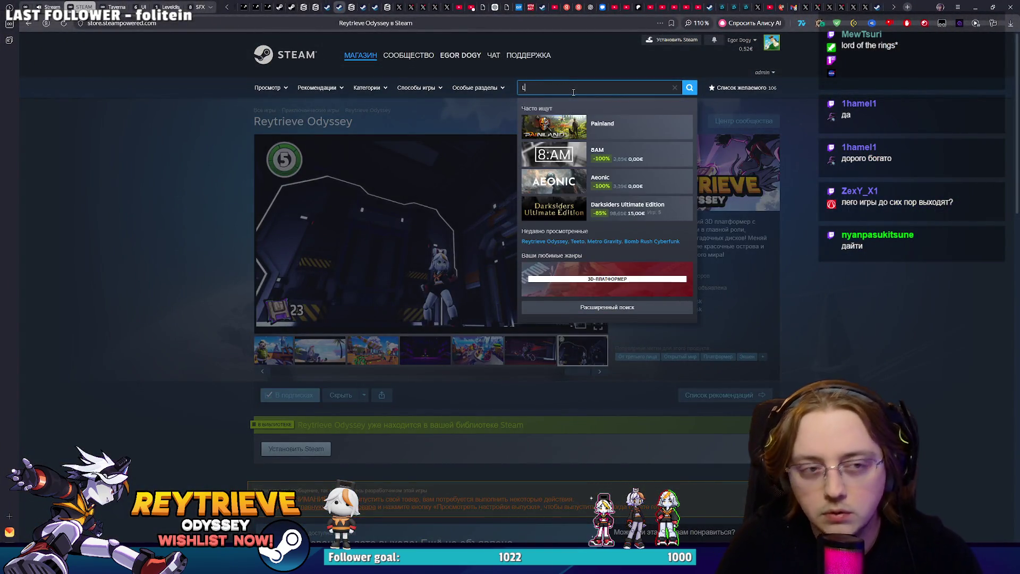
type("eo")
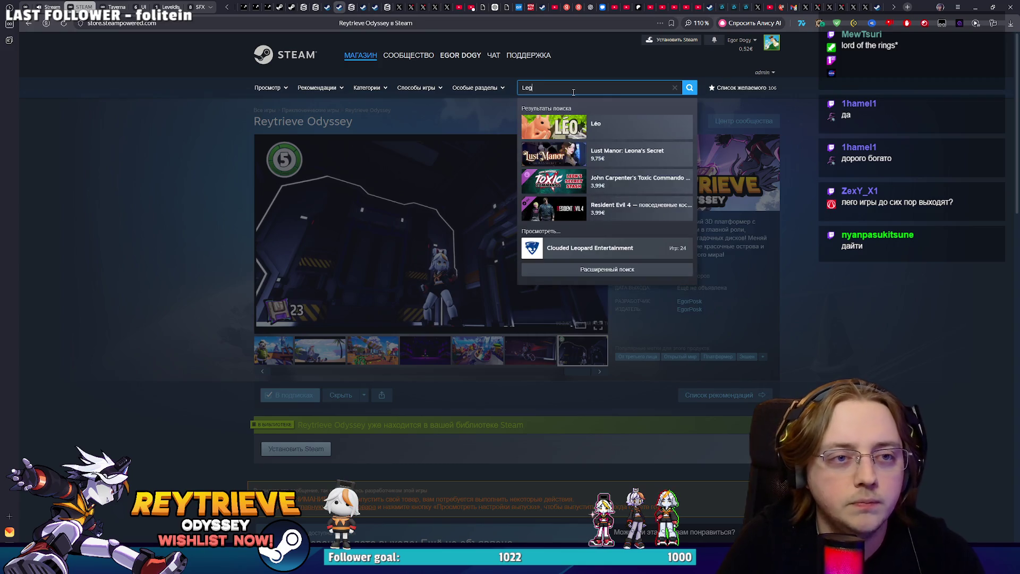
type("go star war")
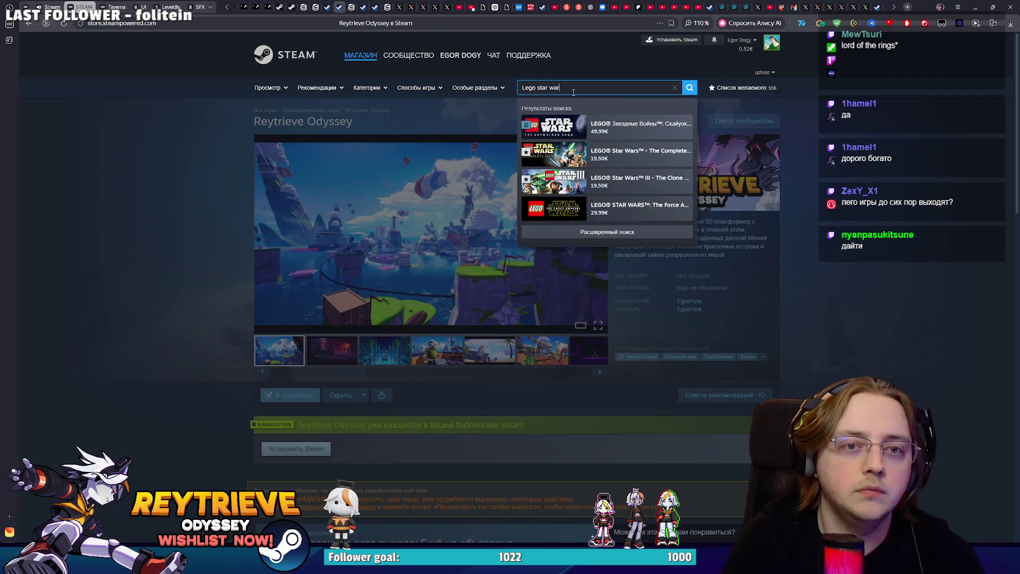
type("s")
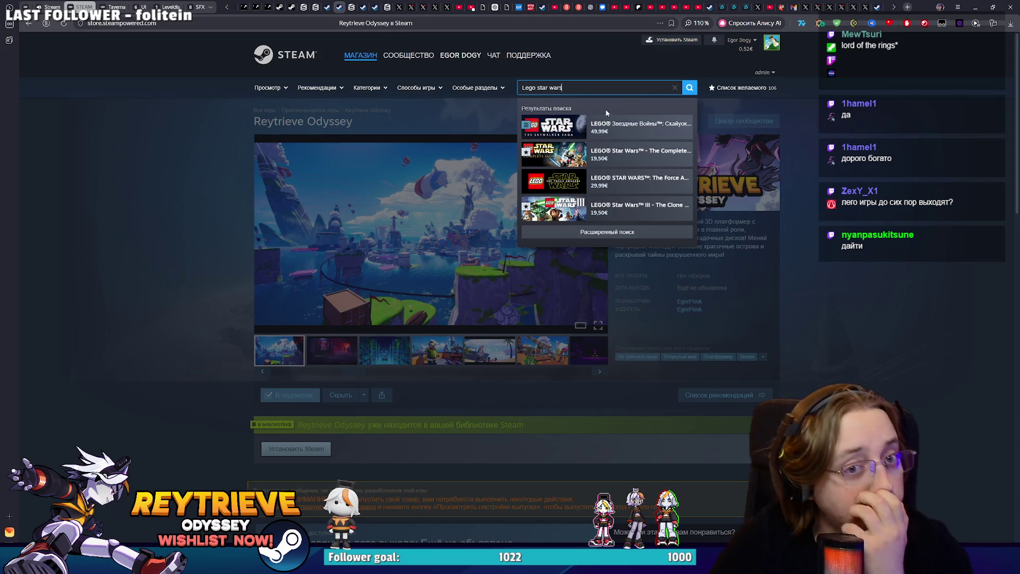
left_click(614, 135)
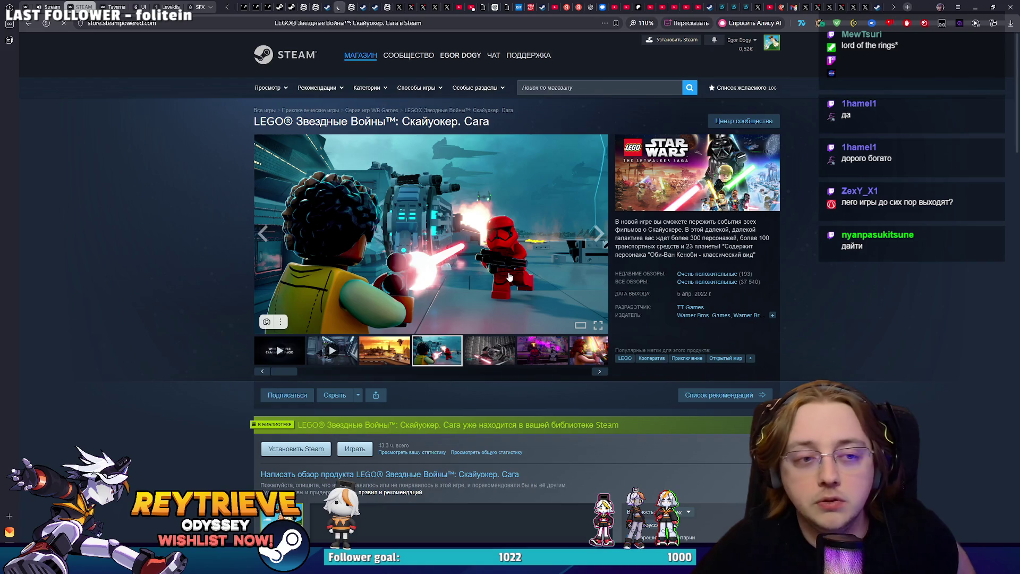
Page through the game's full-size screenshots, close the viewer, and return to Photoshop.
left_click(509, 277)
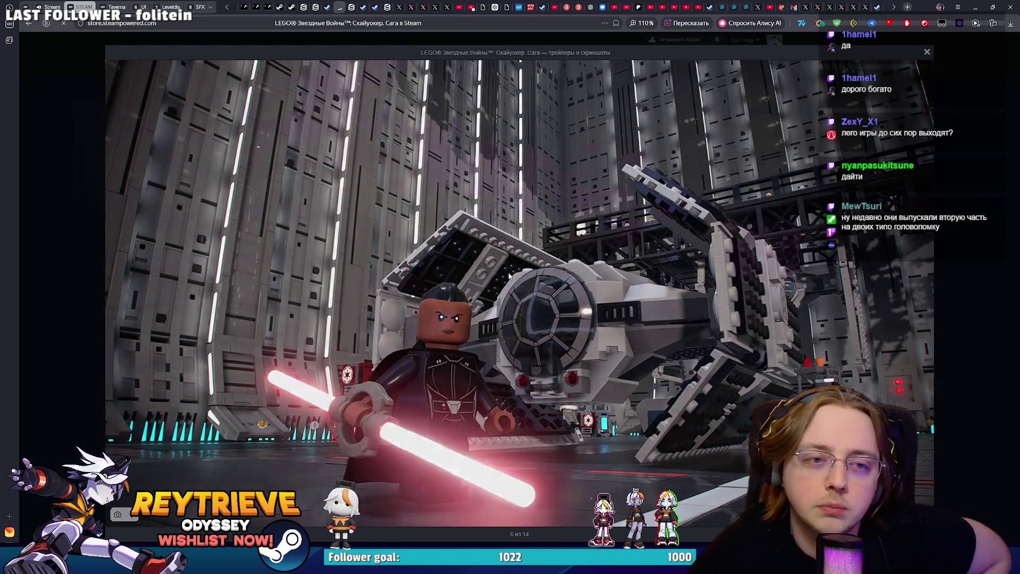
left_click(508, 275)
left_click(508, 271)
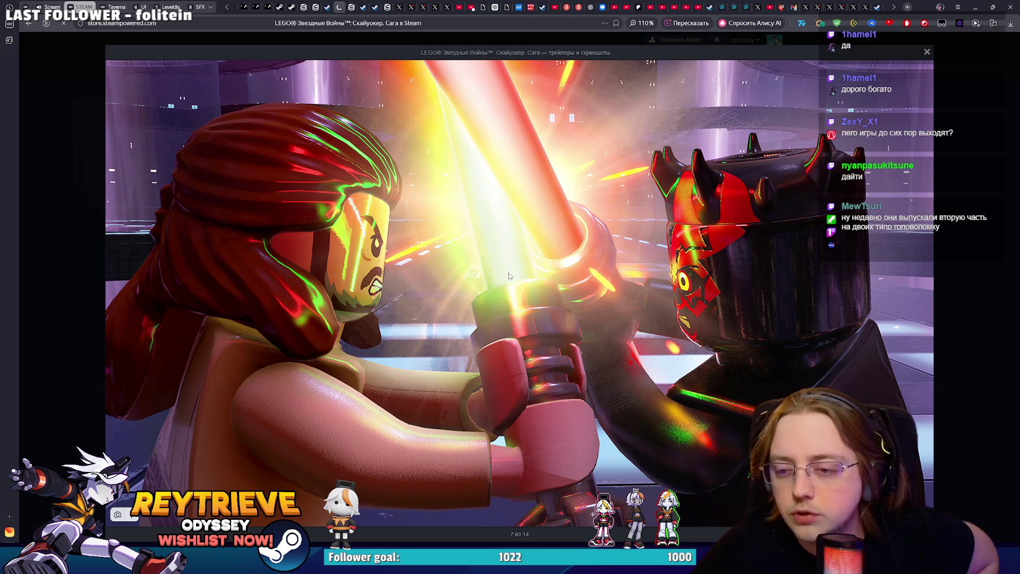
double_click(509, 273)
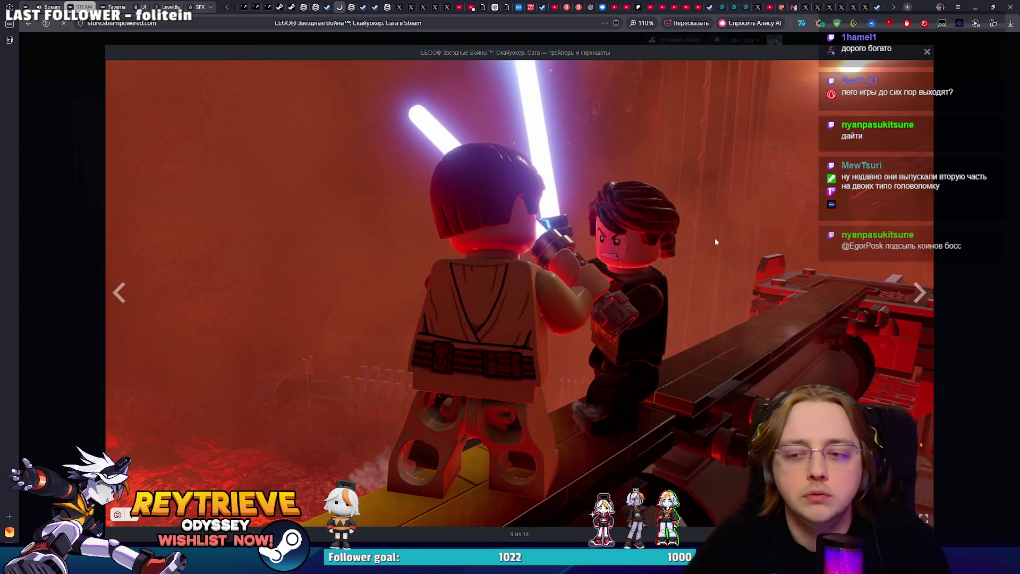
left_click(973, 207)
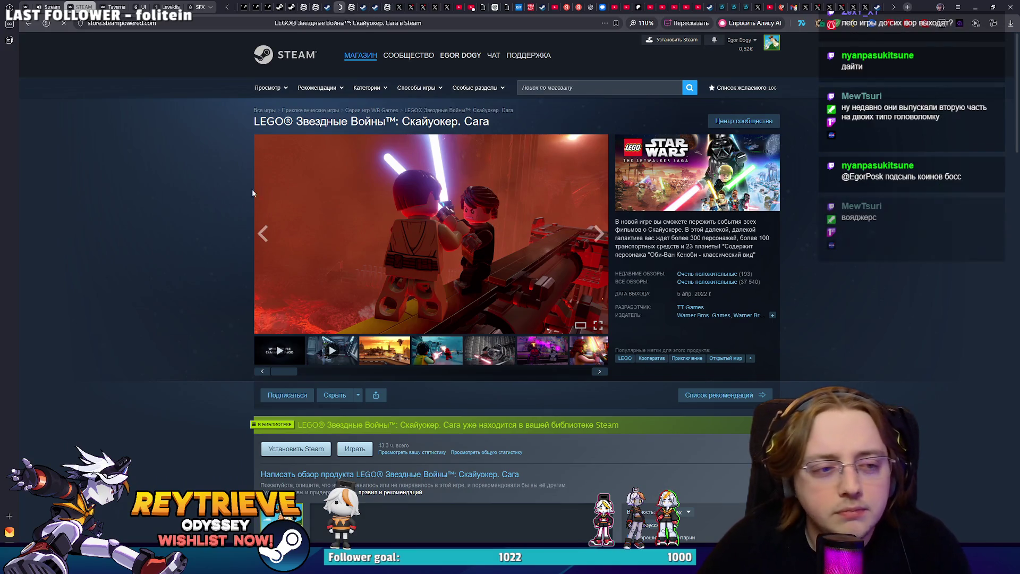
key("alt+Tab")
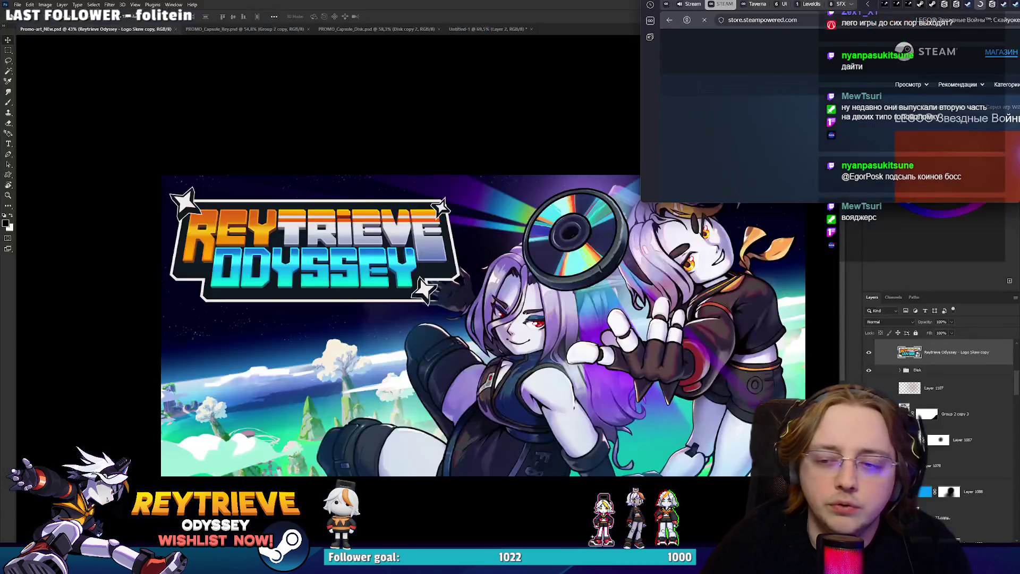
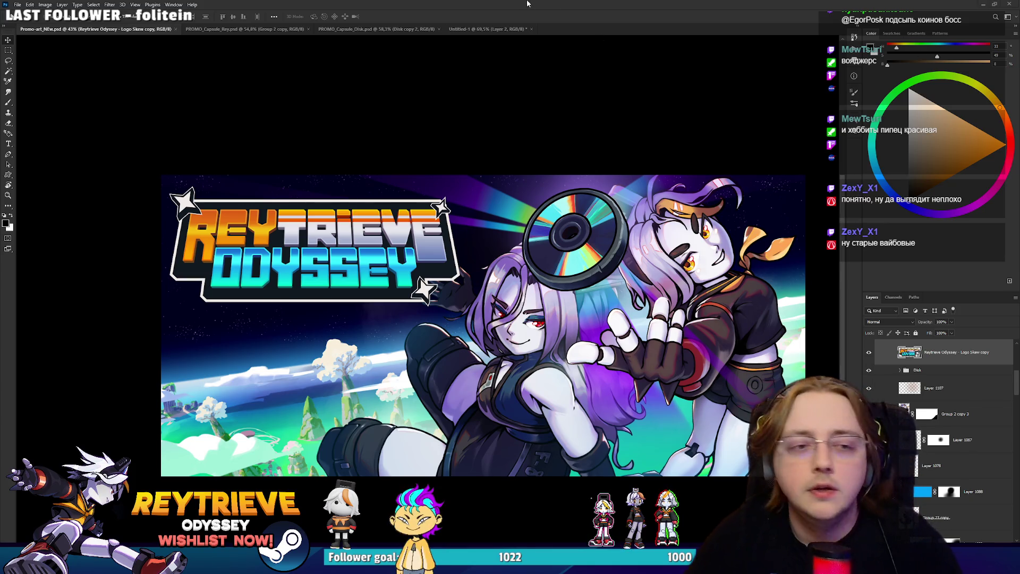
Re-centre the banner and toggle the logo and characters off and on to check the background.
scroll(510, 190, "down", 3)
scroll(510, 189, "up", 2)
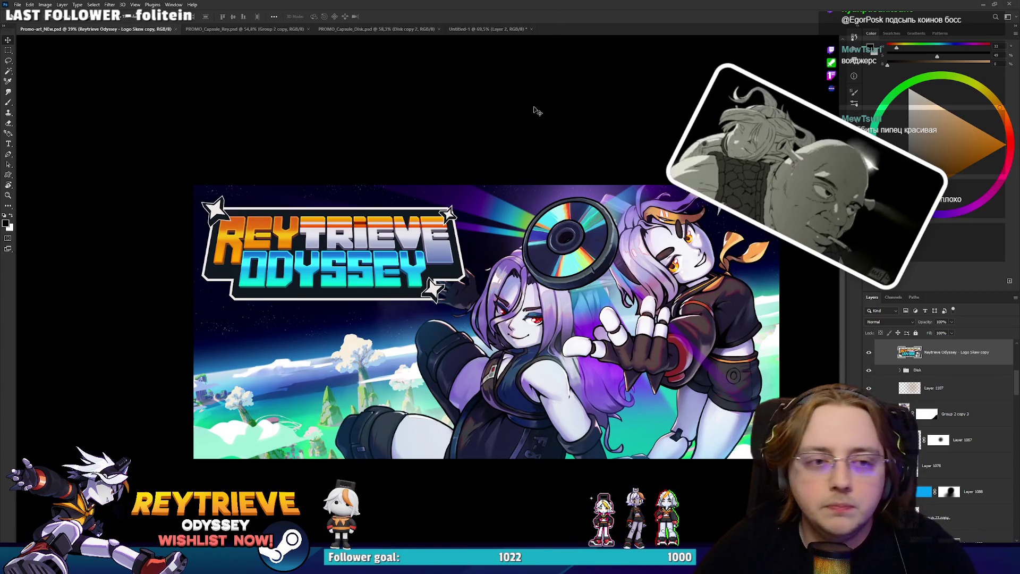
left_click_drag(514, 299, 510, 290)
scroll(510, 292, "up", 3)
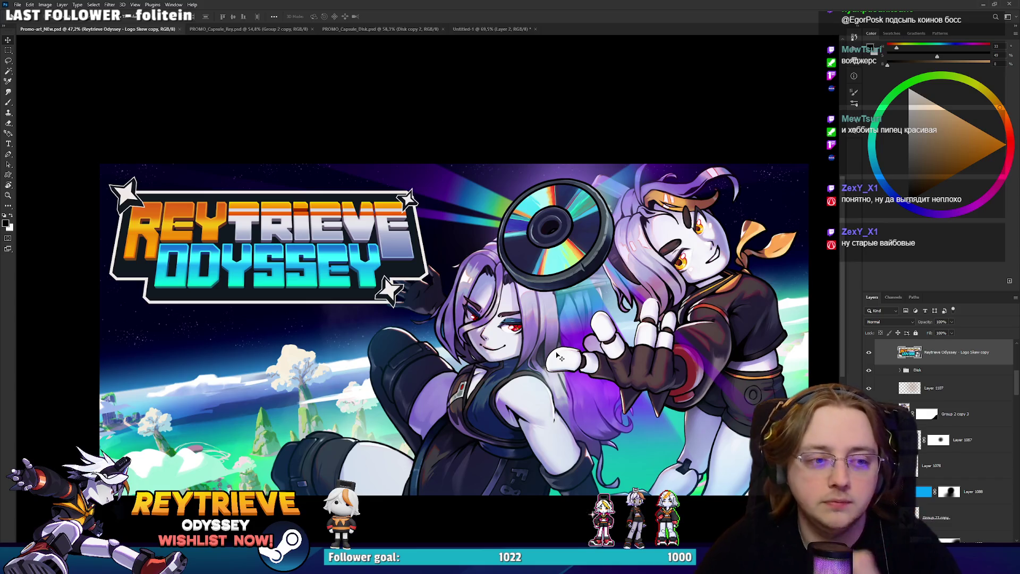
scroll(560, 358, "down", 2)
scroll(542, 340, "up", 4)
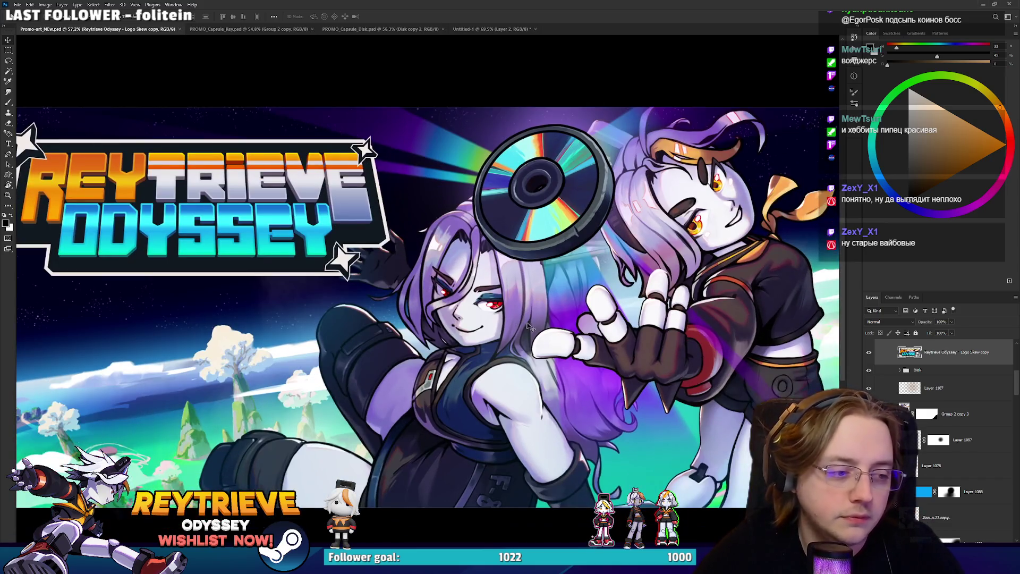
scroll(529, 318, "down", 2)
left_click_drag(529, 319, 541, 335)
scroll(540, 336, "down", 3)
scroll(540, 336, "up", 2)
scroll(542, 336, "up", 2)
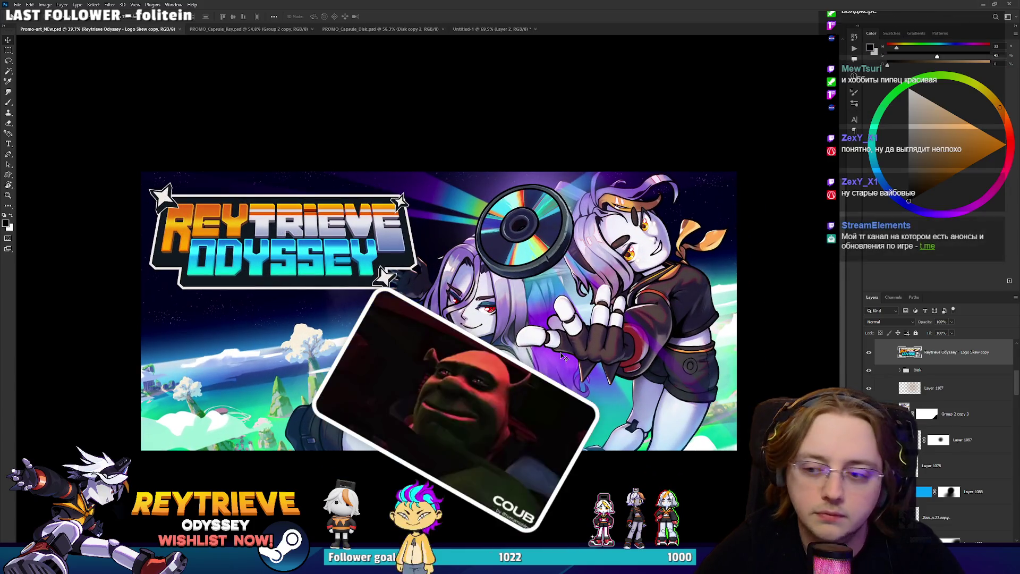
scroll(954, 389, "up", 2)
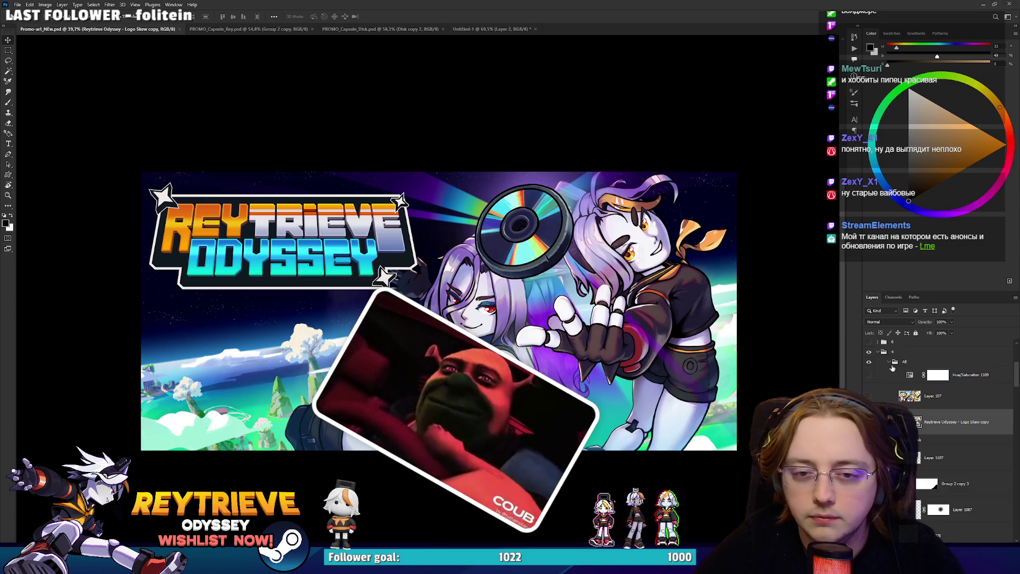
left_click(870, 363)
left_click(869, 363)
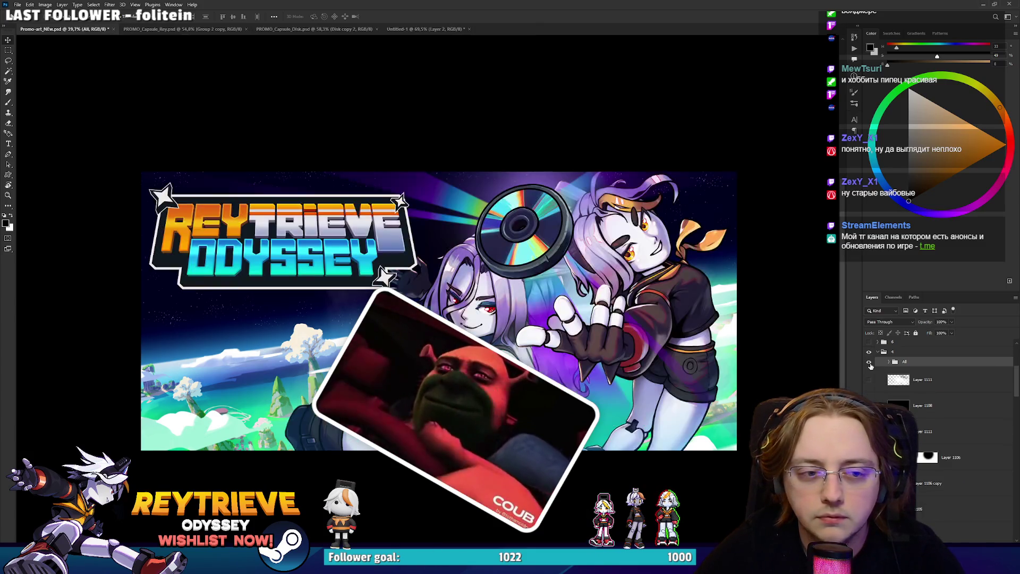
left_click(870, 363)
left_click(869, 363)
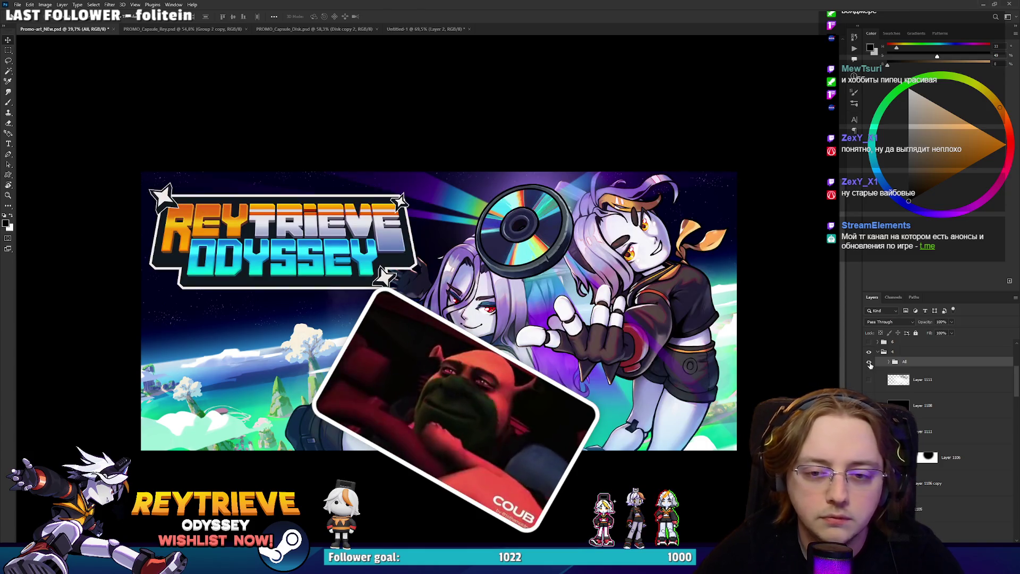
Duplicate group 4 as '4 copy' and select its layers from Group 23 copy to Group 2 copy 4.
left_click(877, 352)
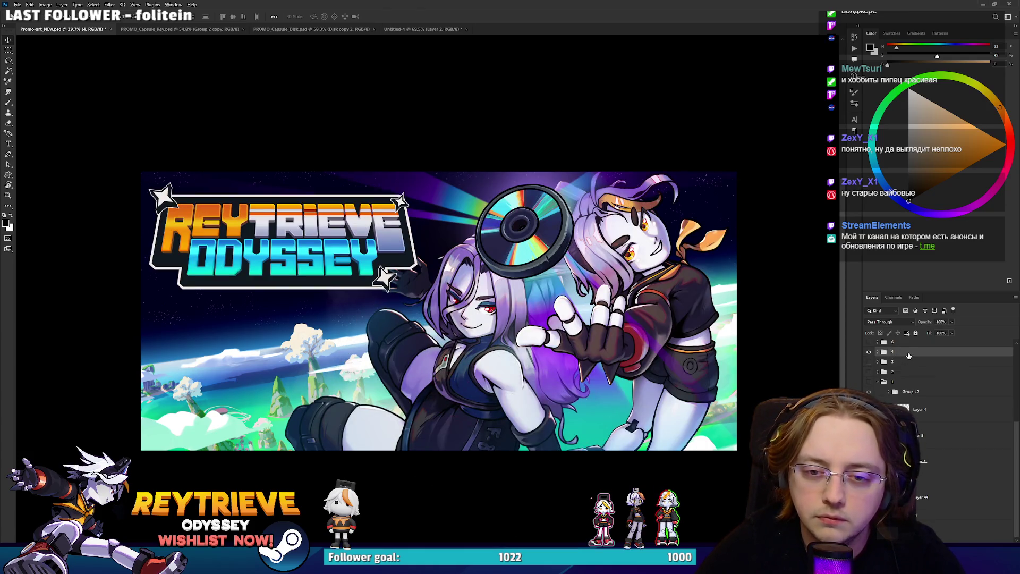
key("ctrl+j")
left_click(878, 352)
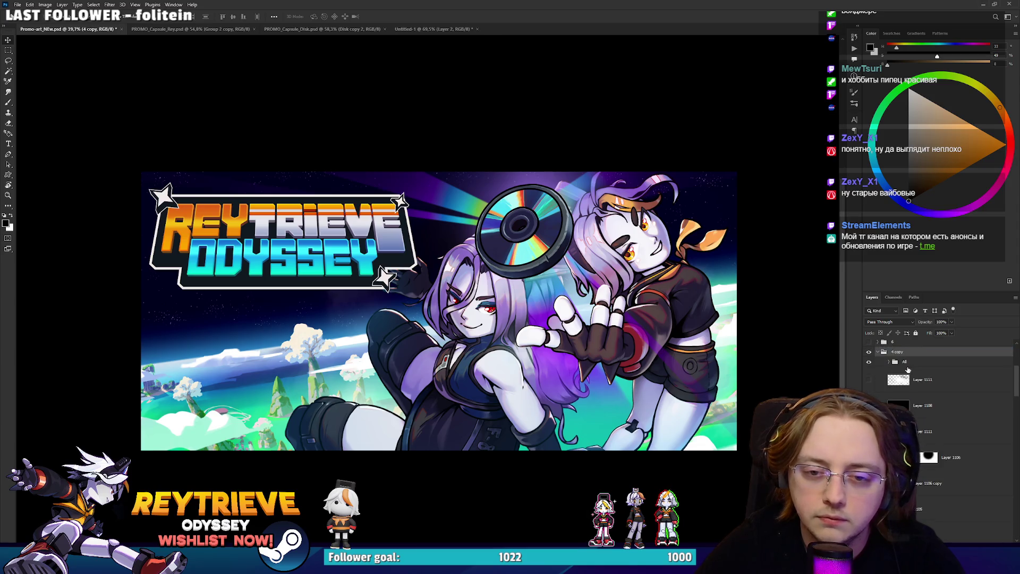
left_click(909, 366)
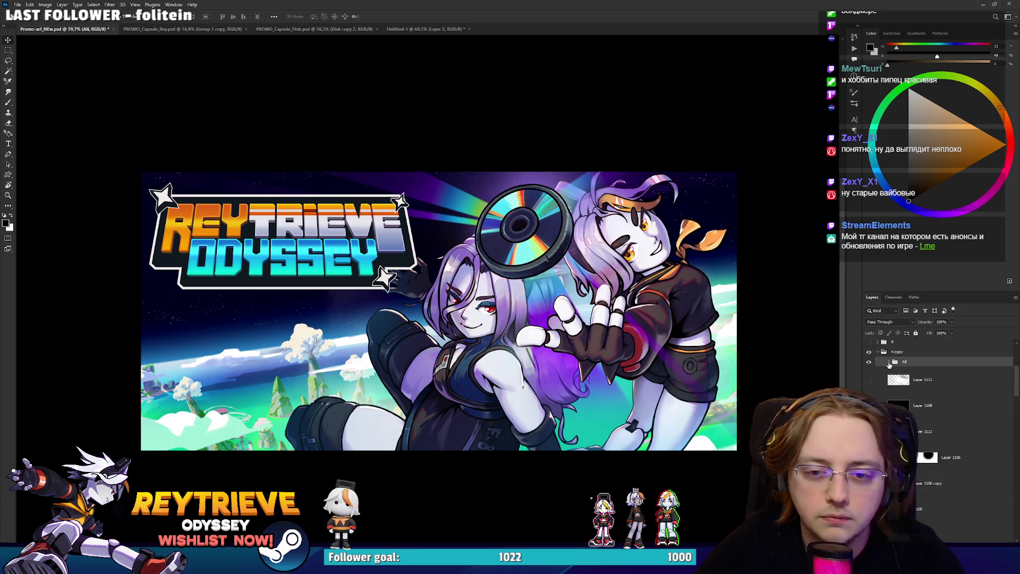
left_click(889, 362)
scroll(970, 445, "down", 5)
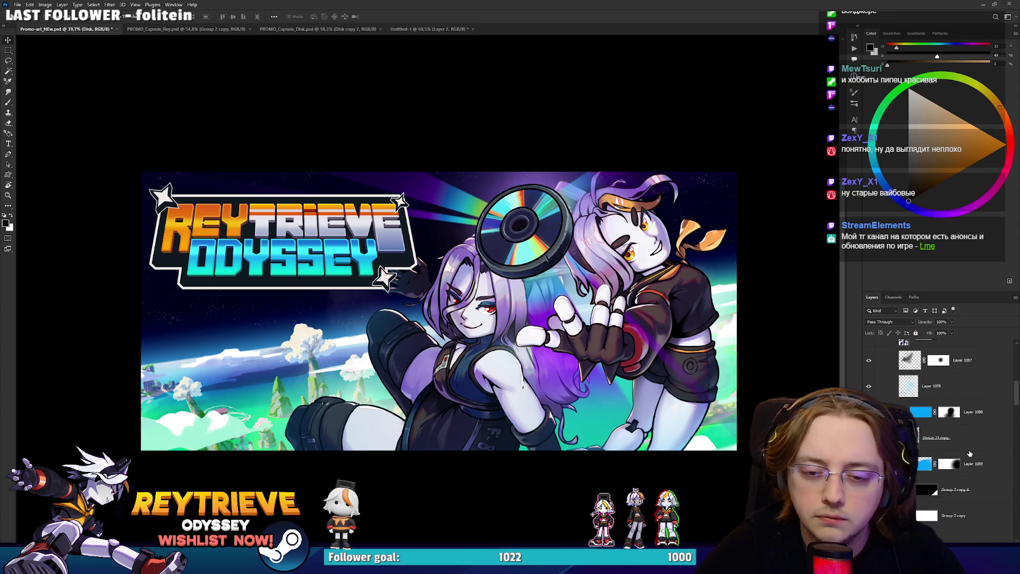
left_click(960, 420, "shift")
scroll(960, 420, "up", 2)
key("ctrl+t")
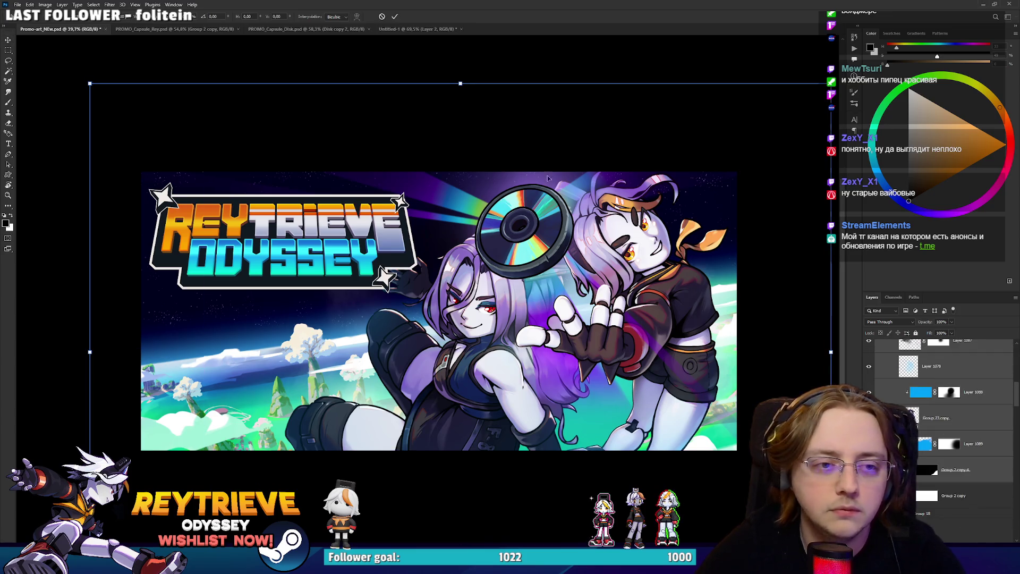
Try stretching the selected layers down from the top, then cancel the transform.
mouse_move(459, 81)
left_mouse_down()
mouse_move(456, 101)
mouse_move(467, 102)
left_mouse_up()
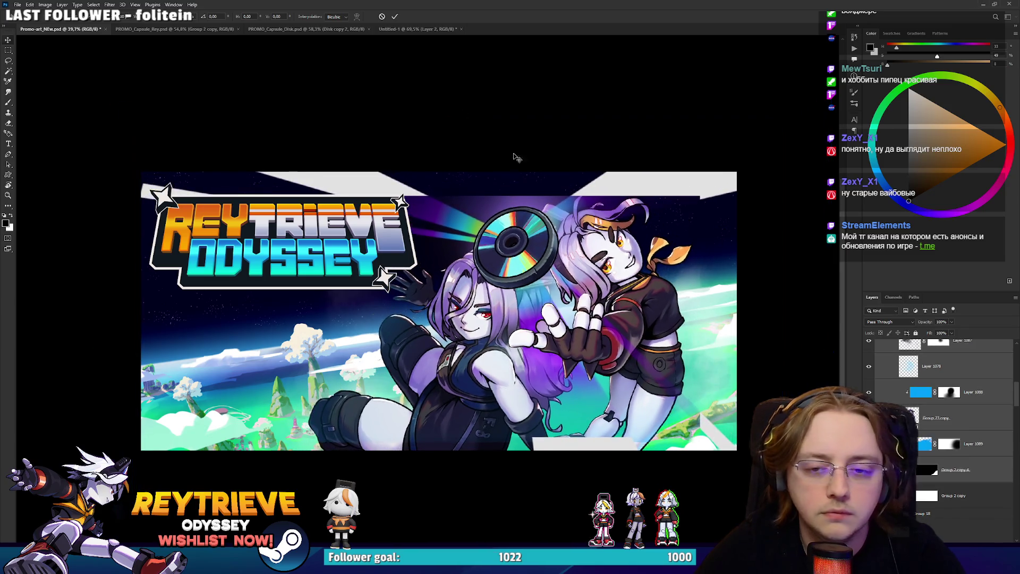
key("Escape")
scroll(967, 429, "up", 3)
Scale Color Dodge Layer 1107 down to 3248×2389 px and move it up and right over the characters.
left_click(935, 398)
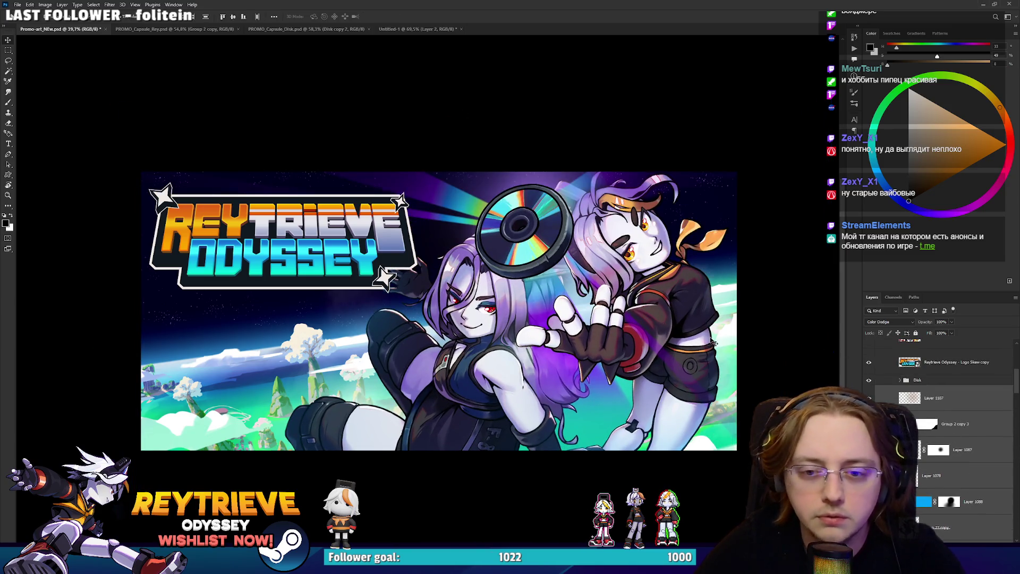
key("ctrl+t")
left_click_drag(433, 172, 429, 201)
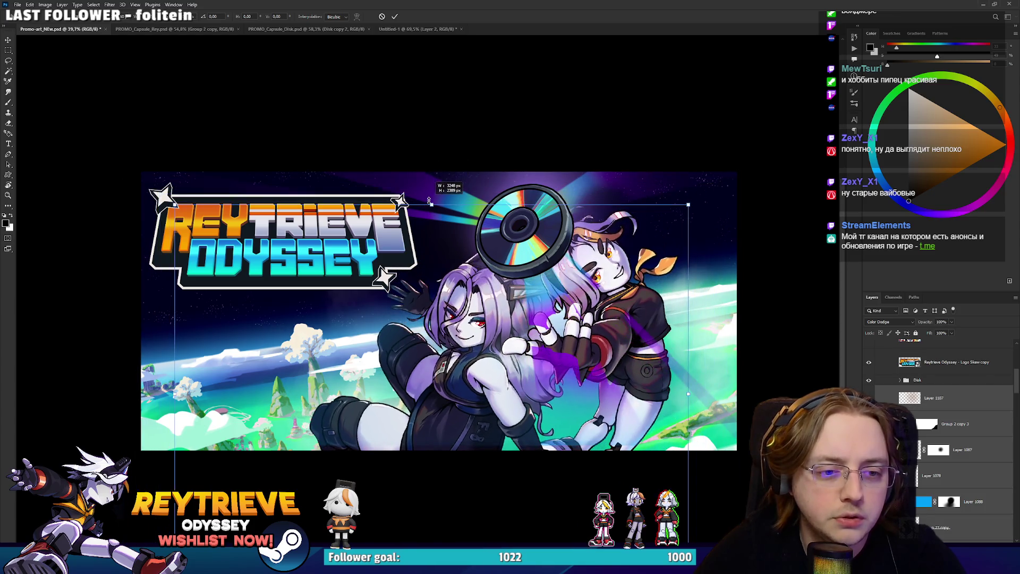
mouse_move(468, 356)
left_mouse_down()
mouse_move(505, 305)
mouse_move(488, 318)
mouse_move(503, 318)
left_mouse_up()
left_click_drag(516, 384, 527, 348)
left_click_drag(479, 133, 479, 146)
left_click_drag(523, 283, 529, 280)
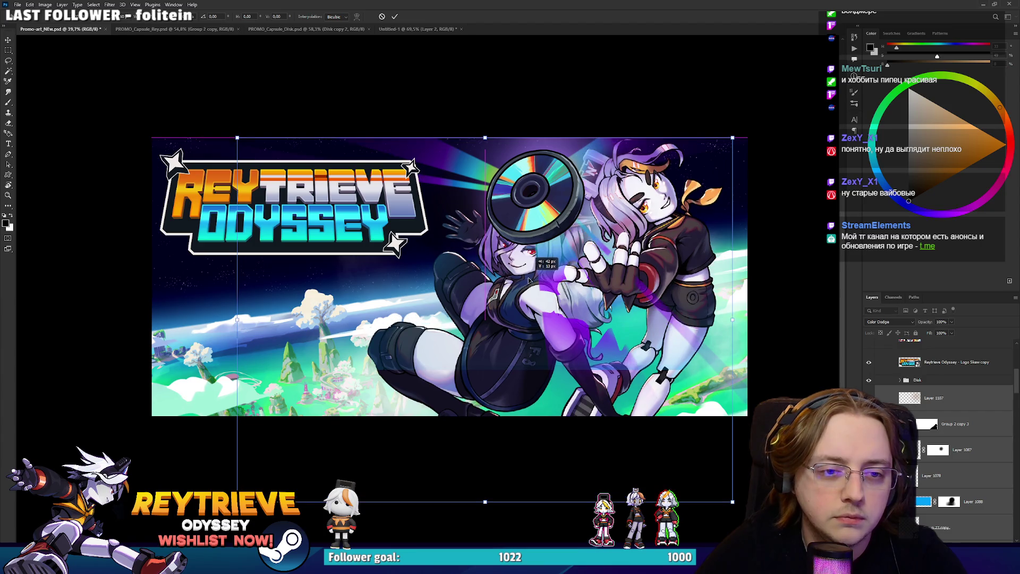
key("Return")
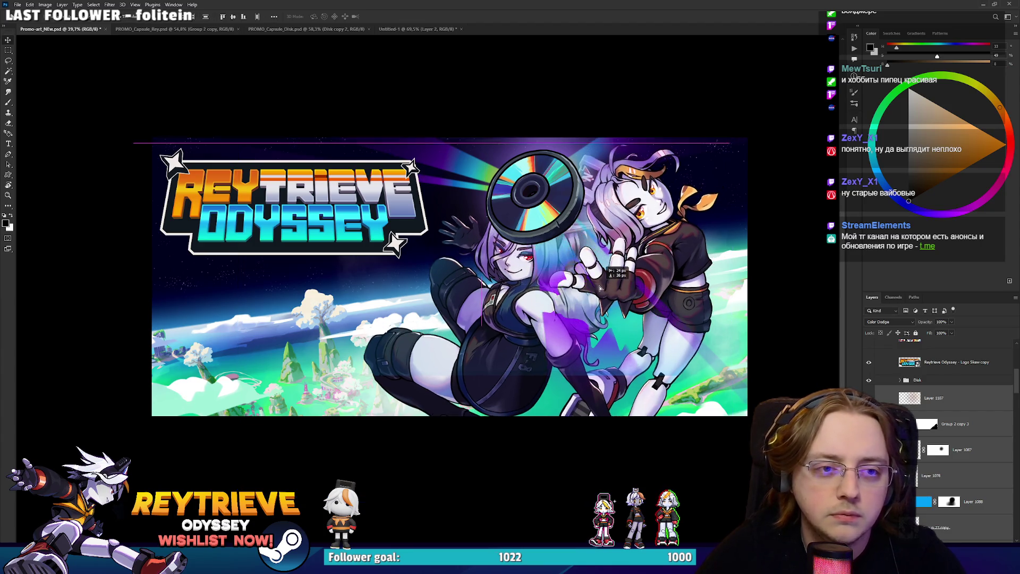
left_click(558, 223, "ctrl")
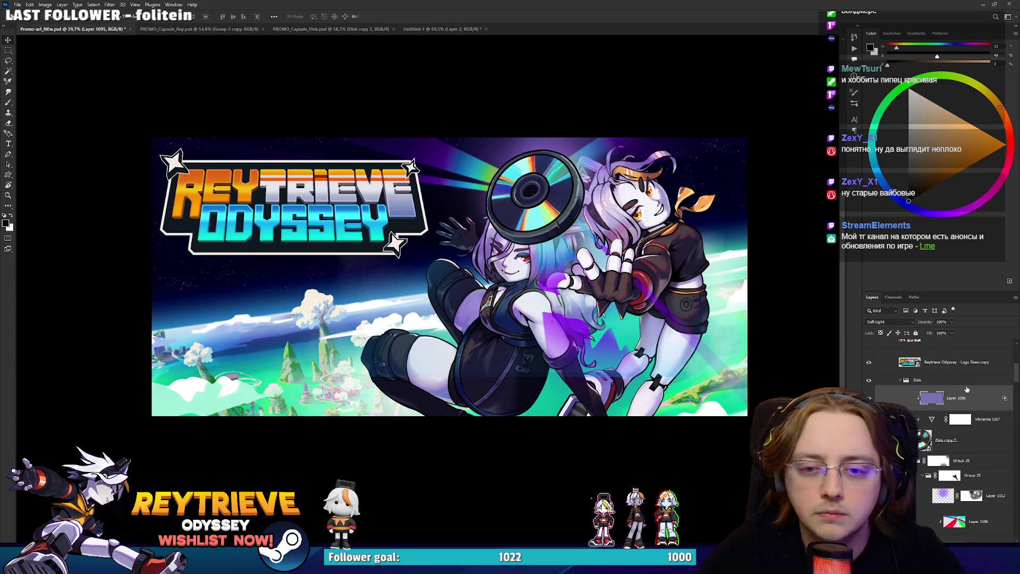
Select the Disk group and move the disc slightly to the right.
left_click(930, 384)
left_click_drag(567, 248, 601, 246)
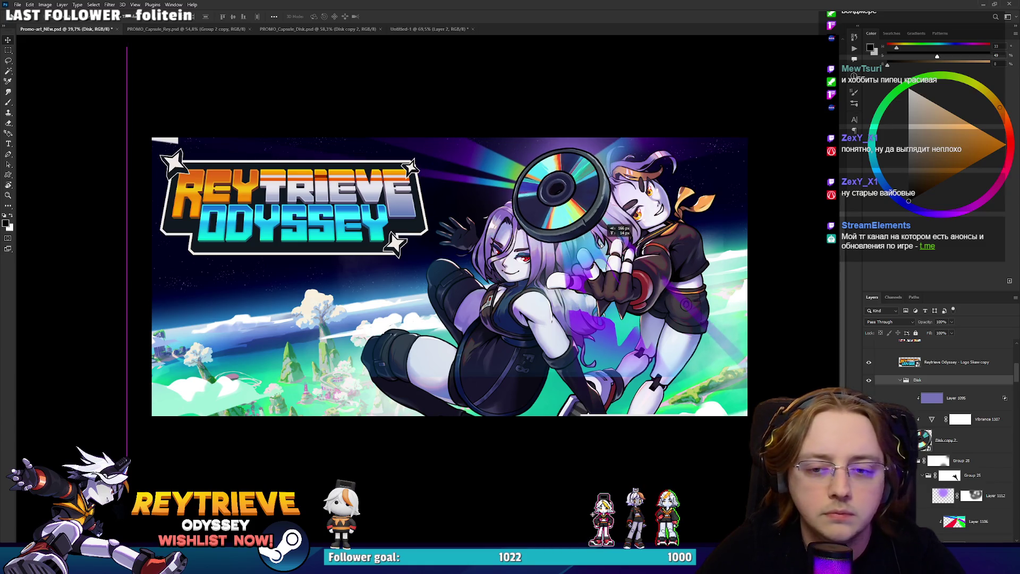
scroll(946, 478, "down", 2)
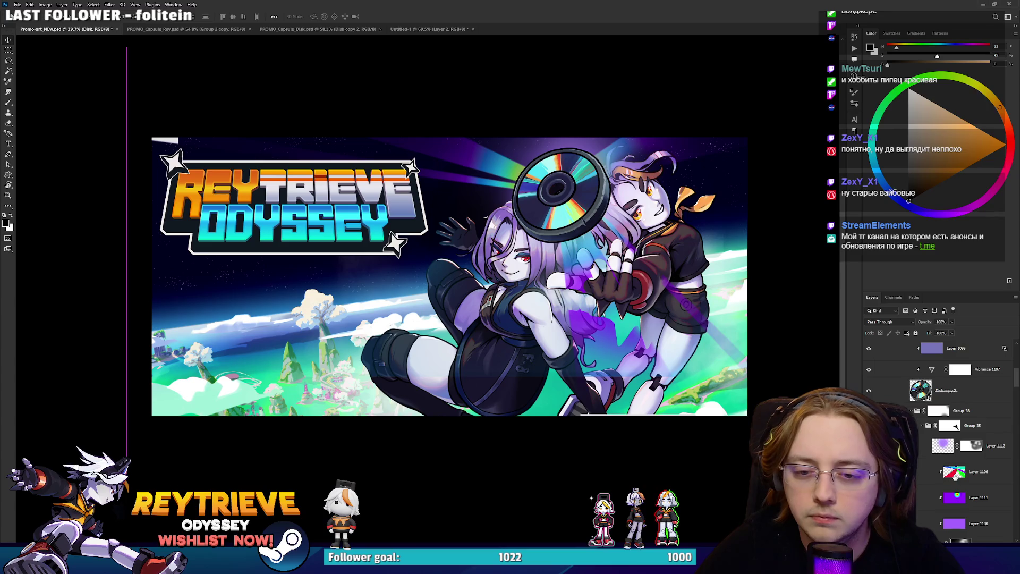
Select Layer 1111, step down to Layer 1108, and target Group 24's layer mask.
left_click(955, 499)
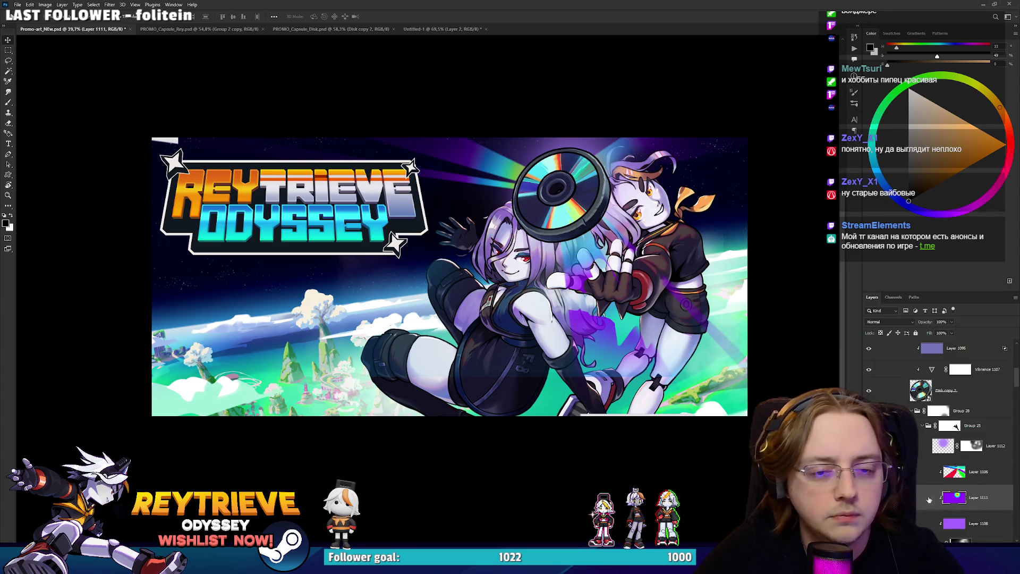
key("alt+bracketleft")
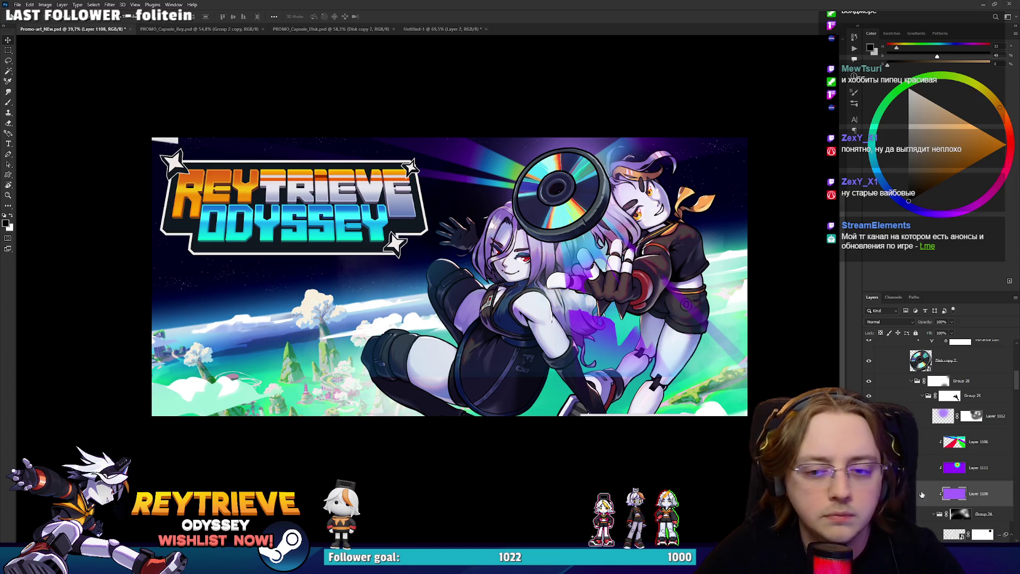
scroll(949, 464, "down", 1)
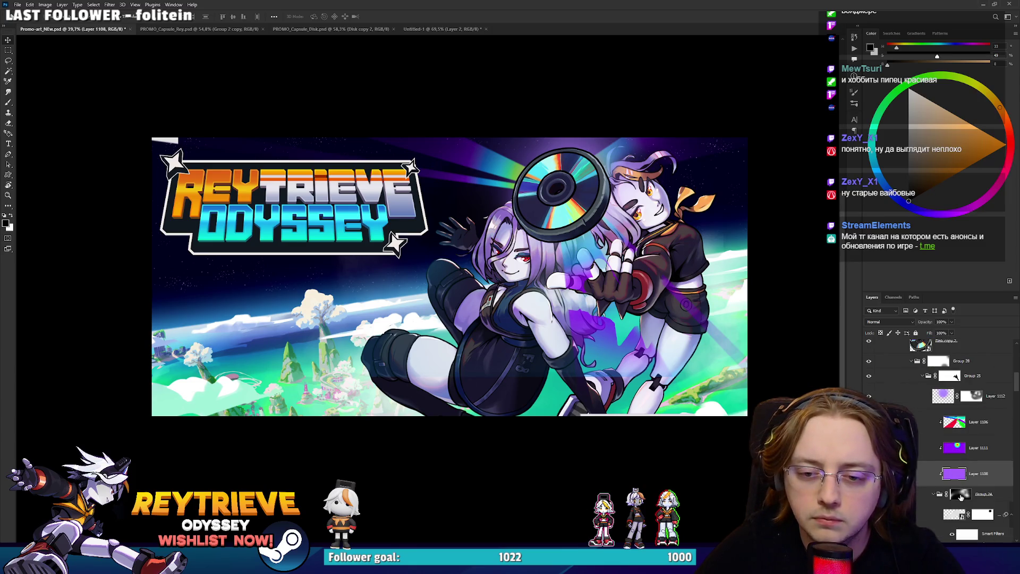
left_click(961, 497)
Switch to the Eraser, load Layer 1112's mask as a selection, then deselect.
key("e")
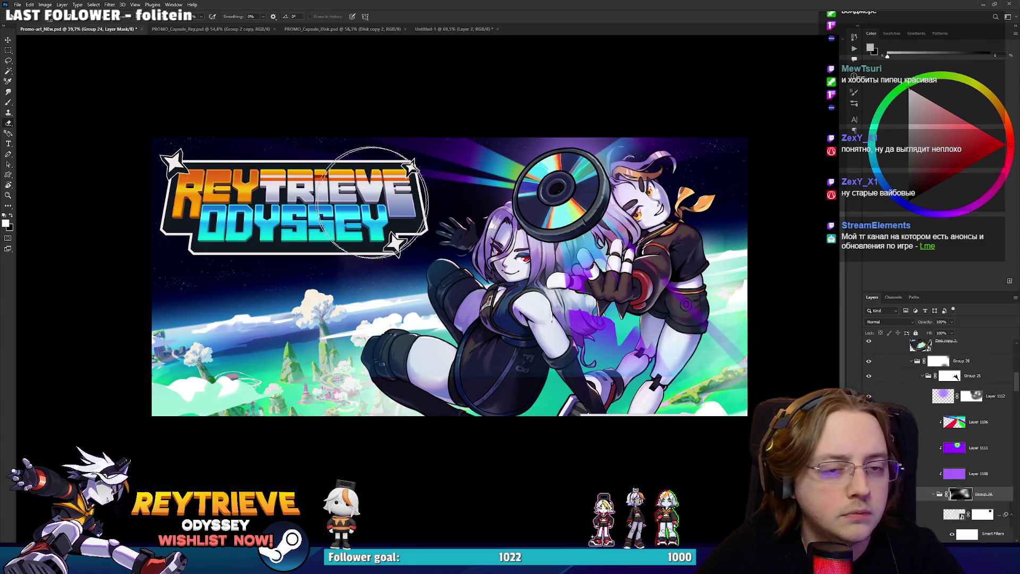
scroll(525, 297, "up", 3)
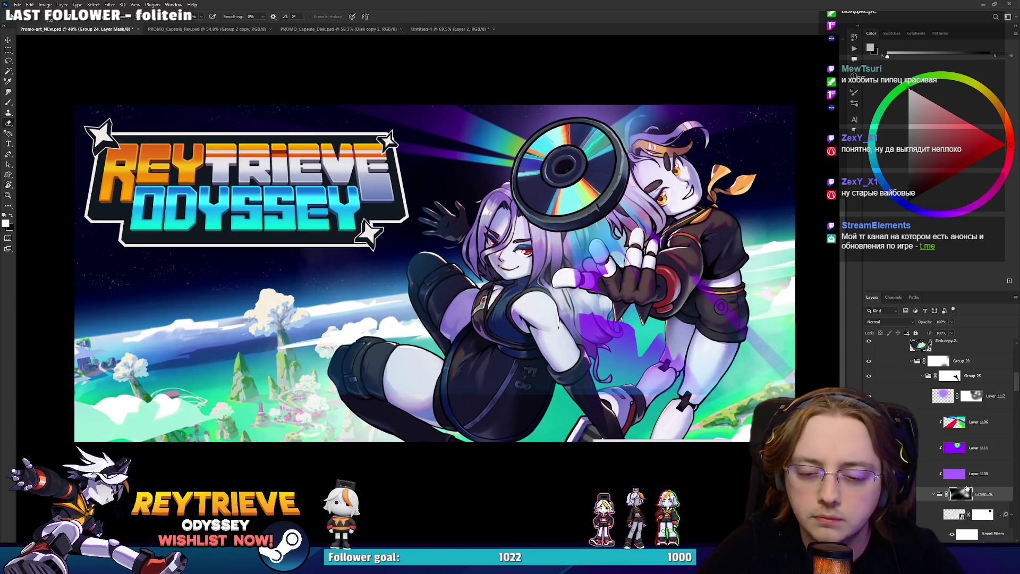
scroll(967, 487, "down", 2)
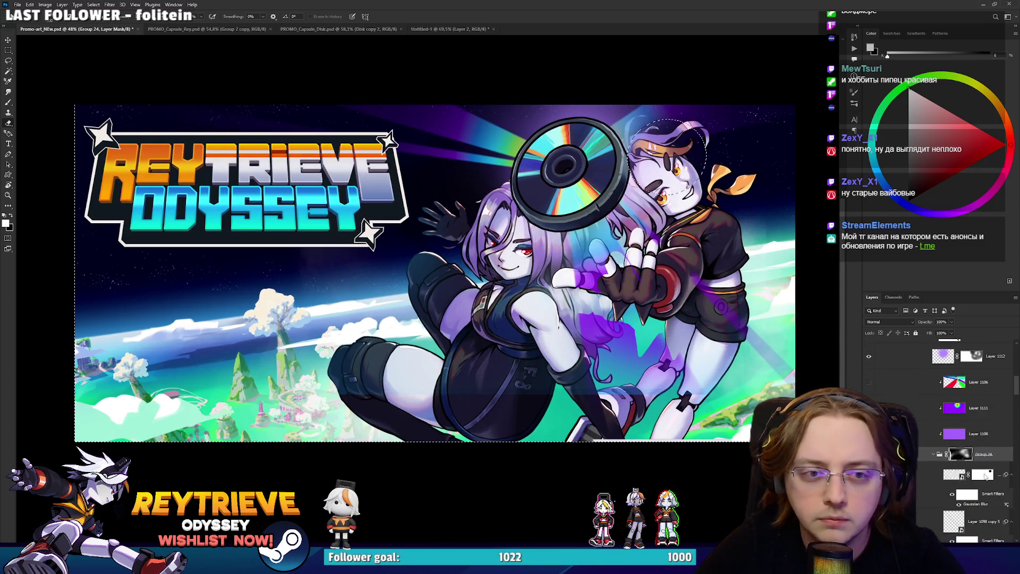
scroll(984, 477, "down", 7)
scroll(984, 476, "up", 8)
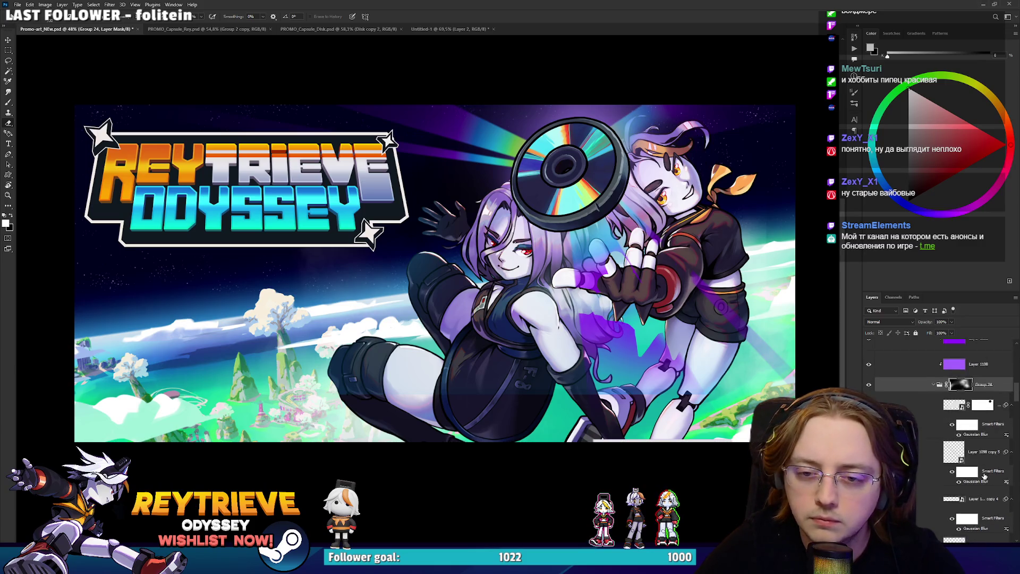
left_click(974, 426, "ctrl")
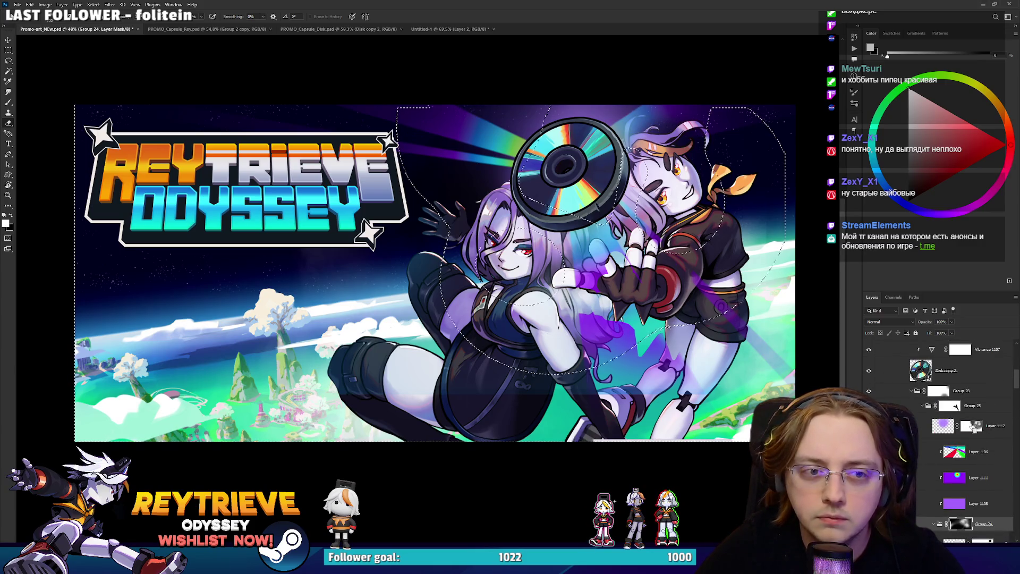
key("ctrl+d")
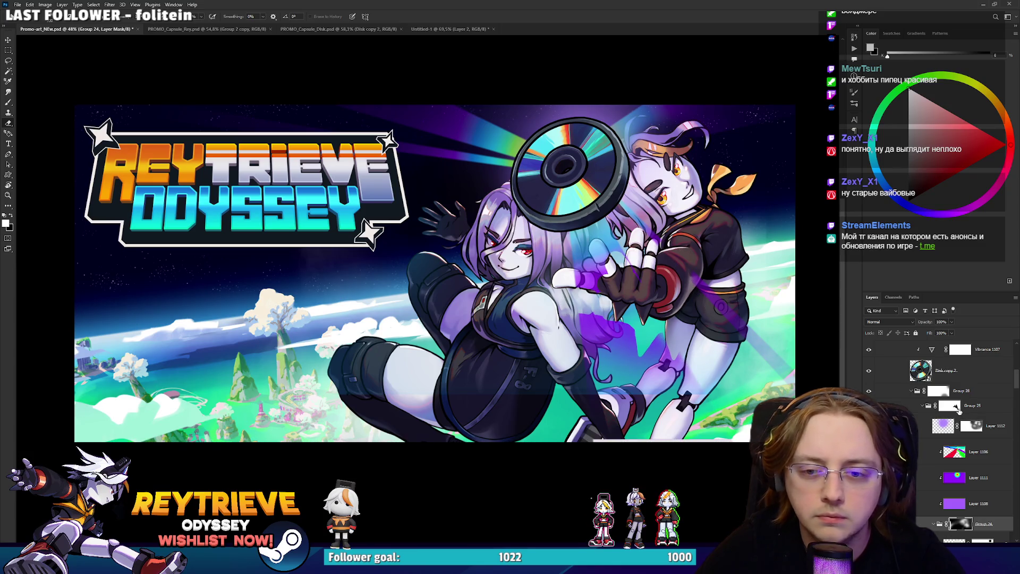
Toggle Group 25's purple-glow layer mask off and on to compare.
left_click(954, 406, "shift")
right_click(955, 406)
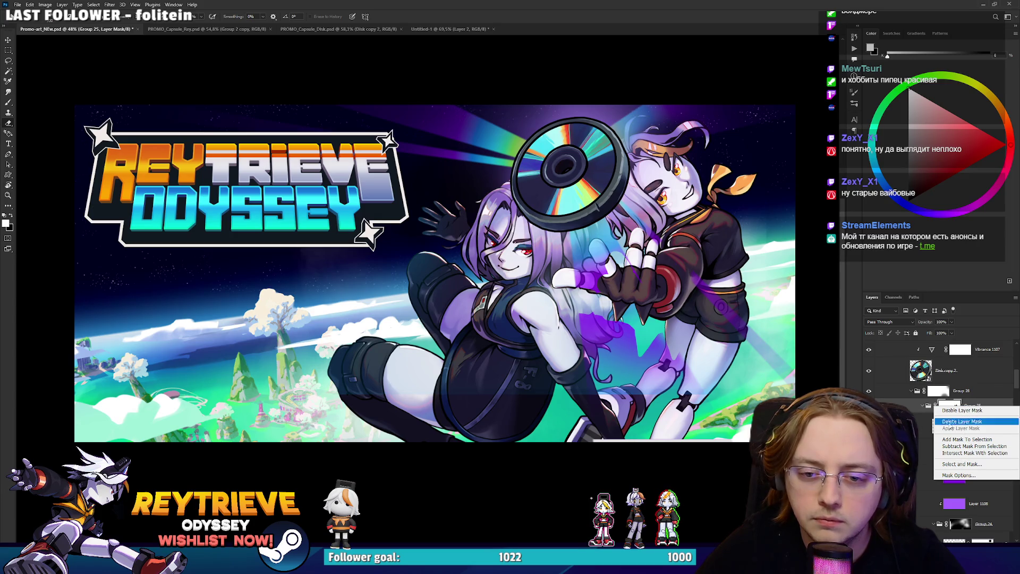
key("Escape")
right_click(954, 406)
key("Escape")
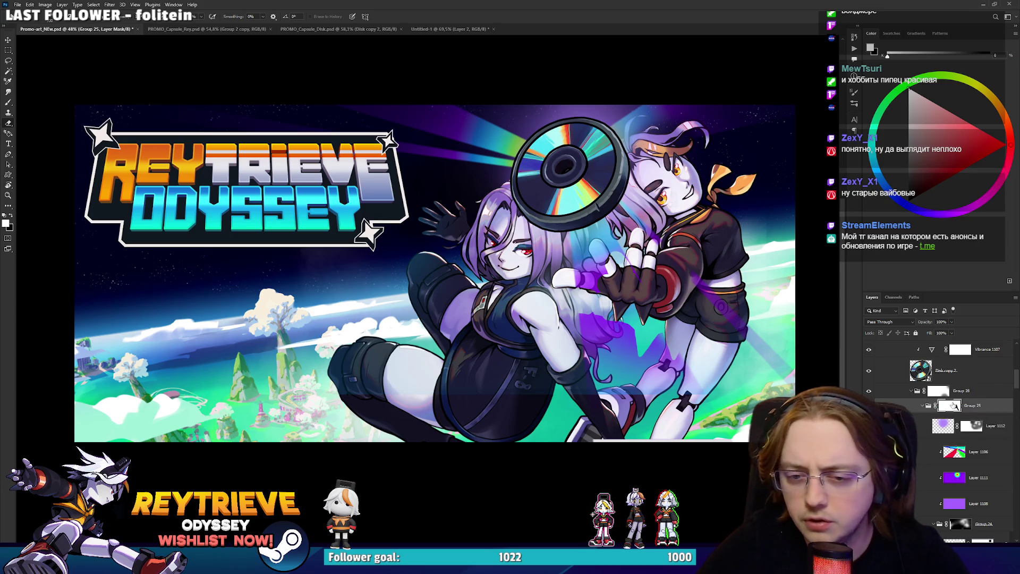
left_click(954, 406, "shift")
left_click(954, 406, "shift")
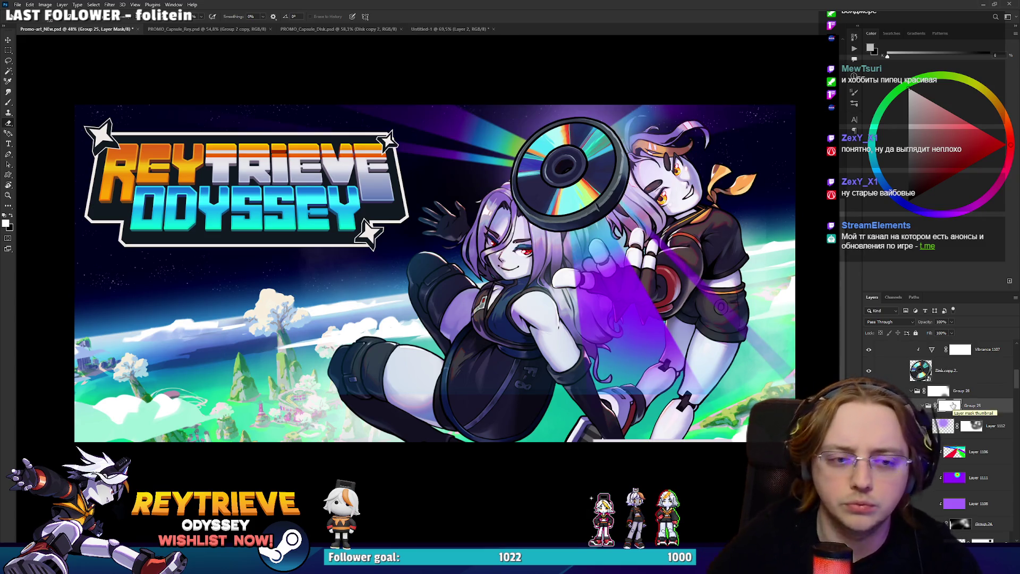
left_click_drag(669, 378, 663, 382)
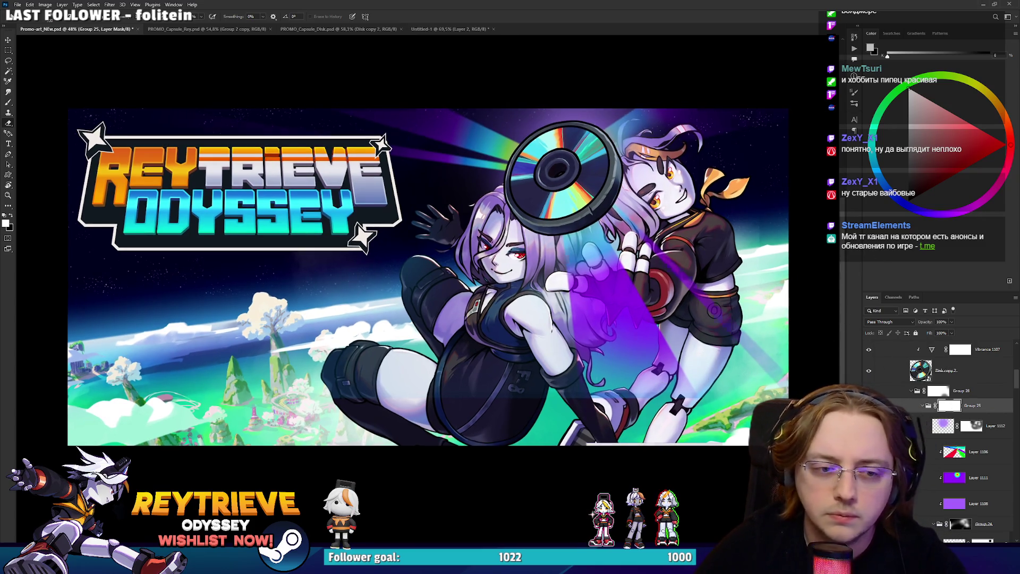
Target Group 24's mask, then make Layer 1111 the working layer.
left_click(965, 396)
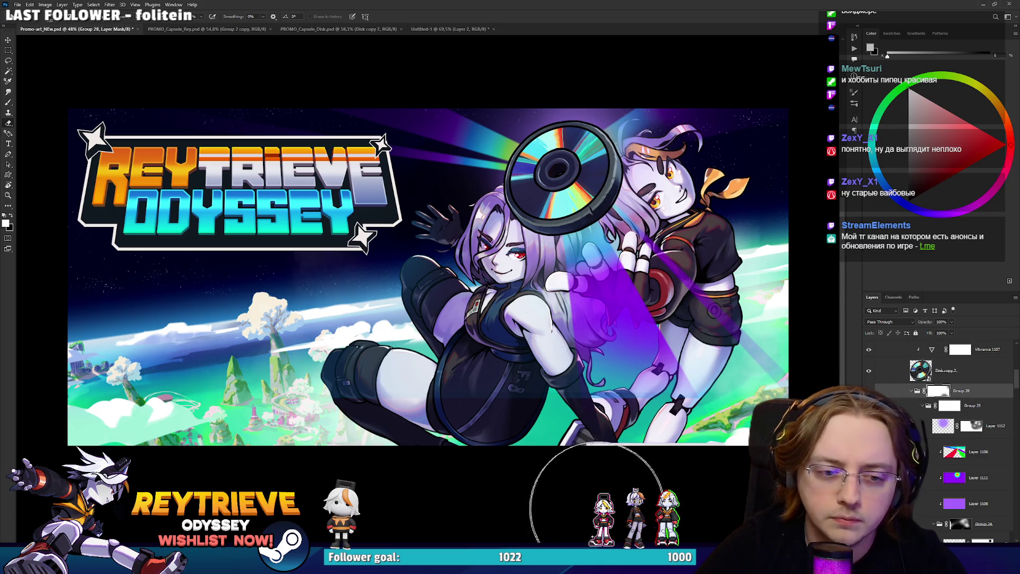
scroll(966, 425, "down", 3)
left_click(966, 465)
left_click(966, 465)
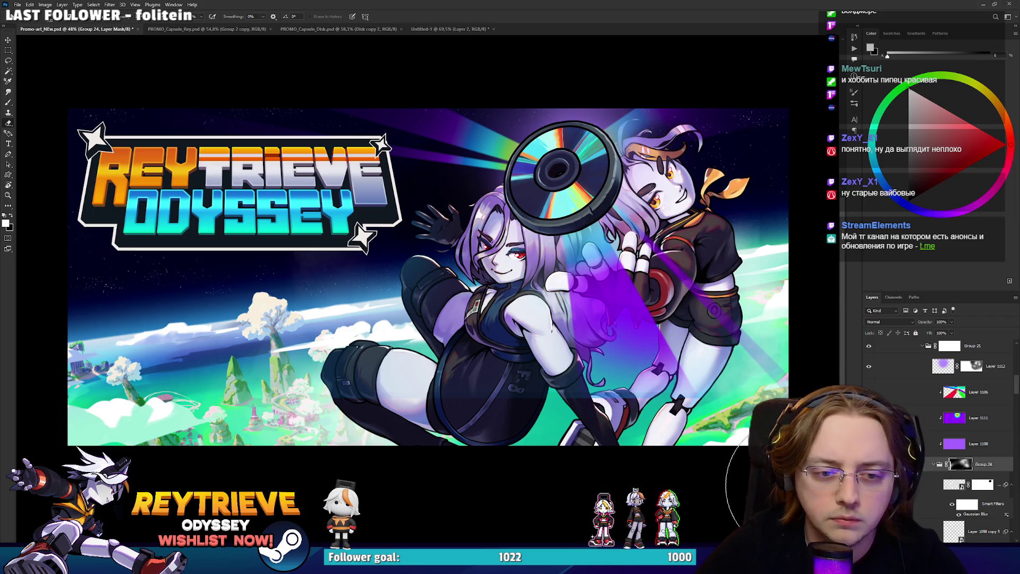
scroll(982, 464, "down", 2)
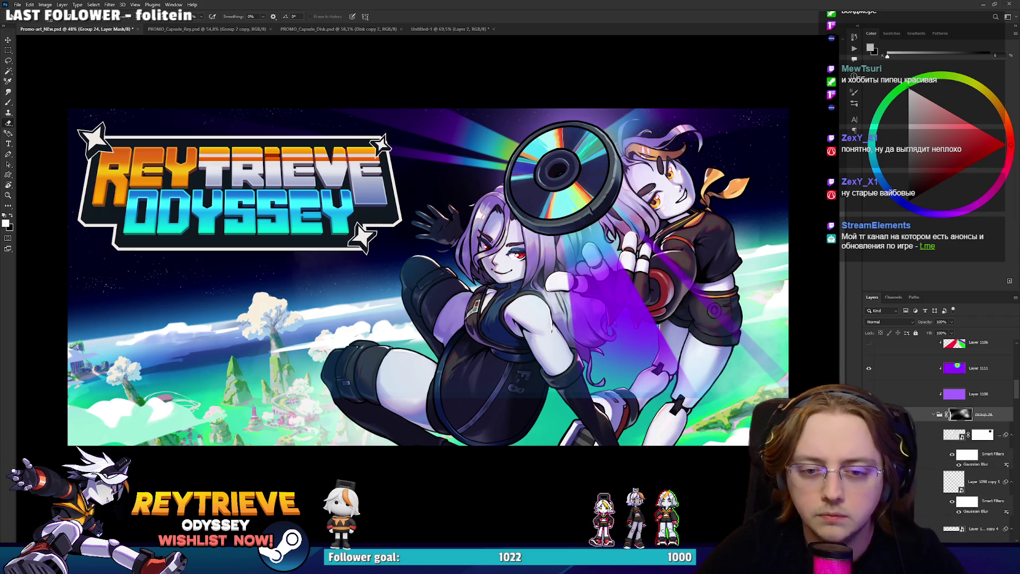
scroll(936, 430, "up", 5)
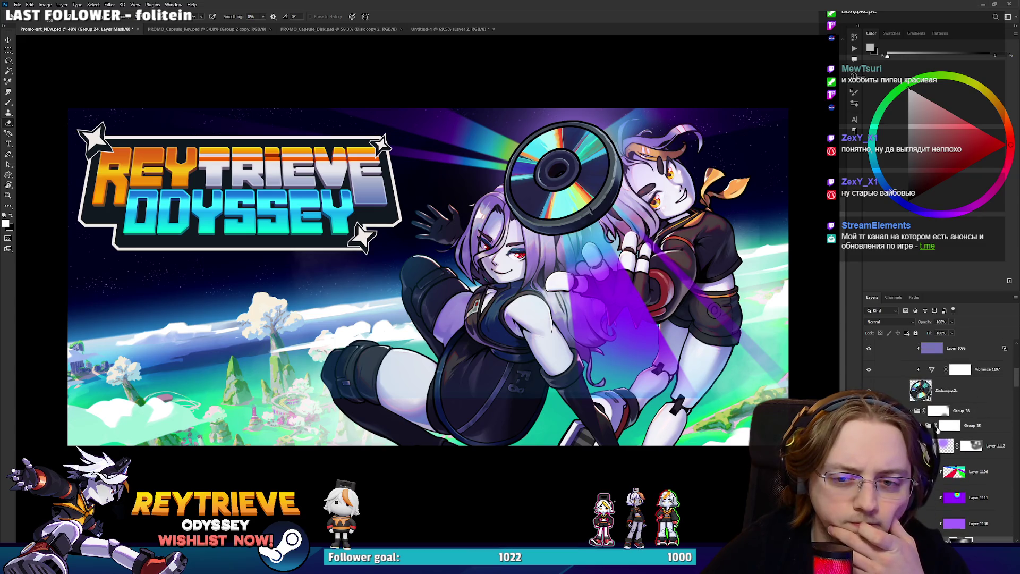
scroll(936, 435, "up", 6)
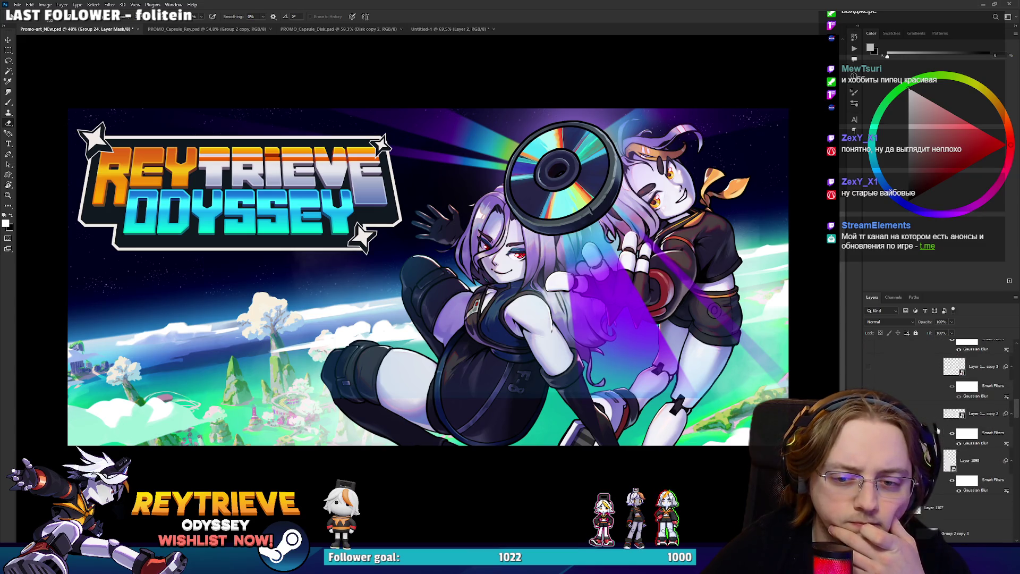
left_click(474, 391, "ctrl")
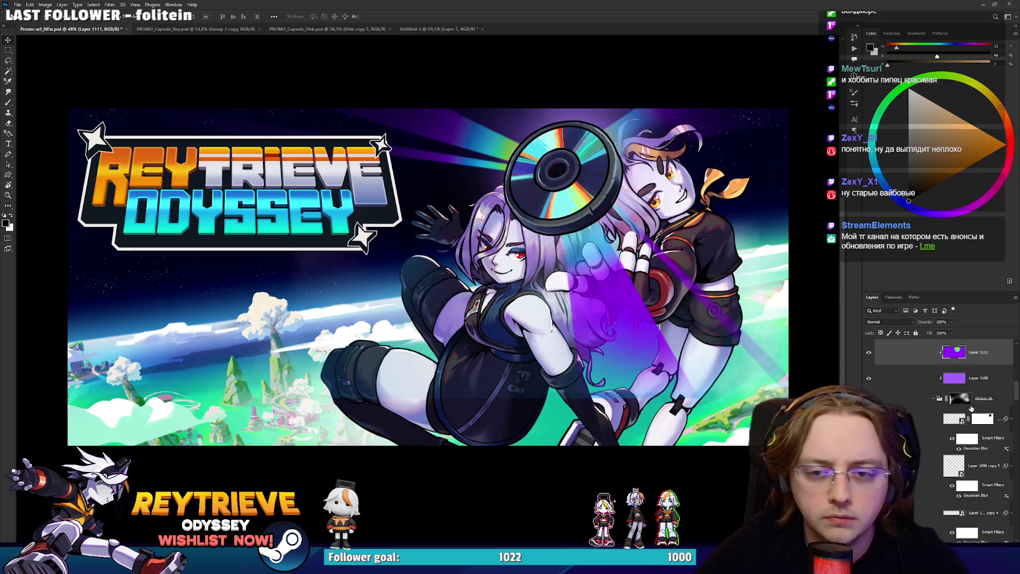
Move lighting Layers 1088 and 1089 downward, the latter by about 270 px.
scroll(945, 411, "up", 5)
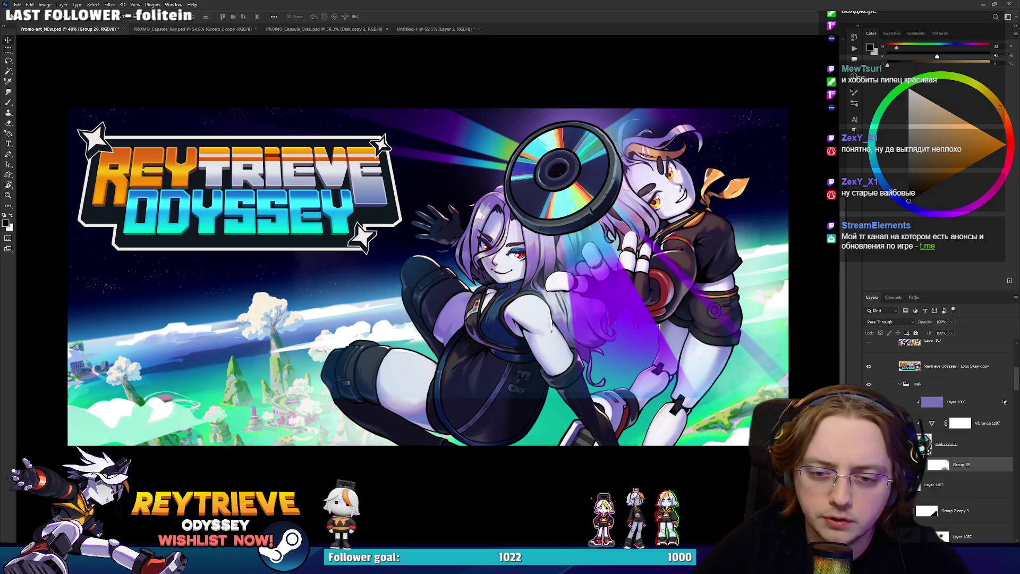
scroll(956, 420, "down", 3)
left_click(960, 420)
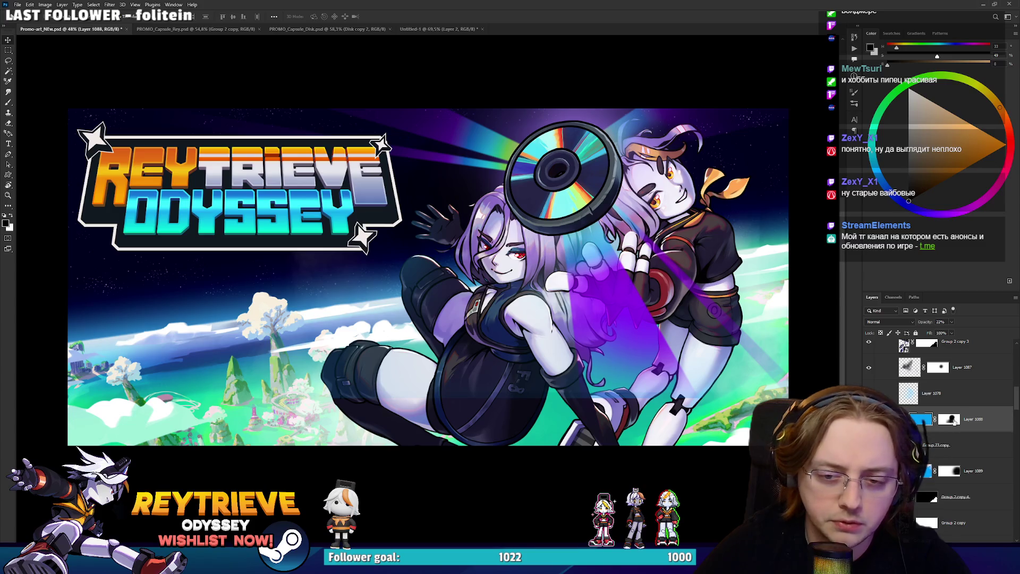
left_click_drag(575, 307, 569, 353)
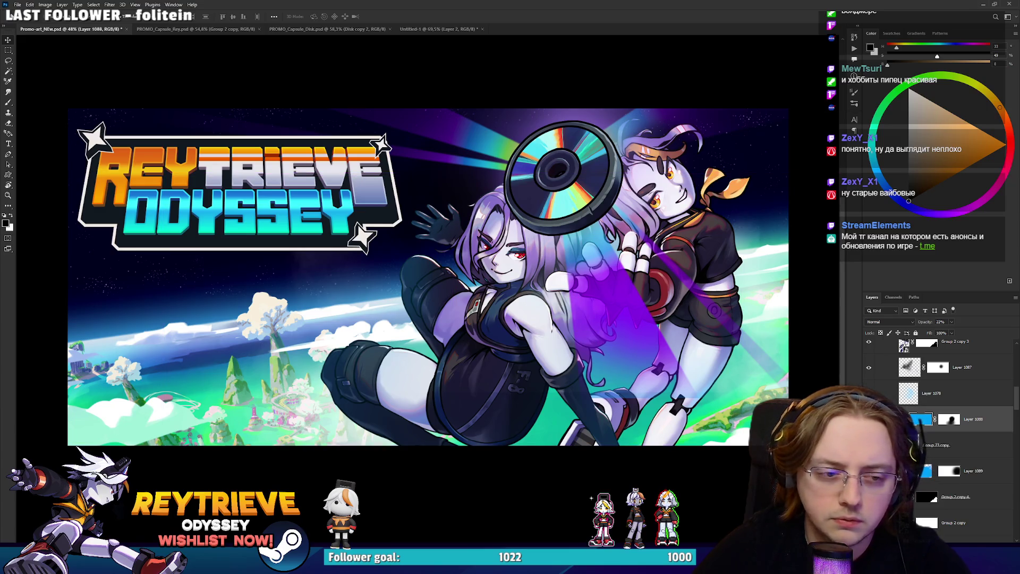
left_click(956, 471)
mouse_move(629, 316)
left_mouse_down()
mouse_move(623, 363)
mouse_move(638, 372)
left_mouse_up()
Toggle the shading layer hidden and shown to compare the lighting.
scroll(637, 372, "up", 3, "alt")
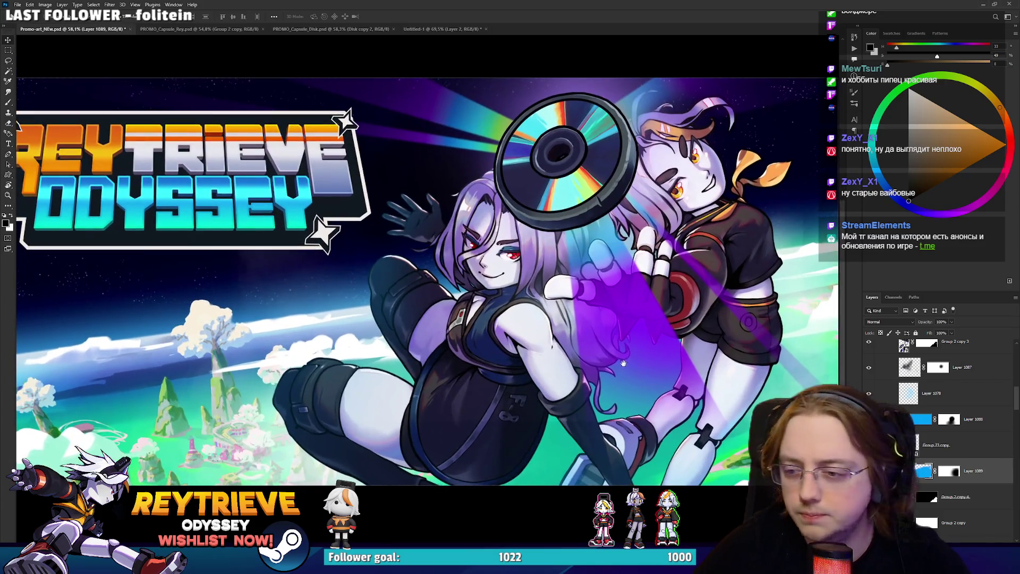
scroll(939, 433, "up", 1)
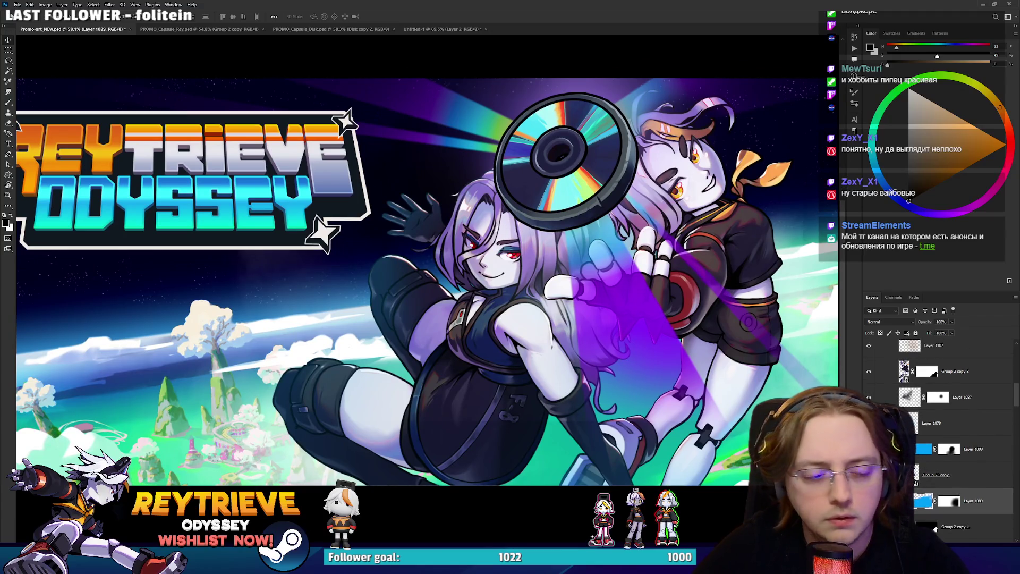
scroll(460, 425, "up", 4, "alt")
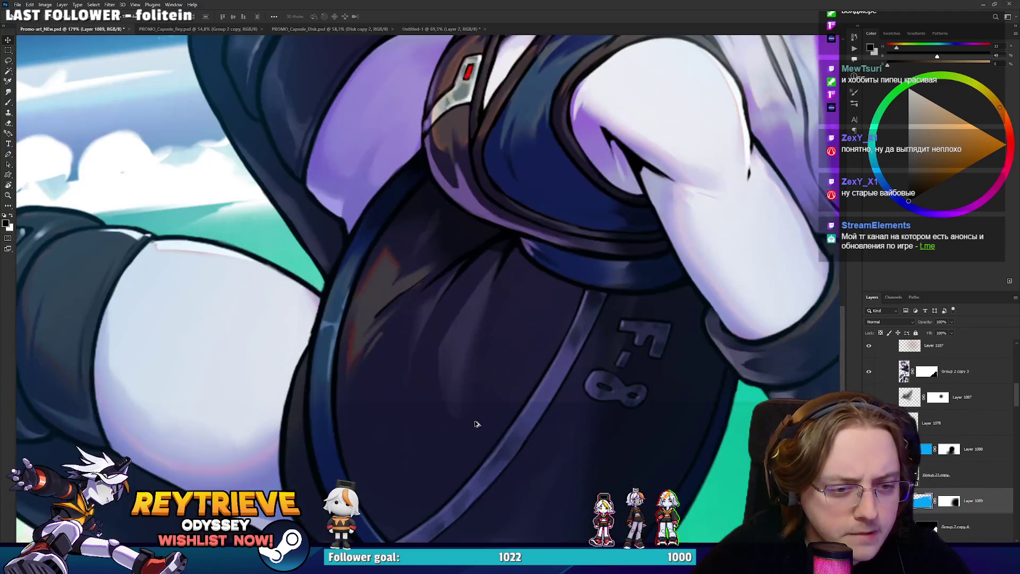
scroll(720, 448, "down", 2, "alt")
key("ctrl+comma")
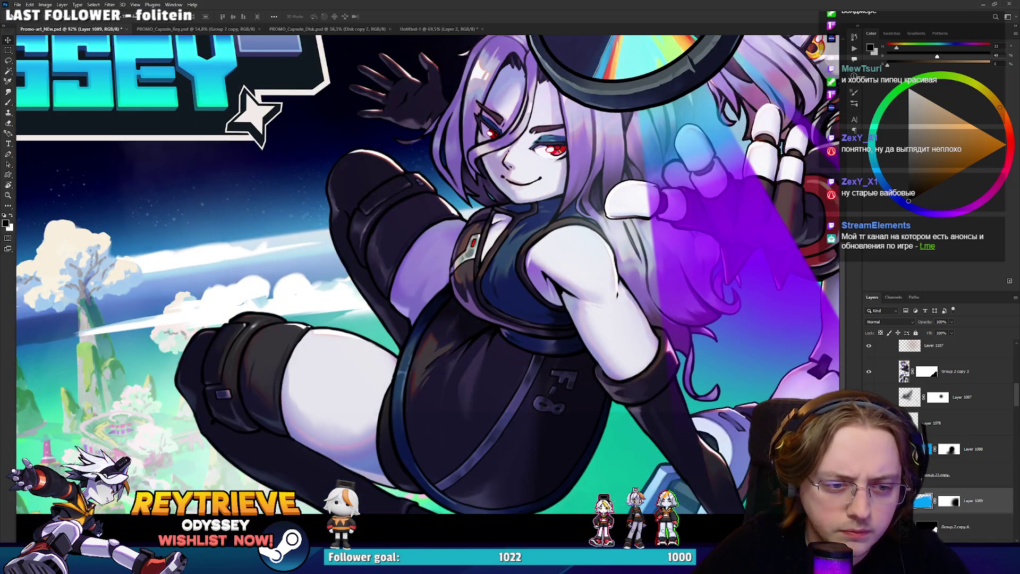
key("ctrl+comma")
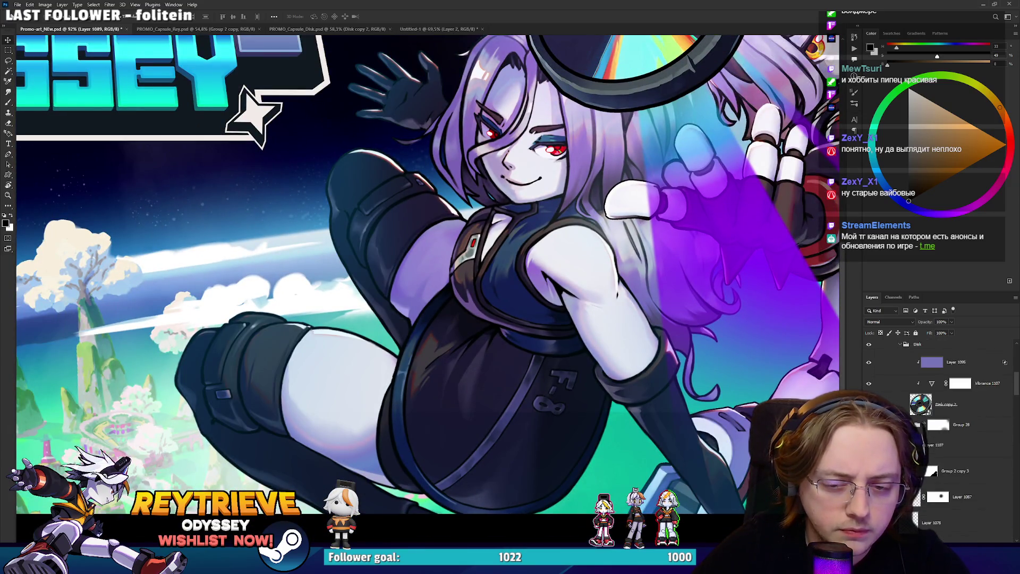
key("ctrl+comma")
key("ctrl+comma")
Fit the whole banner in view and start transforming the Disk copy 2 layer.
key("ctrl+0")
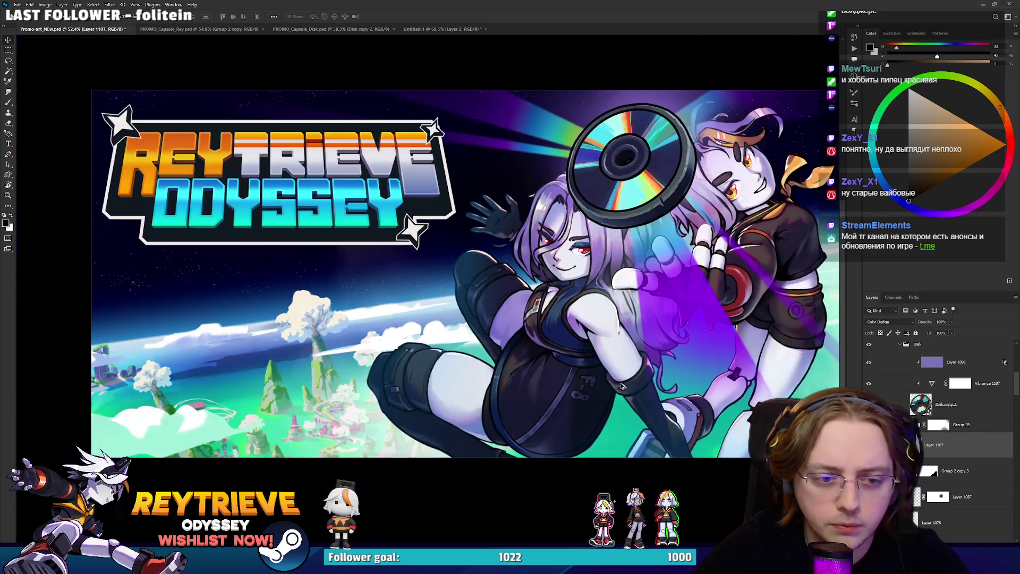
key("ctrl")
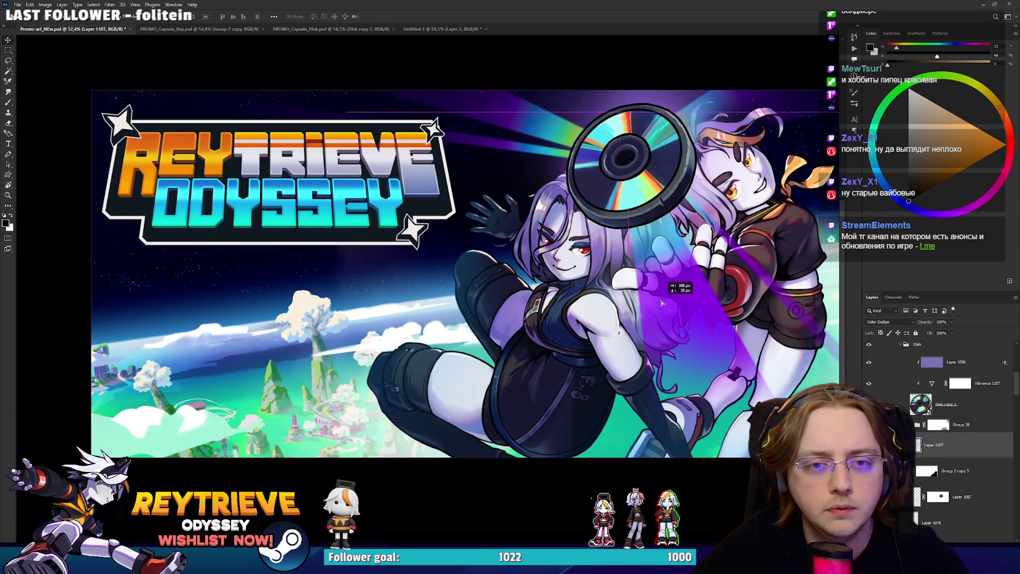
scroll(648, 285, "down", 5)
left_click_drag(648, 305, 648, 333)
scroll(648, 333, "up", 4)
scroll(951, 425, "up", 1)
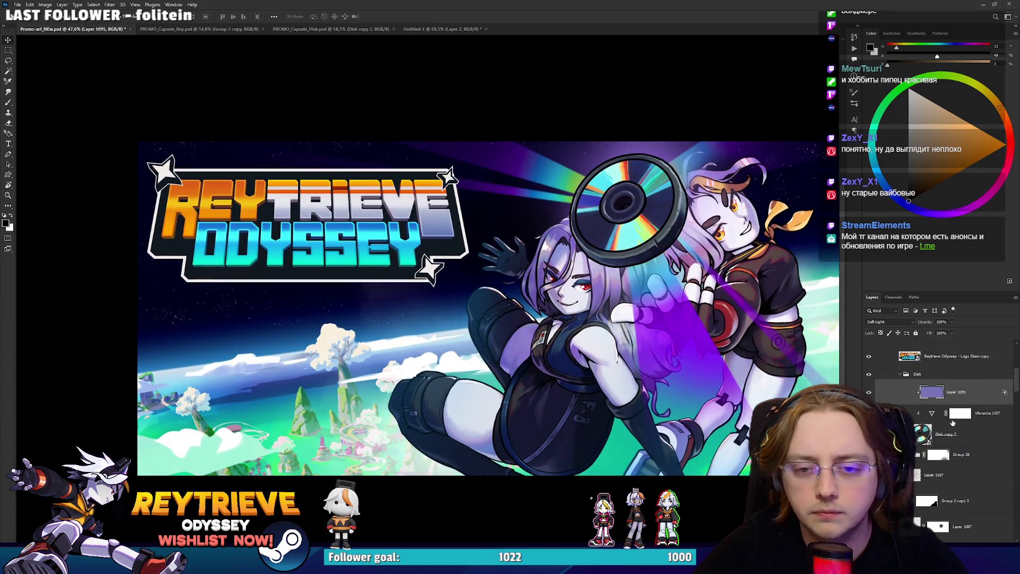
left_click(954, 435)
key("ctrl+t")
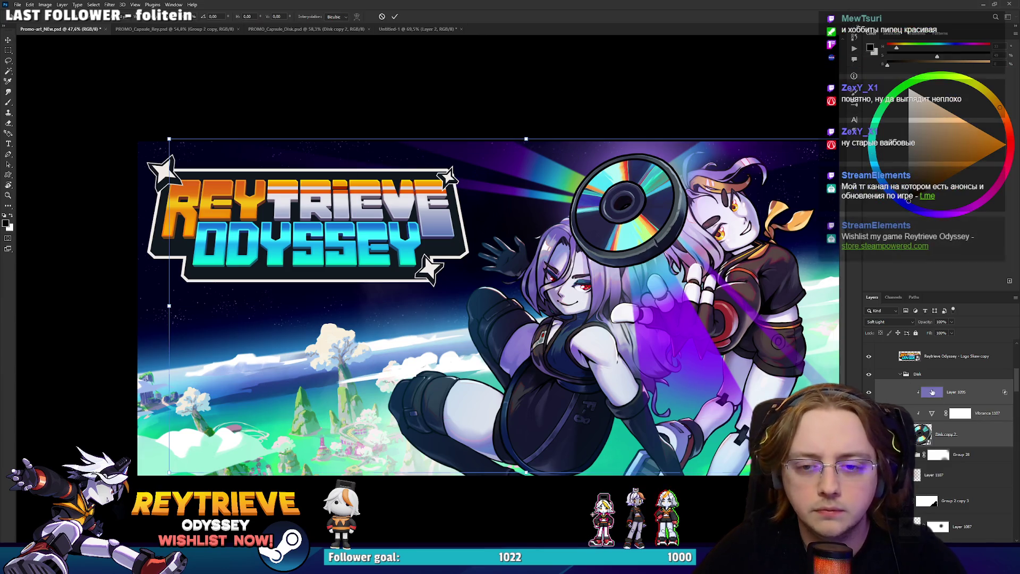
Shrink the whole Disk group slightly from its left side and move it up and right.
key("Escape")
left_click(627, 197)
key("ctrl+t")
mouse_move(109, 287)
left_mouse_down()
mouse_move(150, 287)
mouse_move(129, 287)
left_mouse_up()
left_click_drag(369, 346, 371, 338)
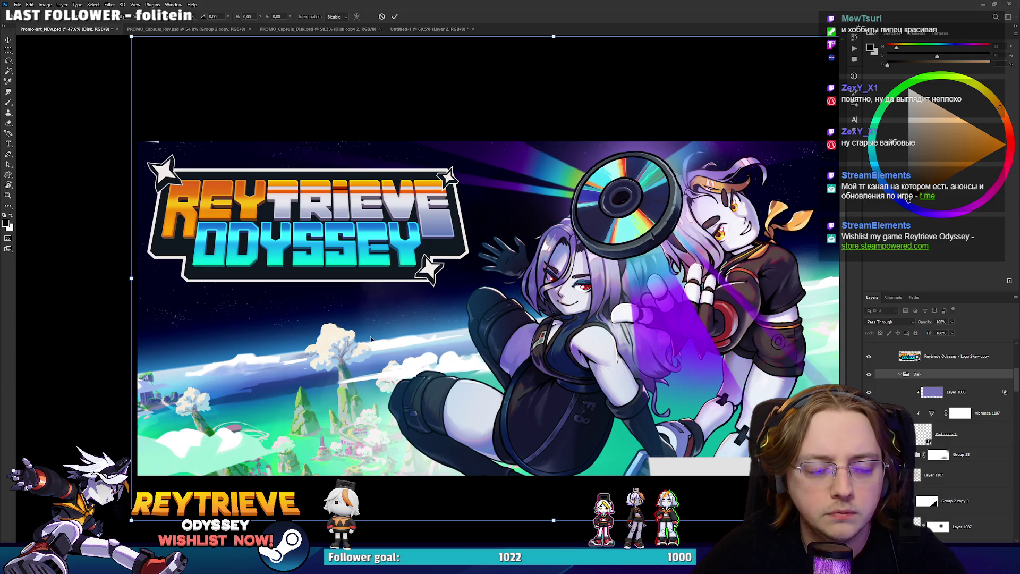
key("Return")
Select Layer 1107 and load the right character and purple glow outline as a selection.
left_click_drag(716, 316, 677, 330)
left_click(937, 474)
scroll(936, 455, "down", 2)
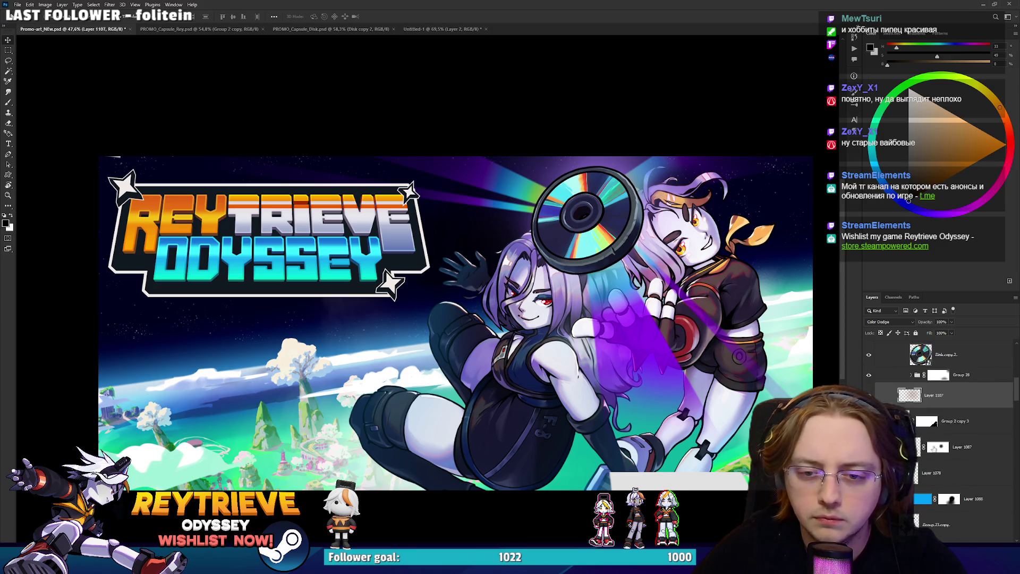
left_click(909, 394, "ctrl")
scroll(935, 461, "up", 5)
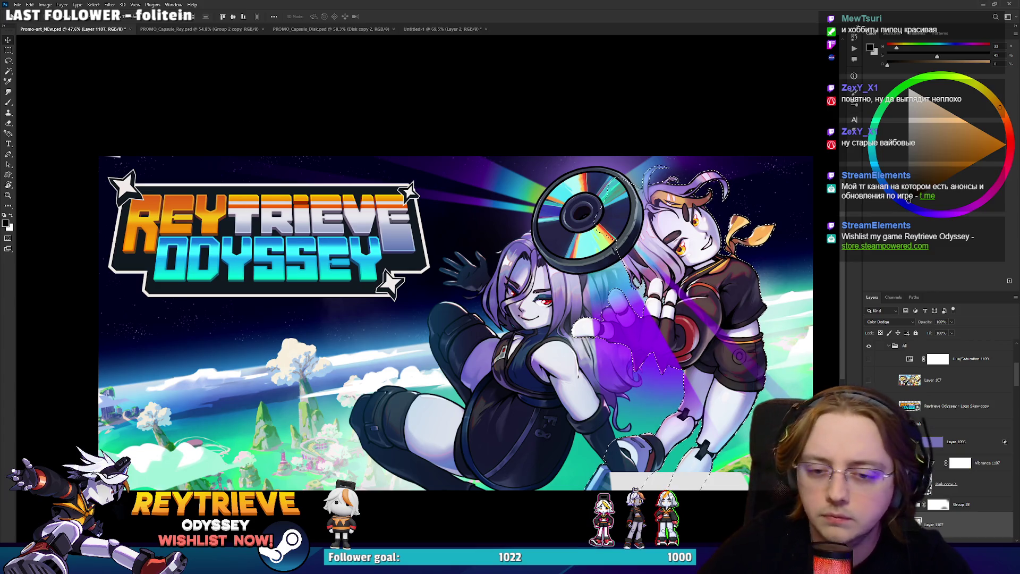
Expand Group 28 and target Group 25's layer mask.
left_click(917, 502)
scroll(917, 494, "down", 5)
left_click(949, 380)
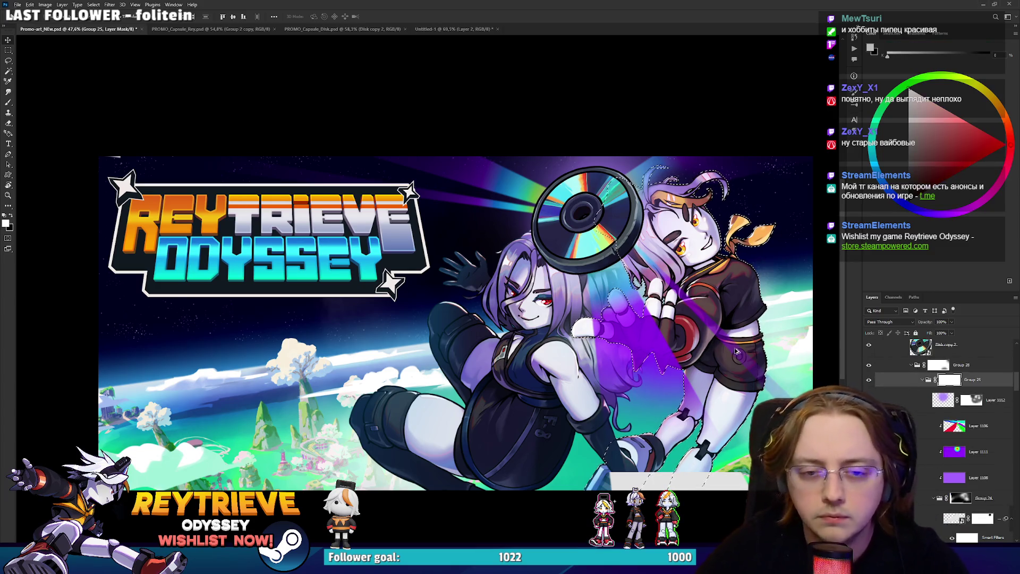
scroll(683, 337, "up", 1)
scroll(582, 310, "up", 3)
Erase the purple glow off the white glove fingers with a Hard Round 100 brush.
key("e")
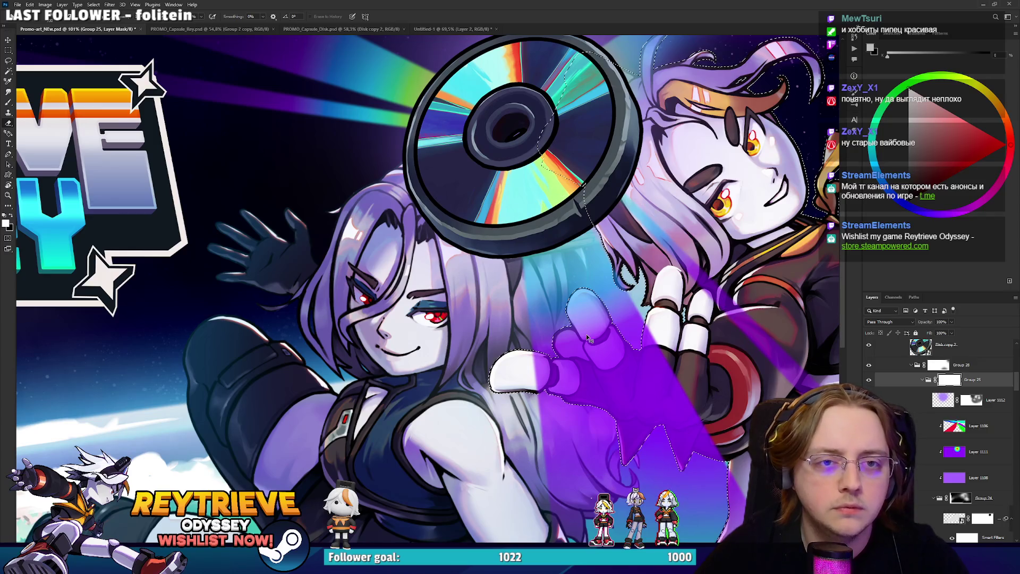
scroll(589, 338, "down", 1)
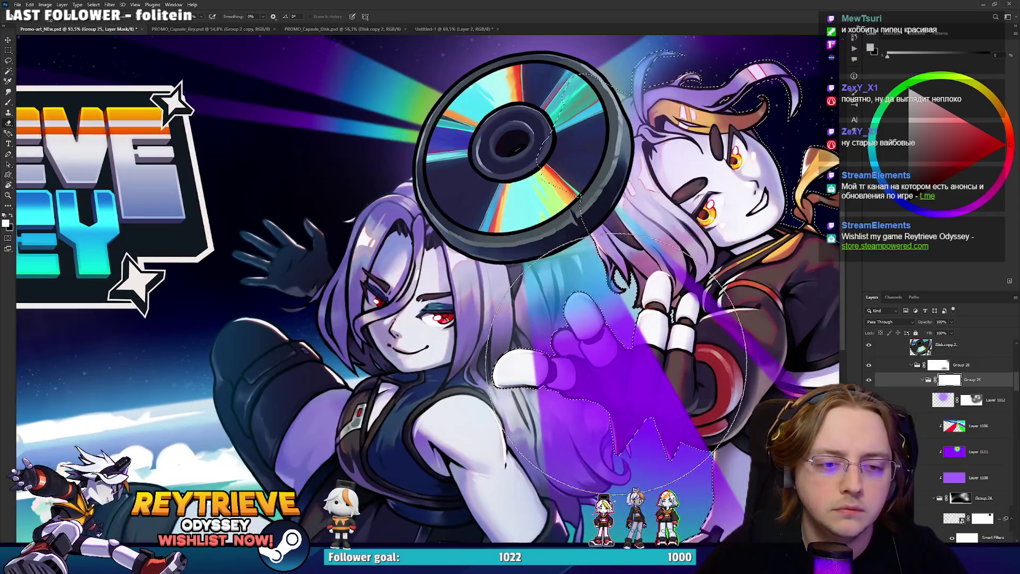
right_click(620, 310)
double_click(655, 393)
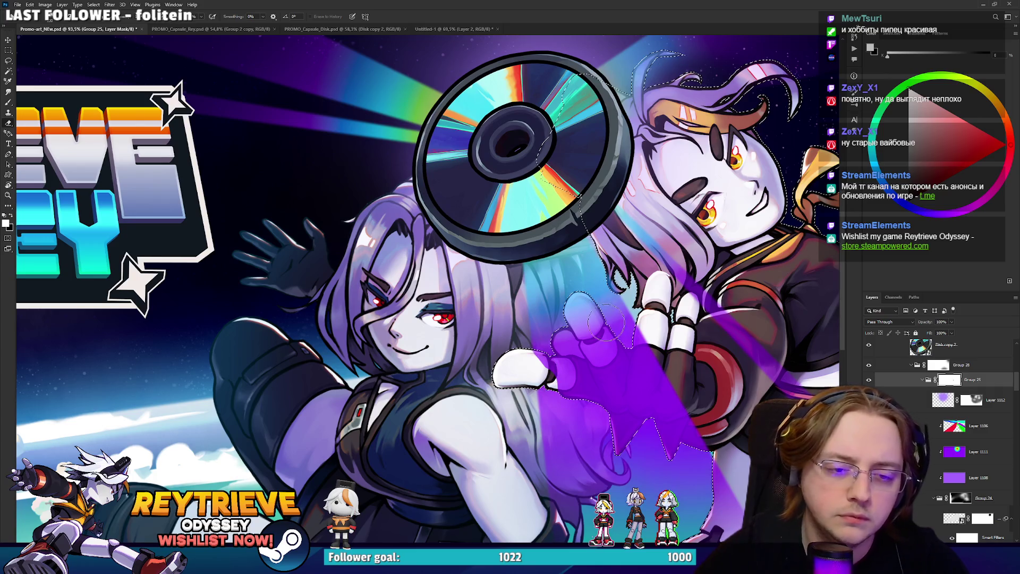
mouse_move(541, 357)
left_mouse_down()
mouse_move(570, 332)
mouse_move(555, 279)
left_mouse_up()
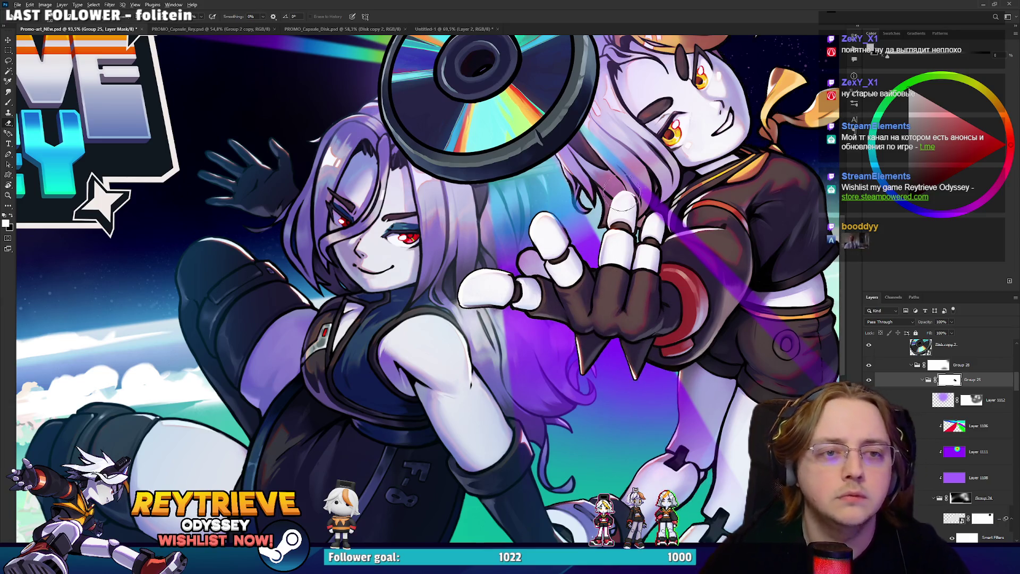
scroll(611, 242, "down", 5)
scroll(611, 242, "up", 1)
scroll(610, 241, "up", 2)
scroll(609, 240, "down", 8)
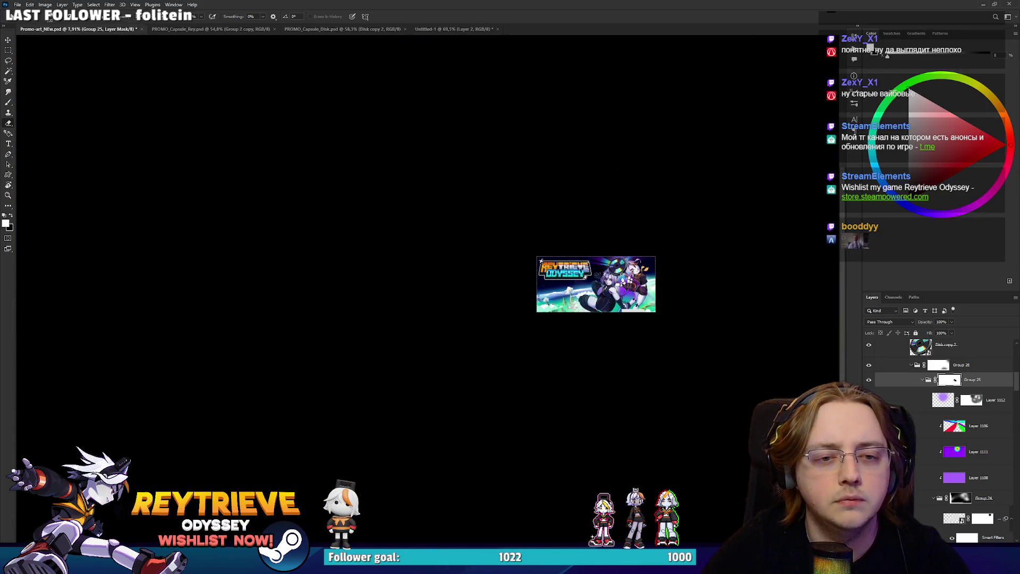
Select Group 24's mask and switch to the Eraser.
scroll(609, 240, "up", 8)
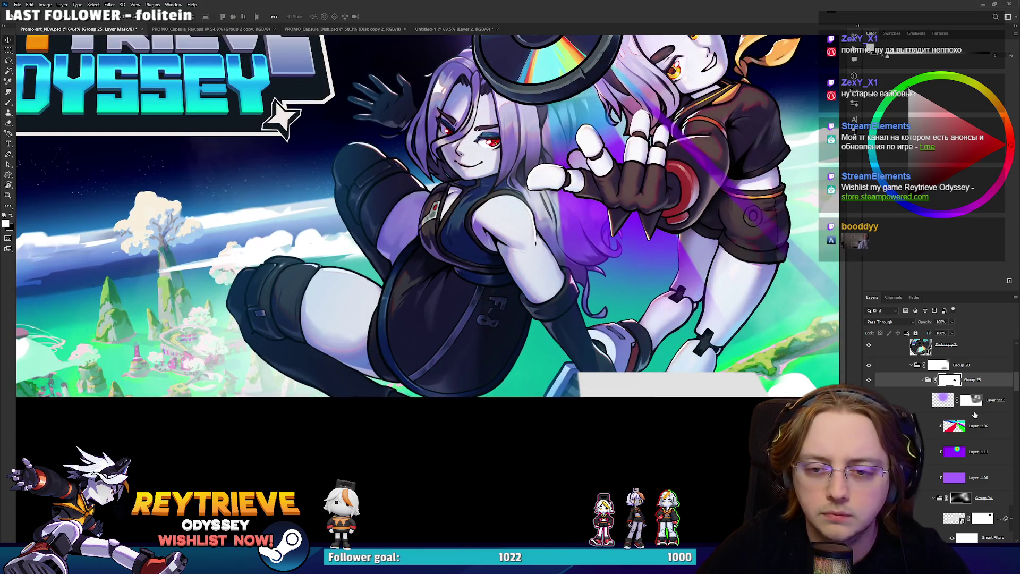
scroll(975, 410, "down", 3)
left_click(960, 418)
key("e")
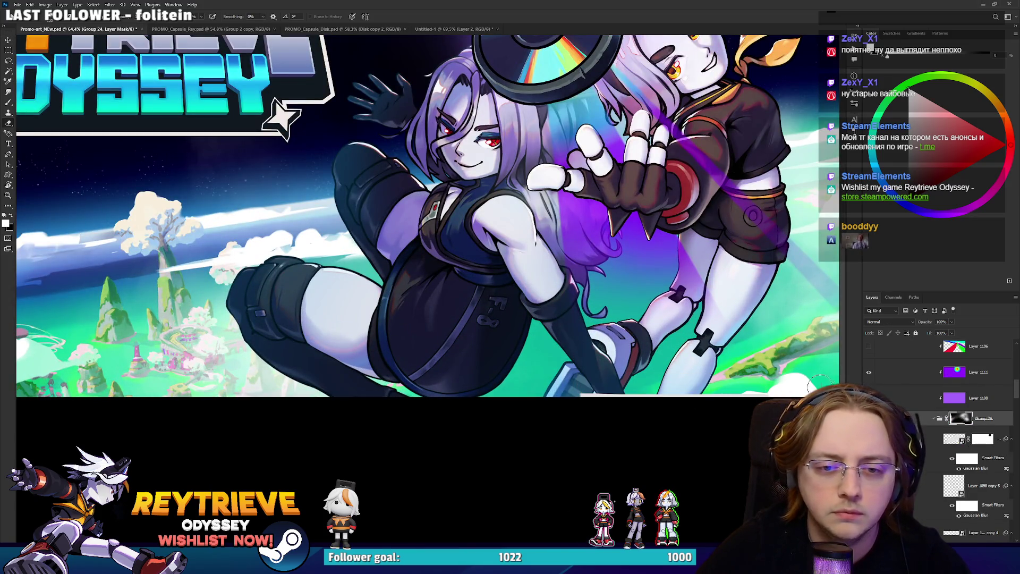
scroll(822, 383, "down", 3)
scroll(759, 361, "down", 3)
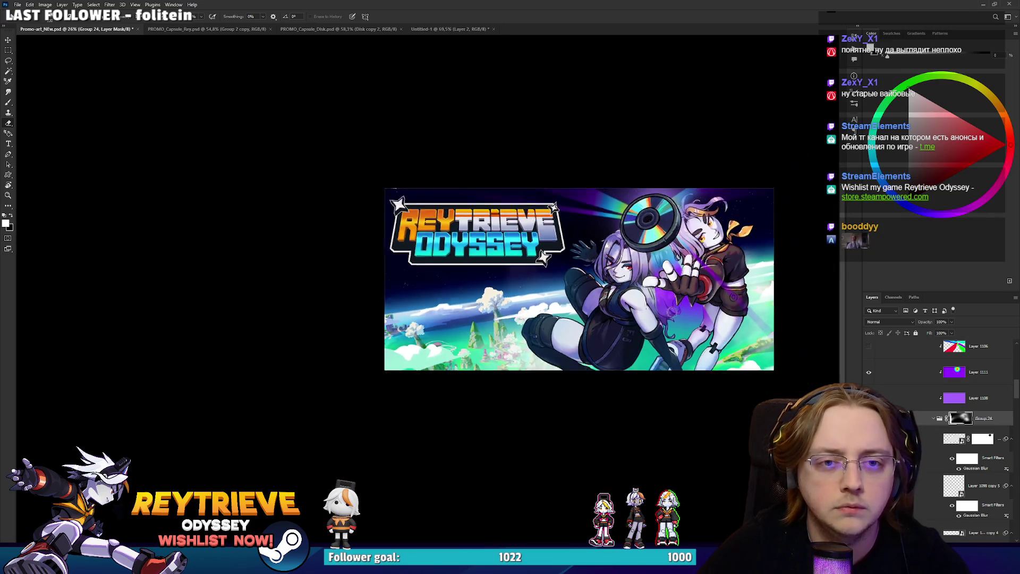
scroll(392, 207, "up", 2)
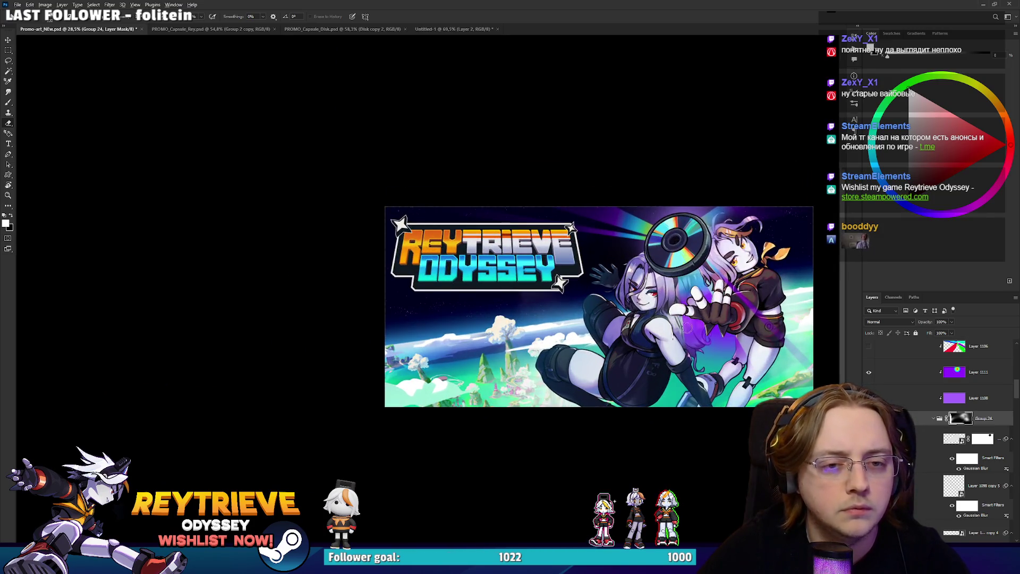
scroll(687, 326, "down", 3)
scroll(670, 340, "up", 3)
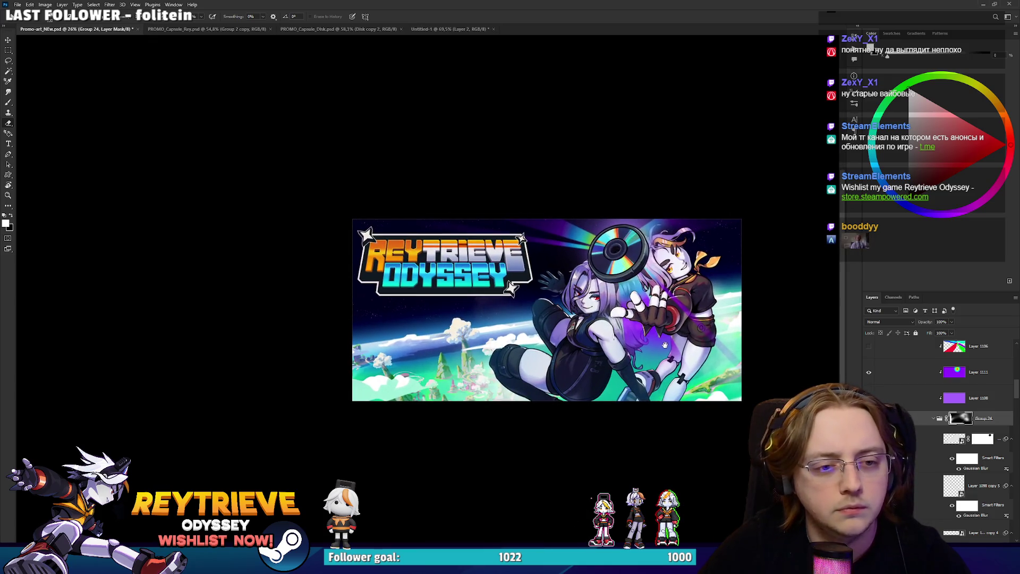
scroll(664, 345, "down", 3)
scroll(531, 297, "up", 3)
Nudge the Reytrieve Odyssey logo lower and widen it slightly with Free Transform.
left_click(501, 284, "ctrl")
mouse_move(500, 285)
left_mouse_down()
mouse_move(520, 307)
mouse_move(555, 318)
mouse_move(520, 355)
mouse_move(521, 285)
mouse_move(502, 281)
left_mouse_up()
key("ctrl+t")
key("Return")
scroll(537, 288, "down", 5)
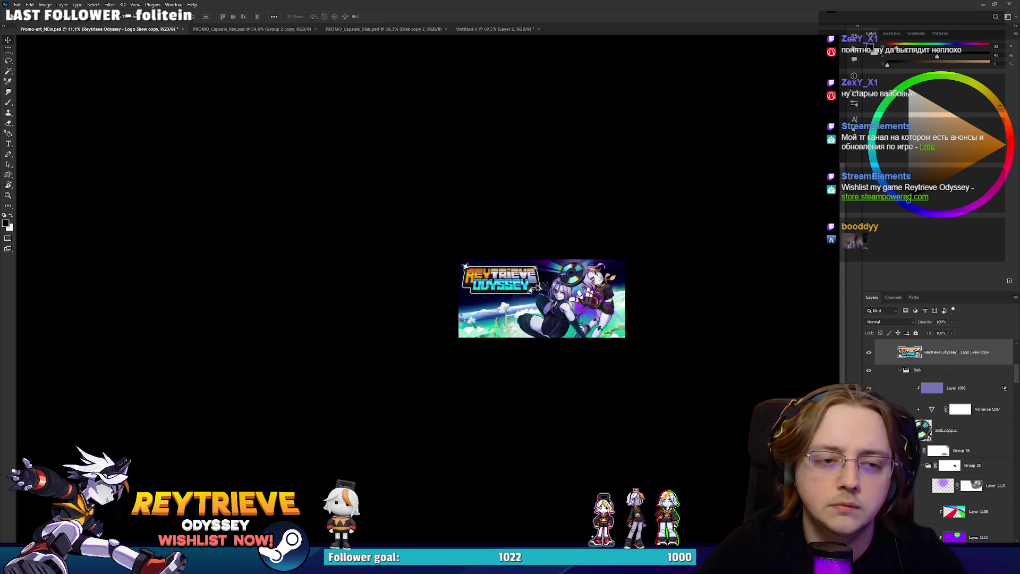
Duplicate the banner artwork group into a new layer with Ctrl+J and switch to the Miro board.
scroll(537, 289, "up", 5)
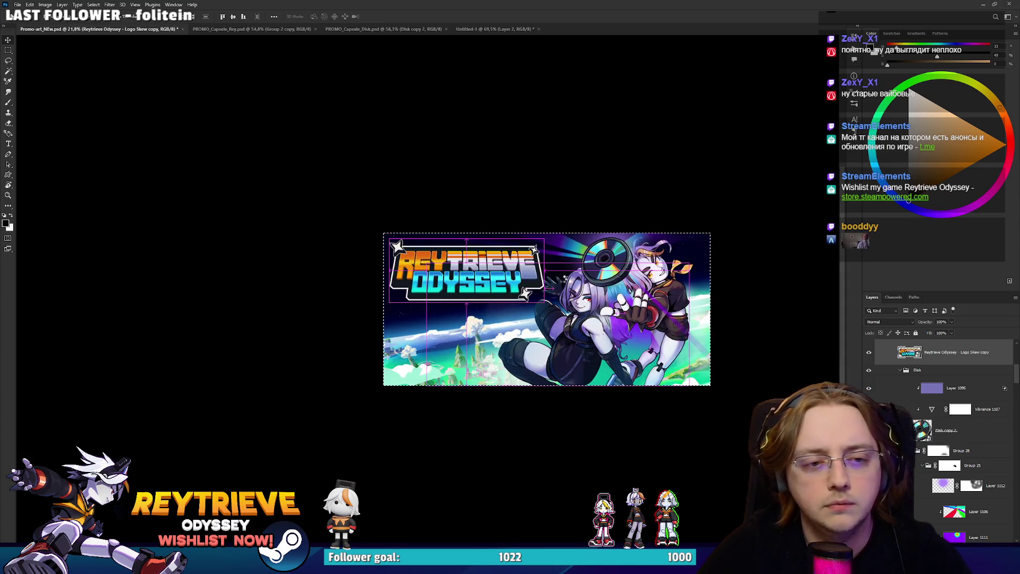
scroll(908, 392, "up", 5)
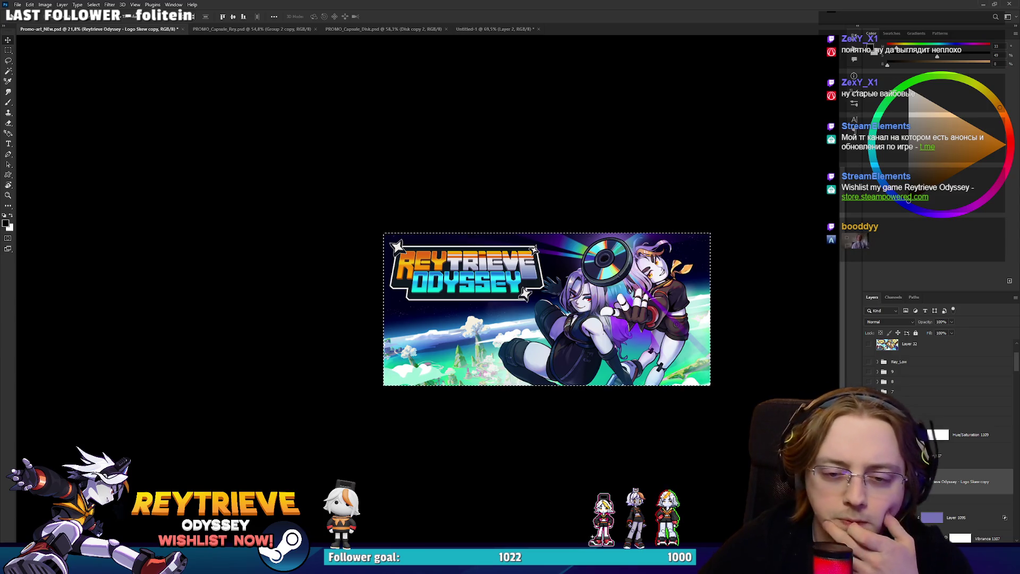
left_click(914, 410)
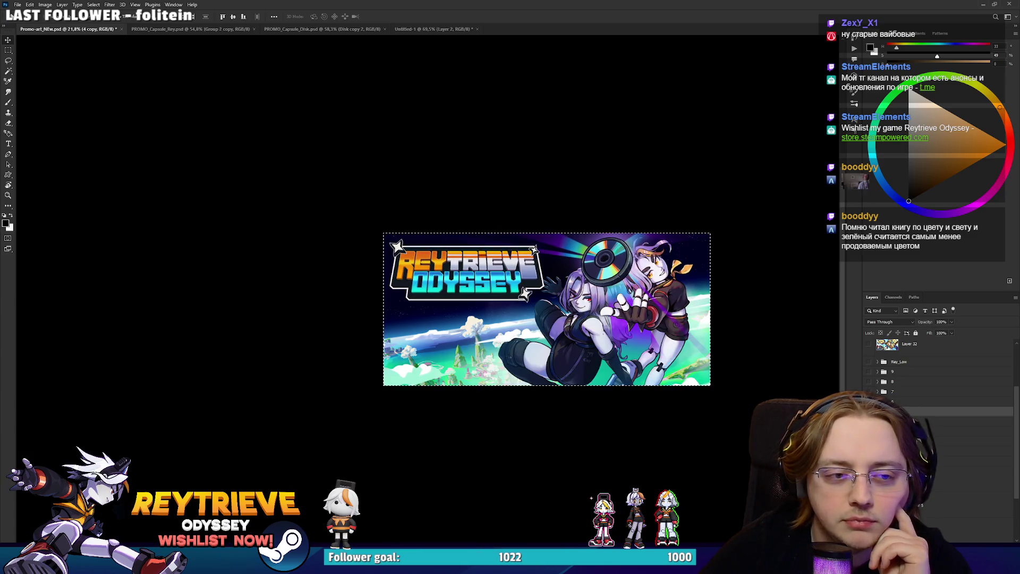
key("ctrl+j")
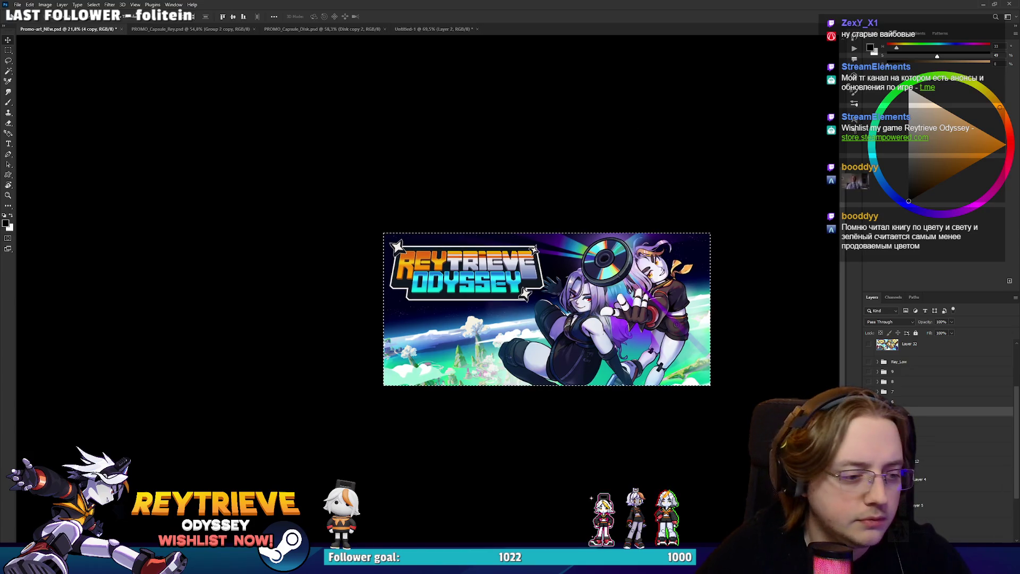
key("alt+Tab")
scroll(581, 271, "down", 5)
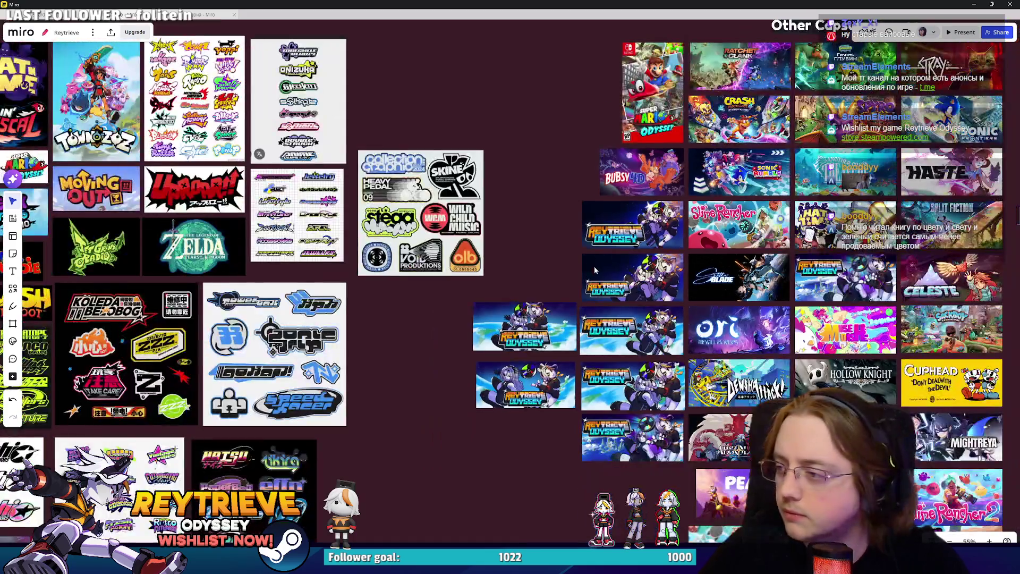
Paste the Reytrieve Odyssey banner into Miro, move it into the capsule grid and shrink it to one cell.
scroll(534, 221, "down", 3)
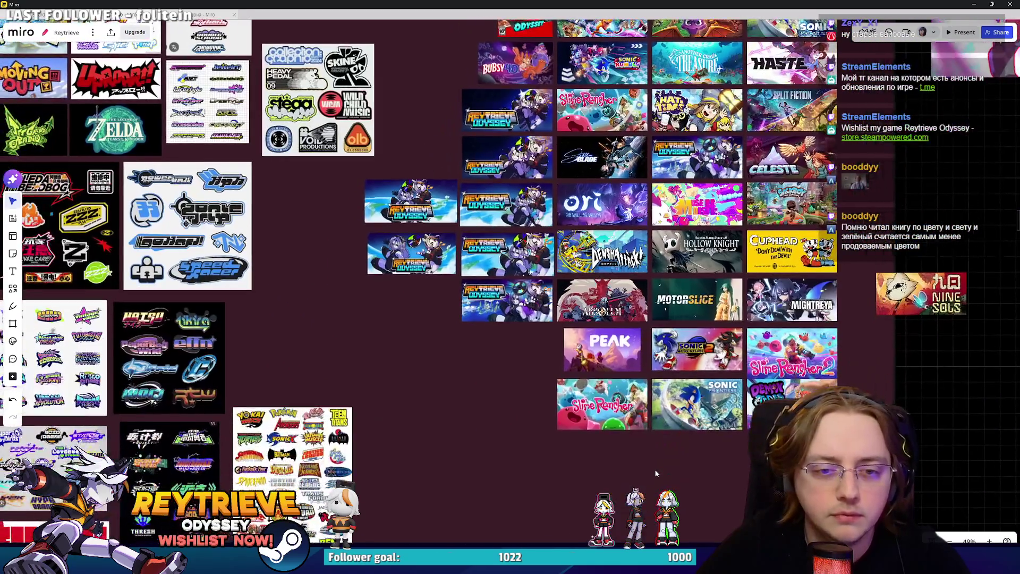
key("ctrl+v")
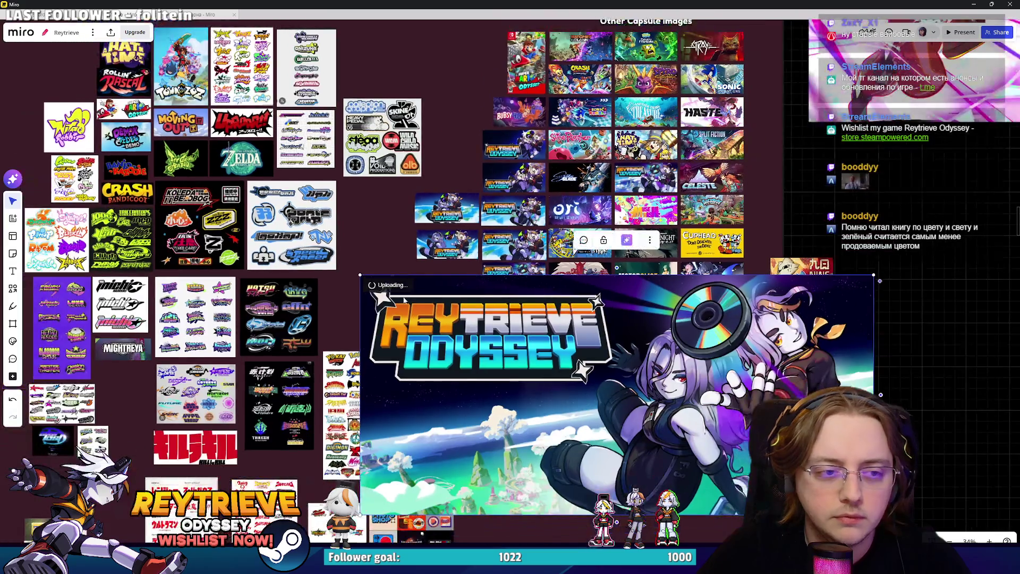
left_click_drag(360, 275, 721, 410)
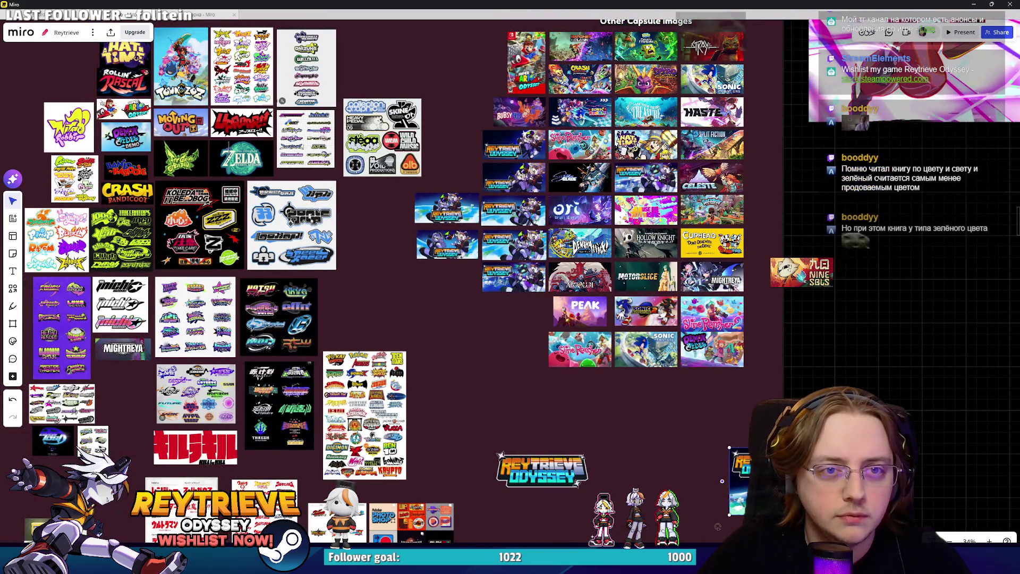
mouse_move(756, 445)
left_mouse_down()
mouse_move(741, 169)
mouse_move(691, 122)
mouse_move(563, 64)
mouse_move(536, 98)
mouse_move(495, 104)
mouse_move(748, 301)
left_mouse_up()
scroll(752, 318, "up", 3)
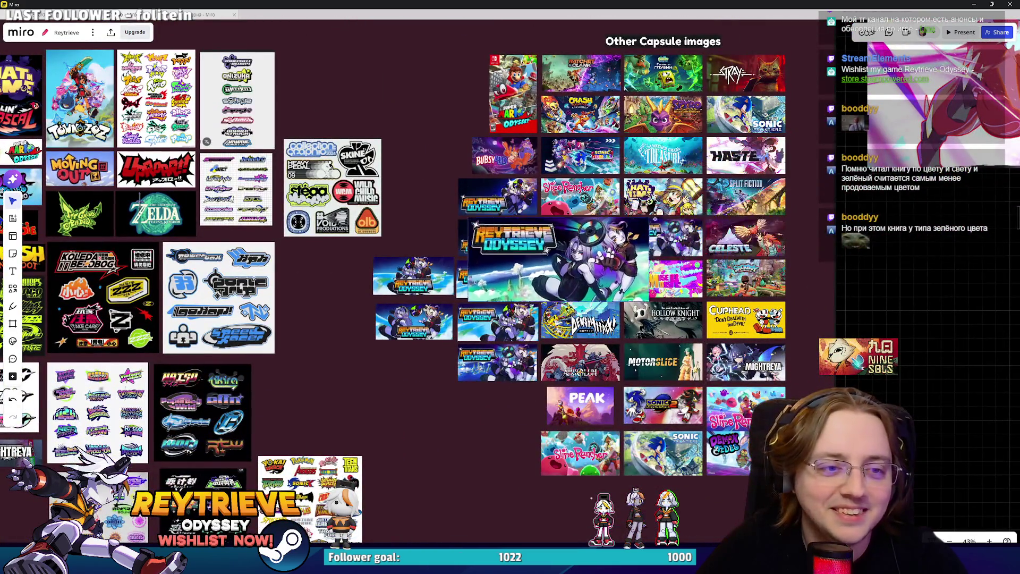
mouse_move(558, 260)
left_mouse_down()
mouse_move(556, 429)
mouse_move(548, 428)
left_mouse_up()
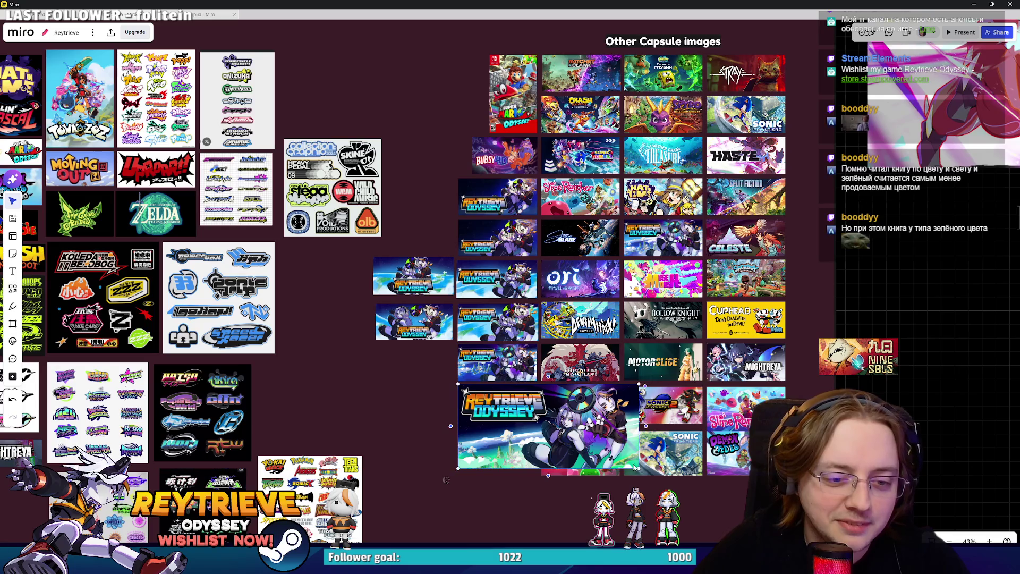
mouse_move(637, 467)
left_mouse_down()
mouse_move(537, 419)
mouse_move(630, 364)
mouse_move(746, 237)
left_mouse_up()
scroll(668, 213, "up", 1)
scroll(672, 227, "up", 1)
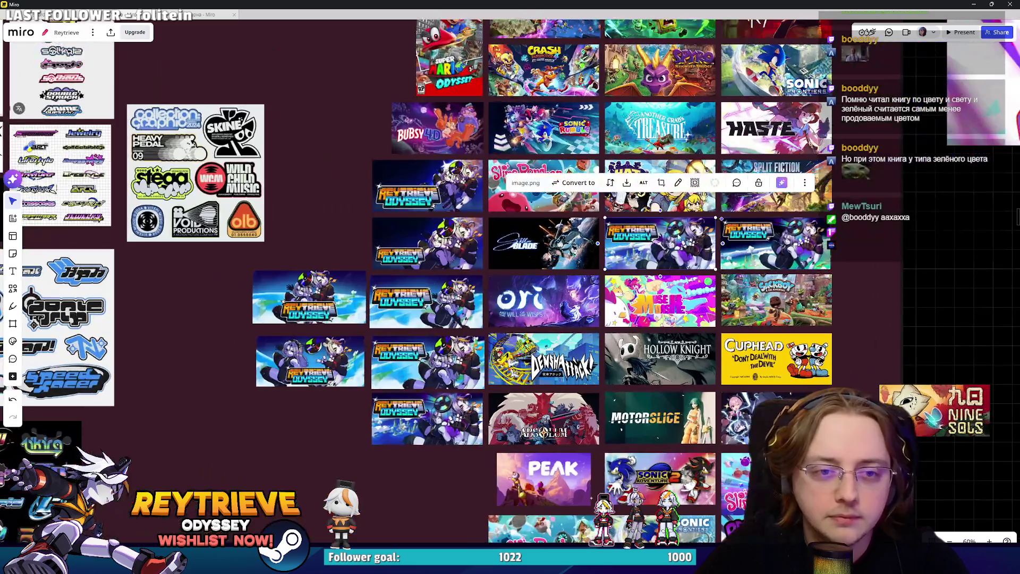
Move the Reytrieve image one column right, delete the Celeste capsule, and shift Reytrieve beside the gap.
scroll(672, 227, "up", 1)
left_click_drag(786, 240, 922, 238)
scroll(922, 238, "up", 1)
scroll(922, 238, "right", 1)
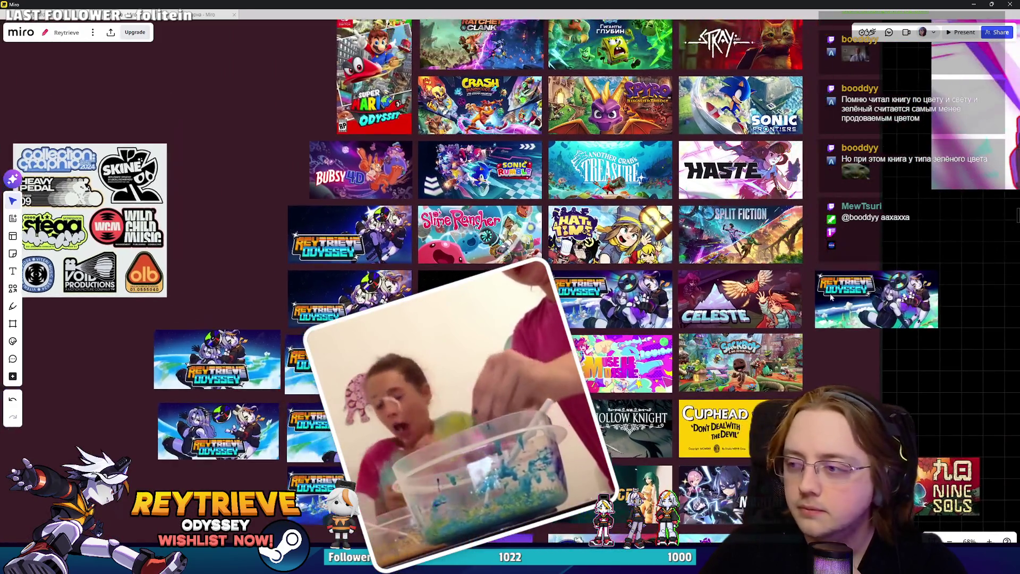
scroll(784, 239, "down", 1)
left_click(785, 240)
scroll(785, 239, "down", 1)
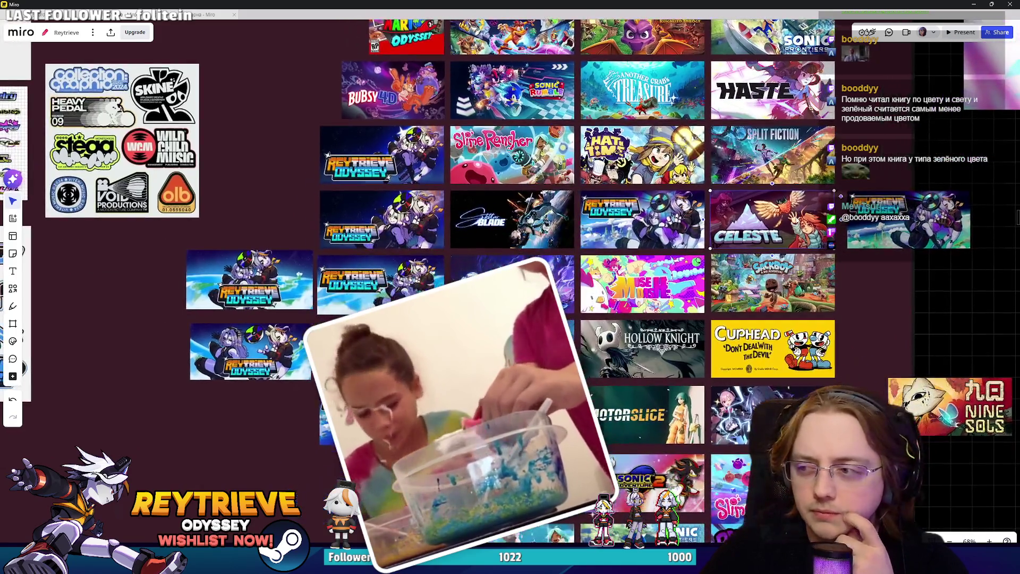
key("Delete")
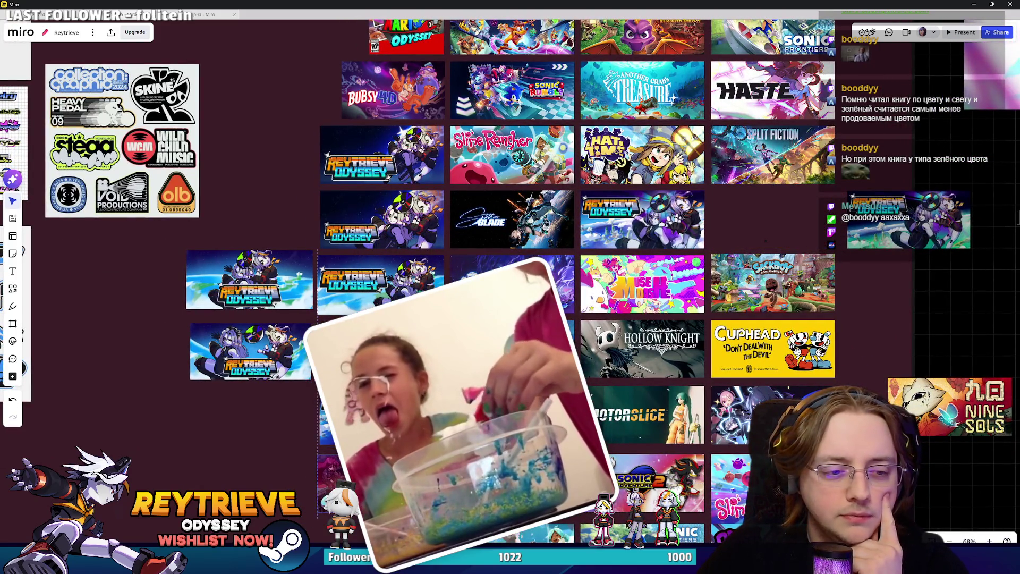
scroll(807, 378, "up", 3)
left_click_drag(817, 299, 796, 298)
Delete the tiny stray dark image from the board.
scroll(706, 317, "up", 10)
scroll(614, 360, "up", 3)
left_click(620, 351)
scroll(620, 351, "down", 3)
key("Delete")
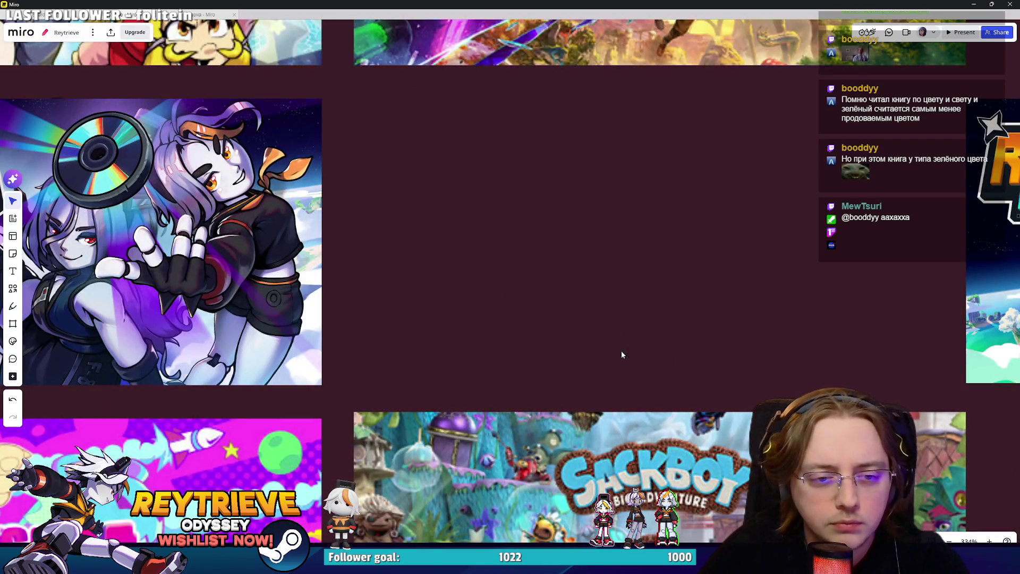
Nudge the right-hand Reytrieve image right and move Another Crab's Treasure beside the SpongeBob tile.
scroll(621, 351, "down", 6)
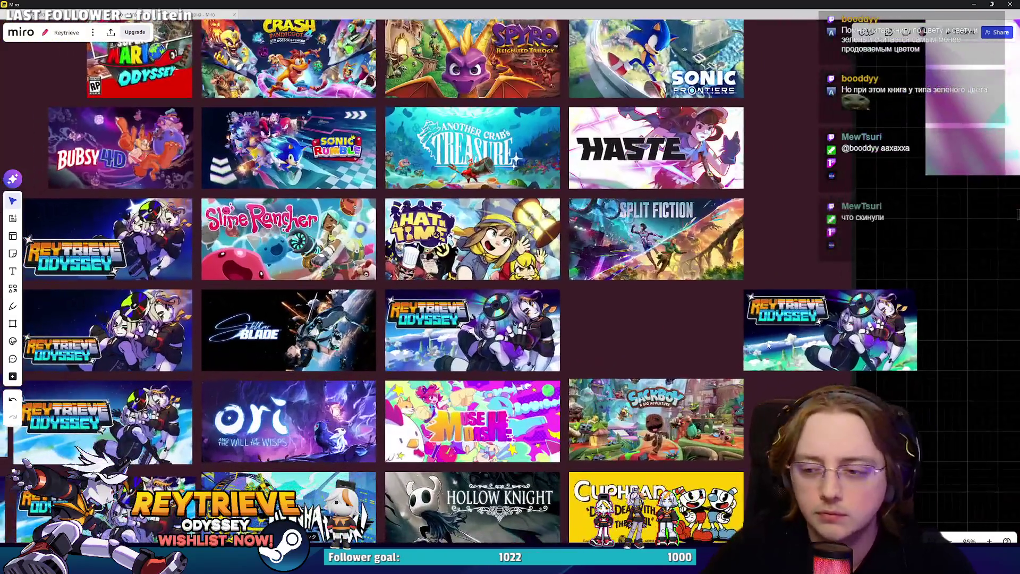
scroll(797, 342, "down", 3)
left_click_drag(794, 342, 848, 342)
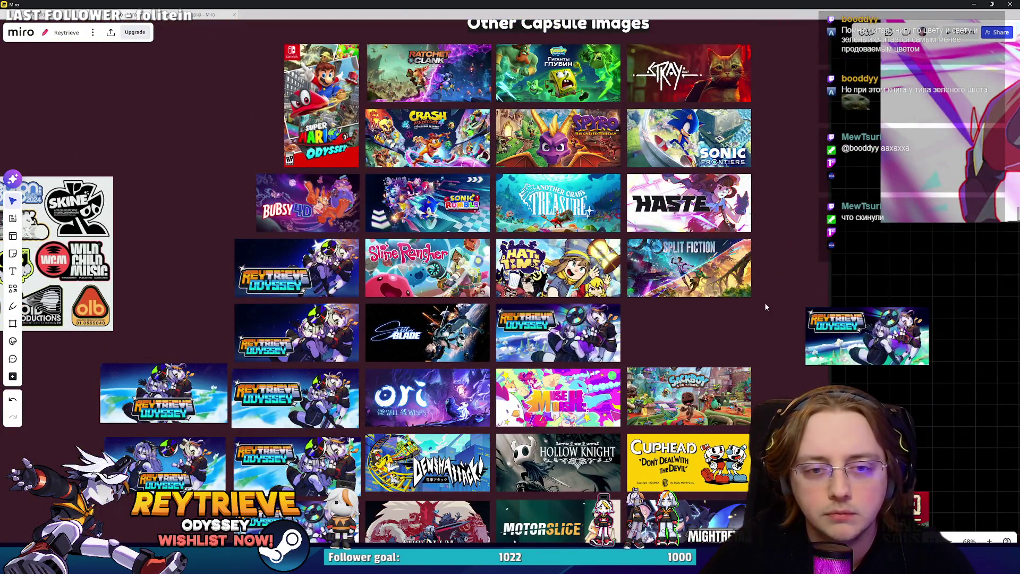
mouse_move(776, 305)
left_mouse_down()
mouse_move(663, 126)
mouse_move(665, 77)
mouse_move(669, 141)
left_mouse_up()
scroll(669, 180, "up", 3)
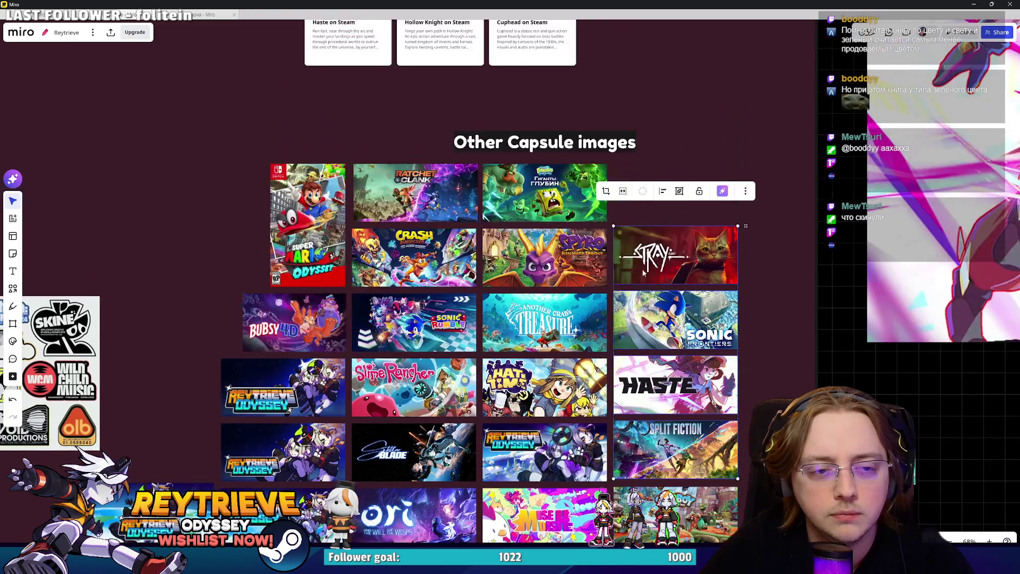
left_click_drag(565, 308, 697, 181)
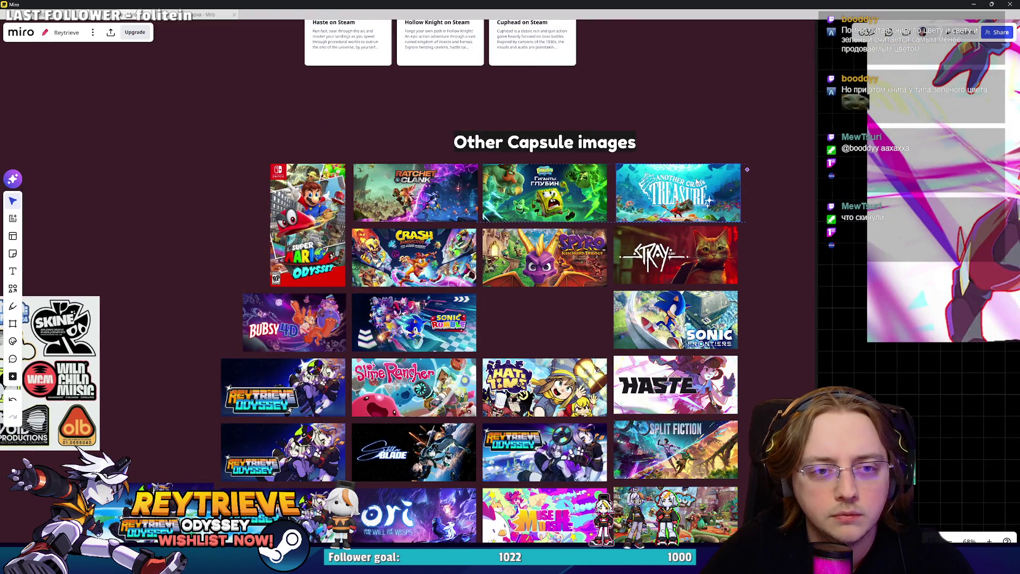
Paste a Reytrieve Odyssey tile into the empty grid slot.
key("ctrl+v")
left_click_drag(548, 356, 533, 317)
scroll(674, 360, "down", 5)
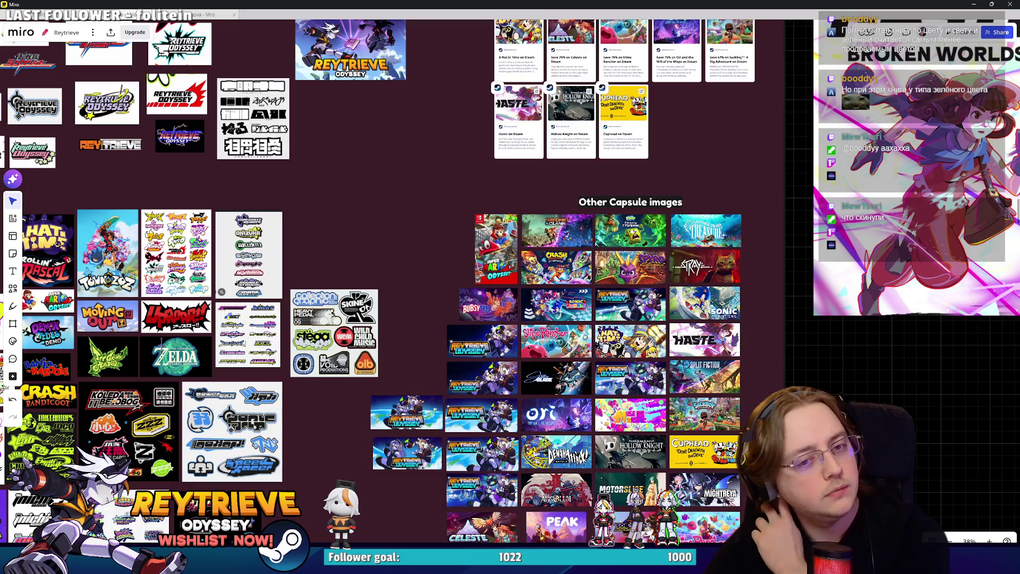
scroll(633, 315, "down", 1)
scroll(633, 314, "up", 10)
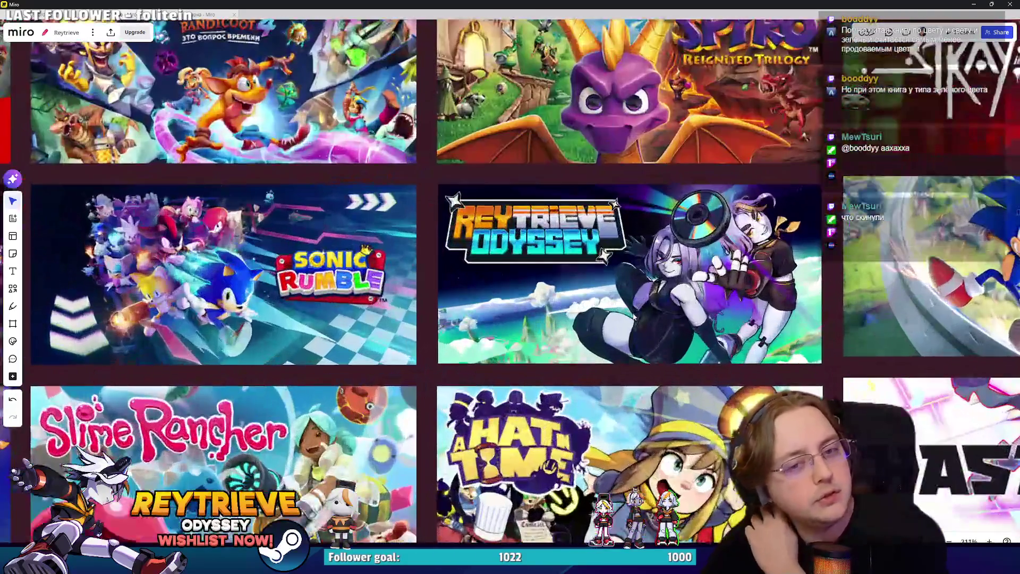
scroll(633, 317, "down", 2)
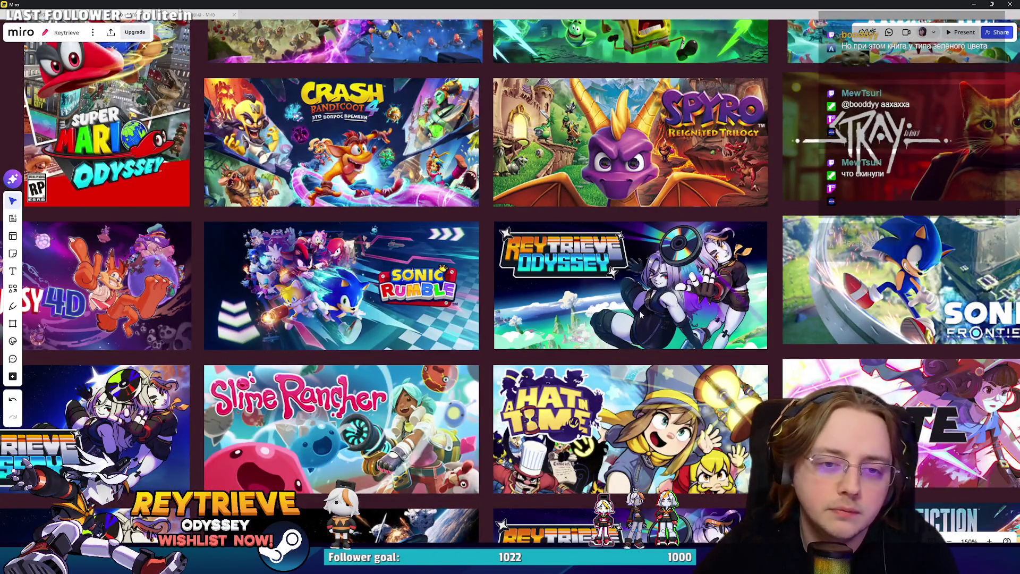
Copy the Reytrieve Odyssey capsule image and bring it over to Photoshop.
left_click(644, 308)
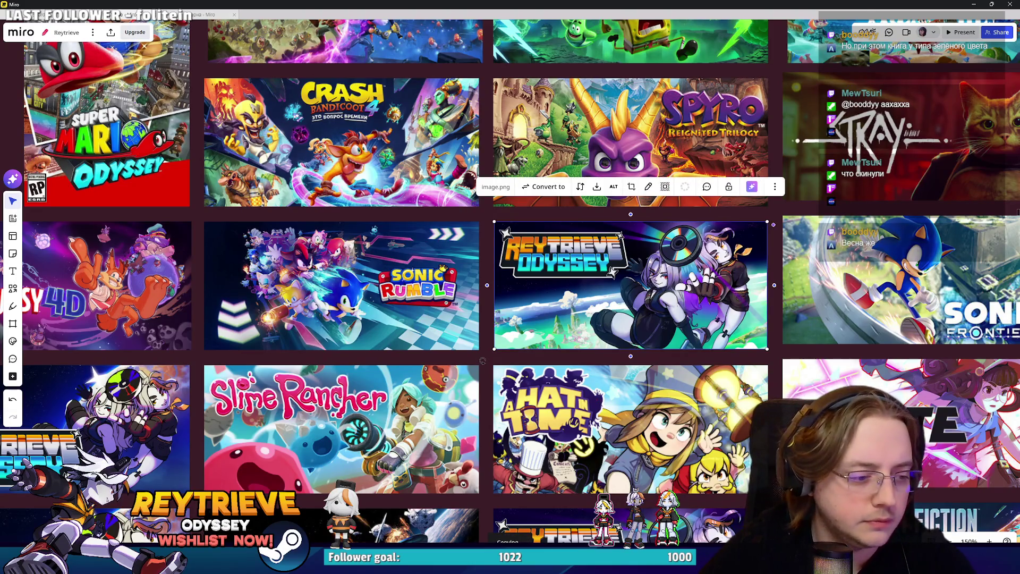
key("alt+Tab")
key("ctrl+v")
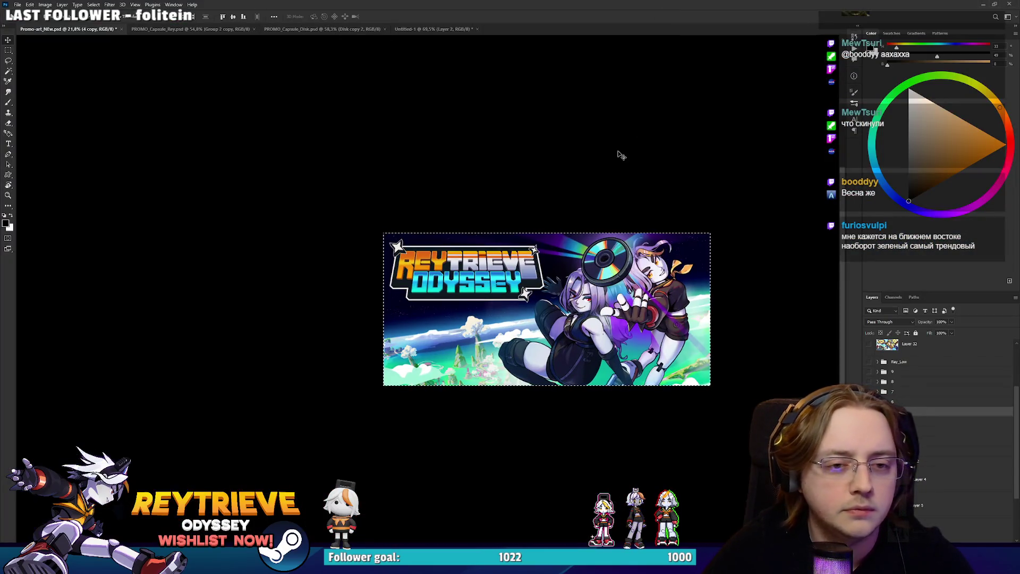
Paste the capsule into the Untitled-1 Steam mockup, scale it to 416×194 px, then show PROMO_Capsule_Rey.
key("ctrl+shift+Tab")
key("ctrl+v")
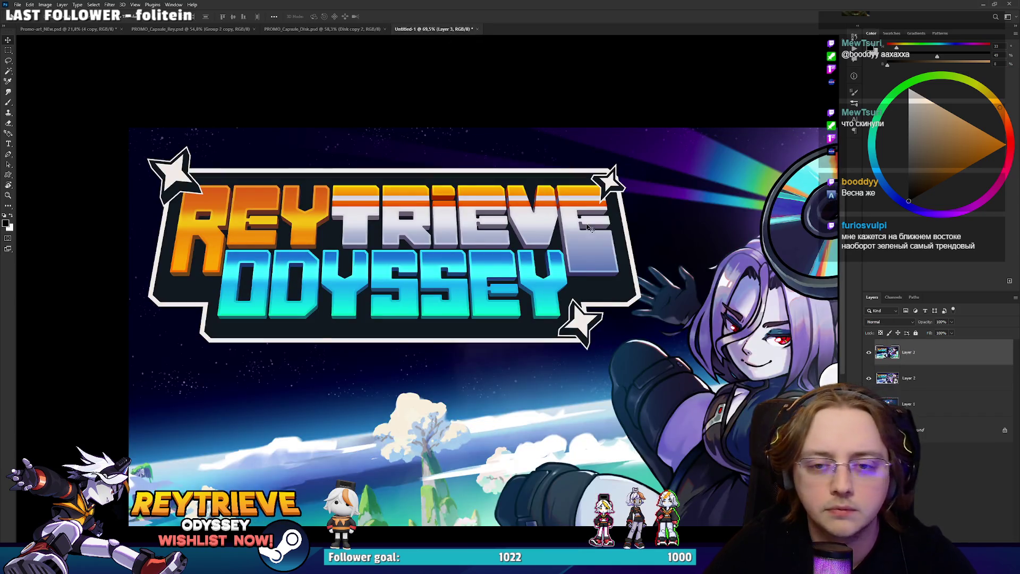
key("ctrl+t")
left_click_drag(408, 219, 386, 234)
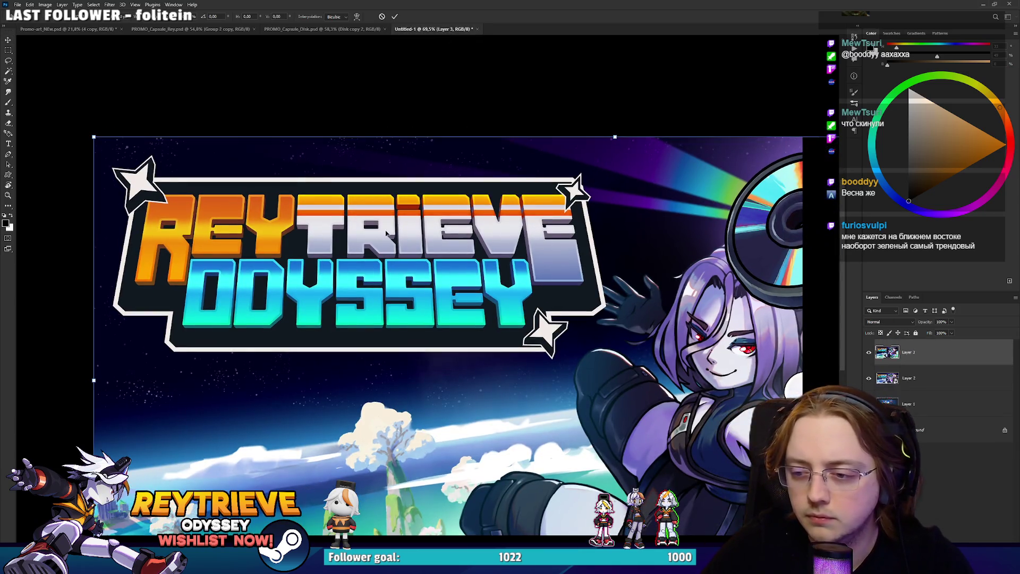
mouse_move(92, 134)
left_mouse_down()
mouse_move(273, 226)
mouse_move(531, 334)
mouse_move(556, 323)
mouse_move(521, 148)
left_mouse_up()
scroll(600, 365, "up", 3)
left_click_drag(713, 241, 669, 222)
key("Return")
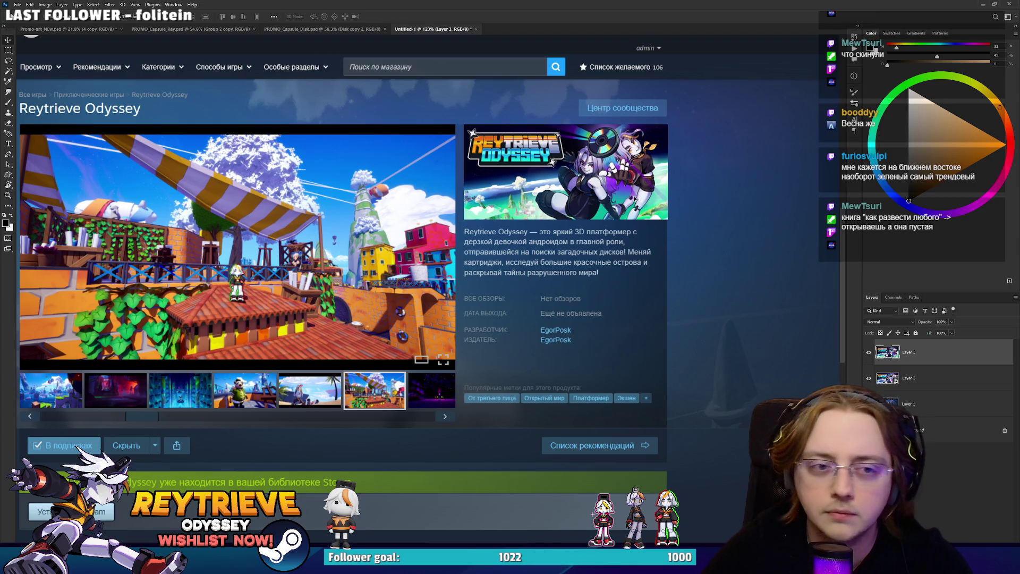
scroll(639, 199, "down", 5)
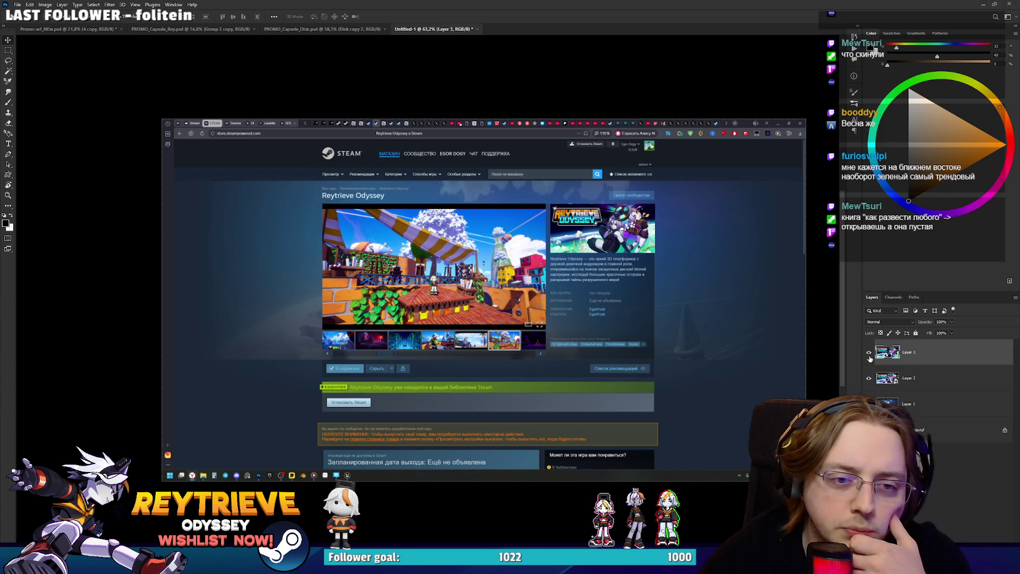
left_click(160, 30)
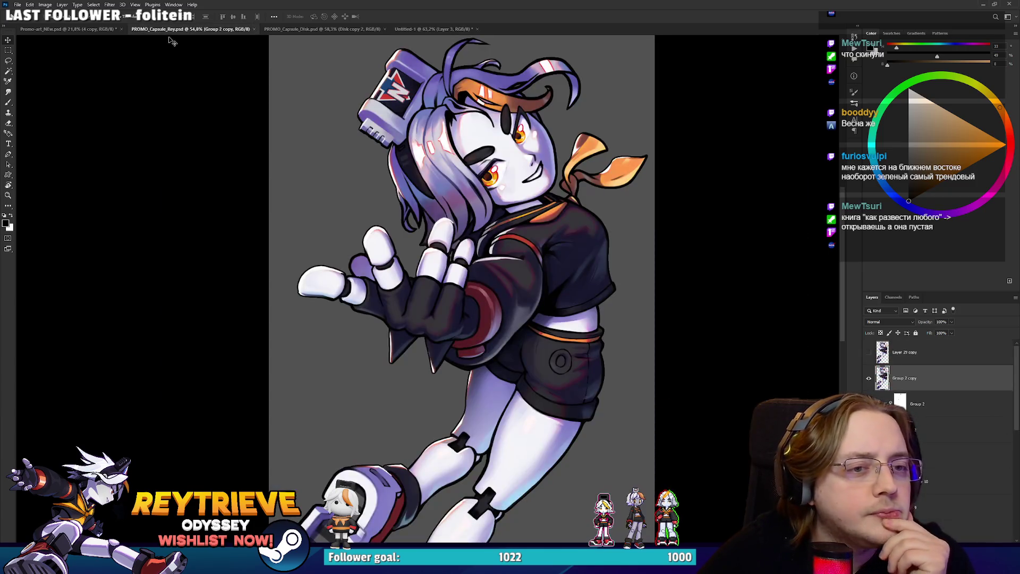
Bring up Promo-art_NEw.psd and toggle the colour adjustment to compare its versions.
left_click(80, 30)
scroll(632, 301, "up", 3)
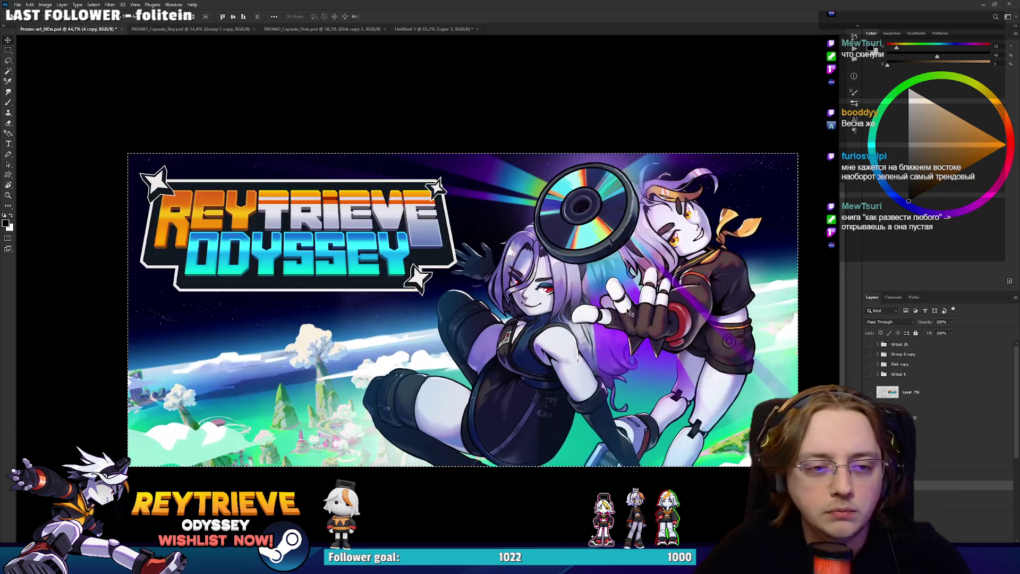
scroll(920, 459, "down", 4)
scroll(909, 378, "up", 3)
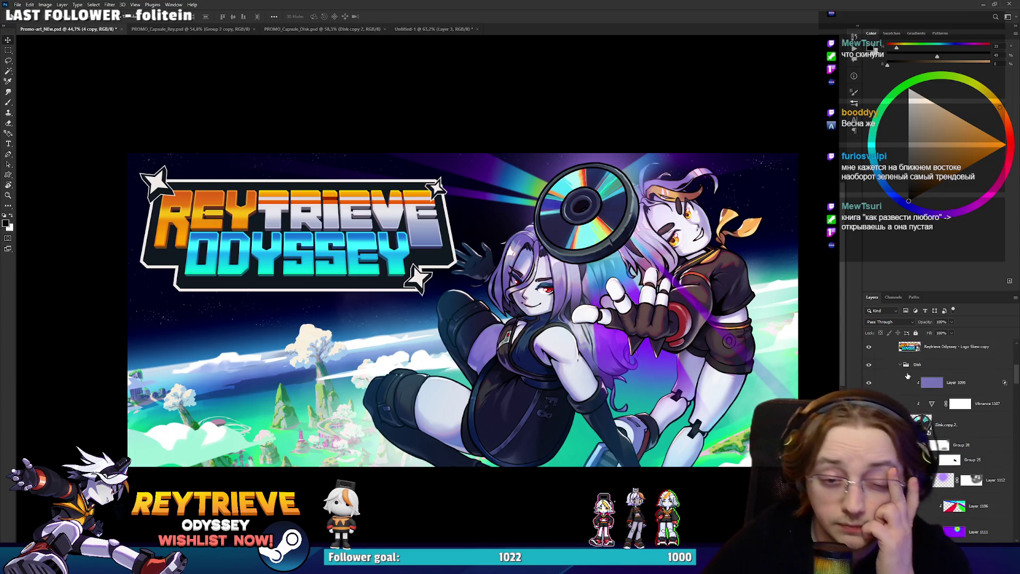
scroll(898, 368, "up", 3)
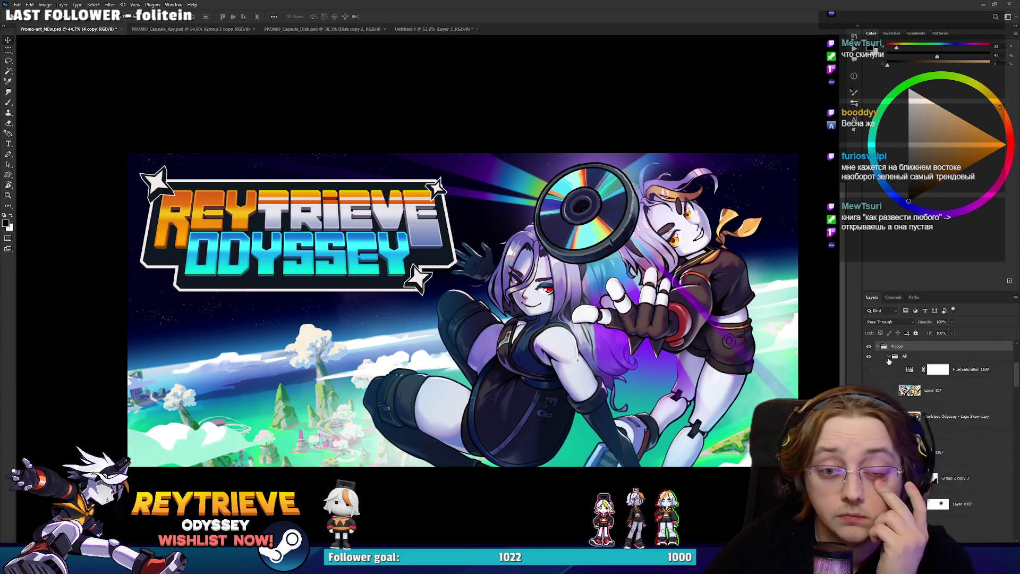
scroll(888, 359, "down", 3)
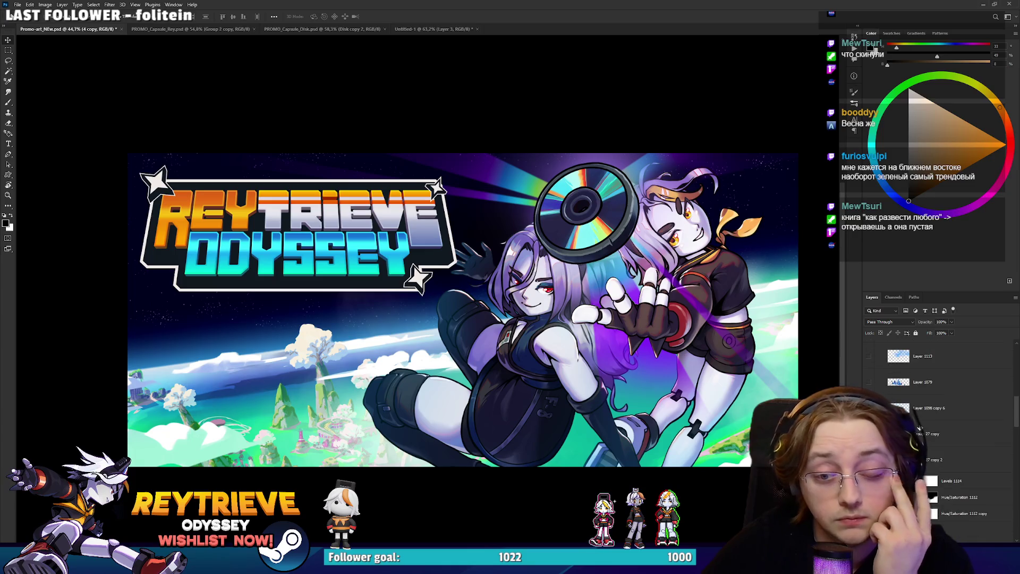
key("ctrl+comma")
key("ctrl+comma")
key("ctrl+comma")
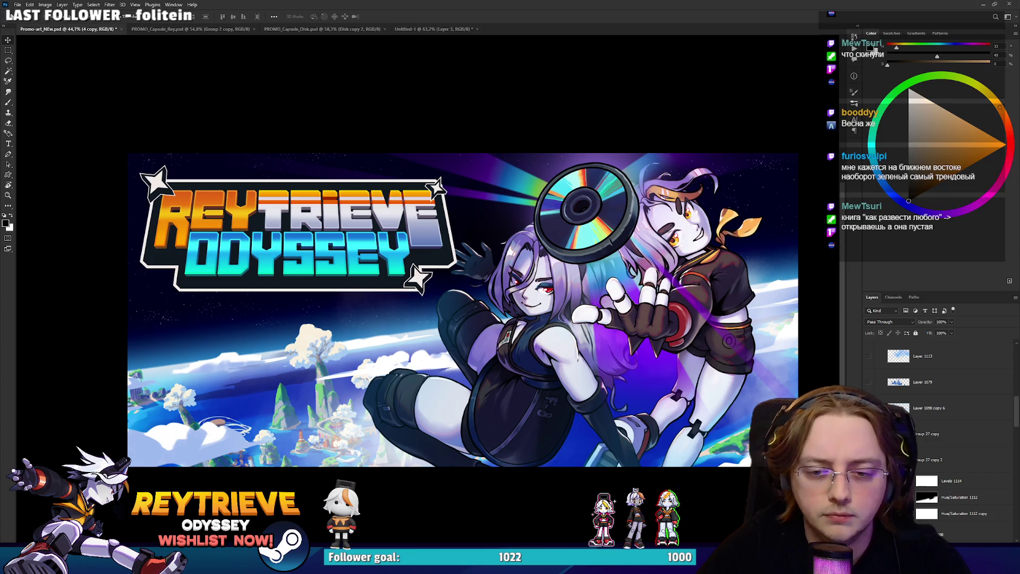
key("ctrl+comma")
key("ctrl+comma")
key("ctrl+comma")
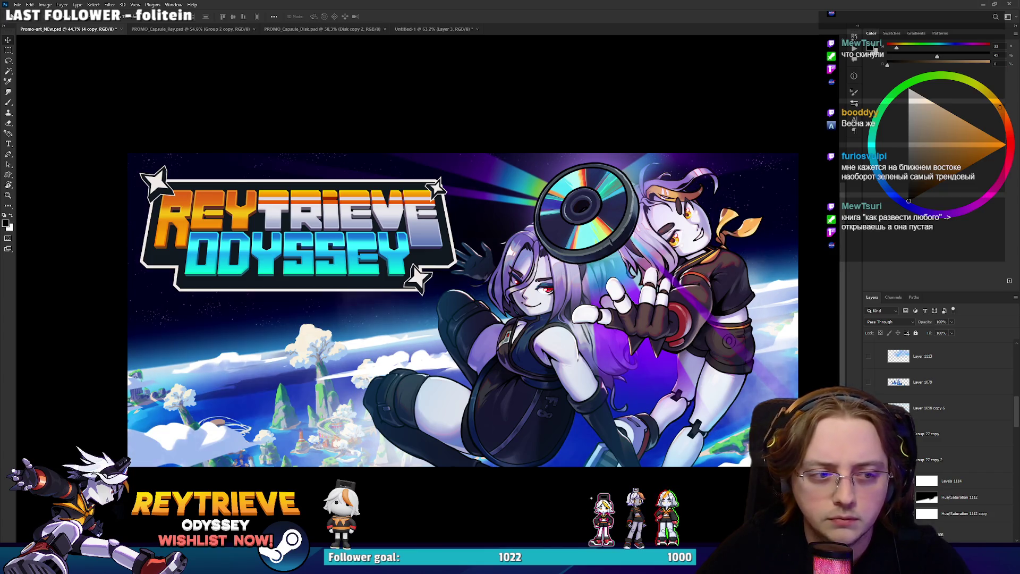
Compare the colour versions at thumbnail size and select the Hue/Saturation 1112 copy layer.
scroll(525, 361, "down", 4)
scroll(524, 361, "up", 2)
scroll(525, 362, "down", 2)
scroll(525, 361, "down", 3)
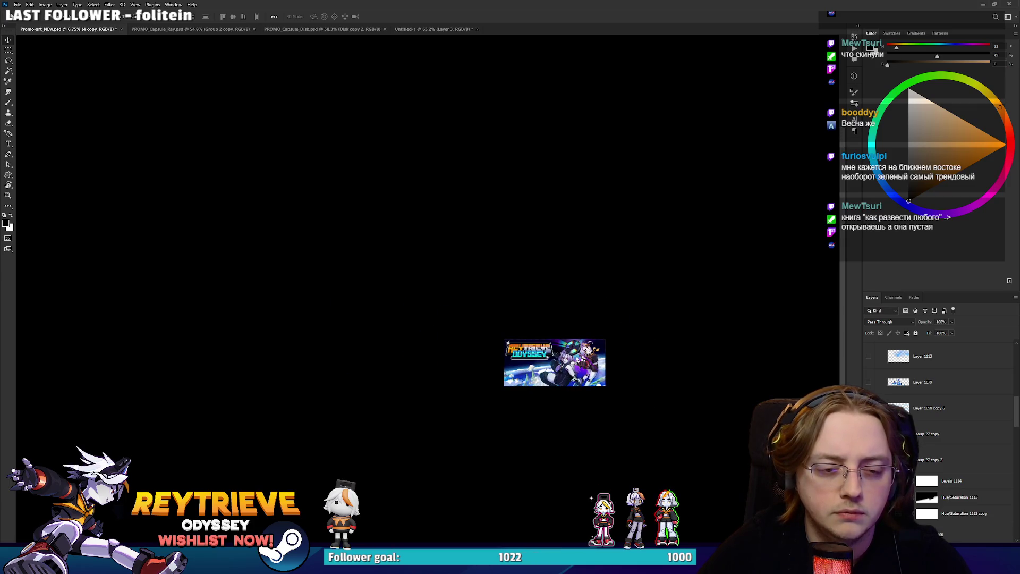
key("ctrl+comma")
key("ctrl+comma")
key("ctrl+comma")
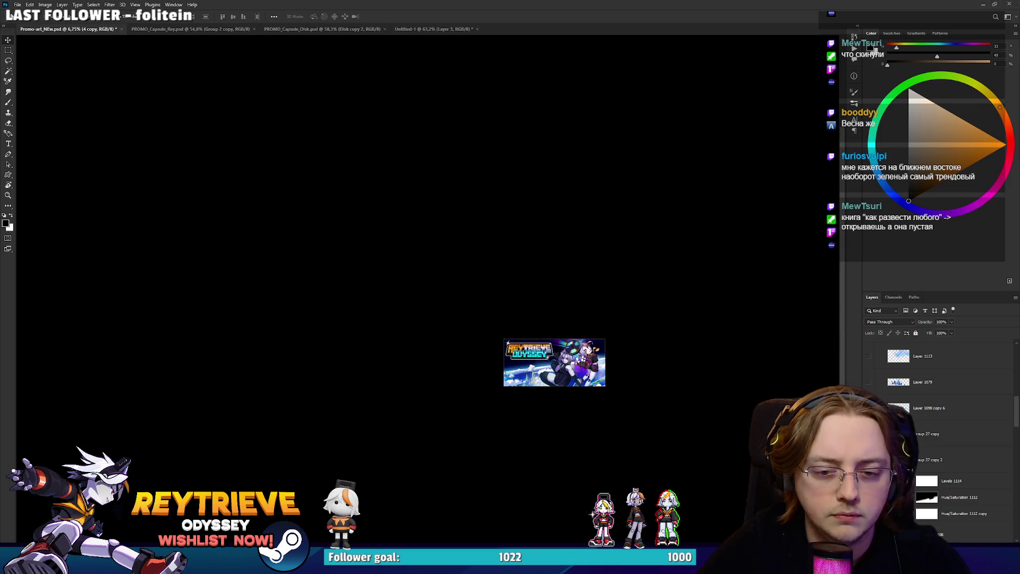
scroll(598, 402, "up", 2)
scroll(598, 402, "down", 1)
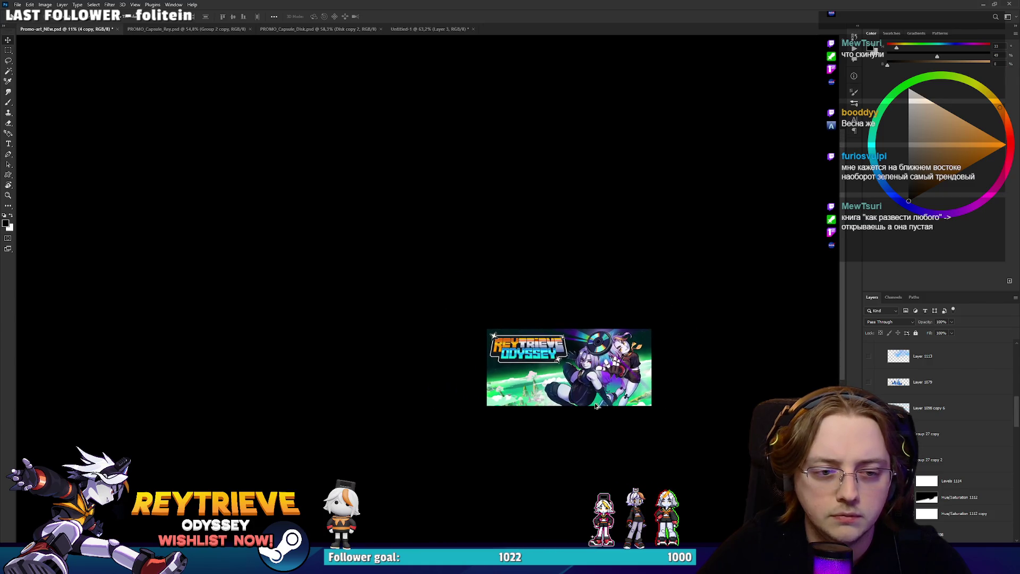
scroll(598, 403, "up", 3)
left_click(945, 515)
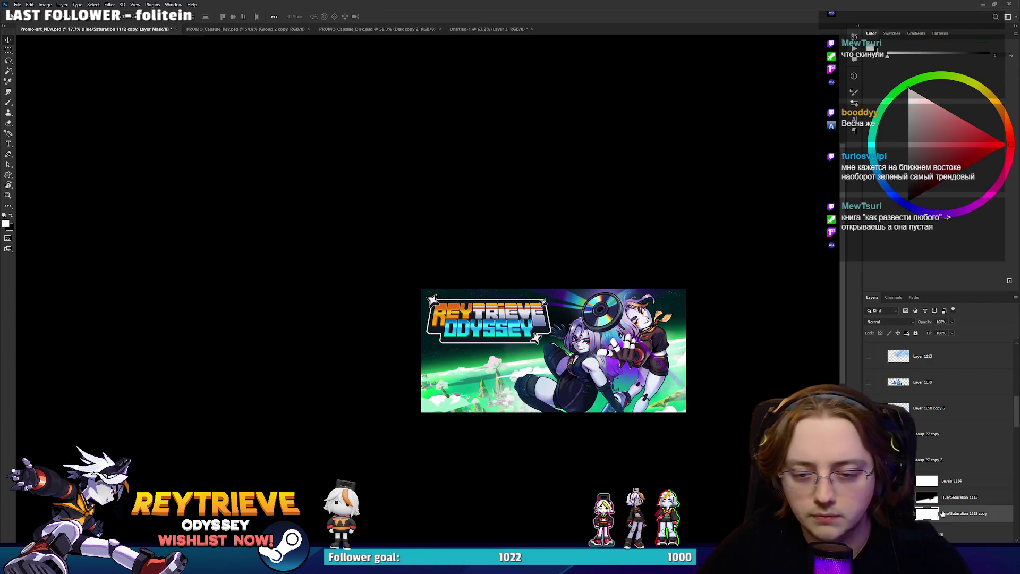
Duplicate the Hue/Saturation layer and try pink-purple and green hues on the new copy.
key("ctrl+j")
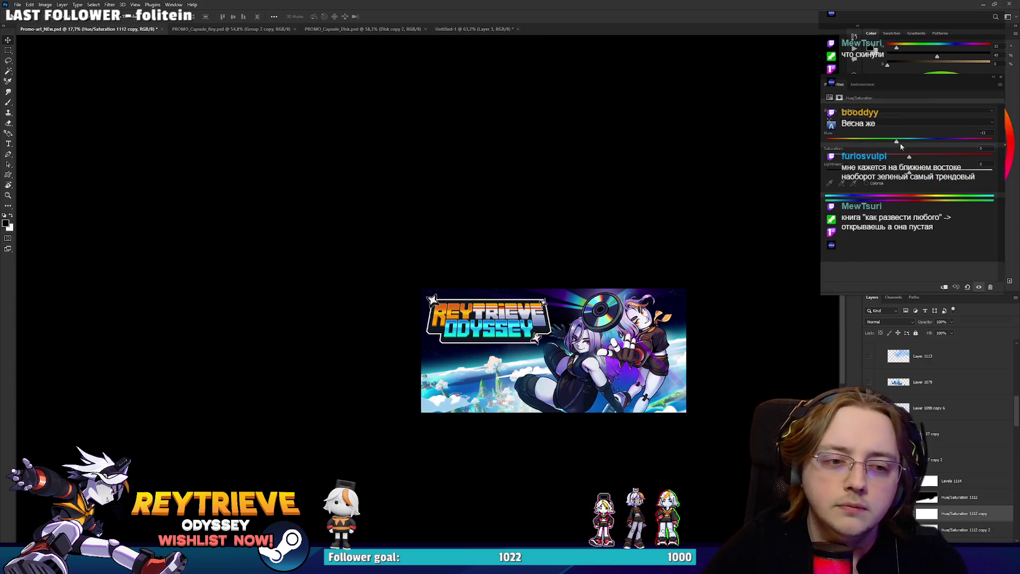
left_click_drag(891, 151, 1004, 156)
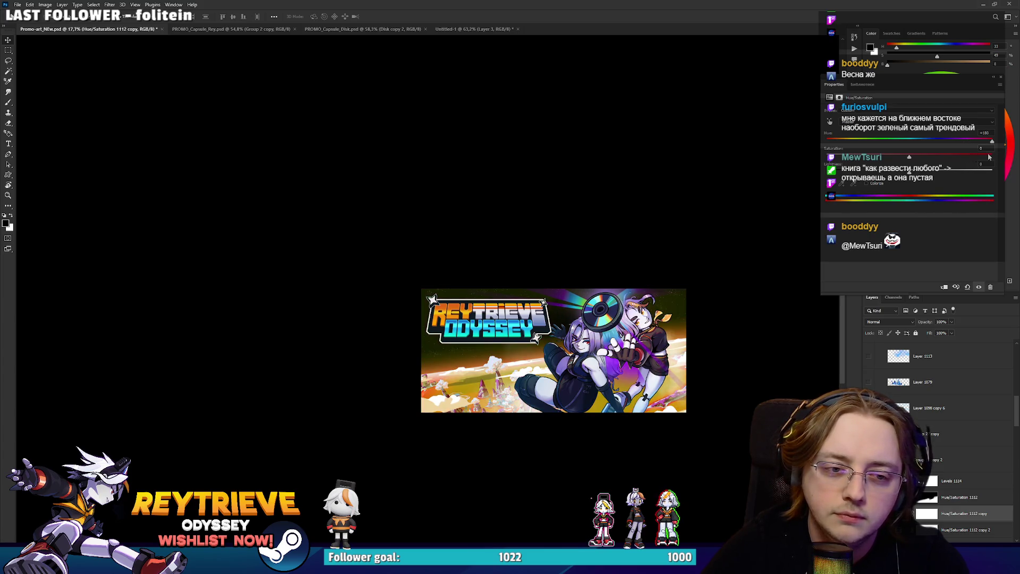
mouse_move(855, 142)
left_mouse_down()
mouse_move(826, 143)
mouse_move(946, 149)
left_mouse_up()
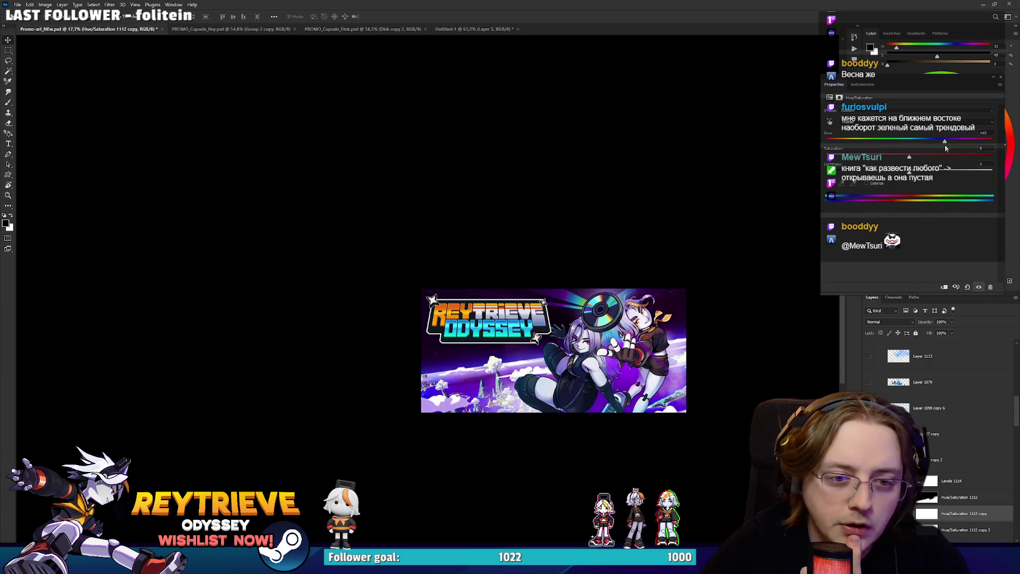
scroll(657, 293, "down", 1)
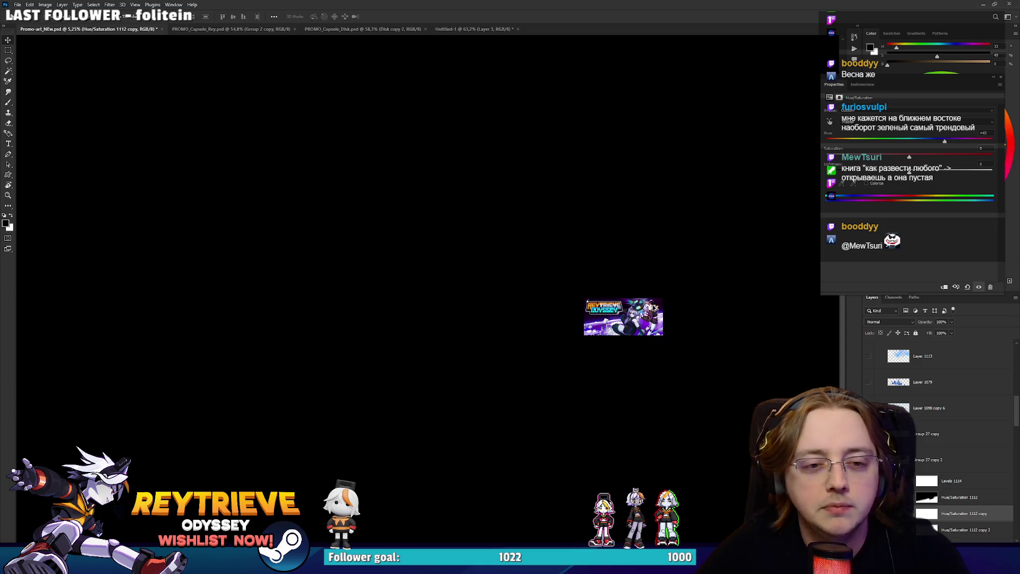
left_click(1000, 80)
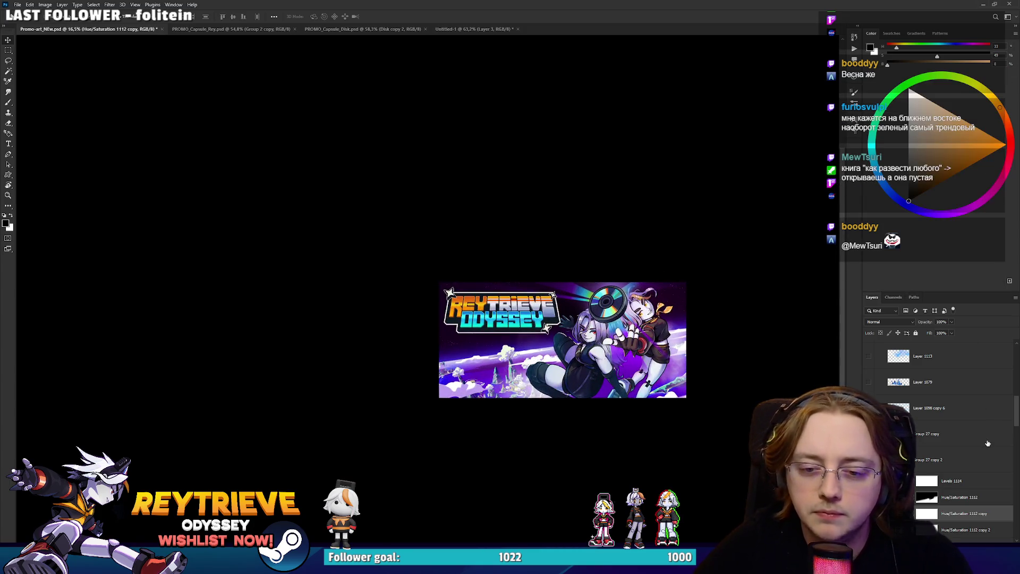
Delete the old Hue/Saturation 1112 copy and select the whole banner.
key("Delete")
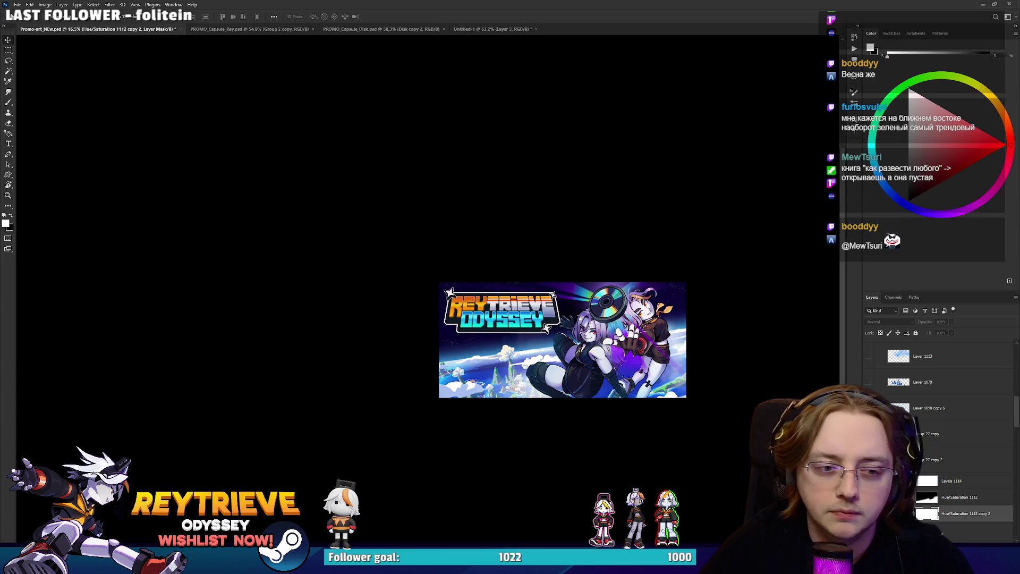
scroll(621, 353, "up", 4)
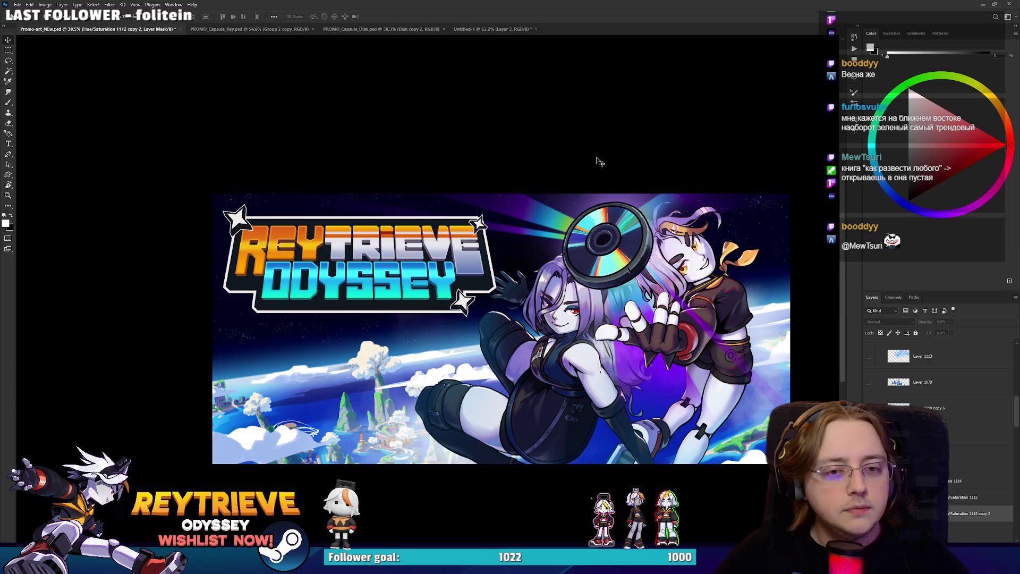
key("ctrl+a")
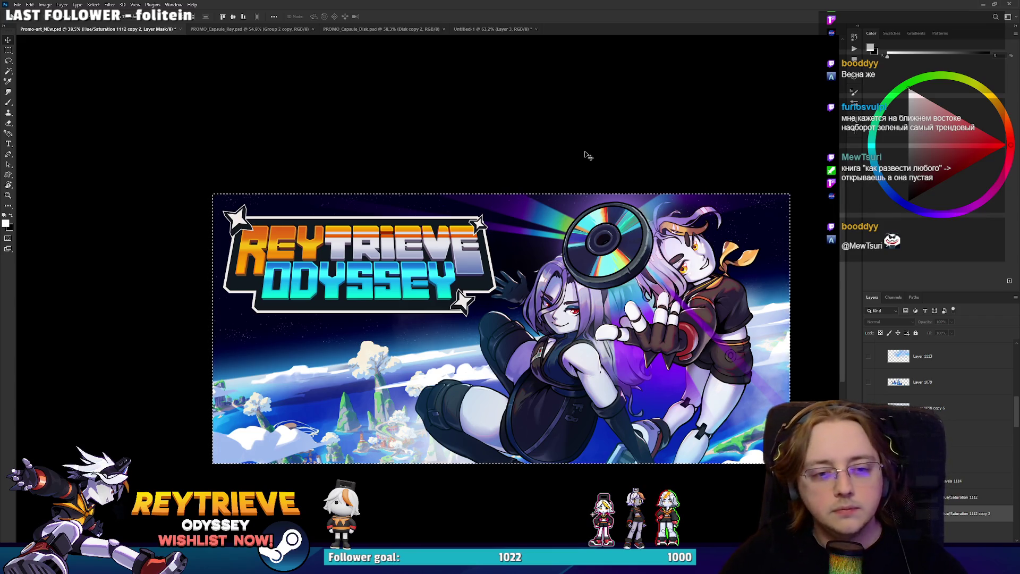
Drag the banner into the Steam mockup, scale it to 415×194 px, and delete the older capsule.
mouse_move(519, 54)
left_mouse_down()
mouse_move(496, 32)
mouse_move(496, 226)
left_mouse_up()
left_click_drag(611, 293, 600, 283)
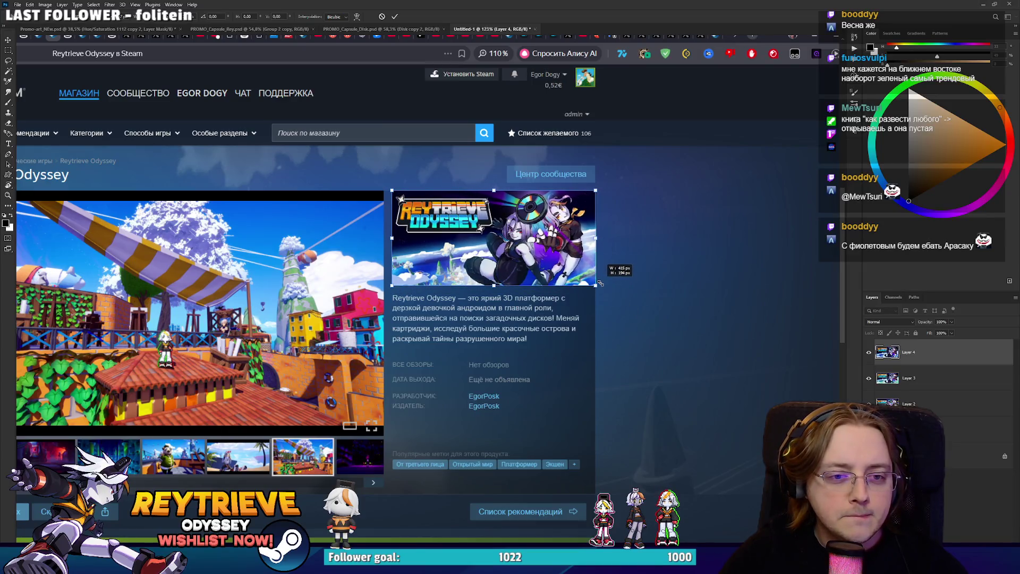
key("Return")
scroll(795, 223, "down", 3)
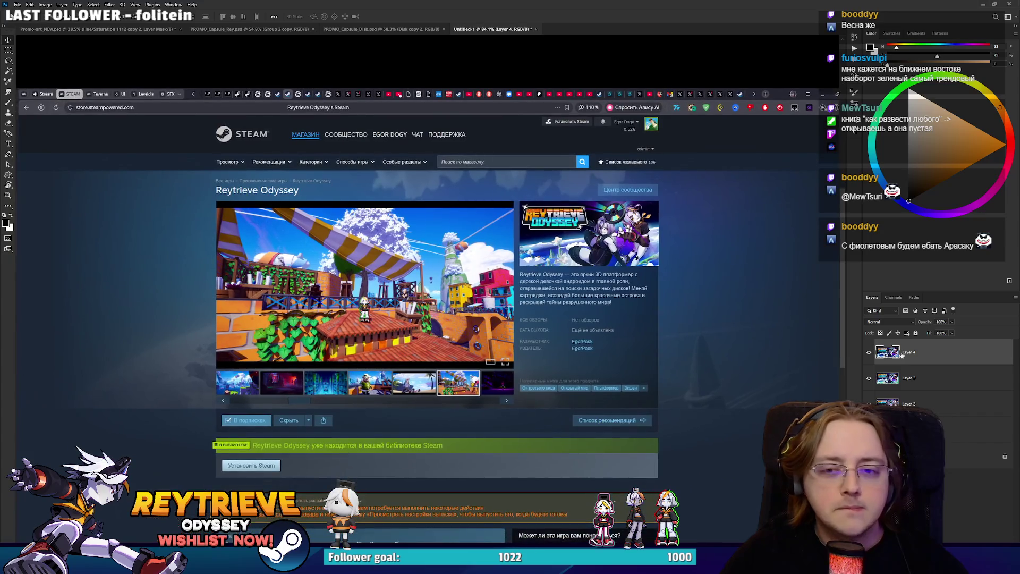
left_click(906, 384)
key("Delete")
Toggle Layer 4 repeatedly to compare darker and brighter capsule versions, then return to Promo-art_NEw.psd.
left_click(869, 353)
left_click(869, 353)
left_click(869, 353)
left_click(869, 353)
left_click(869, 352)
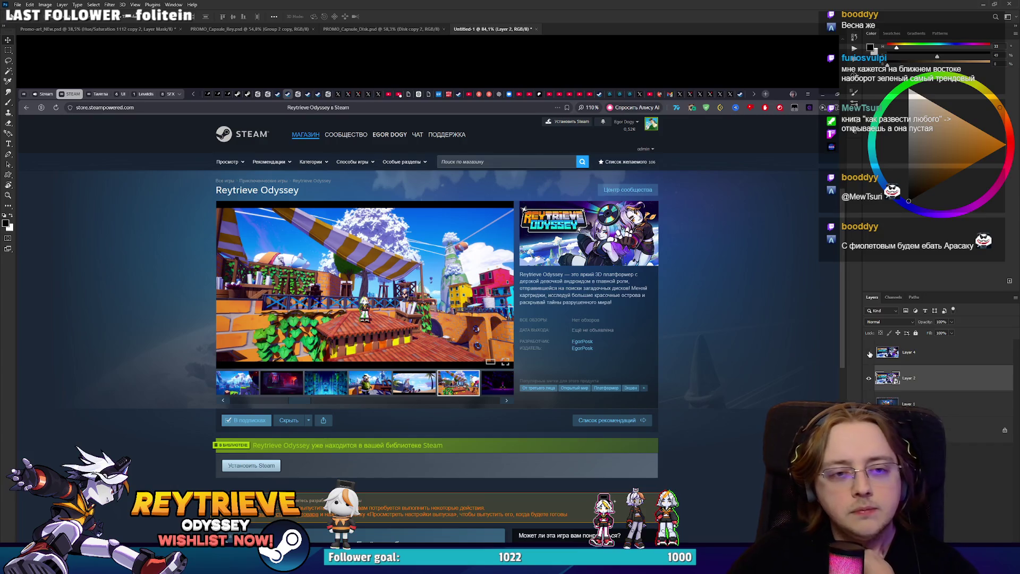
left_click(869, 353)
left_click(869, 352)
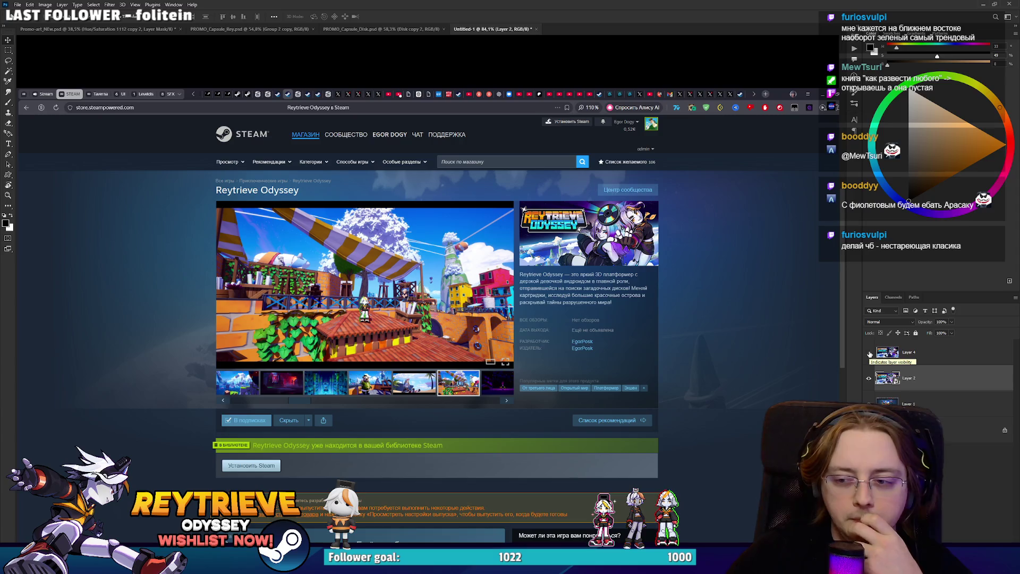
left_click(869, 353)
left_click(869, 353)
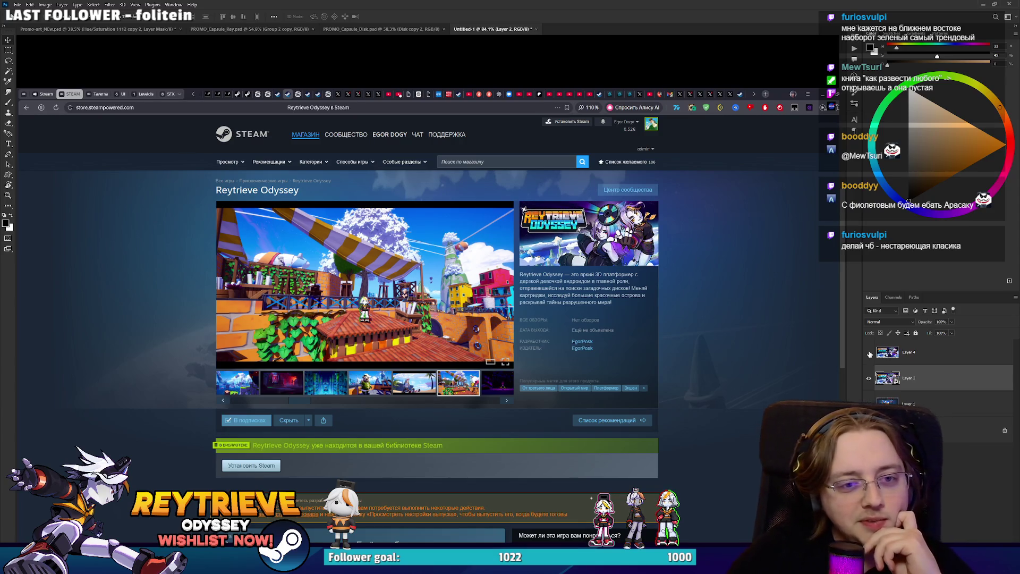
left_click(869, 353)
left_click(869, 354)
left_click(869, 354)
left_click(870, 354)
left_click(869, 353)
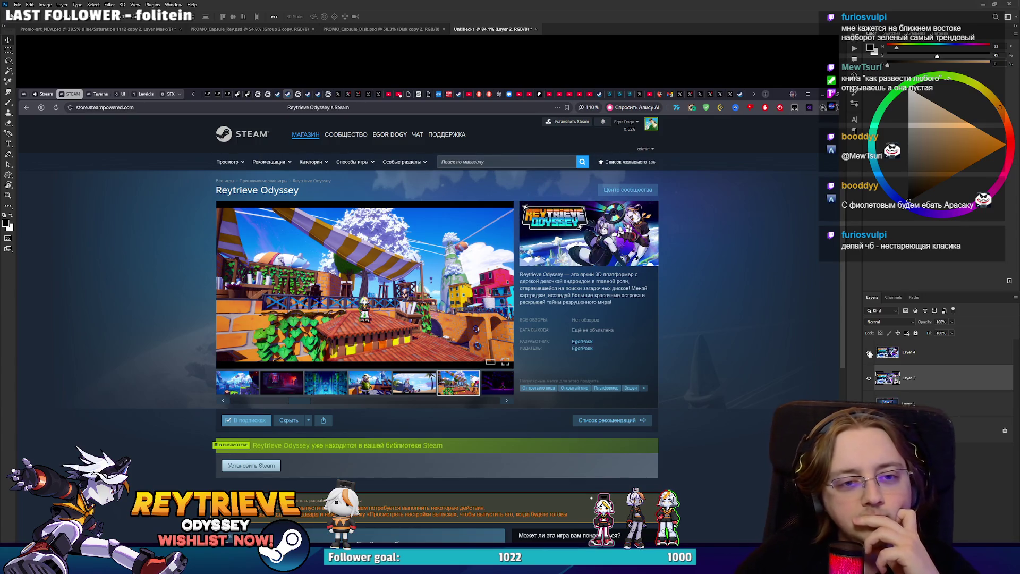
left_click(869, 354)
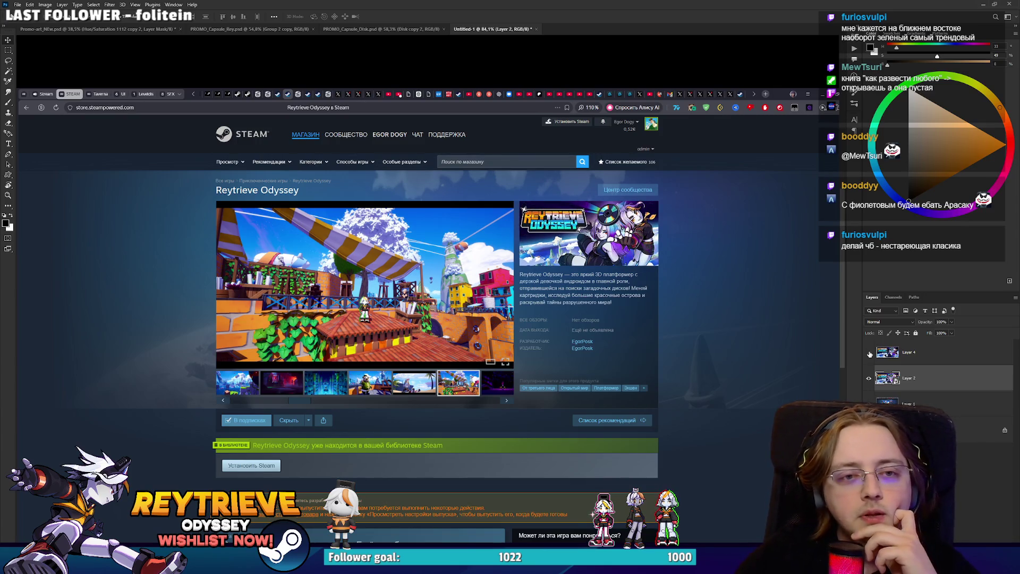
left_click(869, 353)
left_click(870, 353)
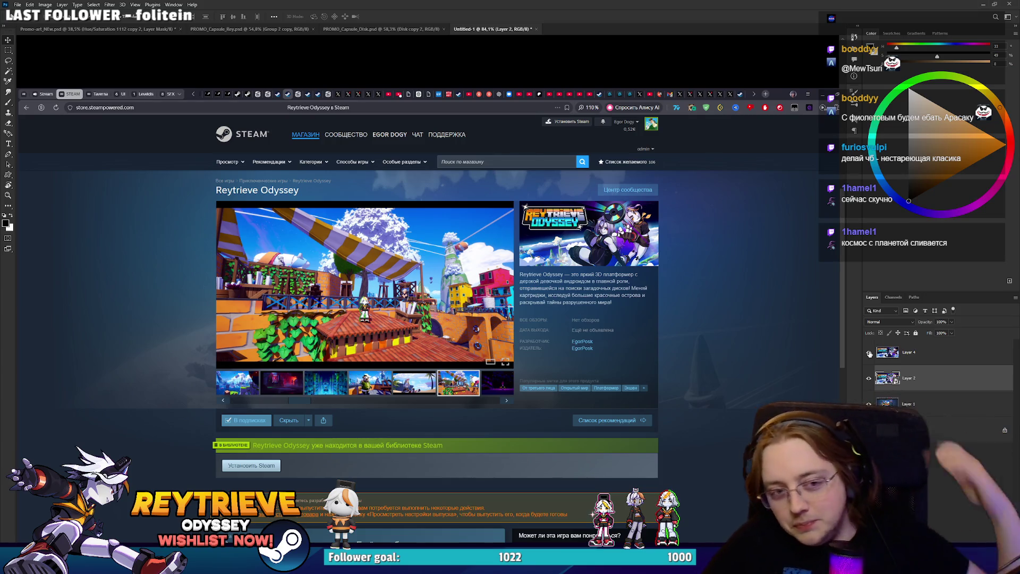
left_click(137, 29)
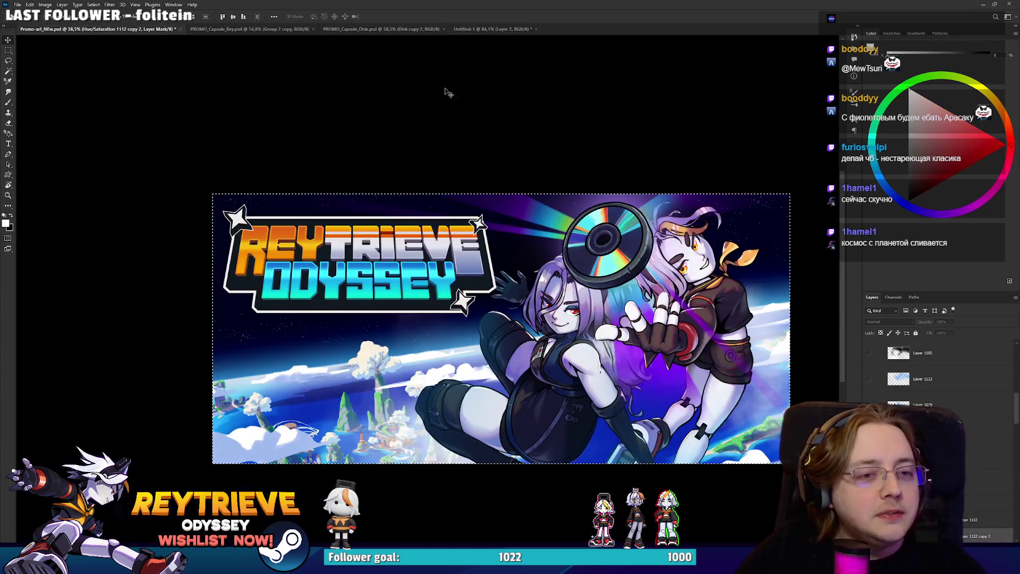
Preview the alternate larger-character version of the art and clear the selection.
scroll(508, 107, "up", 1)
scroll(534, 298, "down", 2)
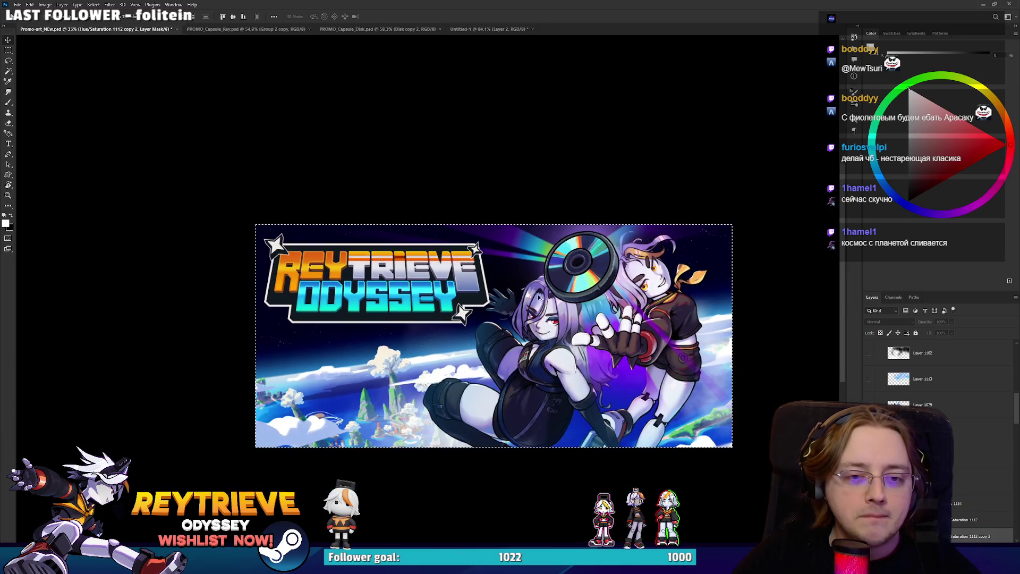
scroll(552, 313, "up", 2)
scroll(908, 389, "up", 5)
scroll(908, 389, "down", 5)
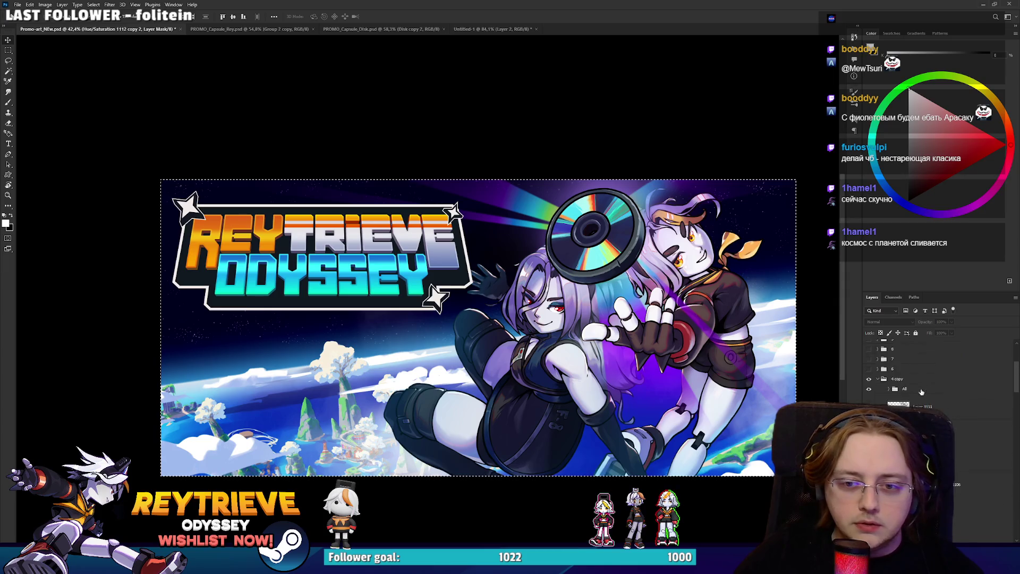
key("ctrl+comma")
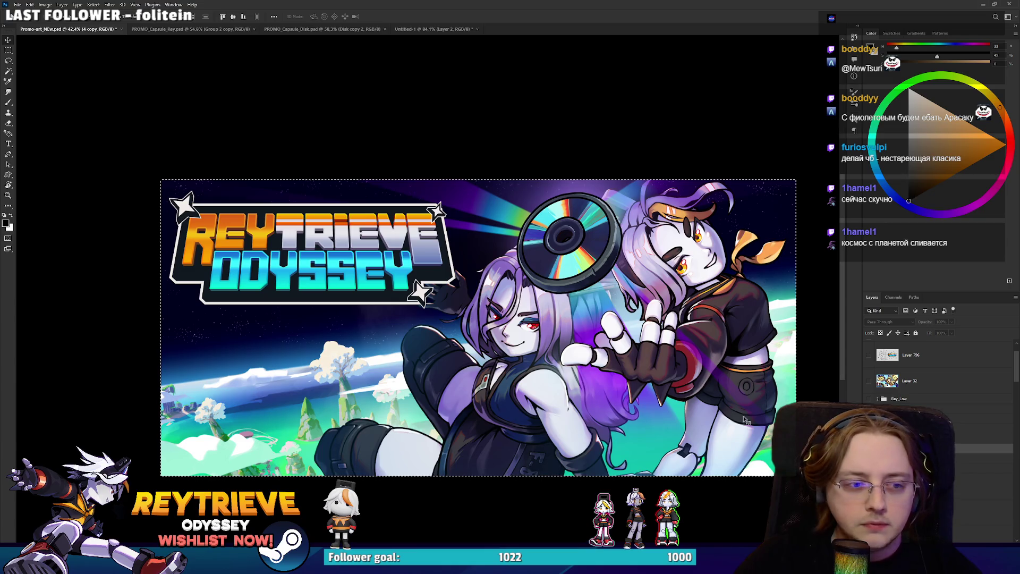
key("ctrl+d")
Target the Hue/Saturation 1112 mask, then settle on the Group 23 copy layer.
scroll(940, 378, "up", 5)
scroll(935, 378, "down", 3)
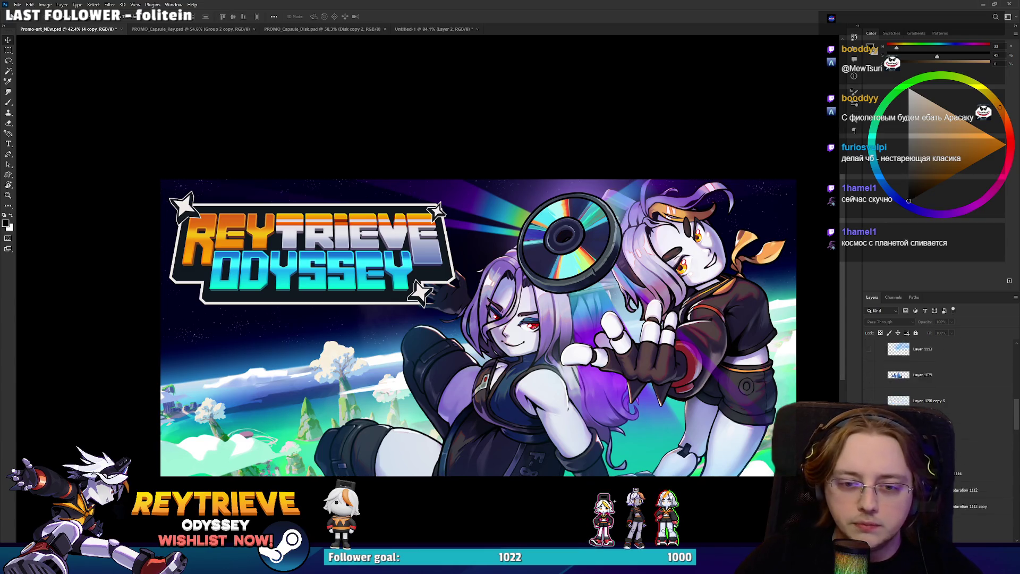
left_click(927, 430)
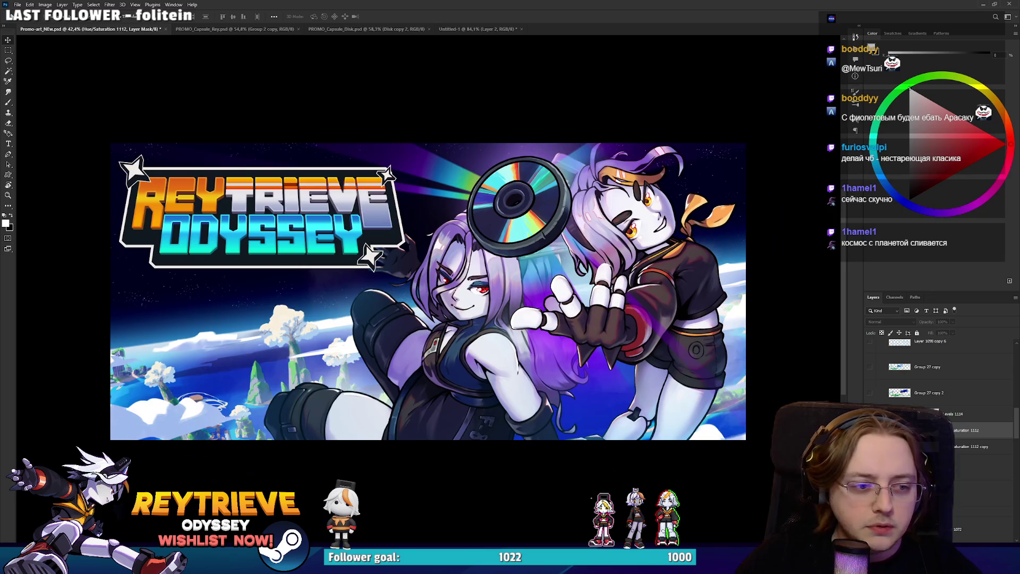
scroll(748, 408, "down", 2)
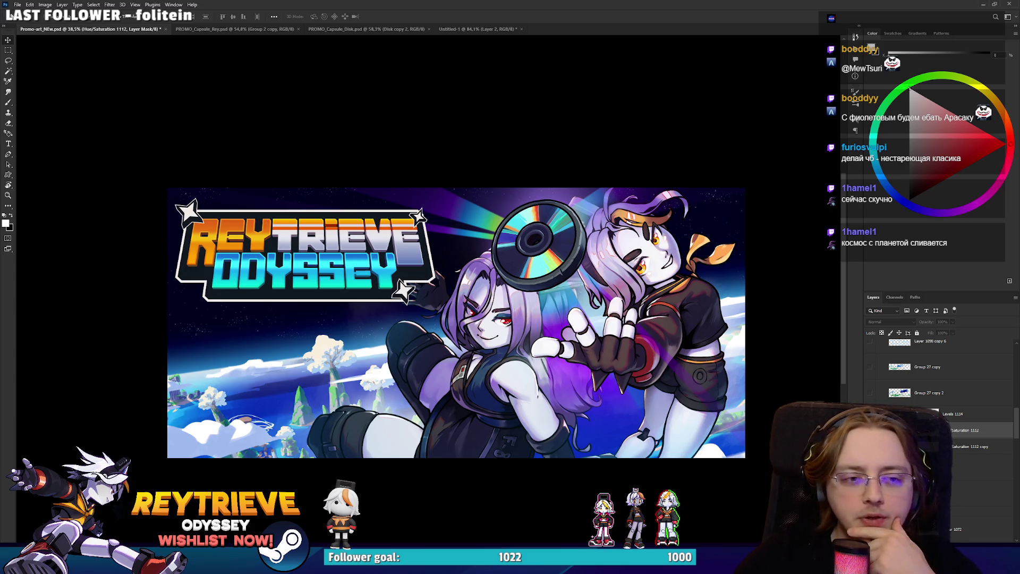
scroll(940, 398, "up", 5)
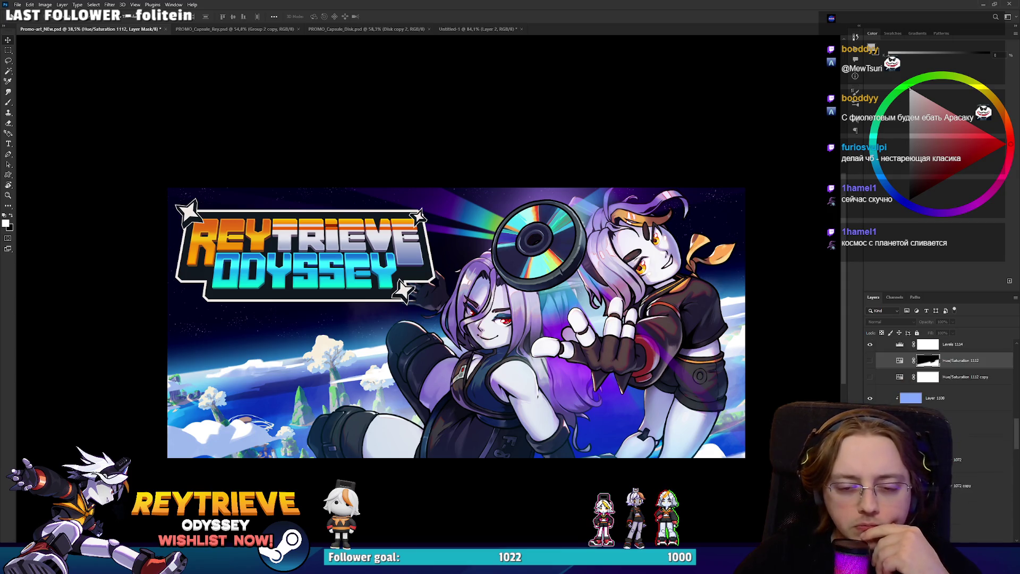
scroll(940, 398, "up", 3)
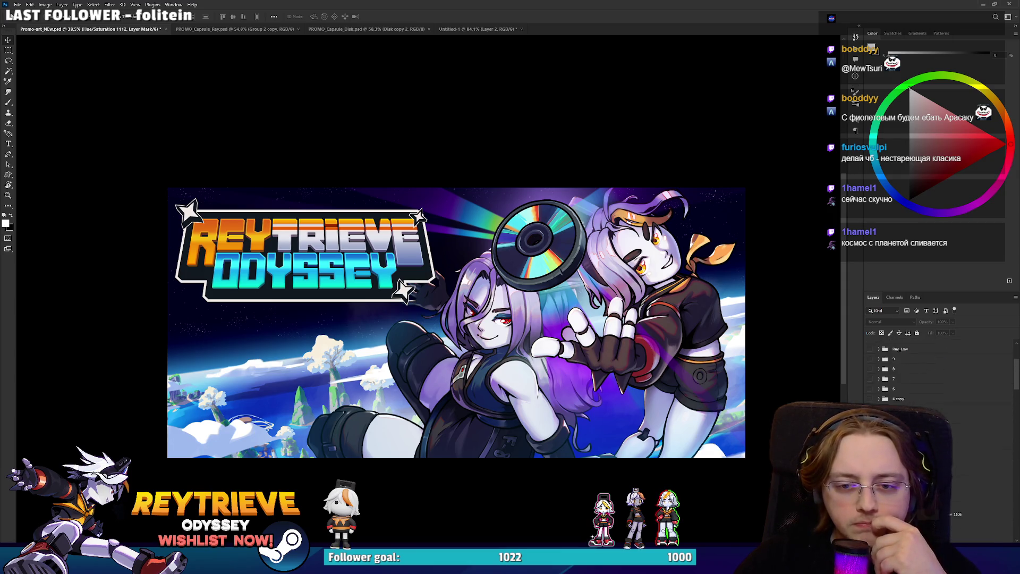
scroll(940, 425, "down", 5)
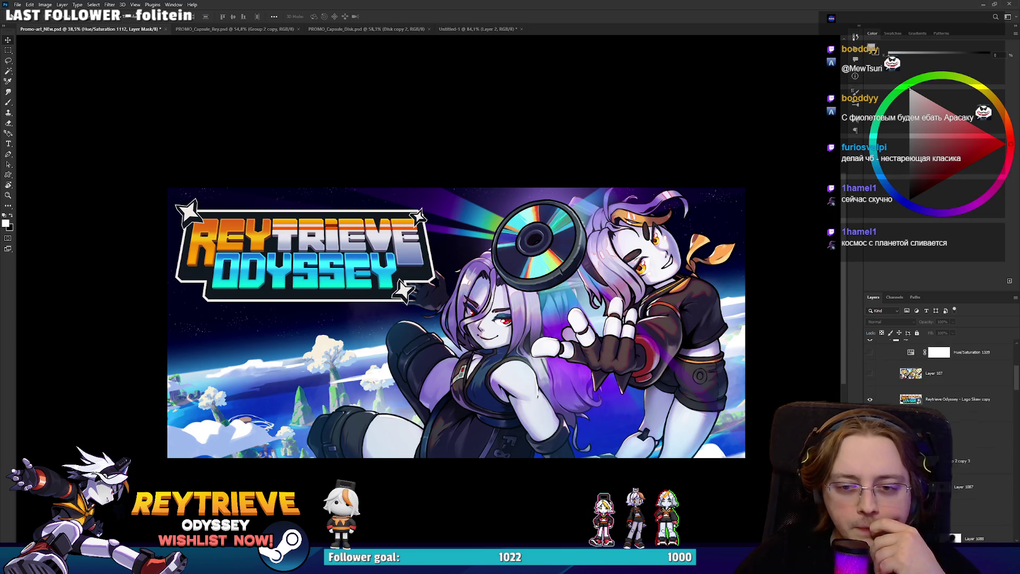
left_click(983, 435)
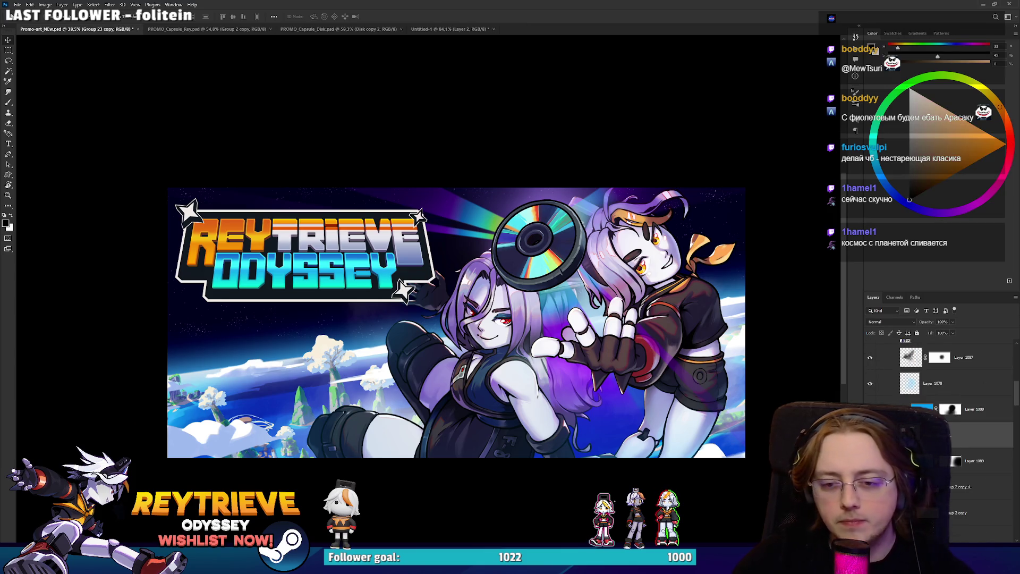
scroll(417, 292, "up", 5)
Erase the dark hand shape by the lower star and along the hair edge, shrinking the brush.
key("e")
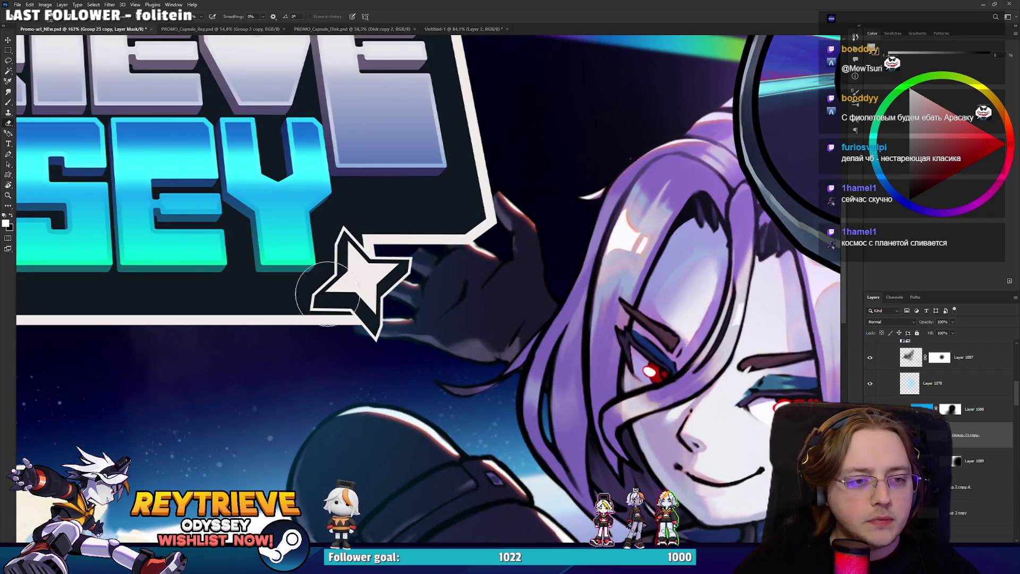
mouse_move(443, 304)
left_mouse_down()
mouse_move(485, 200)
mouse_move(455, 296)
left_mouse_up()
scroll(505, 296, "up", 3)
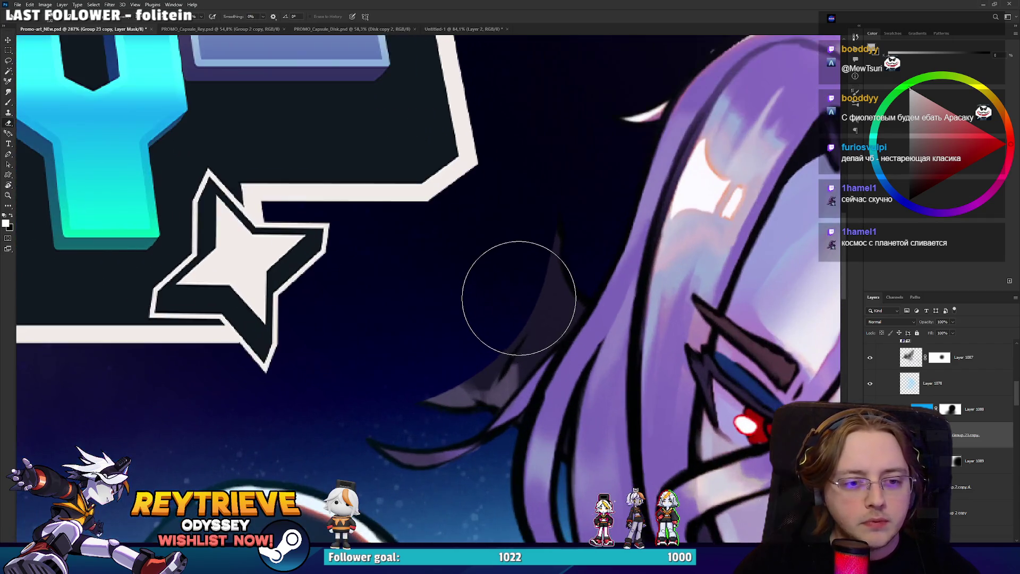
key("bracketleft")
key("bracketleft")
key("bracketleft")
left_click_drag(471, 378, 476, 399)
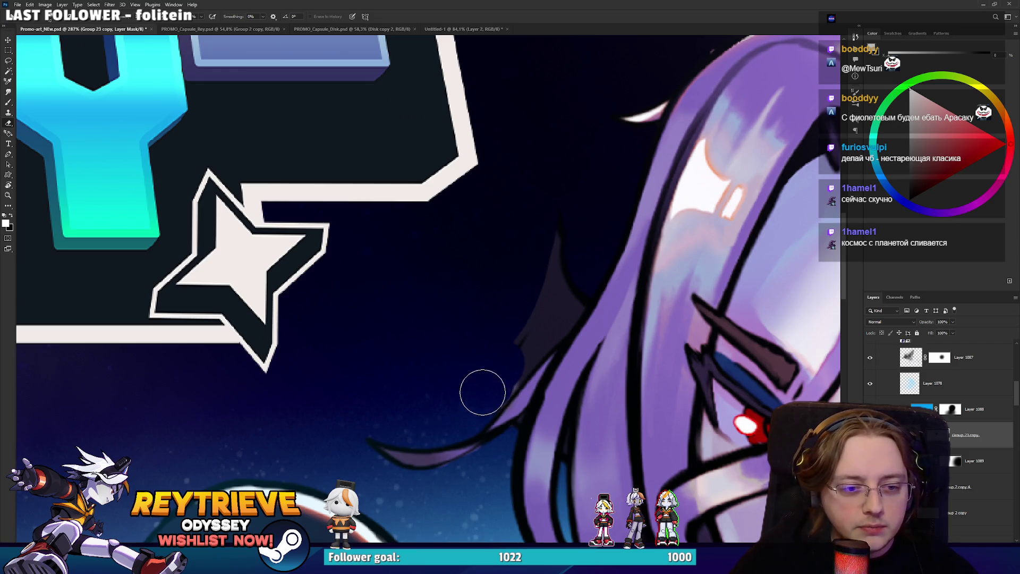
mouse_move(530, 341)
left_mouse_down()
mouse_move(505, 368)
mouse_move(555, 309)
mouse_move(558, 216)
left_mouse_up()
key("bracketleft")
key("bracketleft")
key("bracketleft")
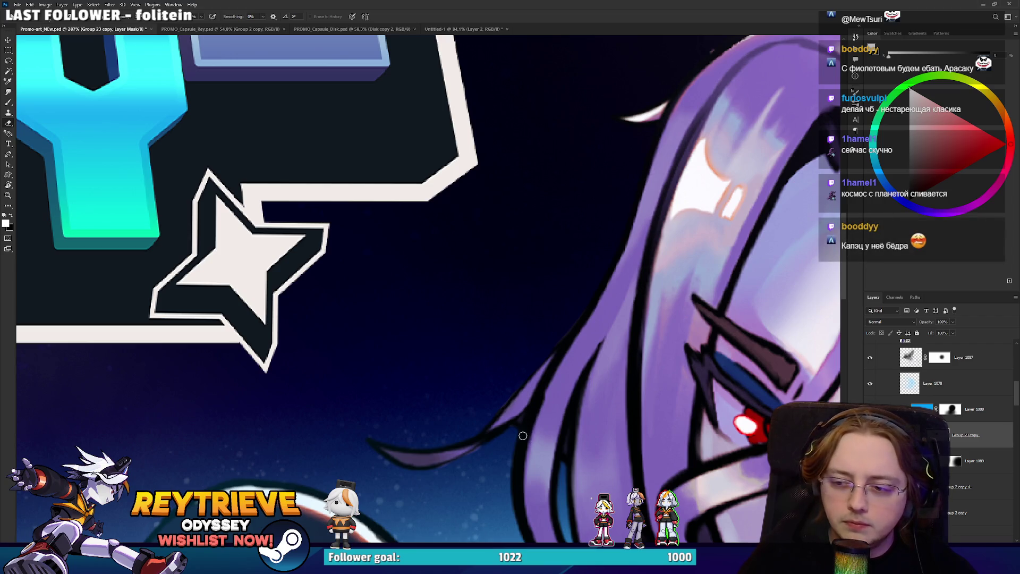
key("bracketleft")
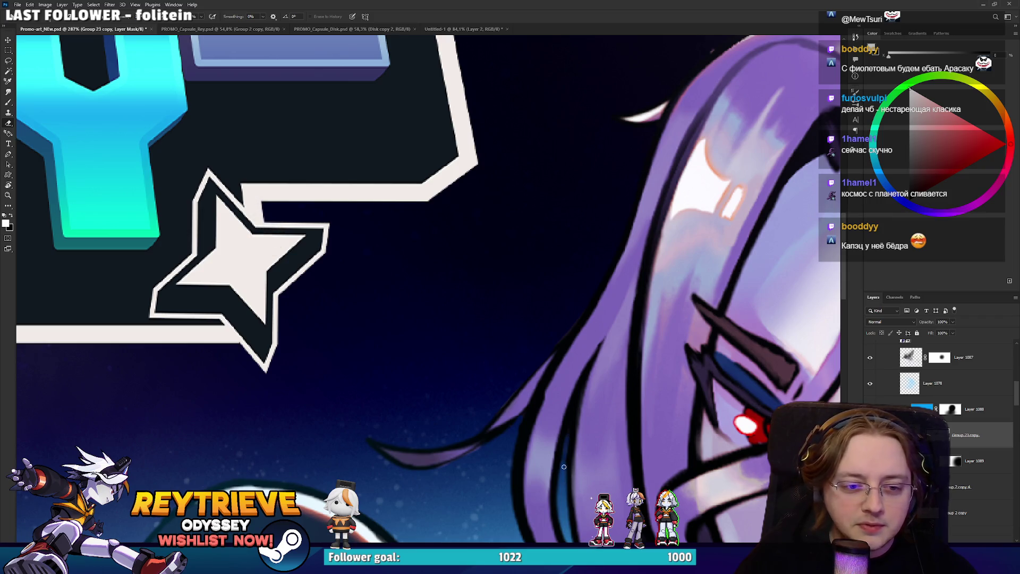
scroll(579, 440, "down", 10)
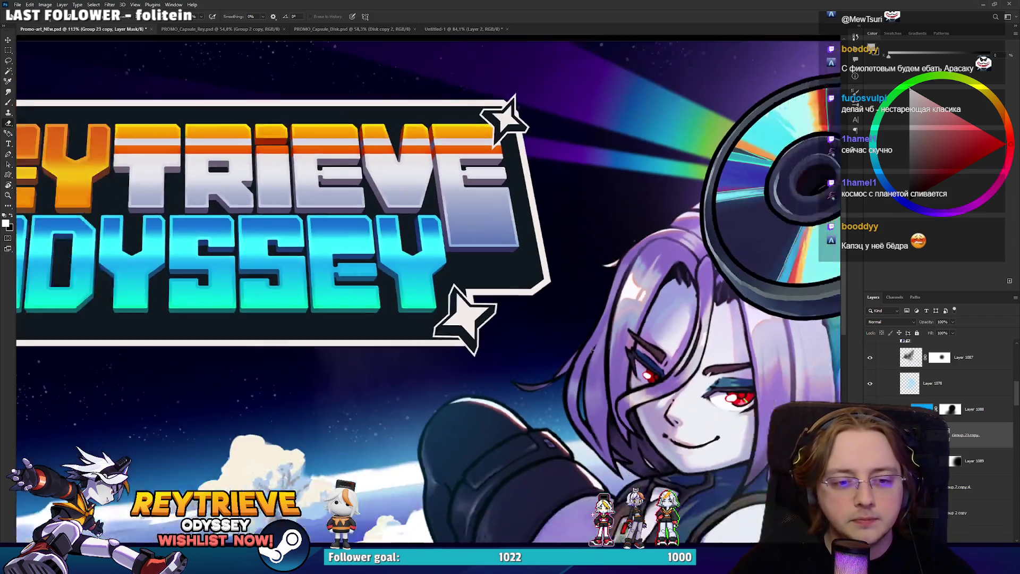
Zoom in and out over the finished banner, then return to the Untitled-1 Steam page mockup.
scroll(636, 383, "down", 4)
scroll(636, 382, "up", 4)
scroll(636, 382, "down", 6)
scroll(605, 370, "up", 2)
scroll(605, 371, "down", 2)
scroll(605, 370, "up", 3)
scroll(601, 377, "up", 2)
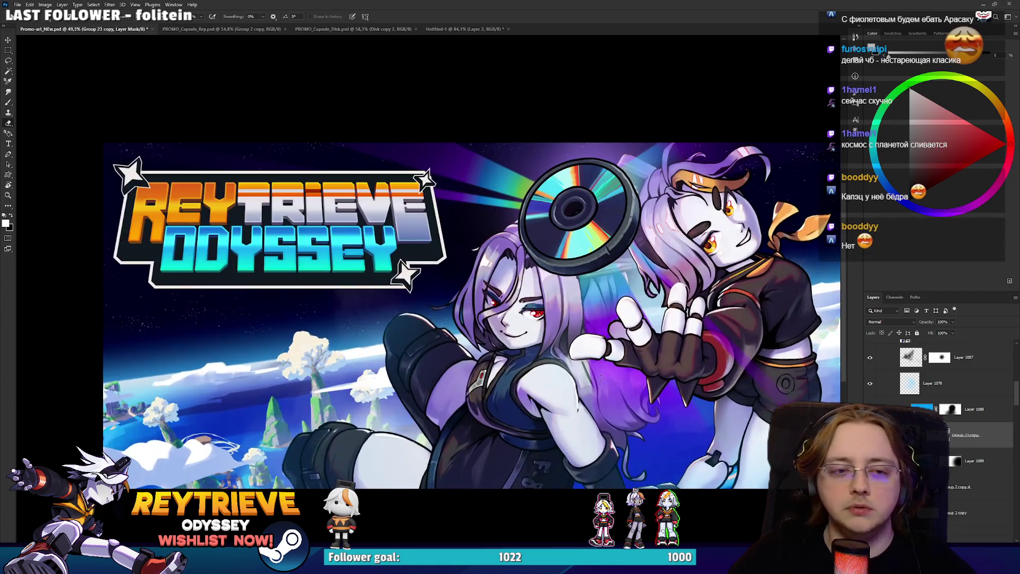
scroll(623, 372, "down", 2)
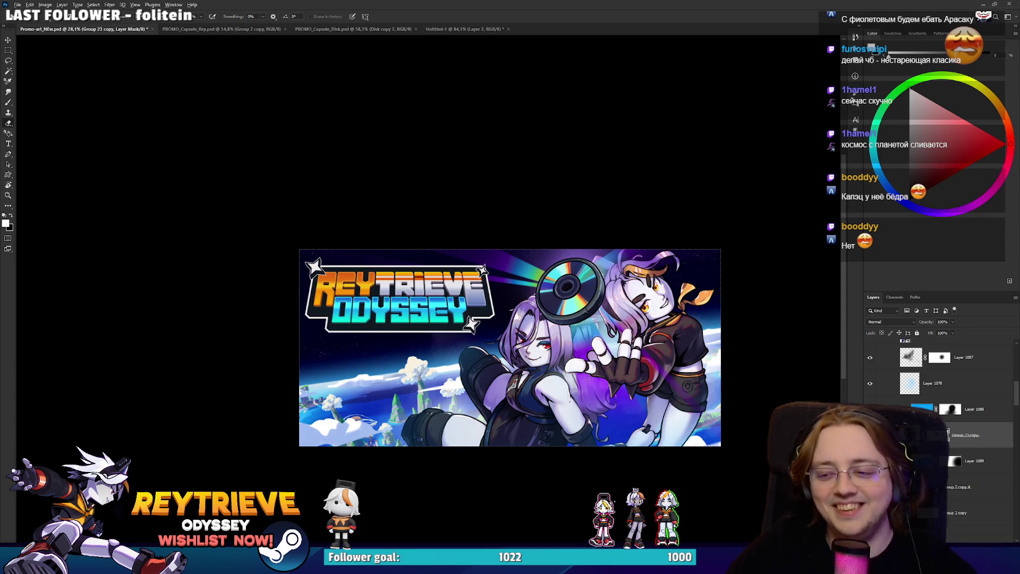
scroll(589, 378, "up", 2)
scroll(514, 356, "down", 2)
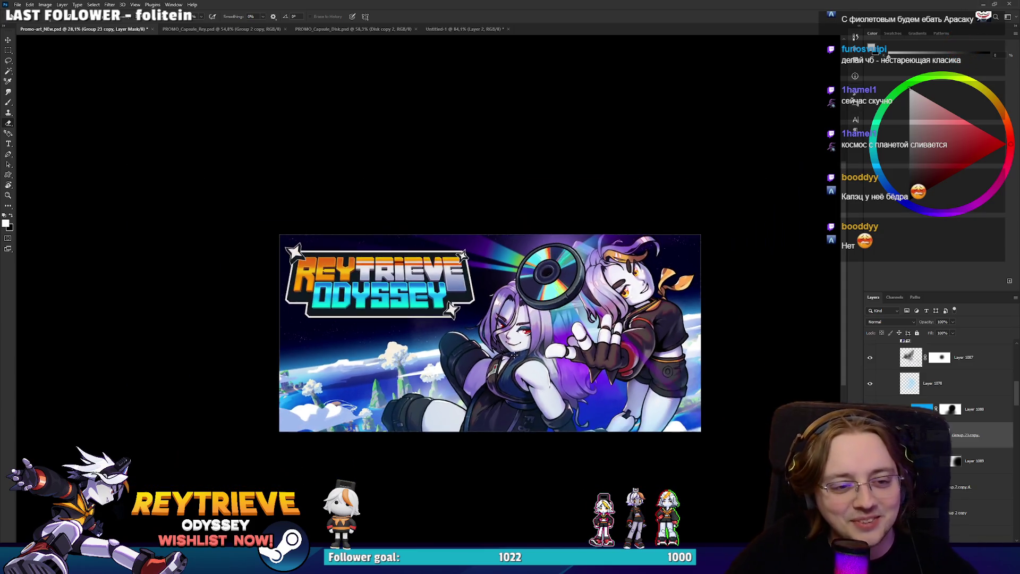
scroll(513, 356, "up", 3)
scroll(553, 377, "up", 1)
scroll(591, 398, "down", 3)
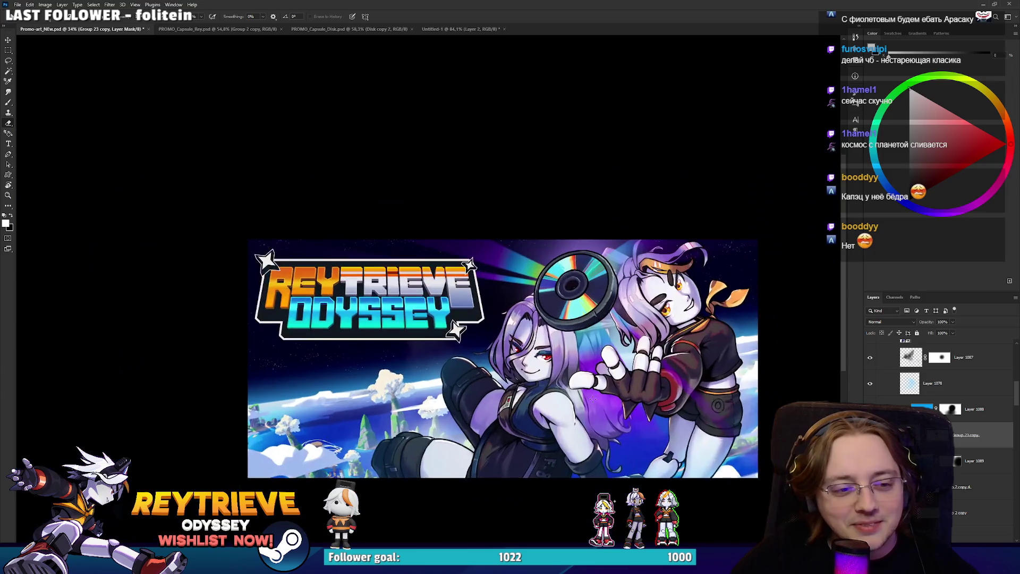
scroll(592, 398, "down", 2)
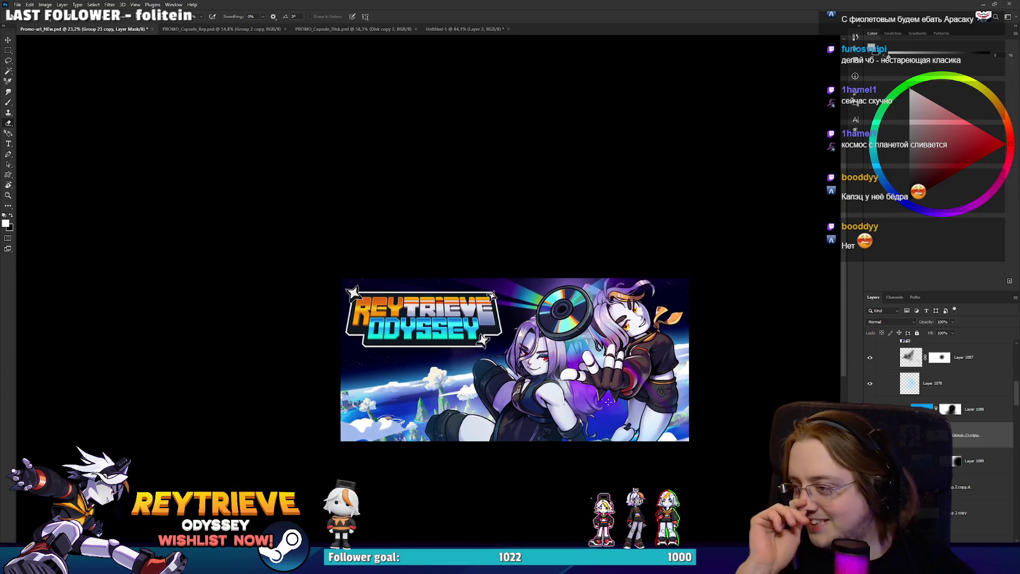
scroll(573, 398, "down", 5)
scroll(563, 404, "up", 3)
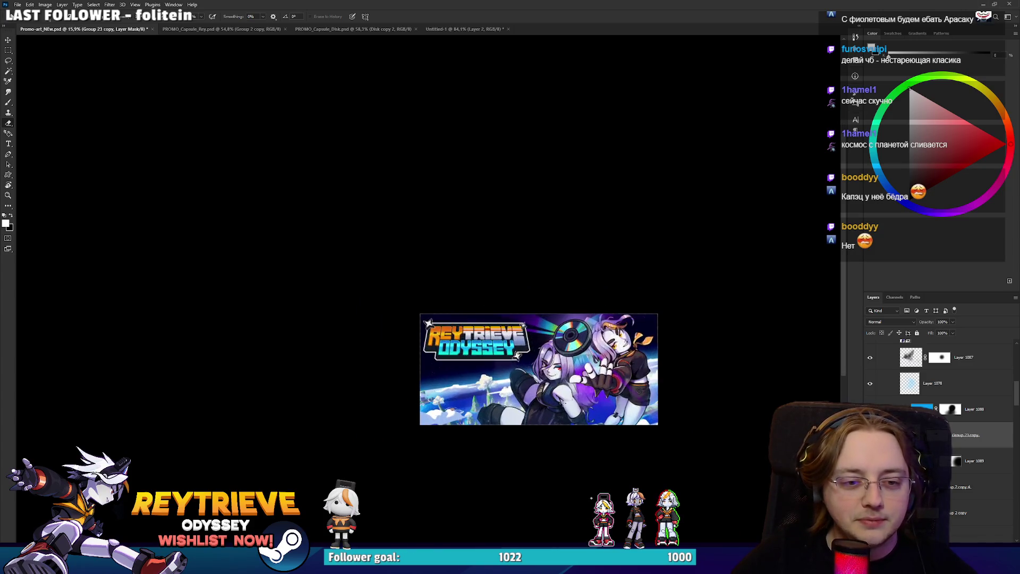
scroll(563, 404, "up", 4)
left_click(454, 30)
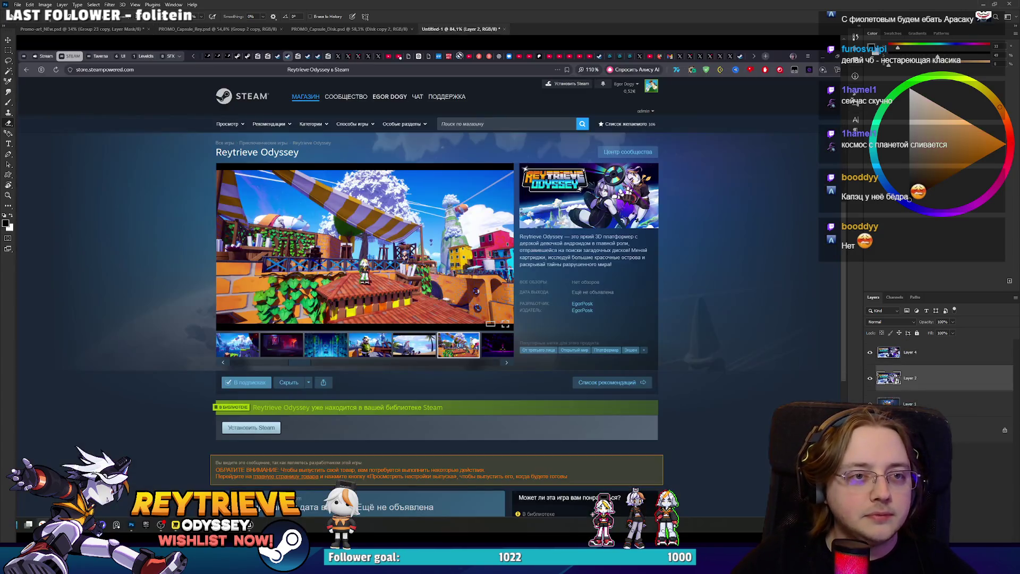
Paste the banner into the mockup and scale it to cover the store capsule image.
key("ctrl+v")
key("ctrl+t")
mouse_move(140, 124)
left_mouse_down()
mouse_move(614, 346)
mouse_move(325, 228)
mouse_move(649, 380)
left_mouse_up()
mouse_move(701, 412)
left_mouse_down()
mouse_move(409, 150)
mouse_move(425, 153)
left_mouse_up()
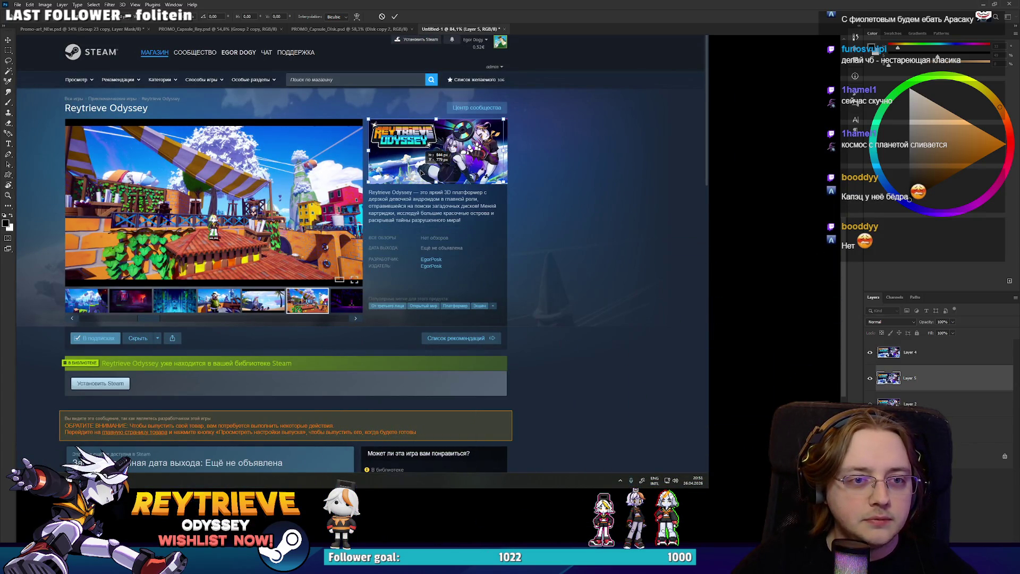
scroll(454, 153, "up", 3)
left_click_drag(554, 211, 566, 218)
key("Return")
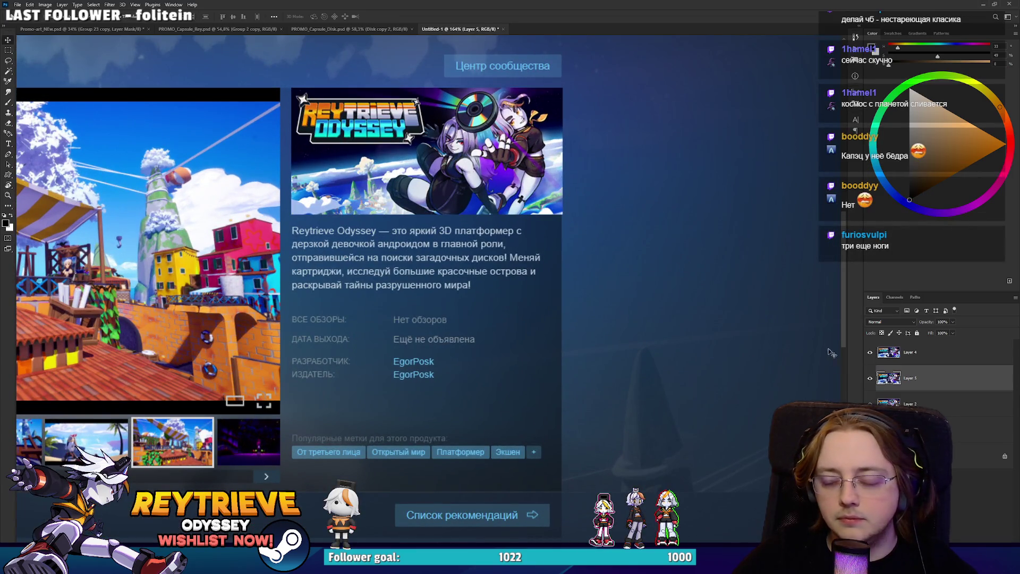
Toggle Layer 4's visibility repeatedly to compare the old and new capsule art.
left_click(869, 352)
left_click(869, 352)
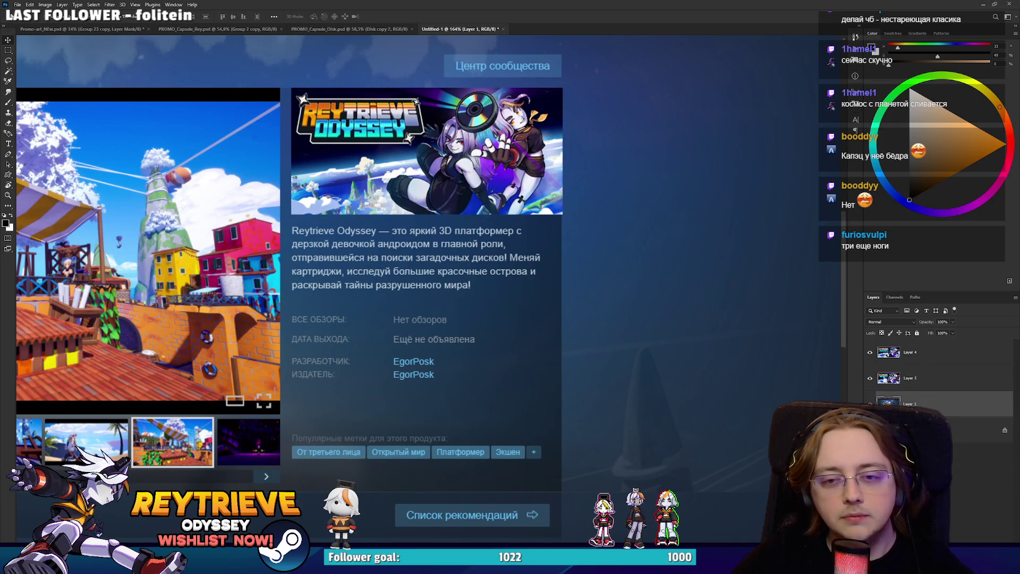
left_click(870, 352)
left_click(869, 352)
left_click(869, 352)
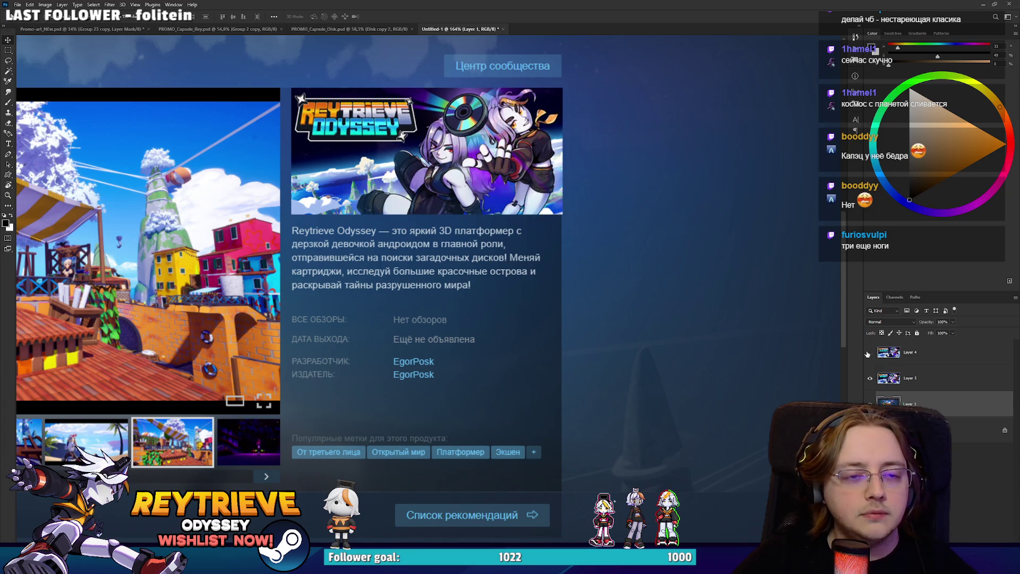
left_click(869, 352)
left_click(869, 352)
Pan the capsule into view on the store page and recheck both capsule versions.
scroll(414, 133, "up", 5)
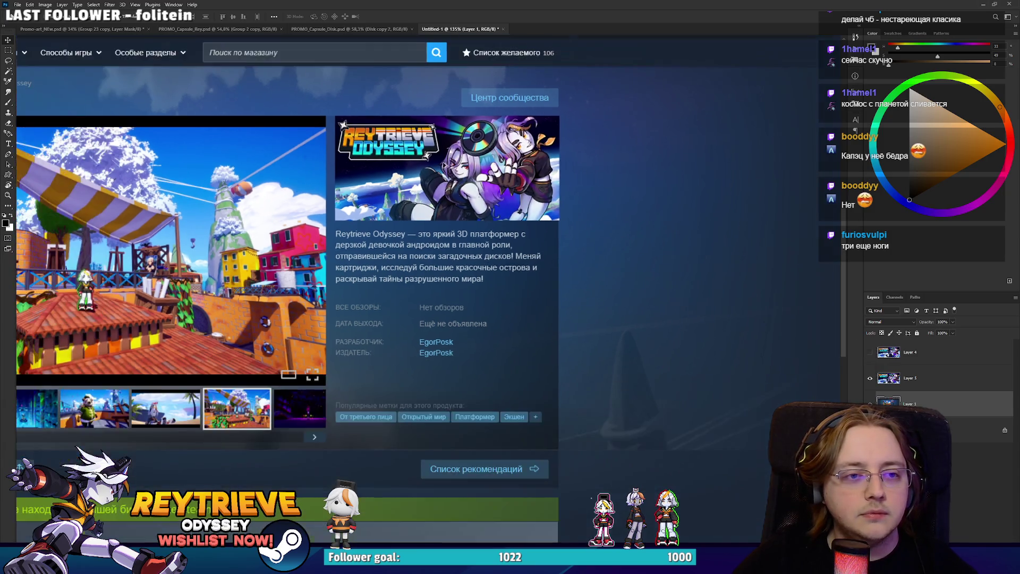
left_click_drag(629, 213, 634, 295)
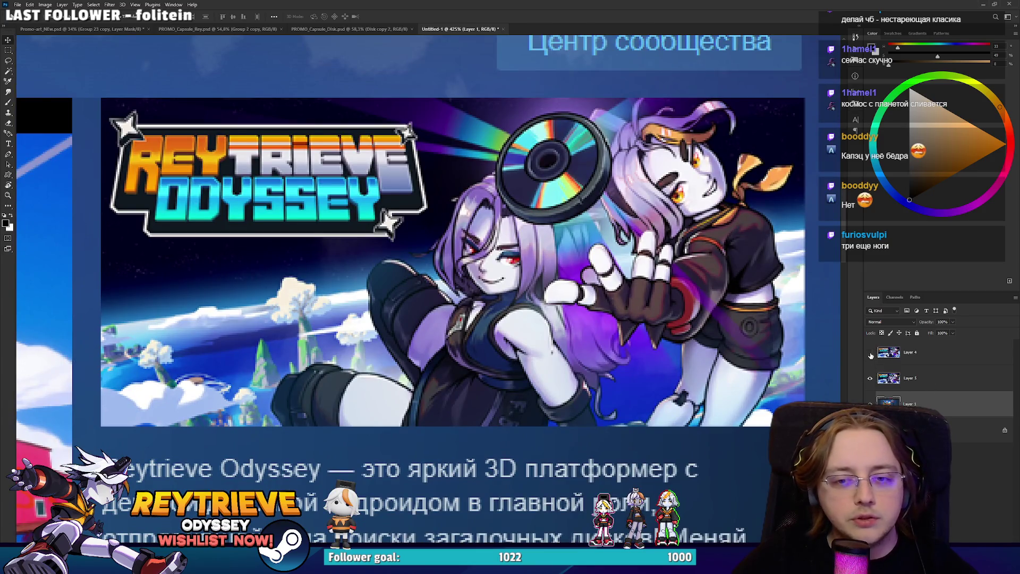
left_click(869, 352)
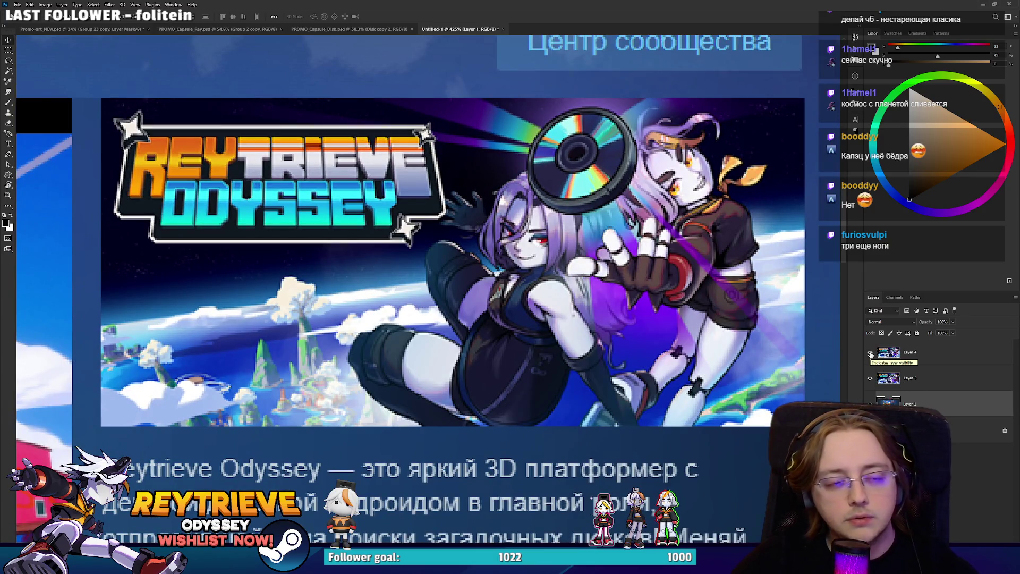
left_click(870, 354)
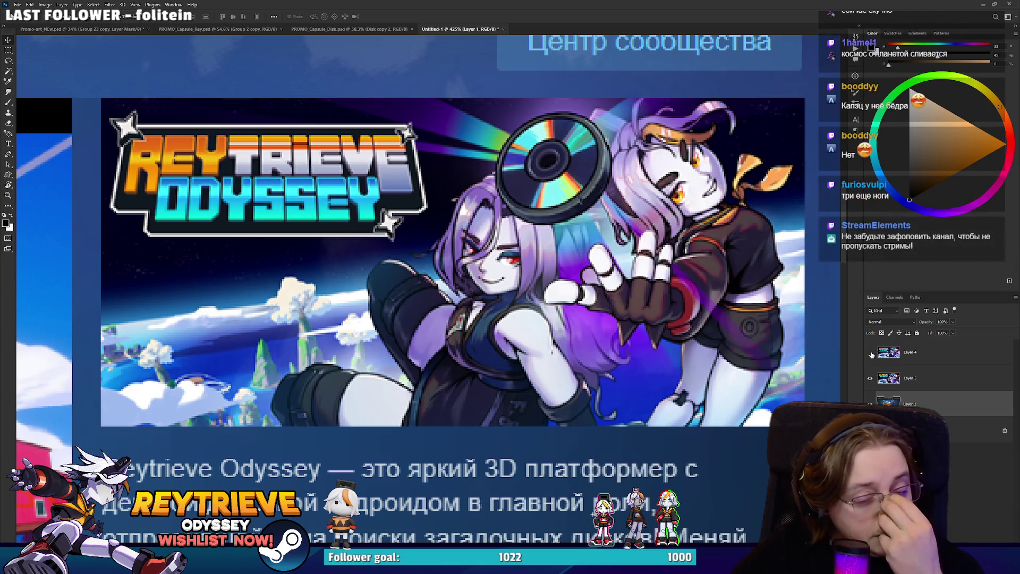
scroll(513, 274, "down", 2)
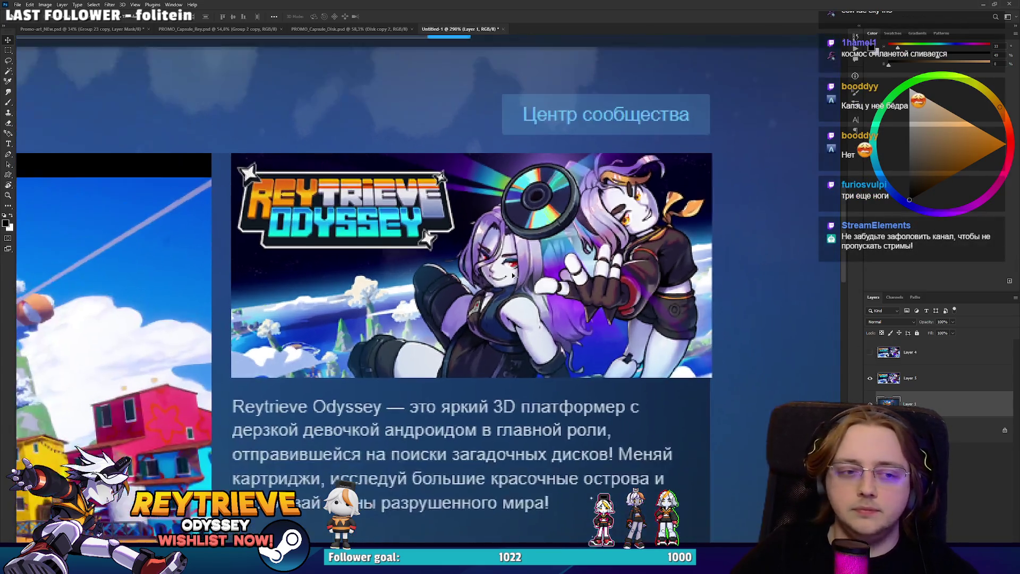
scroll(542, 287, "up", 2)
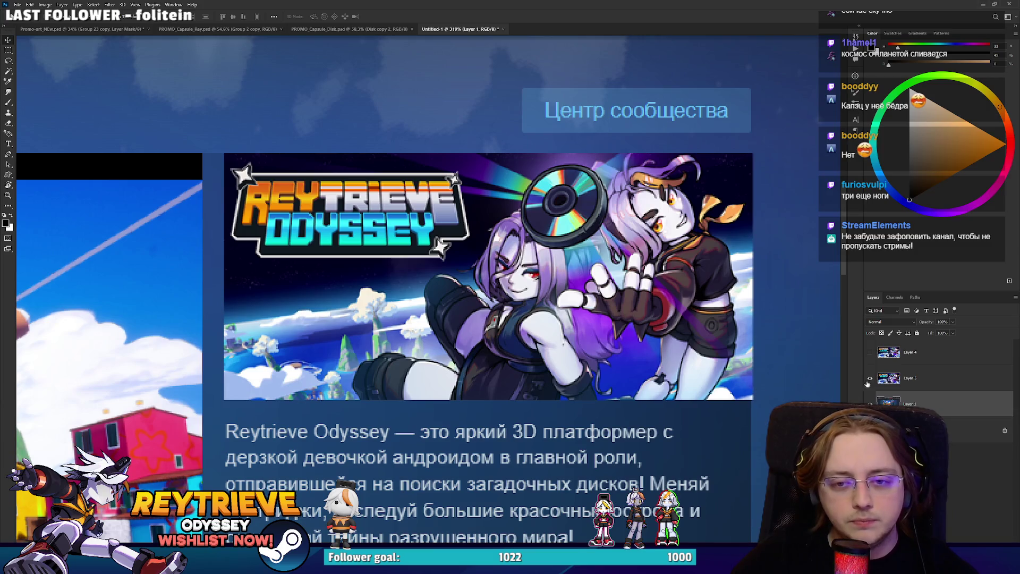
left_click(871, 355)
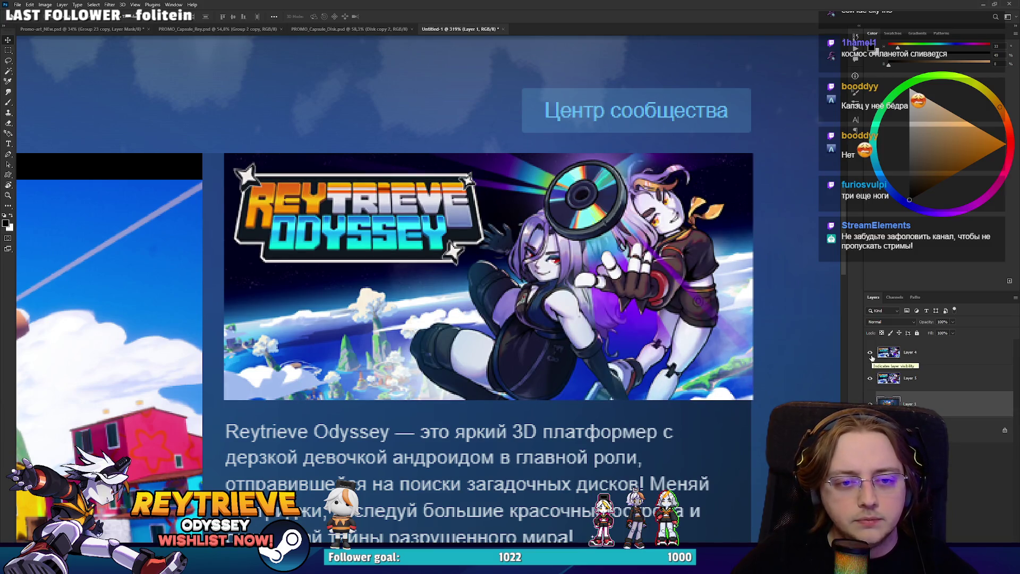
left_click(871, 355)
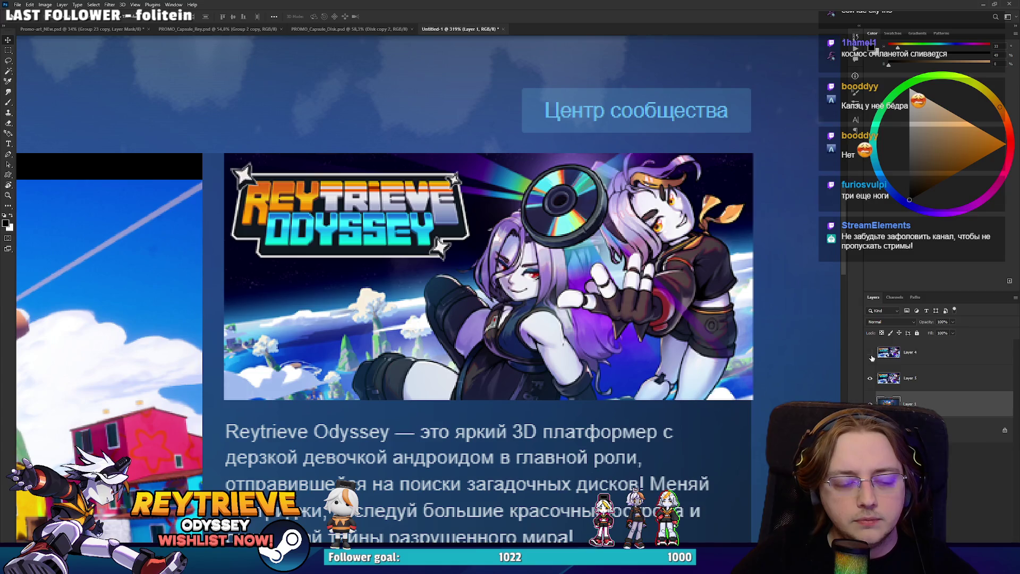
scroll(406, 273, "down", 6)
scroll(523, 290, "up", 3)
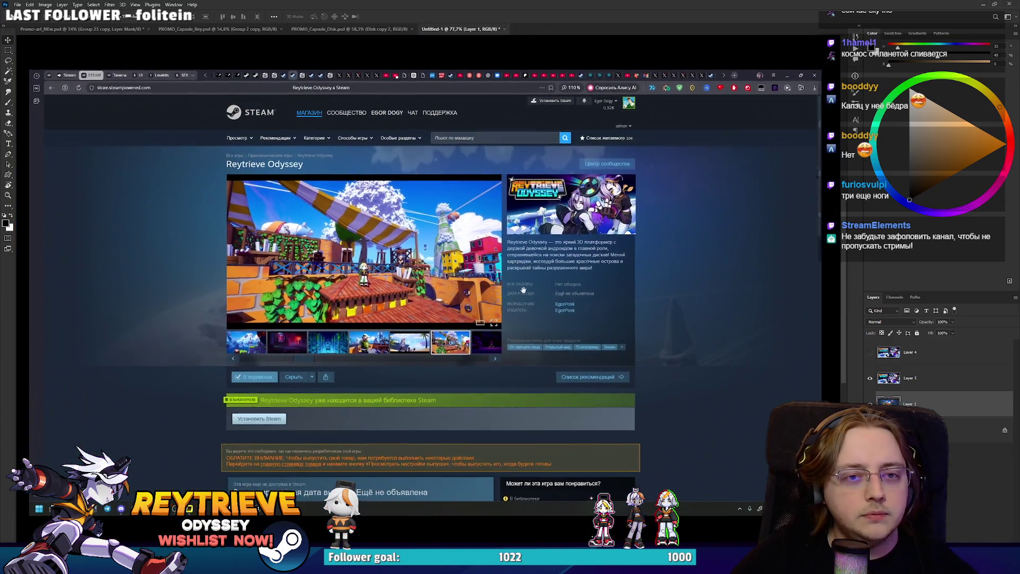
left_click_drag(523, 290, 529, 292)
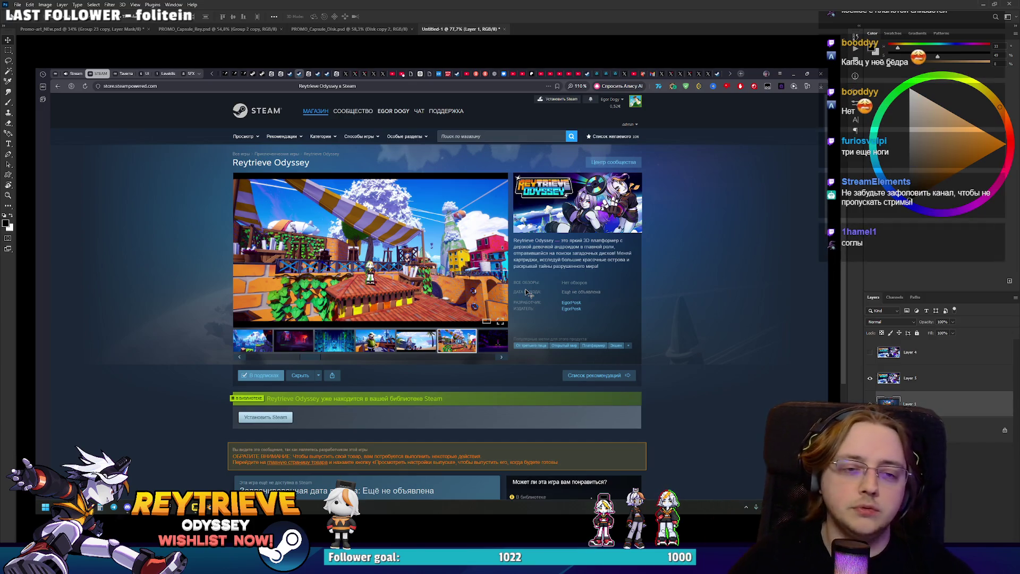
scroll(605, 183, "up", 4)
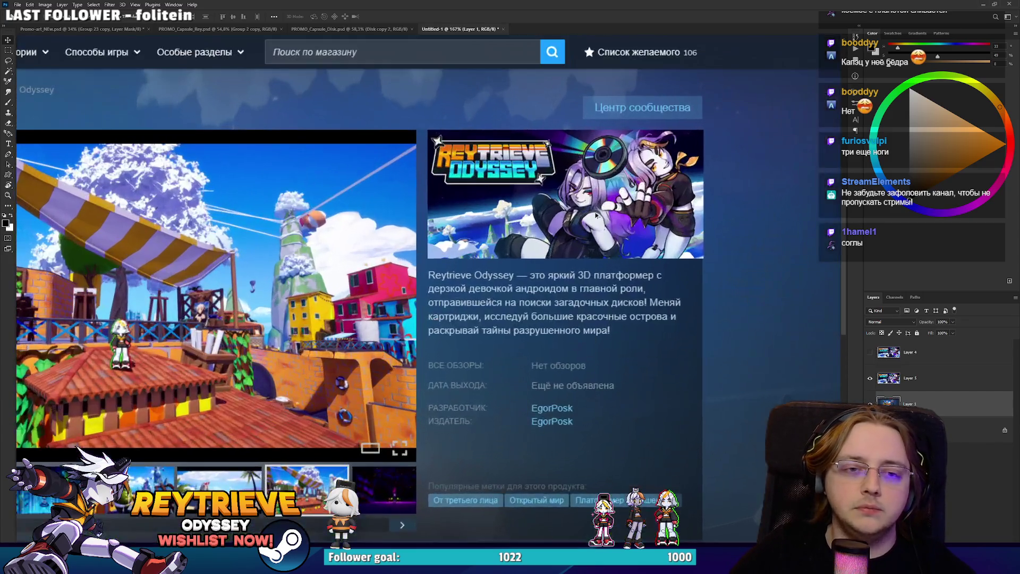
scroll(599, 223, "down", 2)
scroll(599, 223, "down", 2)
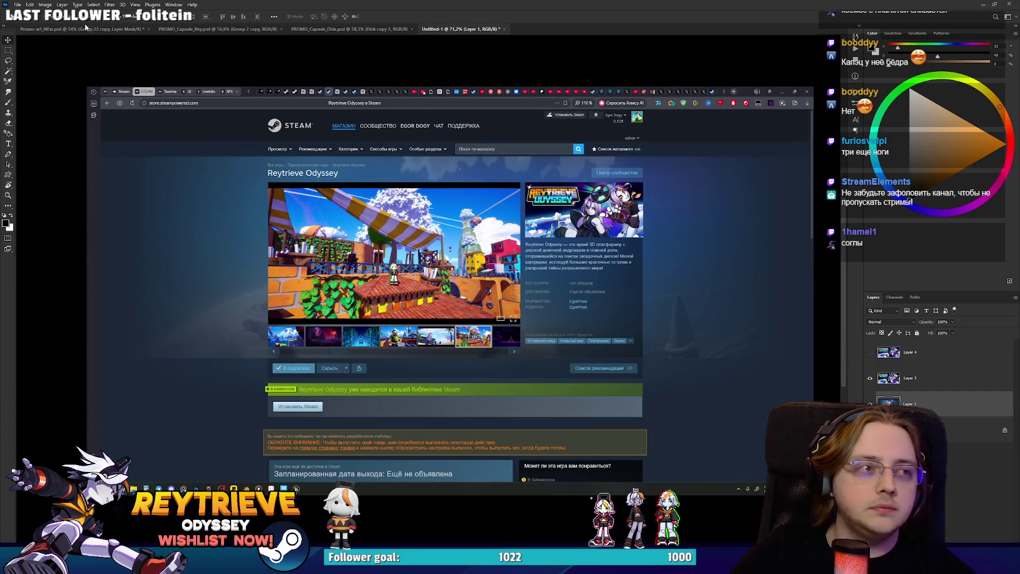
Switch to Promo-art_NEw.psd and centre the banner artwork in view.
left_click(88, 28)
scroll(540, 329, "down", 1)
scroll(668, 338, "up", 2)
left_click_drag(621, 406, 604, 367)
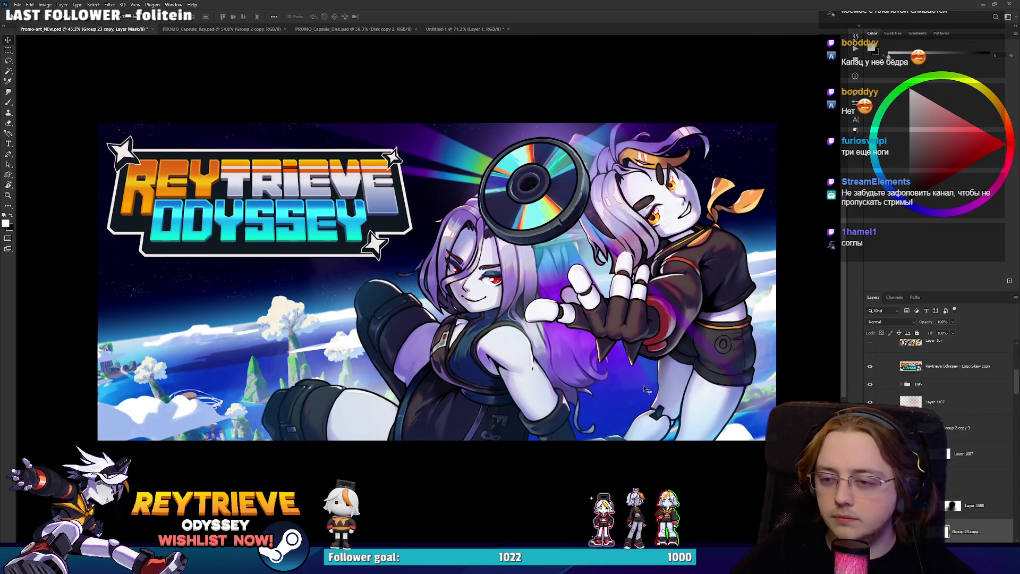
On a new layer, paint soft black shading over the left girl's hair and skirt.
scroll(940, 425, "down", 2)
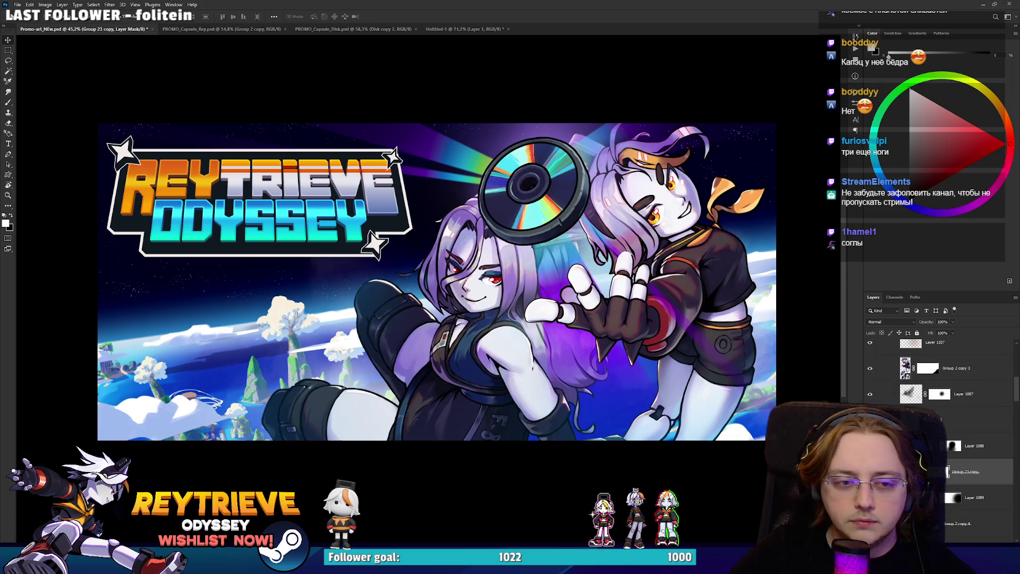
left_click(976, 449)
key("x")
key("ctrl+shift+alt+n")
key("b")
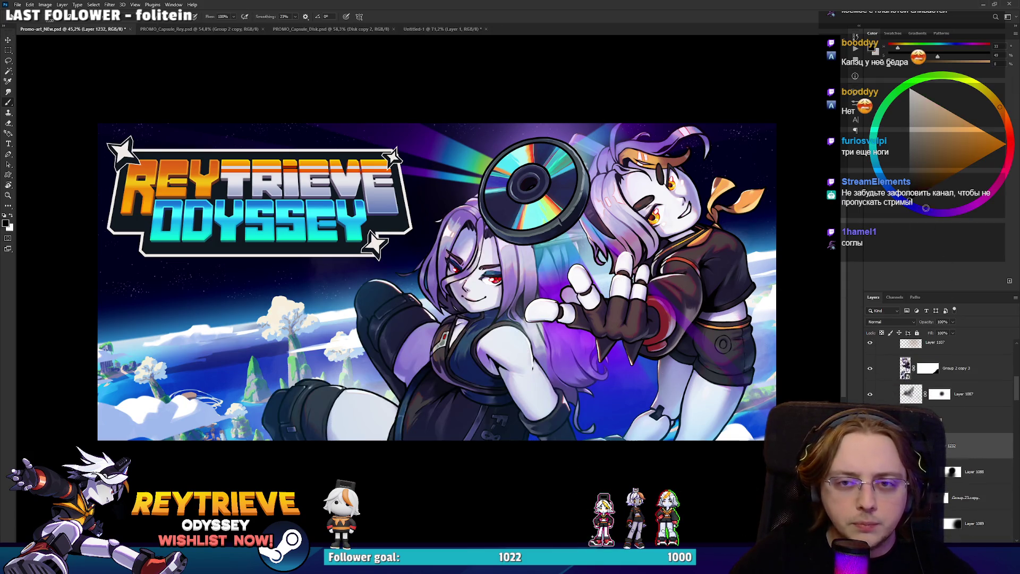
mouse_move(654, 462)
left_mouse_down()
mouse_move(648, 383)
mouse_move(678, 376)
mouse_move(661, 342)
mouse_move(706, 379)
left_mouse_up()
scroll(706, 379, "down", 5)
scroll(706, 379, "up", 6)
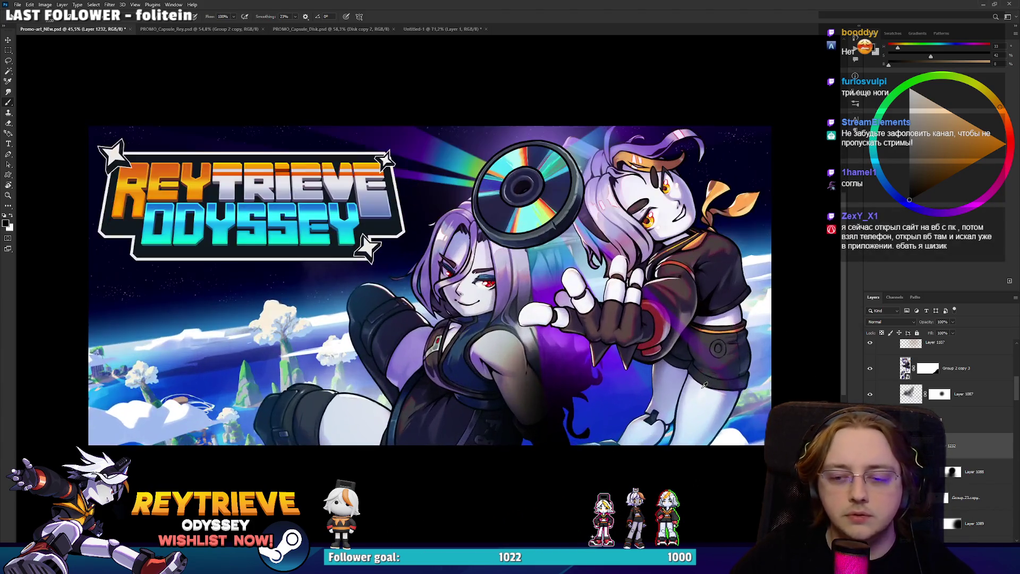
scroll(692, 393, "up", 2)
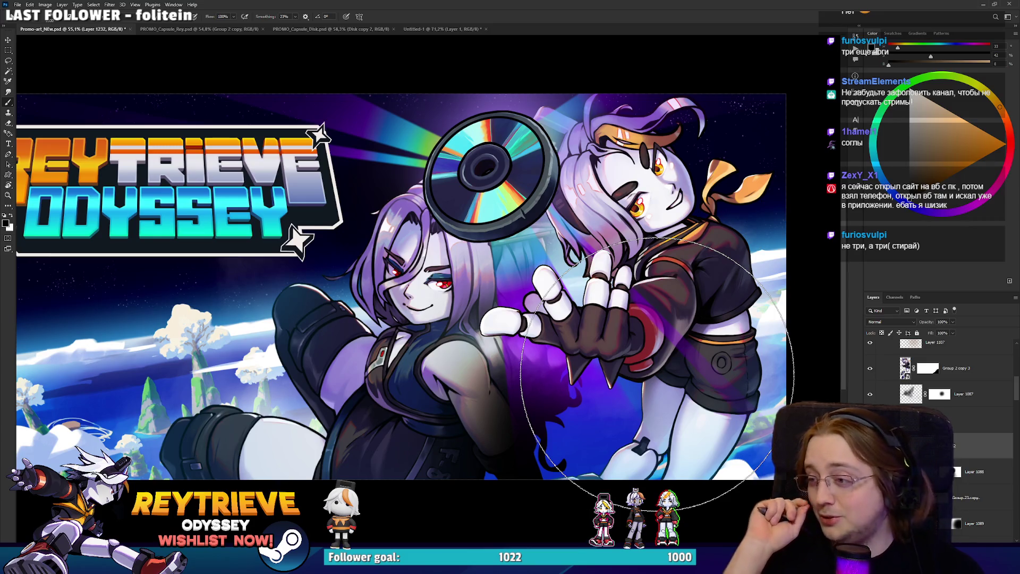
Erase the shading on her shoulder with a larger Eraser to keep it lighter.
key("e")
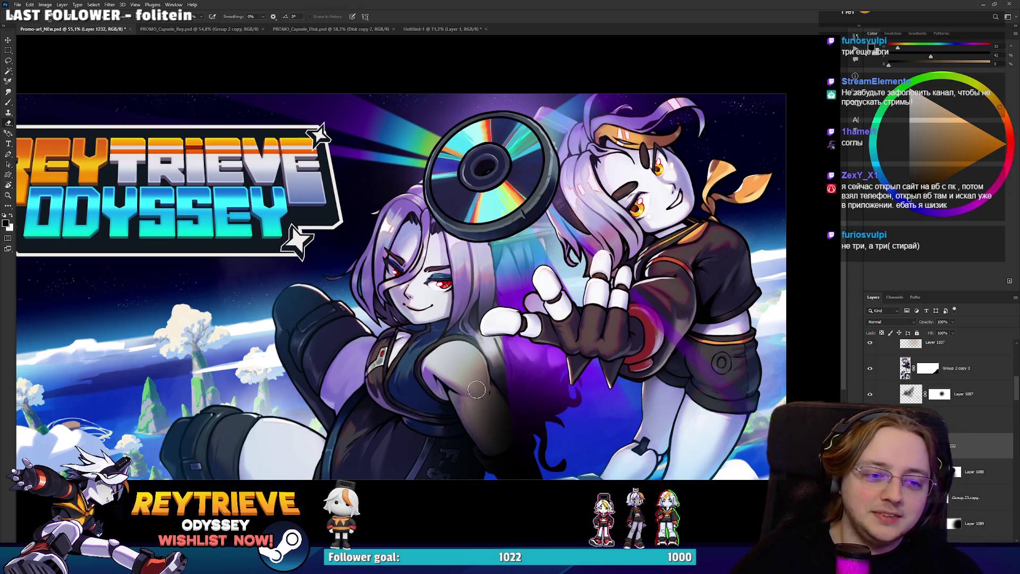
key("bracketright")
key("bracketright")
key("bracketright")
left_click_drag(454, 379, 457, 374)
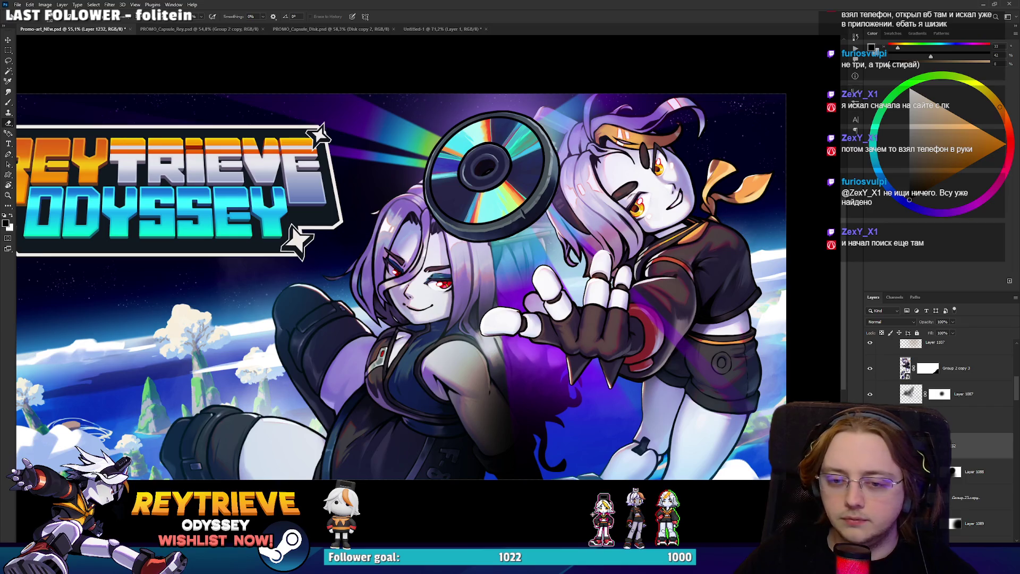
Erase shadow from the left girl's shoulder, forearm edge and the grey smudge near her hand.
mouse_move(462, 369)
left_mouse_down()
mouse_move(447, 377)
mouse_move(498, 441)
left_mouse_up()
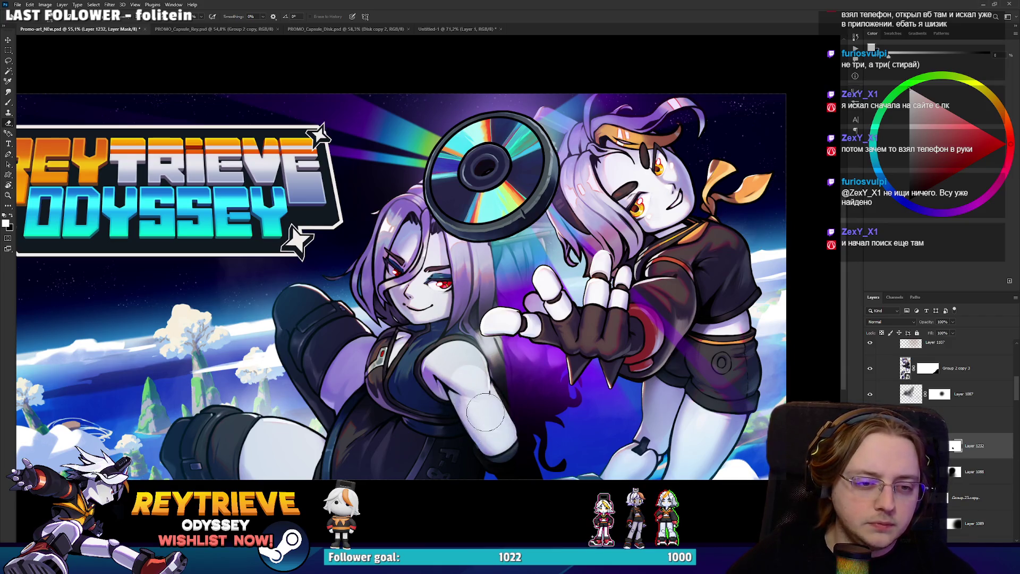
left_click_drag(461, 363, 458, 361)
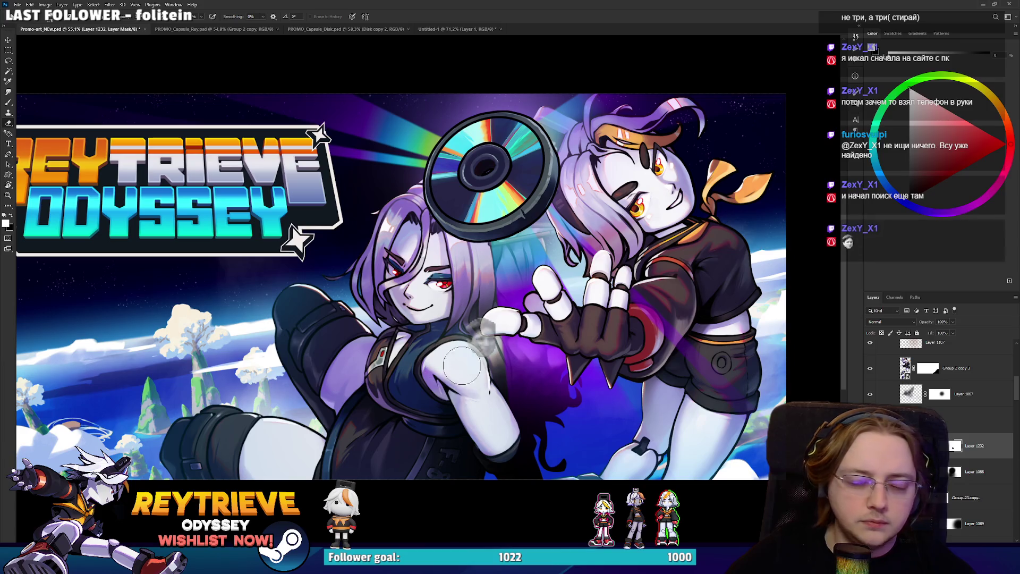
key("bracketleft")
left_click_drag(510, 458, 506, 454)
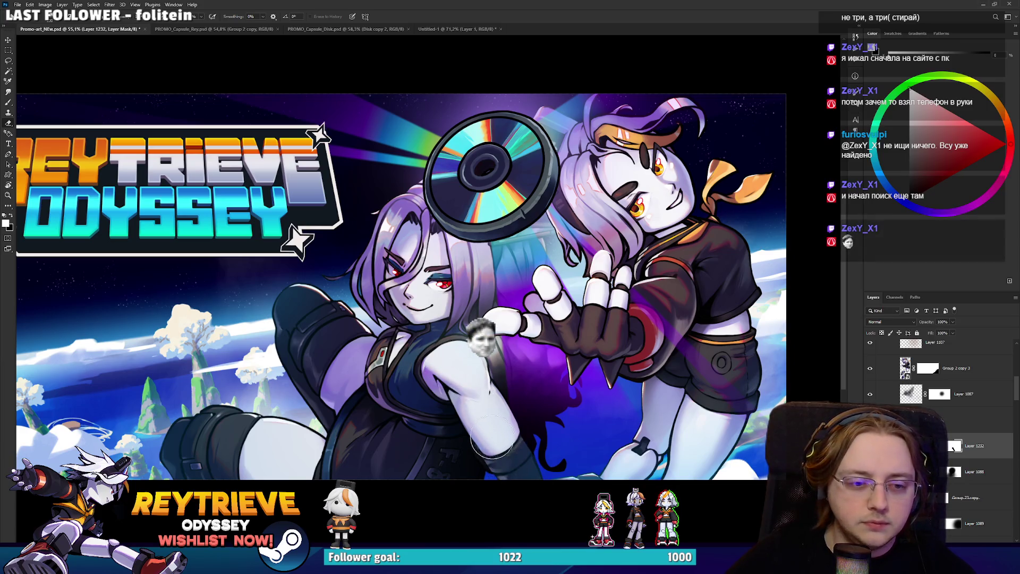
left_click_drag(479, 327, 486, 348)
Pick a soft brush preset and smooth the shoulder and arm, adjusting brush size.
right_click(489, 307)
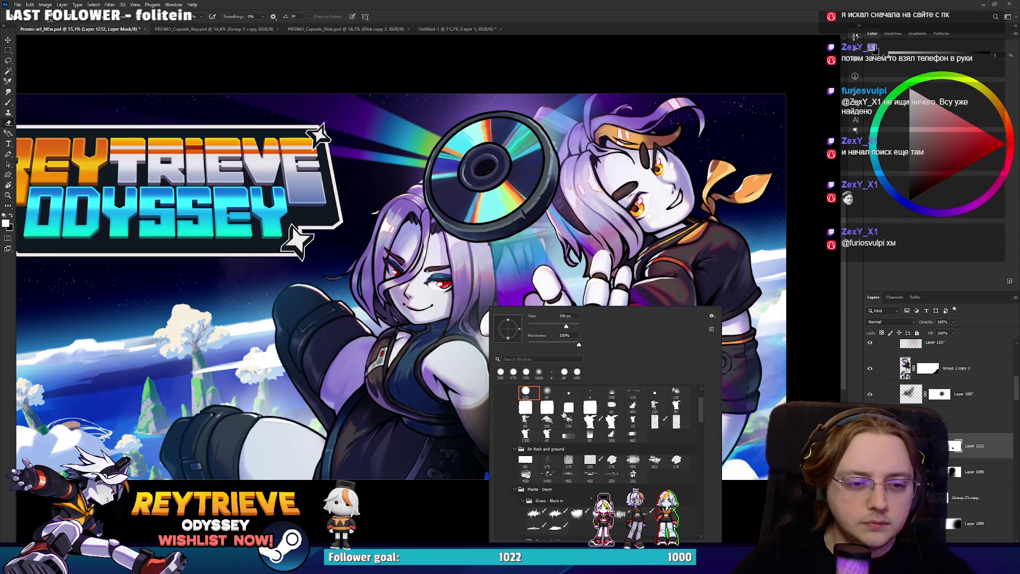
left_click(628, 294)
key("bracketright")
mouse_move(457, 366)
left_mouse_down()
mouse_move(489, 414)
mouse_move(510, 340)
mouse_move(484, 354)
mouse_move(494, 441)
mouse_move(467, 404)
mouse_move(425, 425)
mouse_move(437, 452)
left_mouse_up()
key("bracketright")
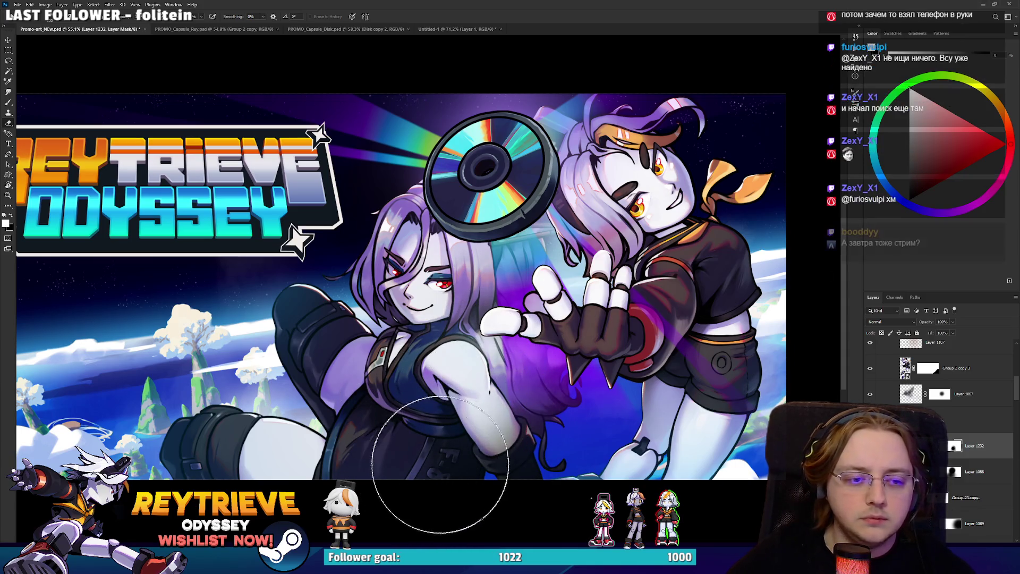
key("b")
key("bracketleft")
key("bracketleft")
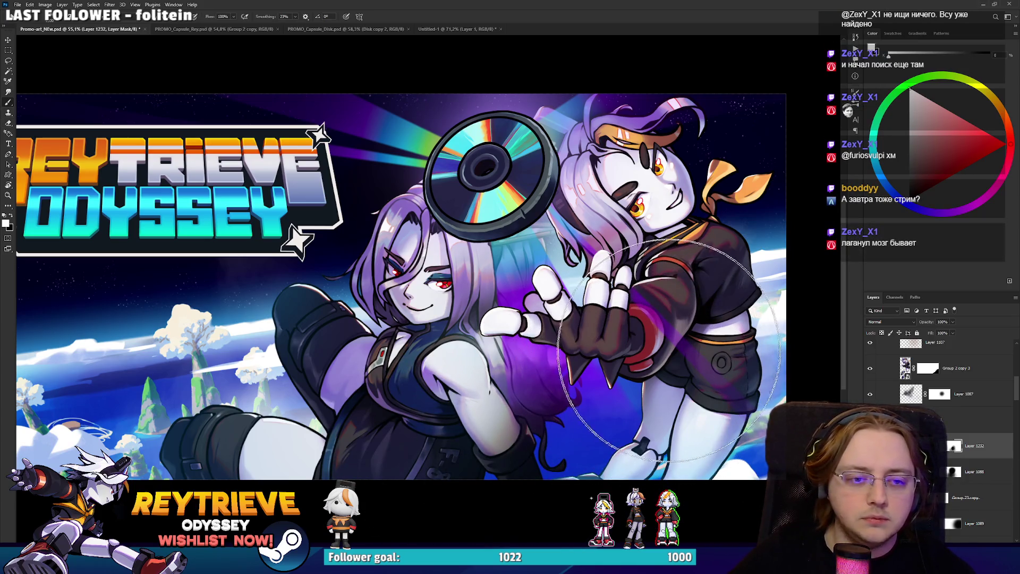
scroll(518, 269, "down", 3)
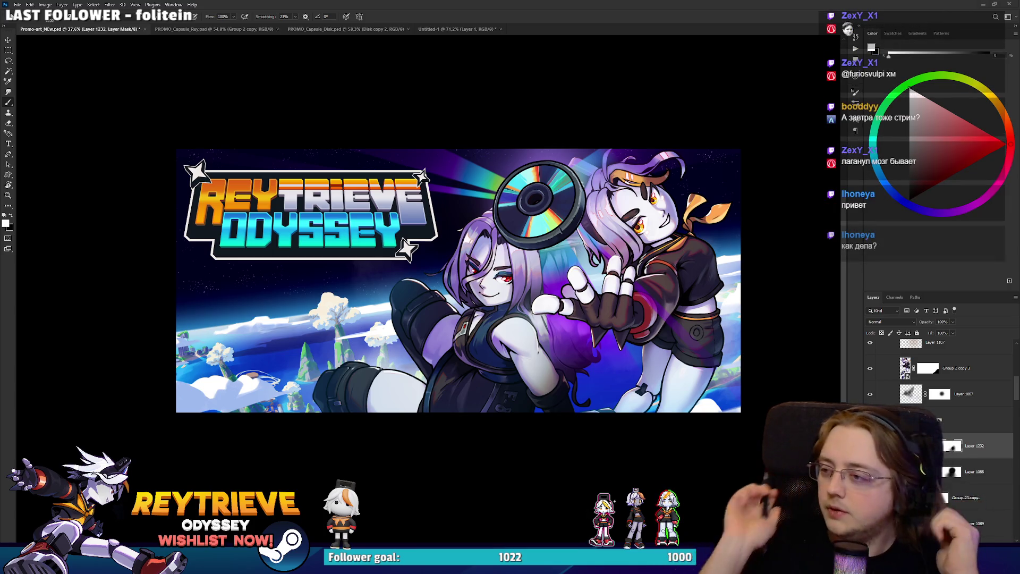
scroll(617, 270, "up", 2)
scroll(556, 326, "down", 2)
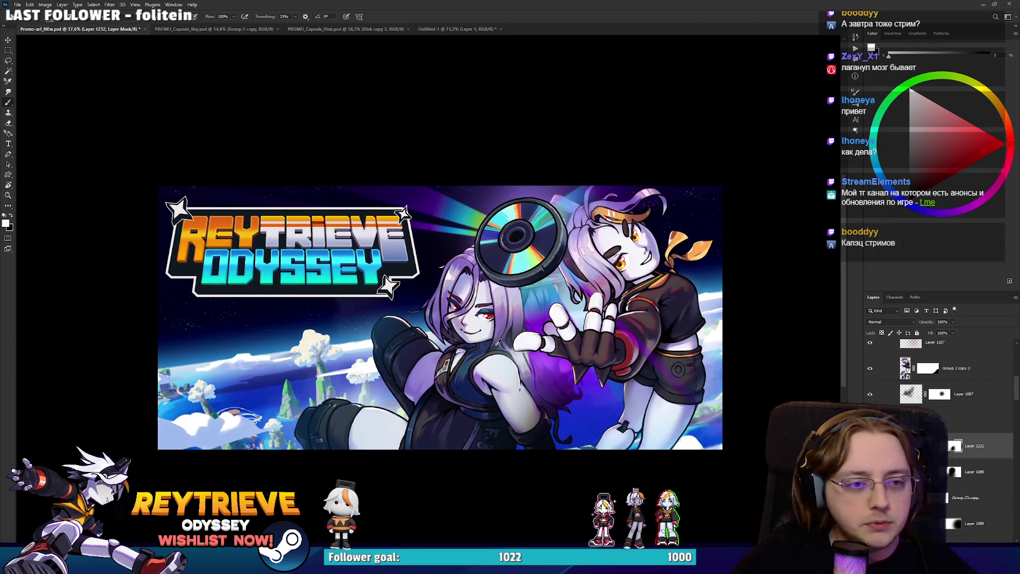
scroll(436, 301, "up", 3)
scroll(437, 301, "down", 3)
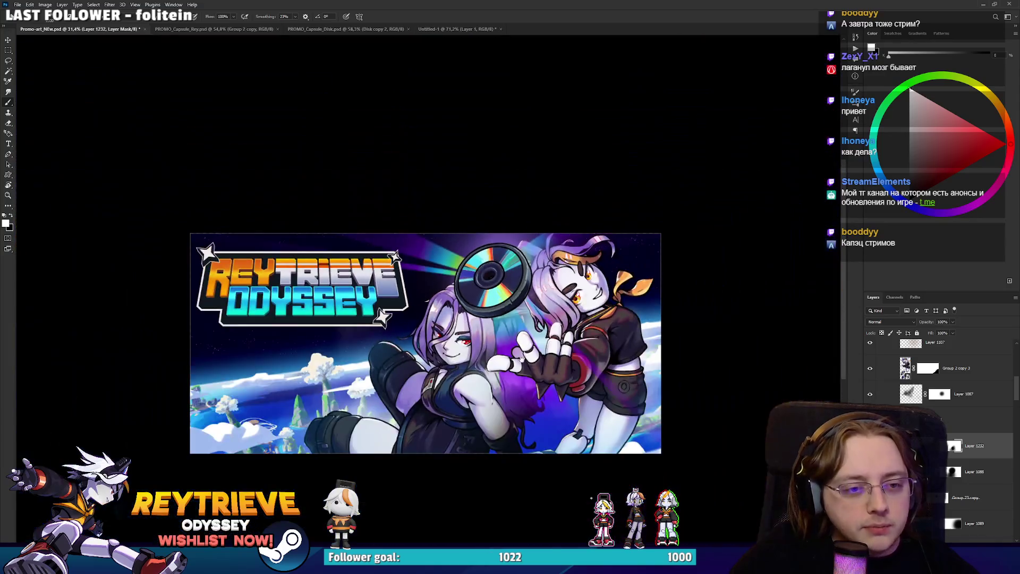
scroll(514, 355, "up", 1)
scroll(514, 356, "up", 1)
scroll(500, 372, "down", 6)
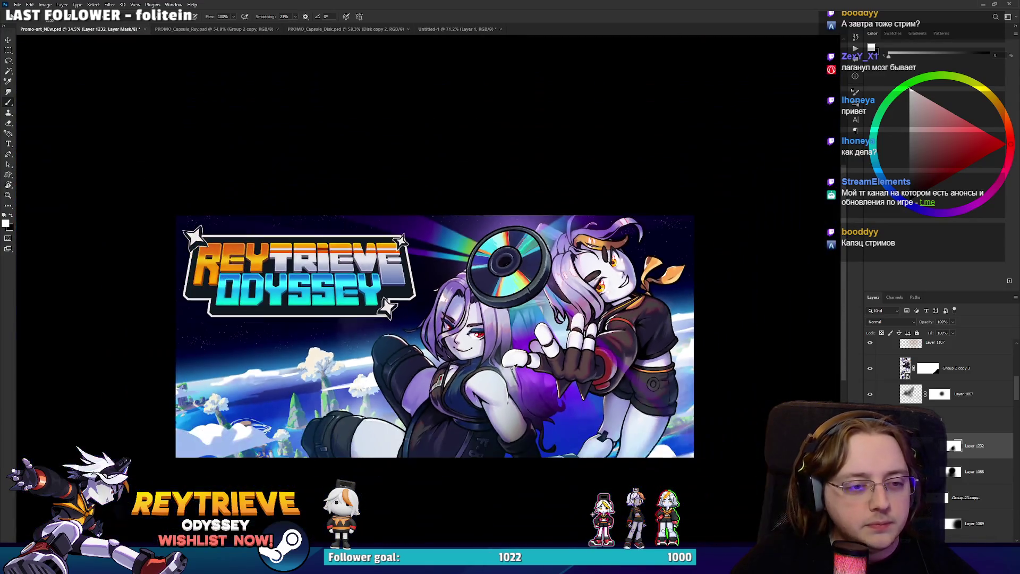
scroll(510, 363, "up", 2)
scroll(509, 363, "down", 2)
scroll(509, 364, "up", 1)
scroll(592, 378, "down", 2)
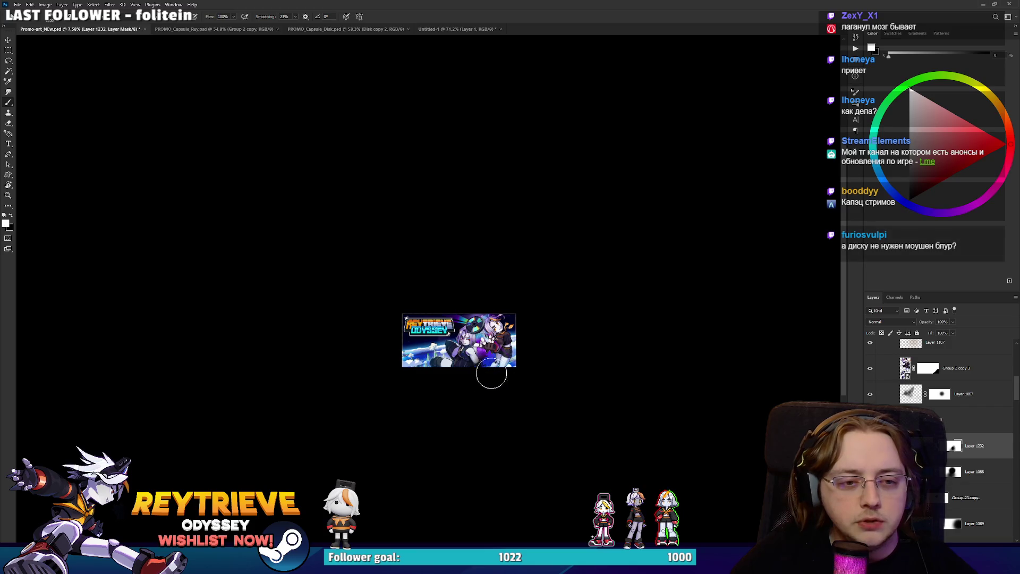
scroll(472, 371, "up", 5)
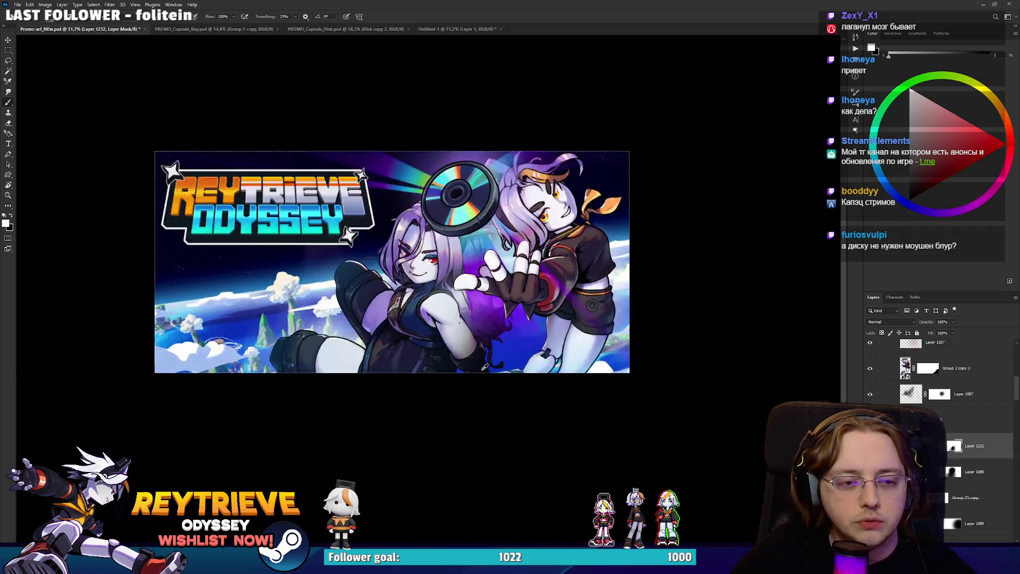
Delete the layer mask from Layer 1232.
scroll(554, 406, "up", 3)
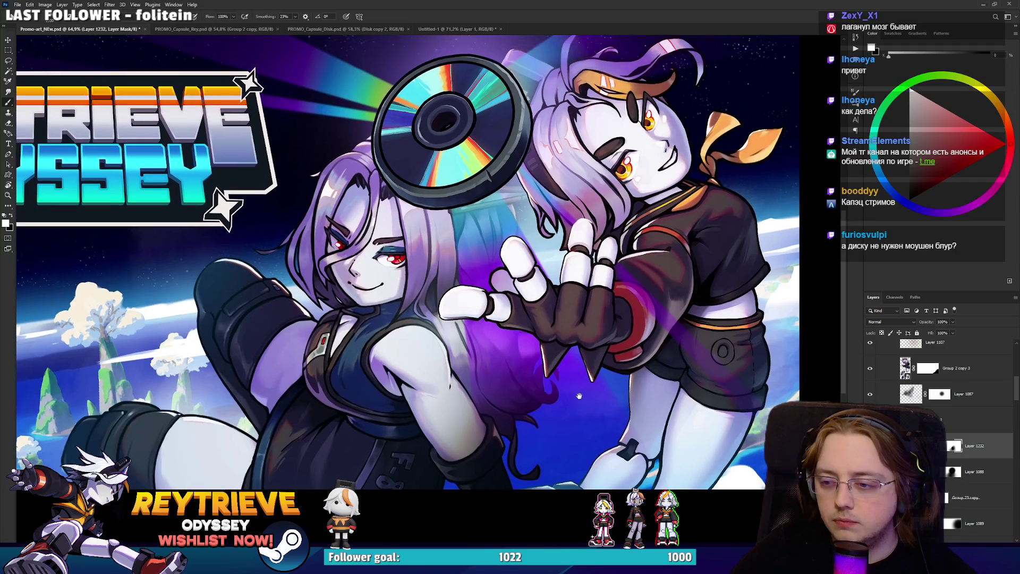
key("e")
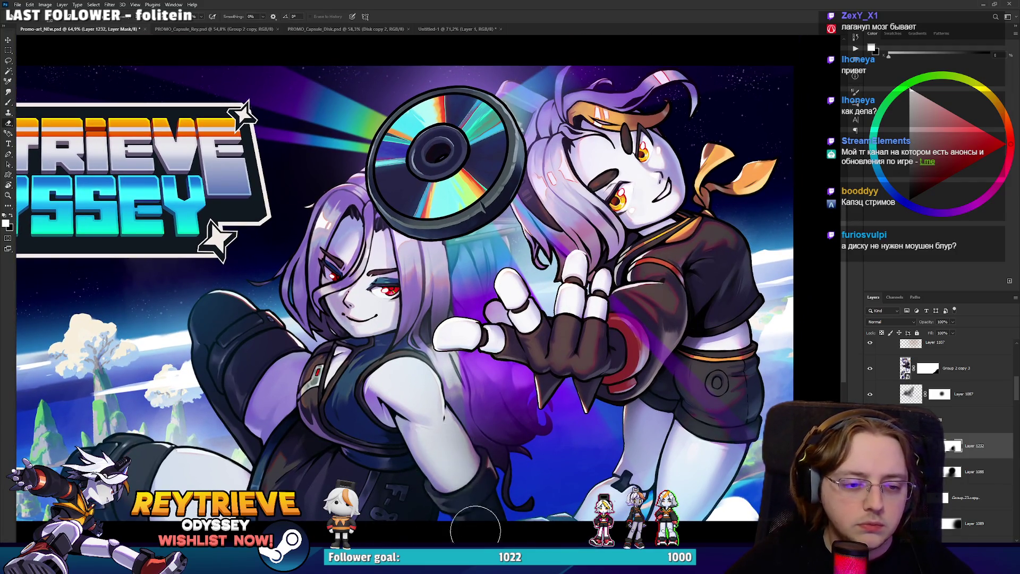
key("b")
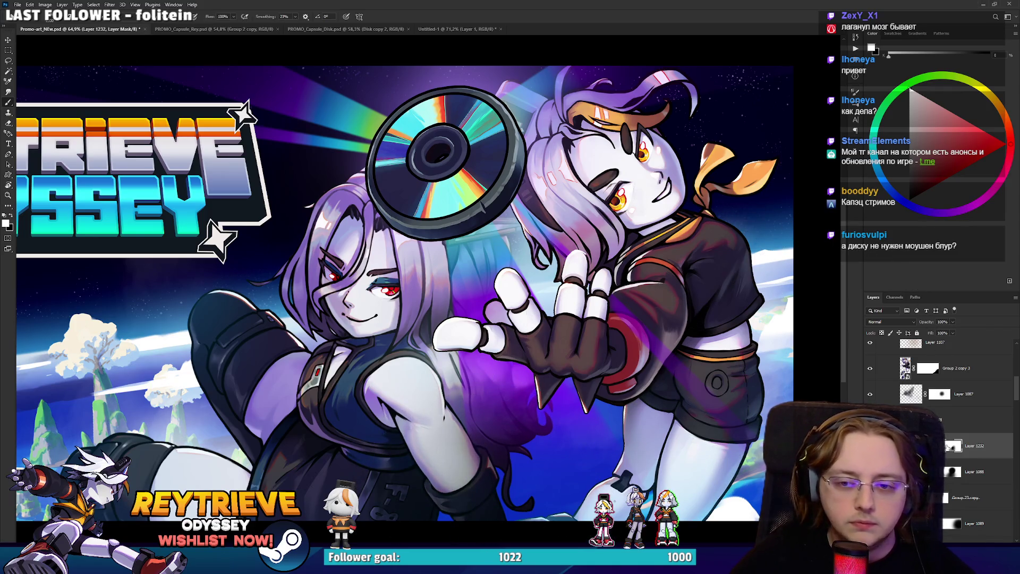
right_click(953, 449)
left_click(956, 466)
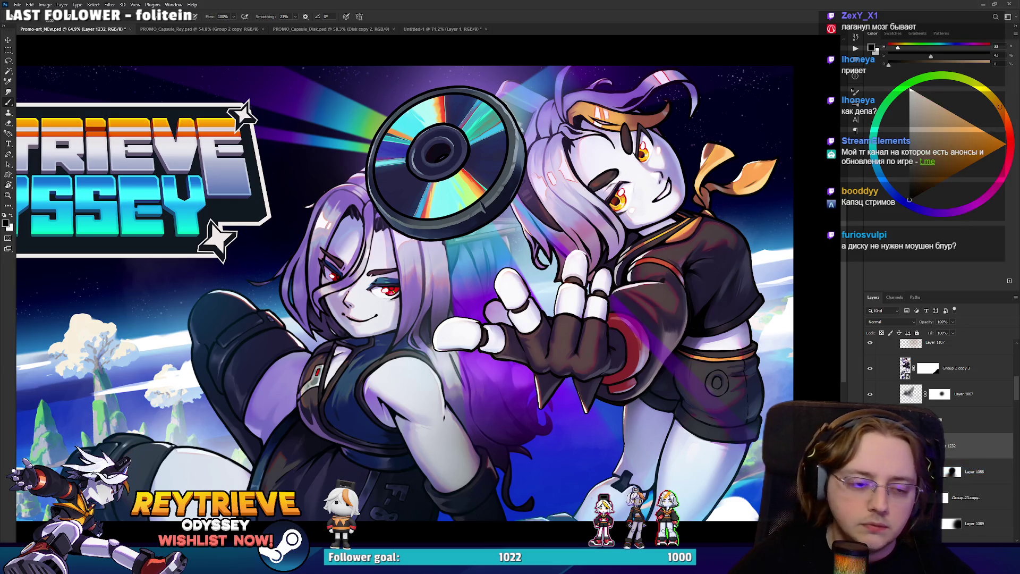
Erase the purple shadow over the girl's outstretched arm, fitting the banner on screen.
scroll(423, 377, "down", 3)
key("e")
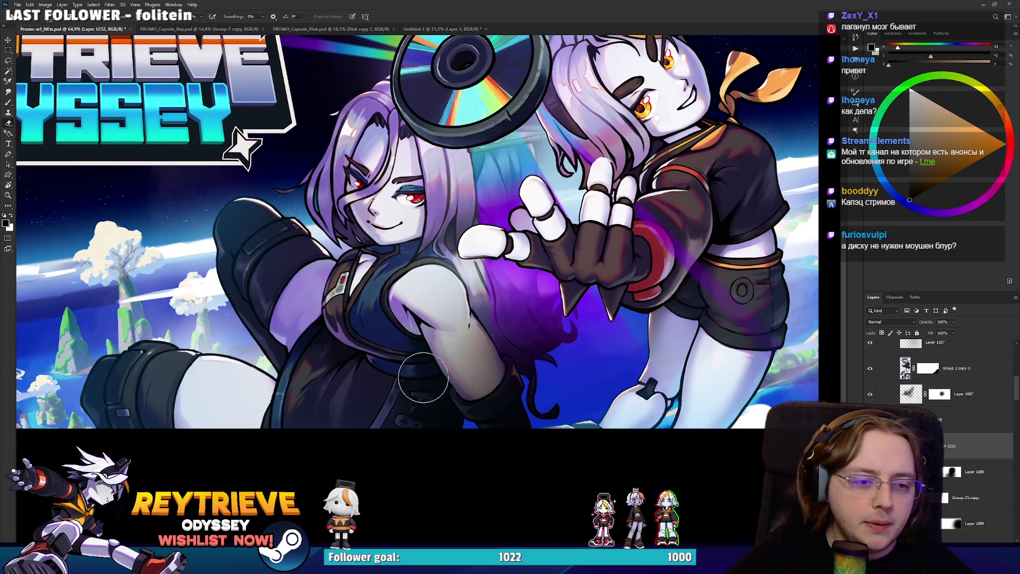
mouse_move(437, 301)
left_mouse_down()
mouse_move(478, 372)
mouse_move(504, 319)
mouse_move(494, 263)
mouse_move(520, 255)
mouse_move(425, 276)
mouse_move(468, 340)
left_mouse_up()
key("ctrl+0")
mouse_move(546, 300)
left_mouse_down()
mouse_move(451, 319)
mouse_move(466, 310)
left_mouse_up()
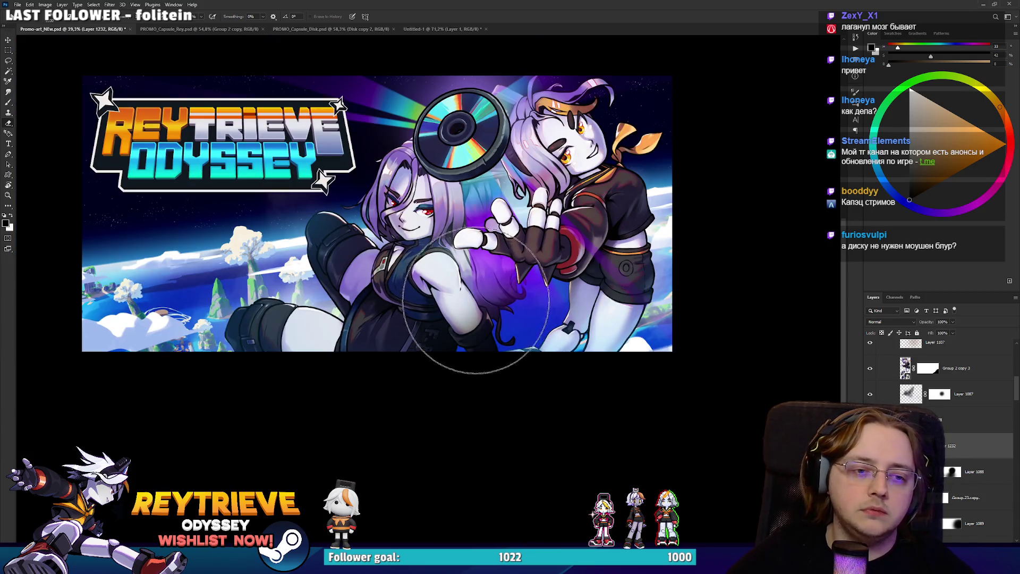
scroll(465, 224, "down", 5)
scroll(465, 203, "up", 5)
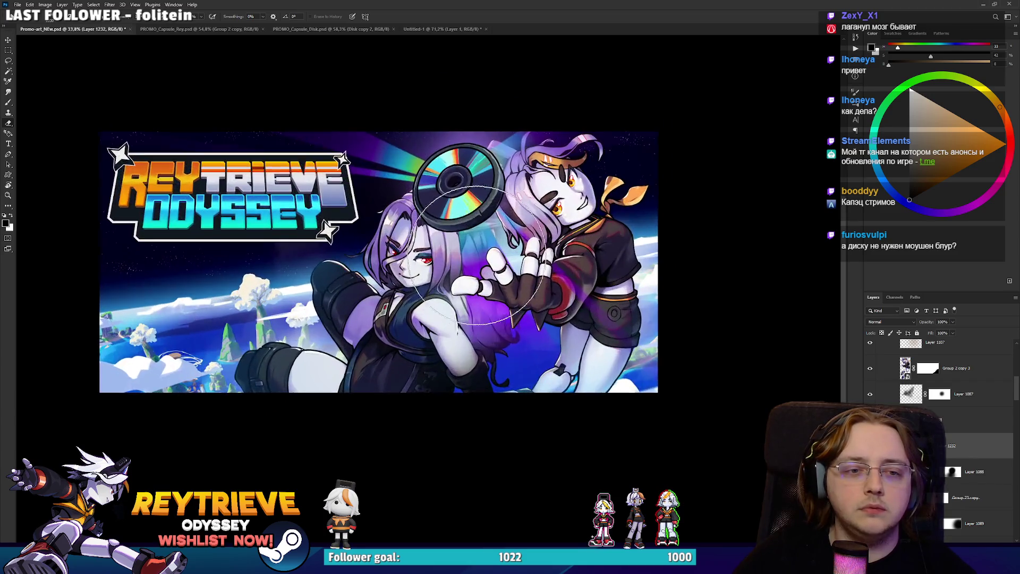
key("ctrl+shift+alt+n")
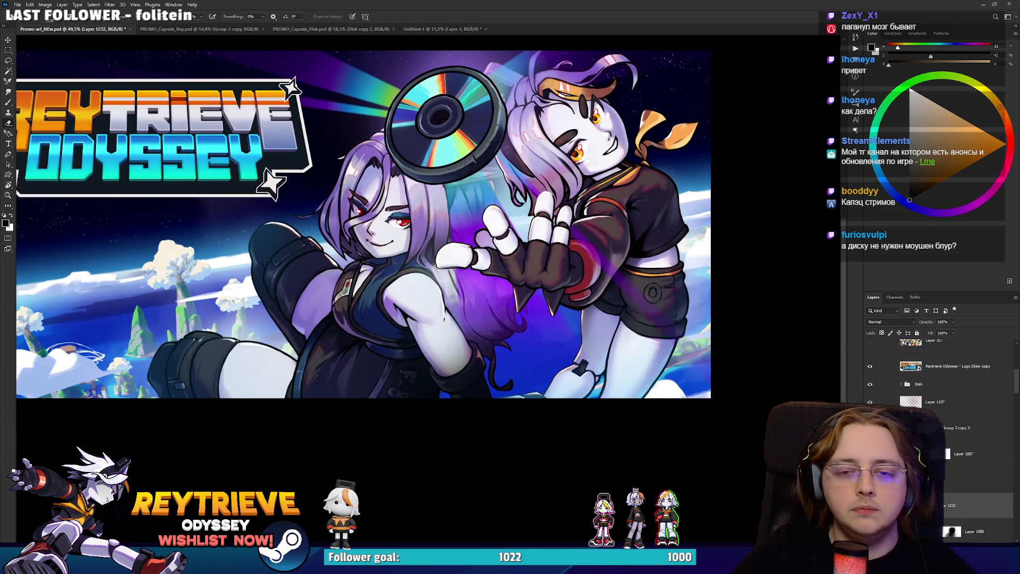
Move Layer 1233 up the layer stack and brush soft dark shading over the girls' legs.
key("b")
key("bracketleft")
key("bracketleft")
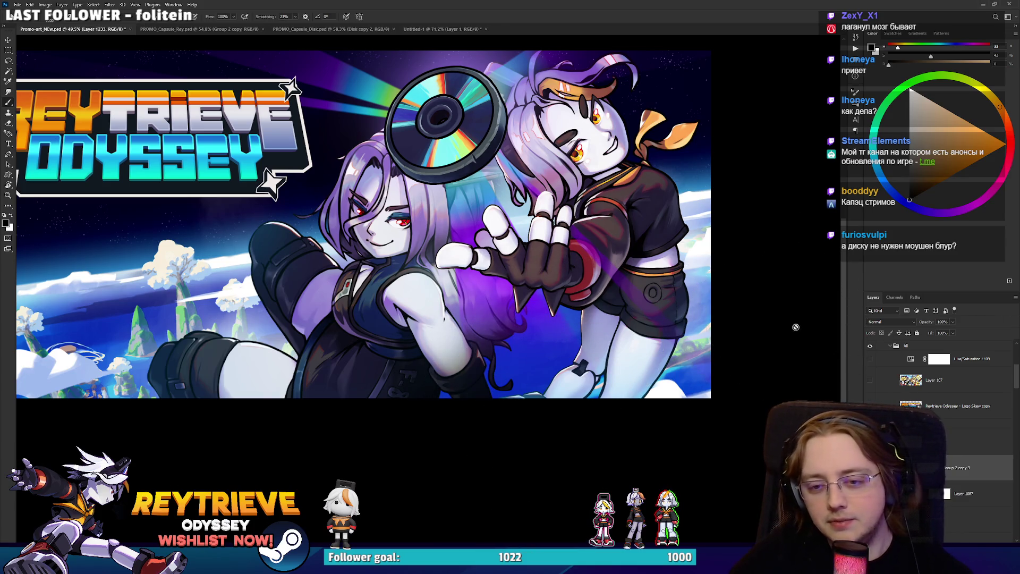
left_click(959, 494)
scroll(968, 460, "down", 5)
left_click_drag(968, 469, 970, 438)
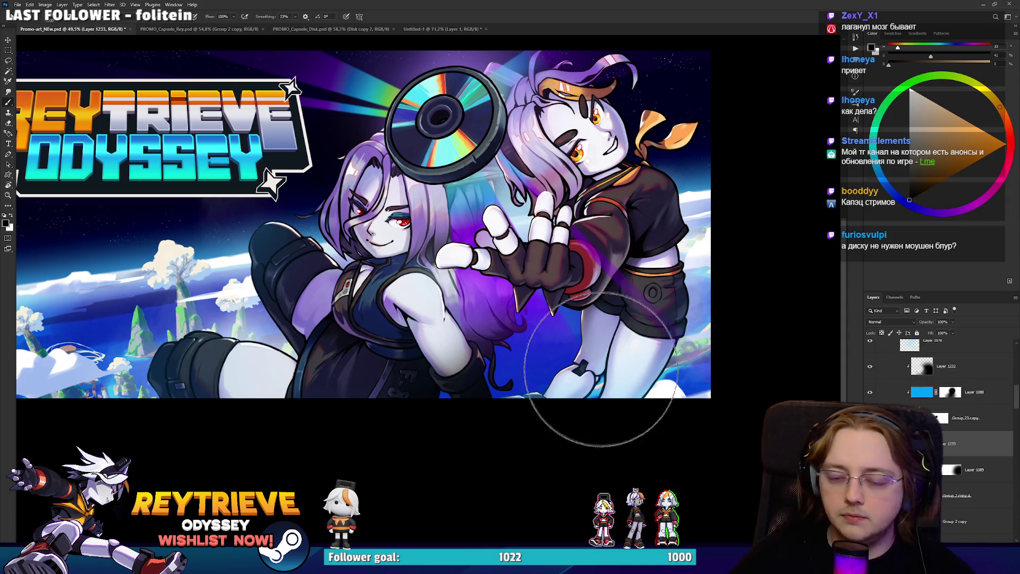
left_click_drag(528, 437, 611, 366)
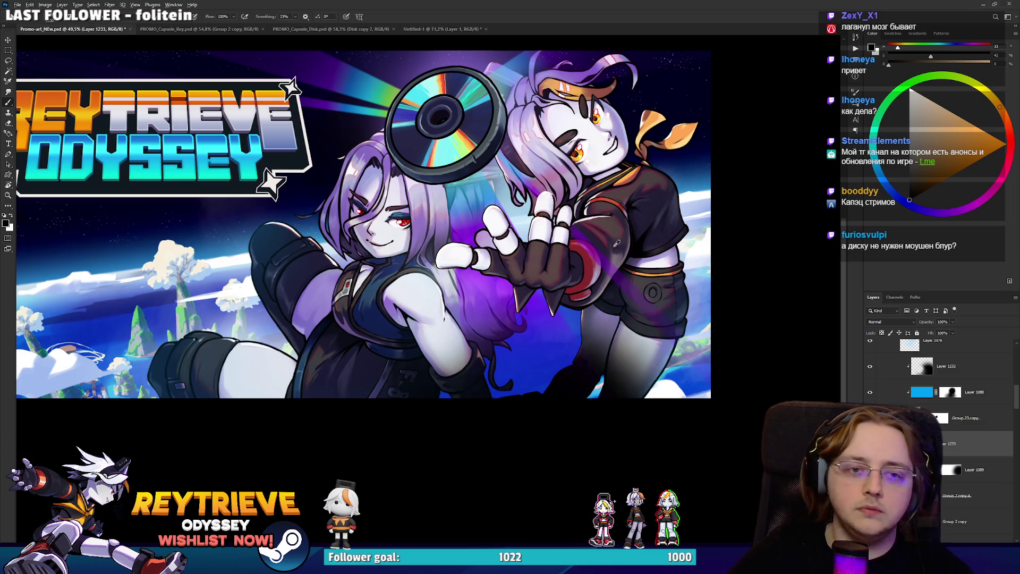
Switch to the Eraser, then select the Group 2 copy layer followed by Layer 1111.
scroll(620, 244, "down", 5)
scroll(592, 264, "up", 3)
key("e")
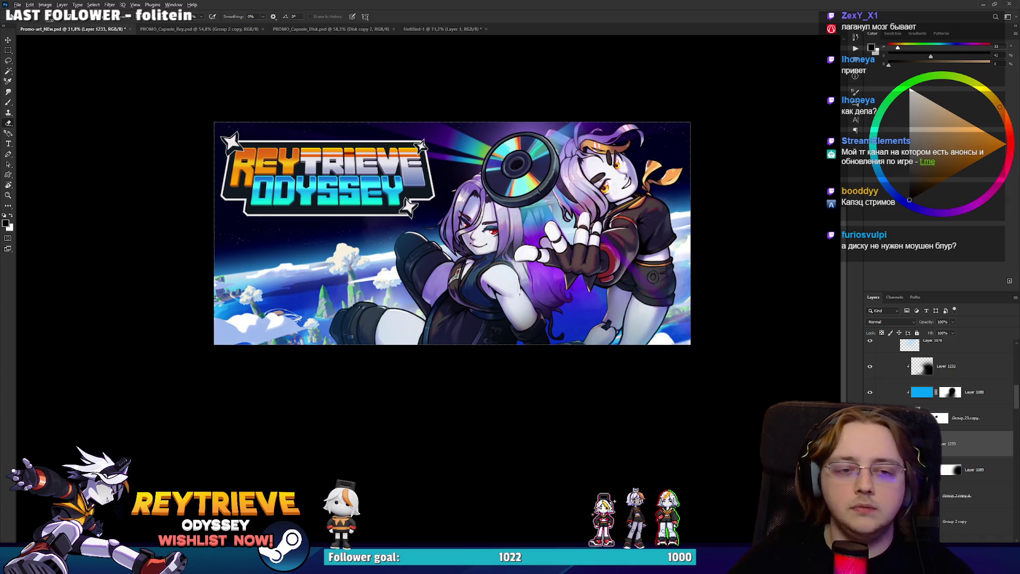
scroll(653, 276, "down", 4)
scroll(658, 303, "up", 5)
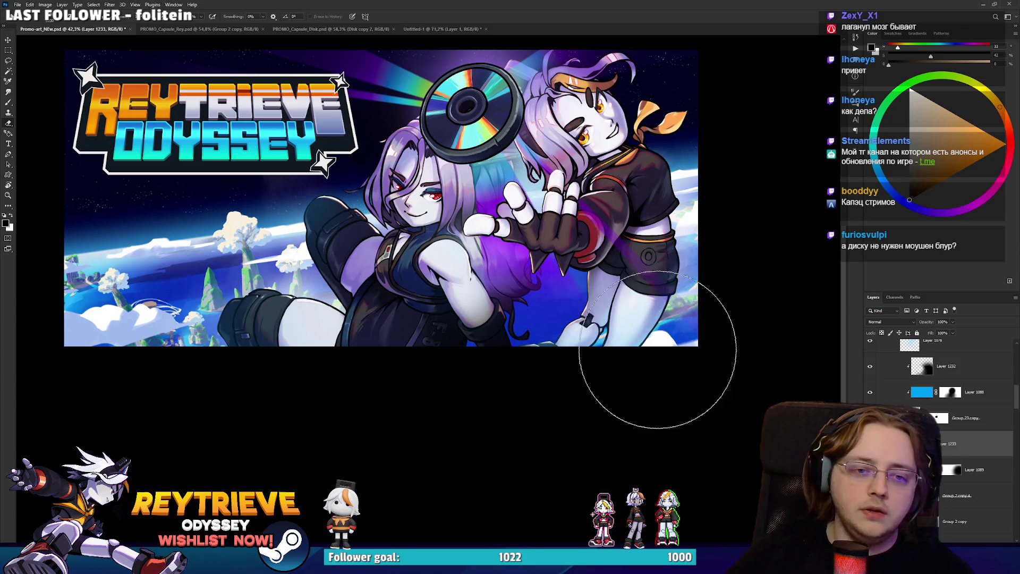
scroll(589, 377, "up", 2)
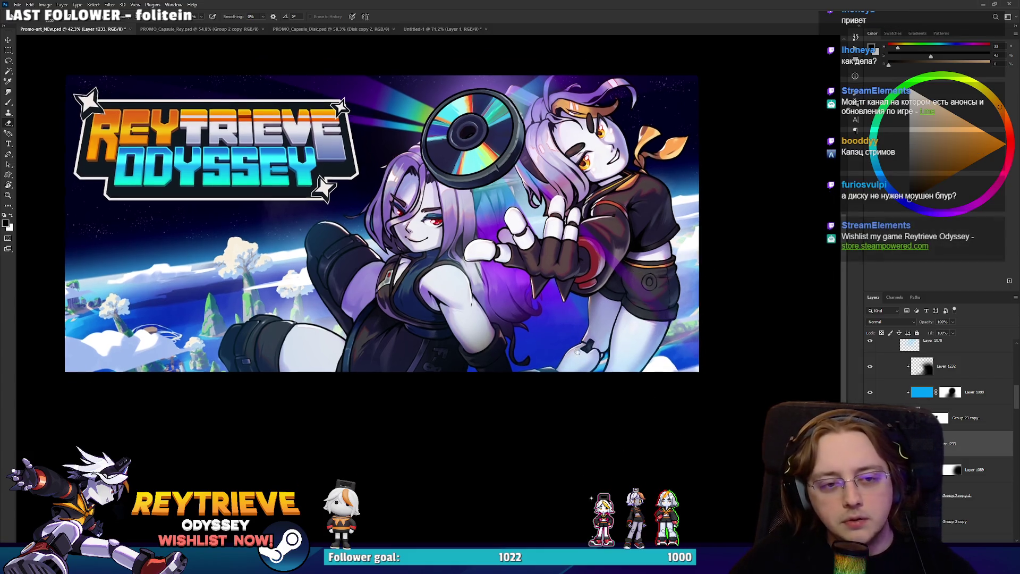
left_click(951, 521)
scroll(951, 444, "down", 3)
left_click(951, 445)
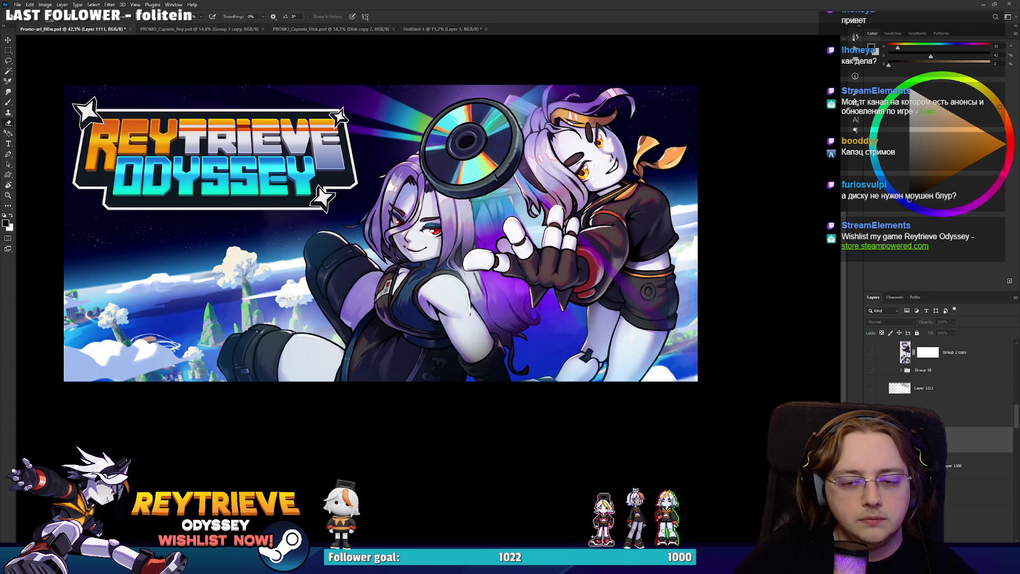
Sample a blue-violet and paint a faint purple glow over the right character's shorts with a large brush.
key("ctrl+shift+alt+n")
key("b")
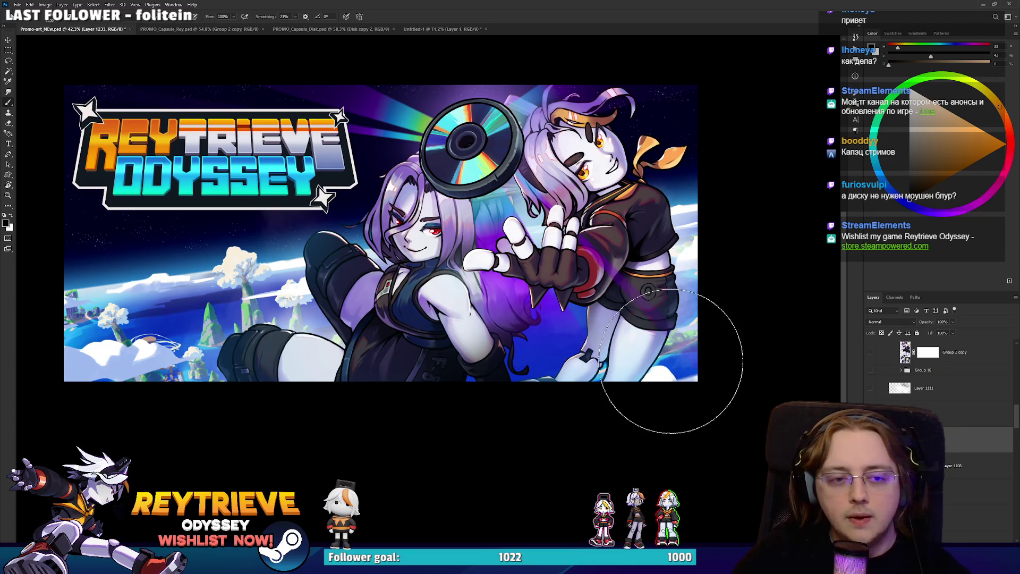
right_click(753, 400)
left_click(605, 317, "alt")
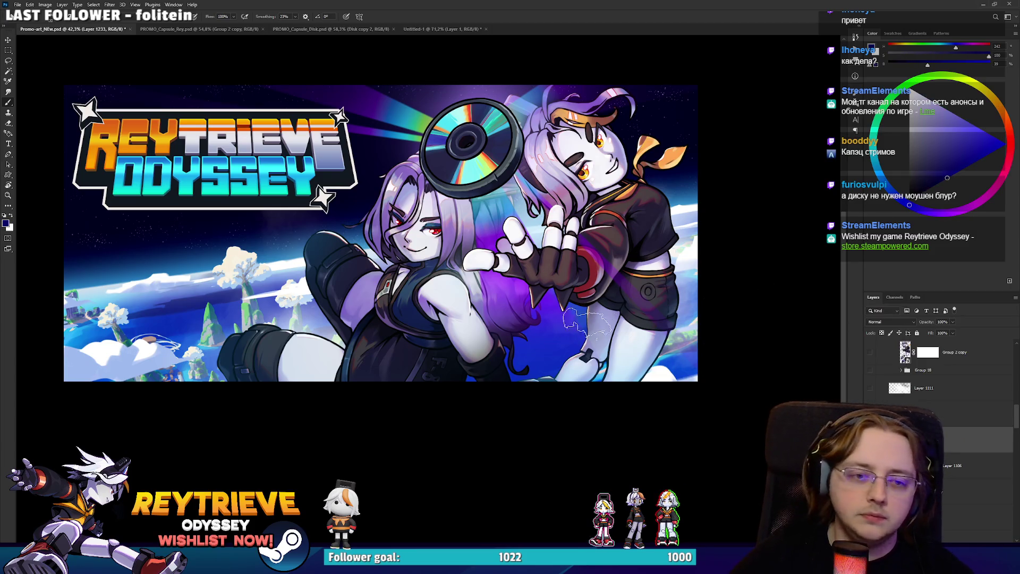
key("]")
key("]")
key("]")
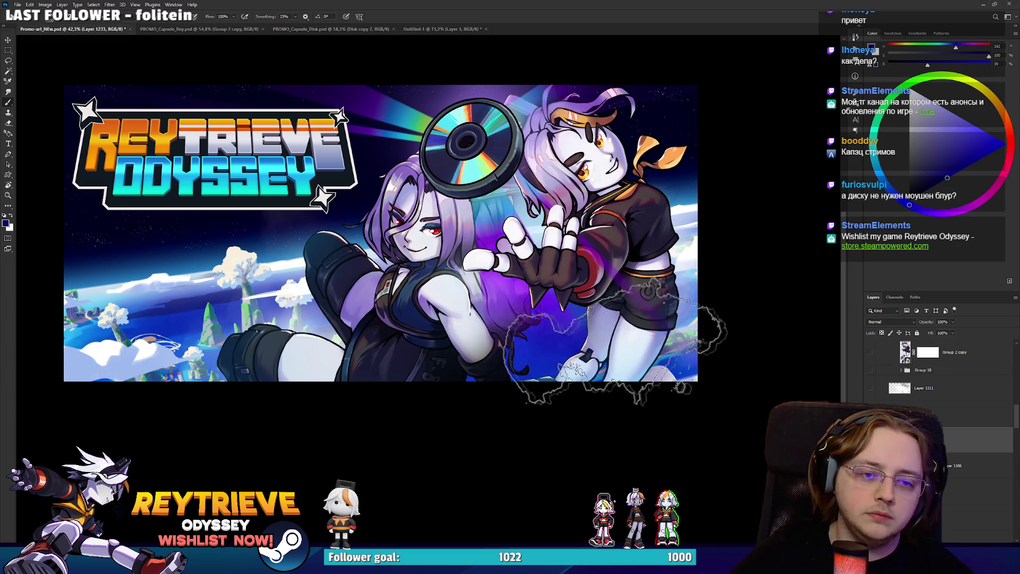
mouse_move(618, 359)
left_mouse_down()
mouse_move(626, 410)
mouse_move(728, 387)
mouse_move(640, 356)
left_mouse_up()
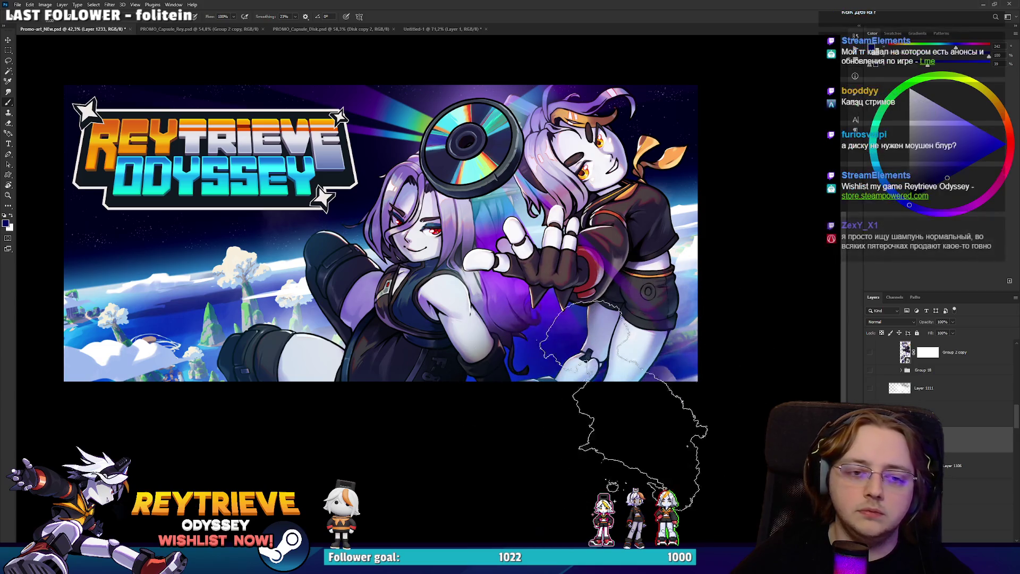
Zoom out to review the glow, then select Layer 1095 with the Move tool.
scroll(584, 302, "down", 1)
scroll(584, 303, "up", 1)
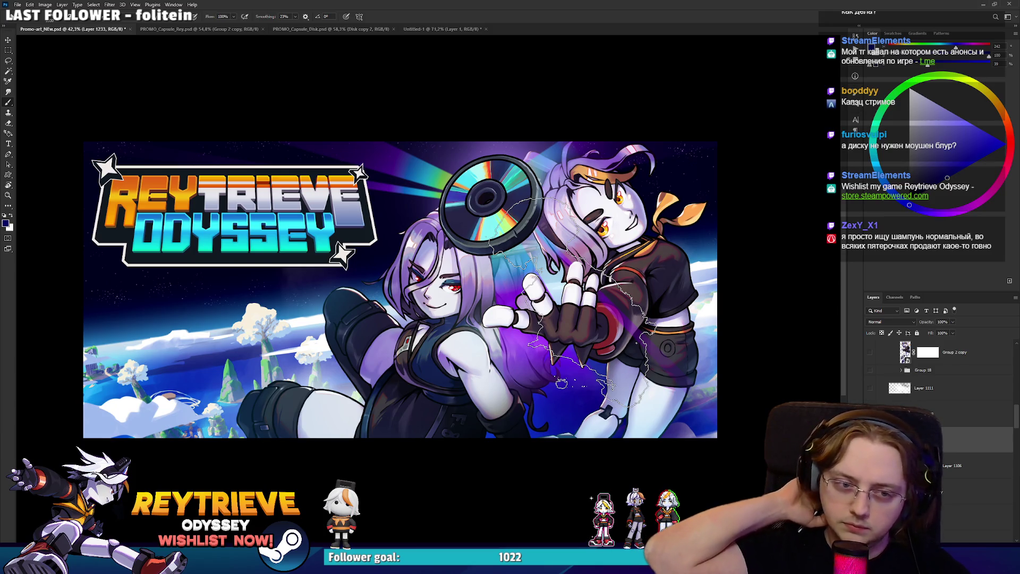
scroll(579, 305, "down", 2)
scroll(555, 312, "down", 2)
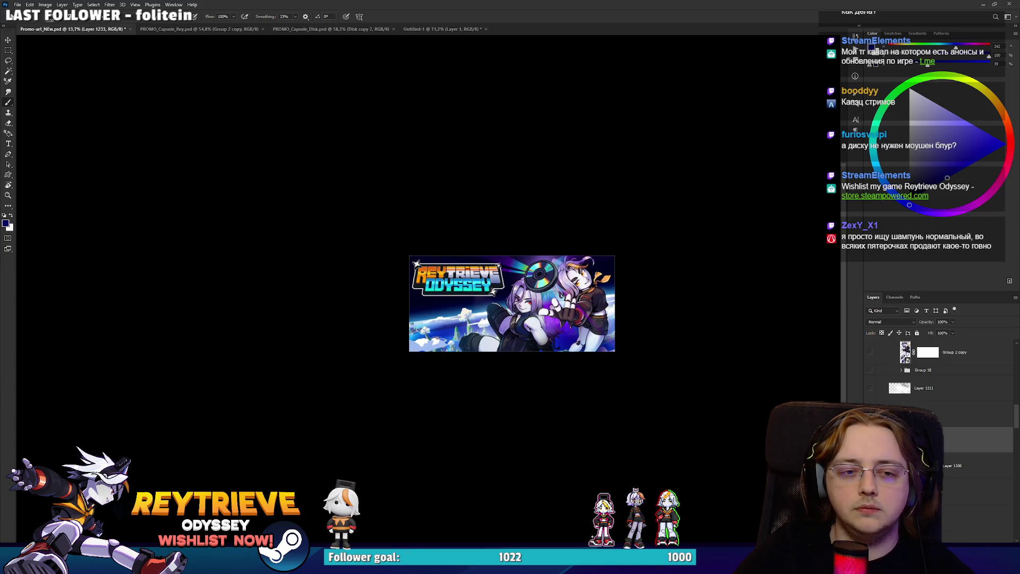
scroll(586, 352, "down", 2)
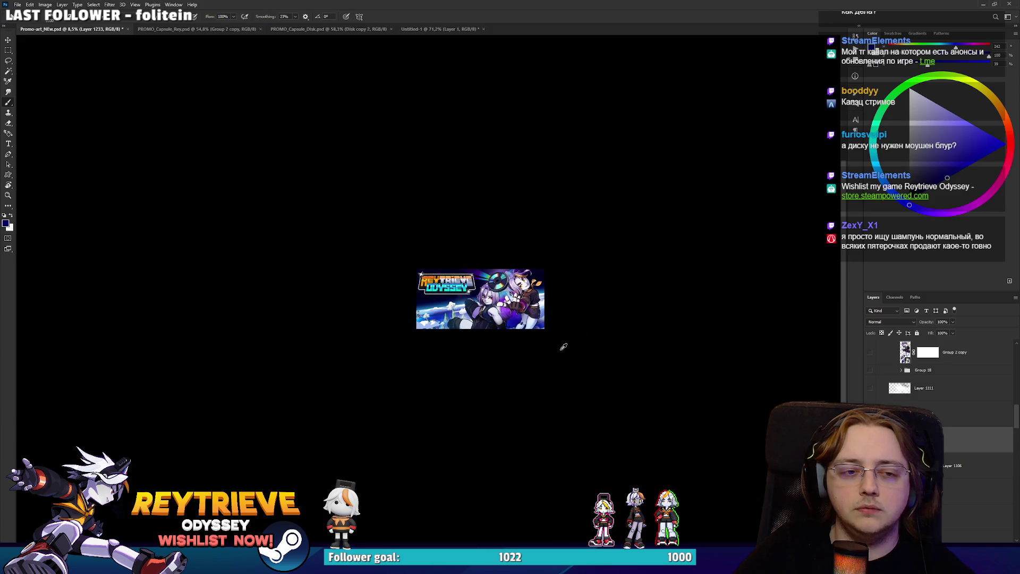
left_click_drag(486, 358, 561, 370)
scroll(563, 372, "up", 6)
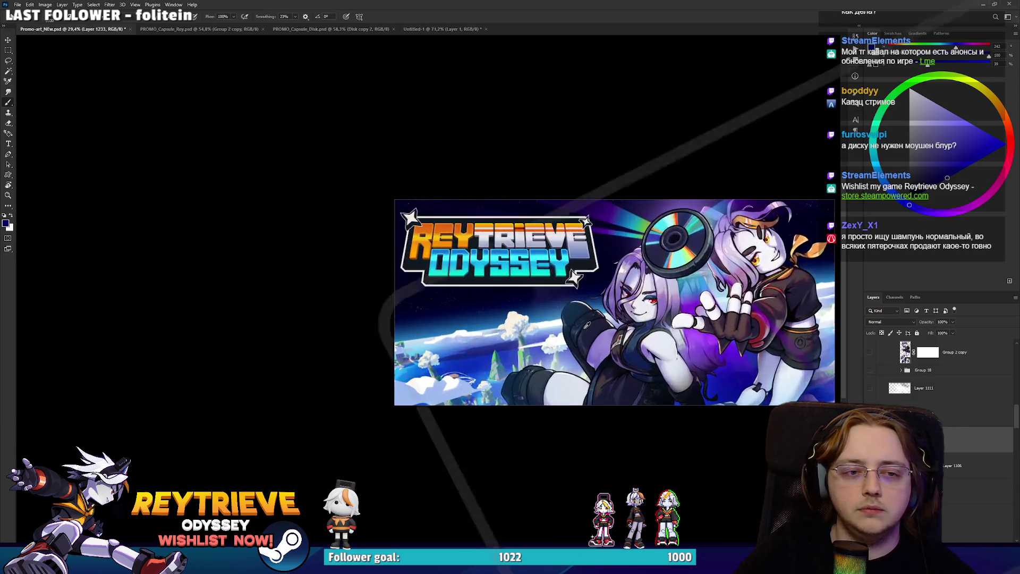
scroll(573, 367, "up", 2)
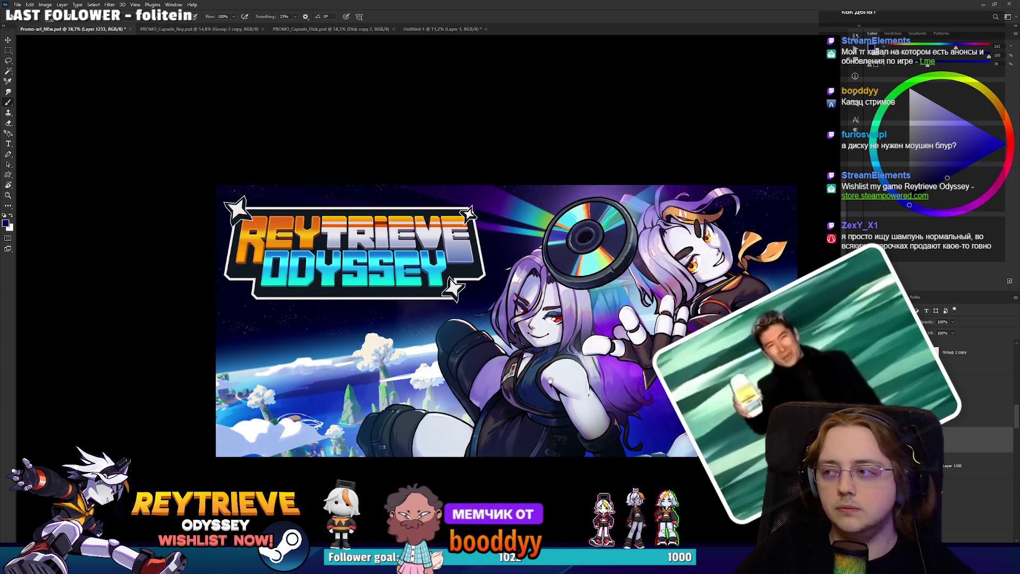
scroll(556, 363, "up", 5)
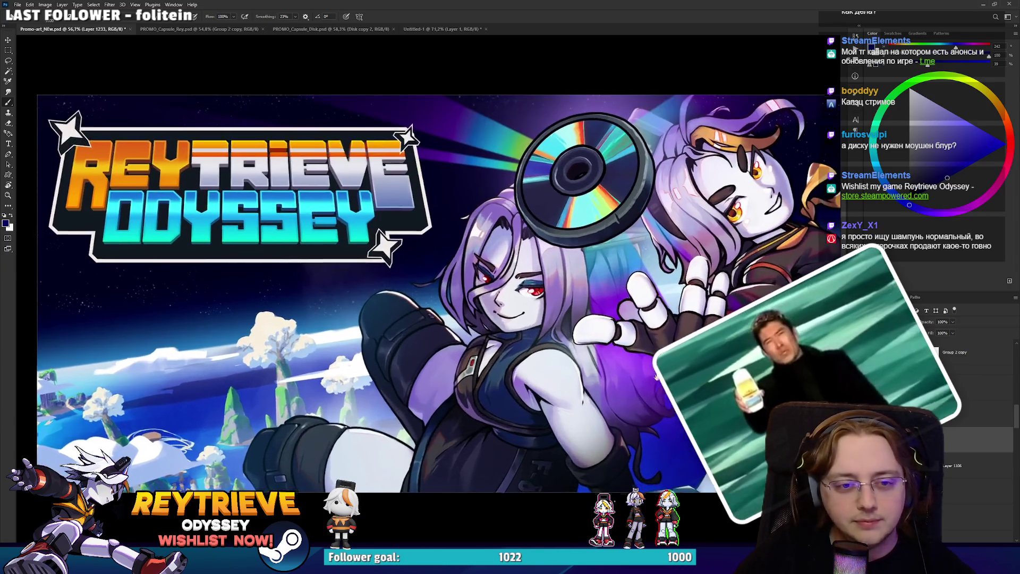
scroll(556, 362, "down", 3)
scroll(558, 428, "down", 4)
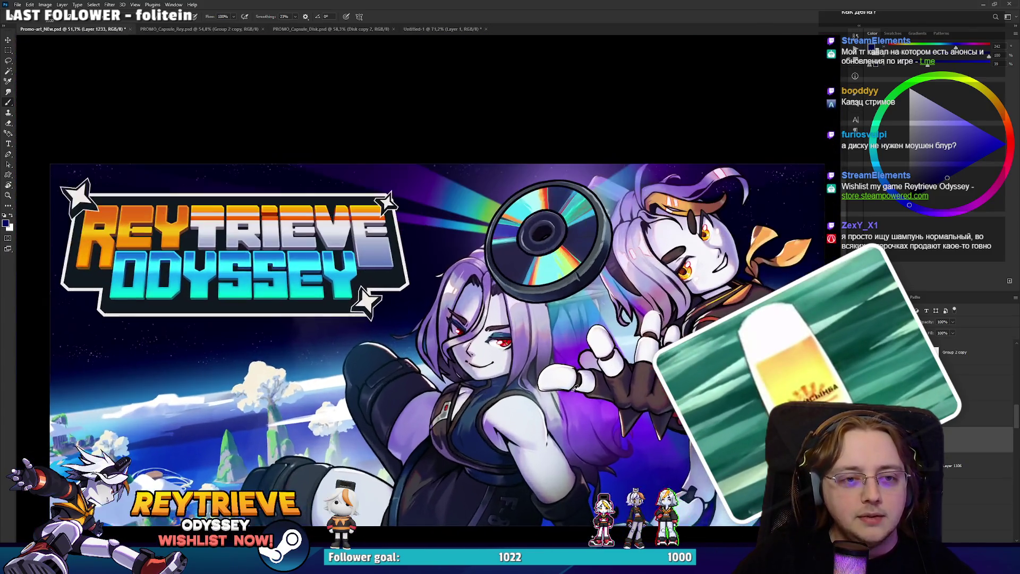
key("v")
left_click(573, 259, "ctrl")
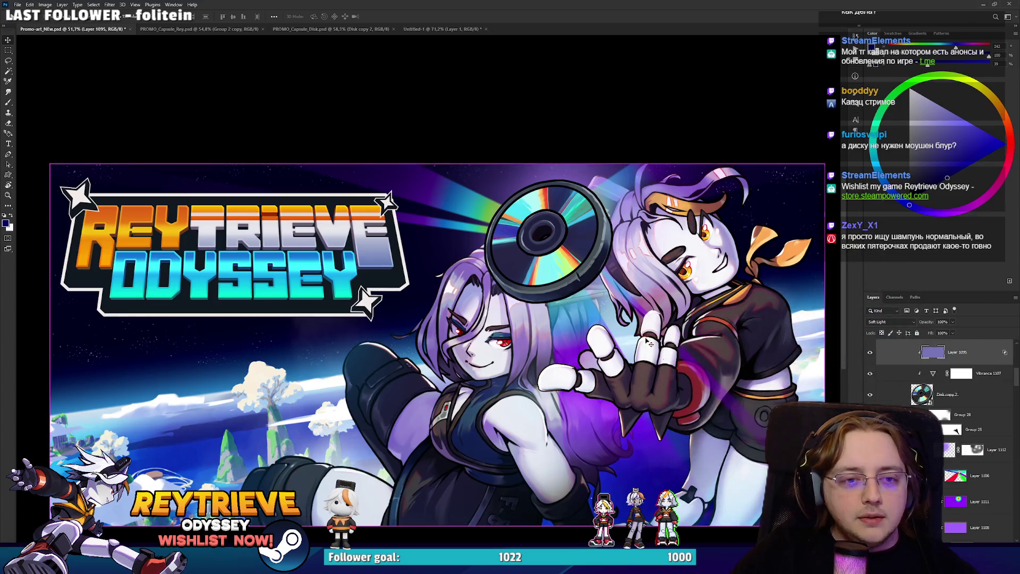
Switch to PROMO_Capsule_Disk.psd and hide Disk copy 2, toggling another disk layer to compare.
left_click(343, 30)
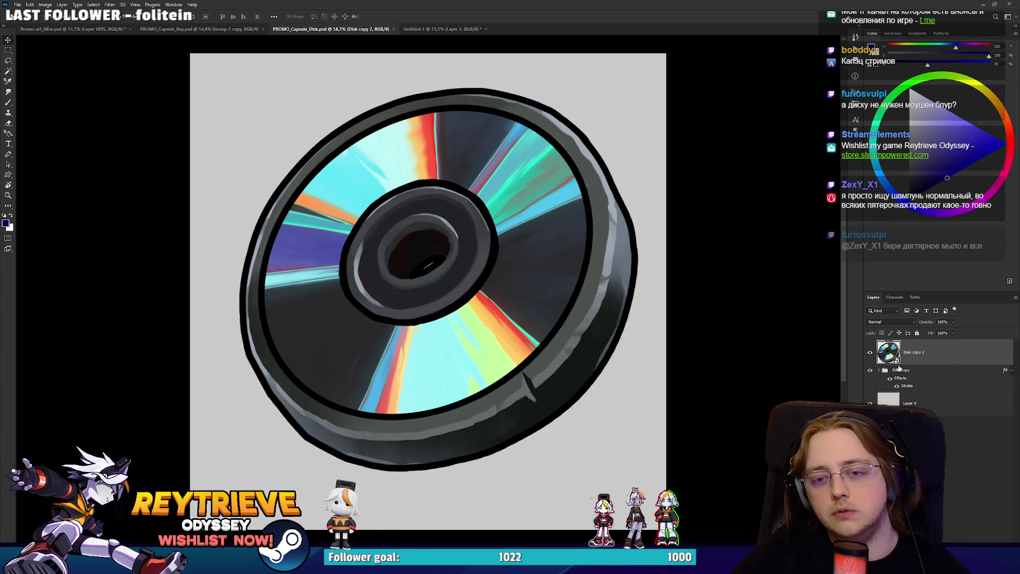
left_click(869, 351)
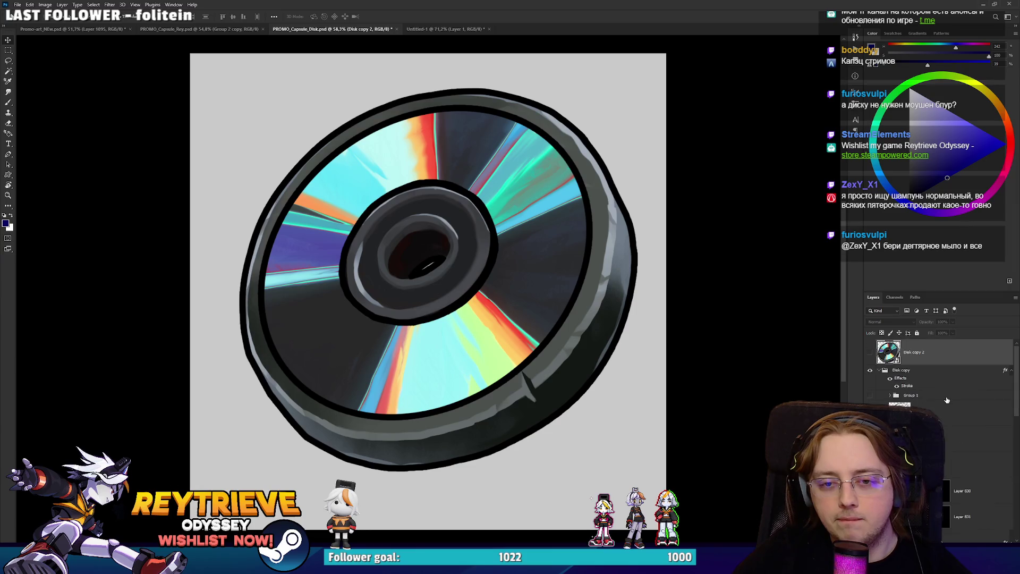
left_click(872, 396)
left_click(876, 397)
On Layer 833, choose a brush preset and load the disc surface layer as a selection.
scroll(945, 404, "down", 3)
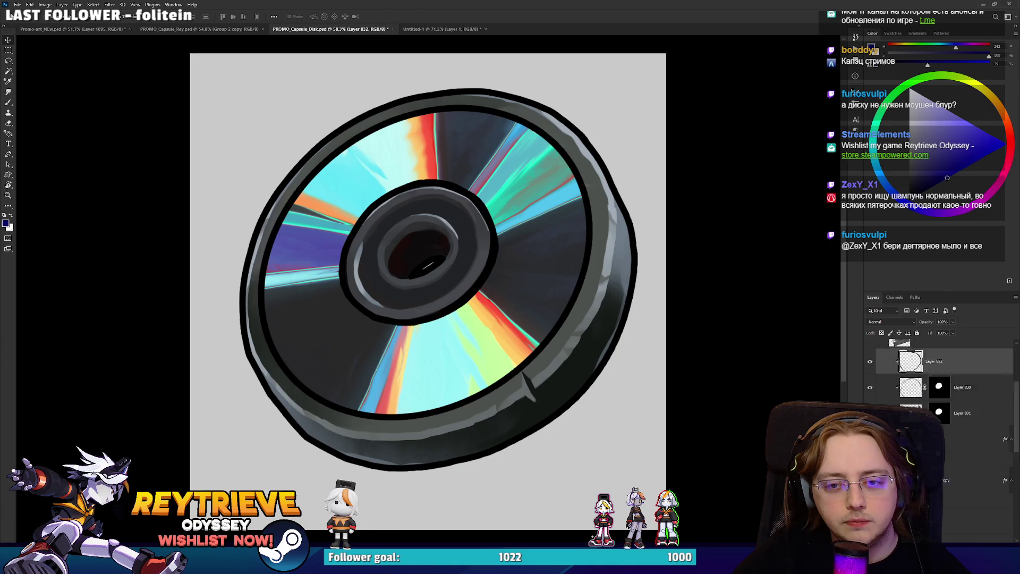
left_click(935, 386)
key("b")
left_click_drag(774, 341, 770, 365)
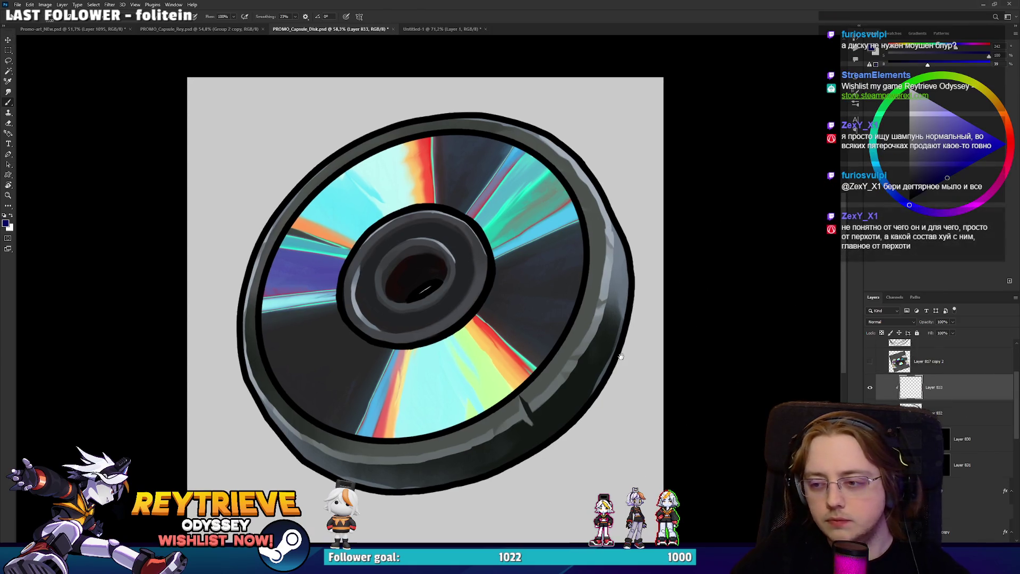
right_click(637, 307)
double_click(699, 389)
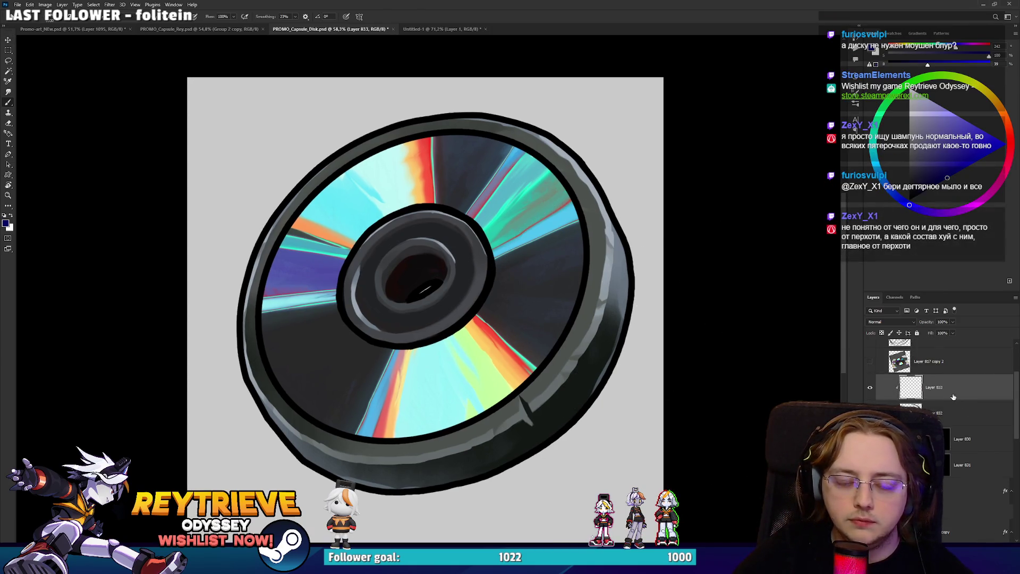
scroll(948, 406, "down", 2)
scroll(948, 406, "up", 2)
left_click(941, 438, "ctrl")
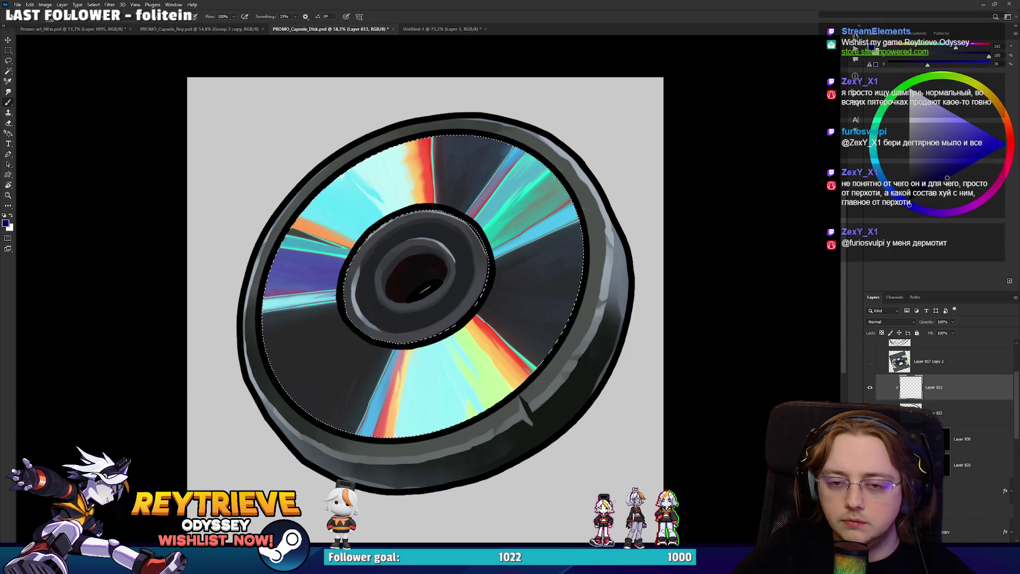
Fill Layer 833 with dark blue inside the disc's mask shape.
mouse_move(690, 345)
left_mouse_down()
mouse_move(531, 286)
mouse_move(750, 312)
left_mouse_up()
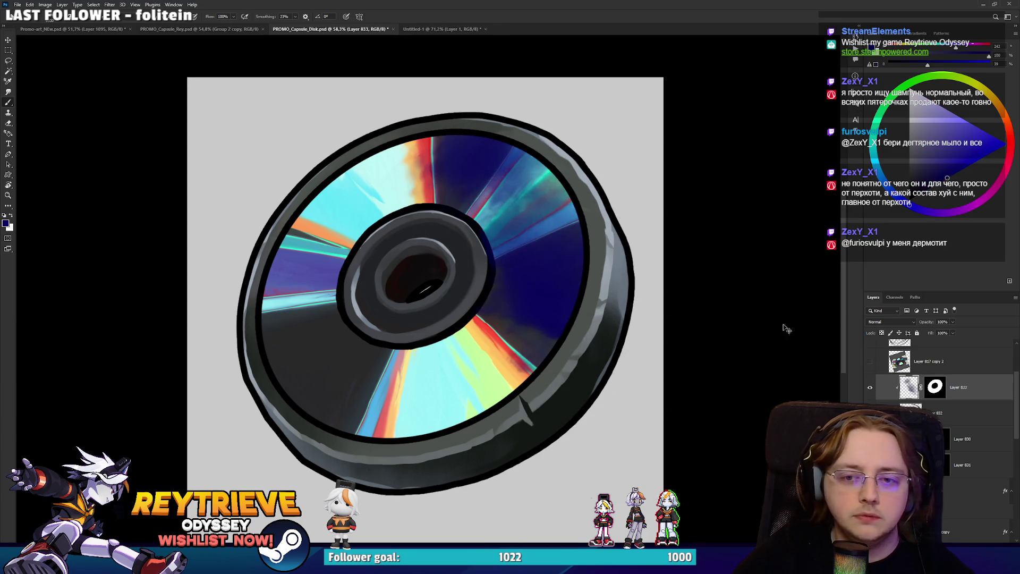
key("ctrl+z")
left_click(948, 396)
left_click(948, 397, "ctrl")
left_click(910, 387)
key("ctrl+d")
left_click(476, 232, "alt")
key("alt+BackSpace")
left_click(939, 386, "ctrl")
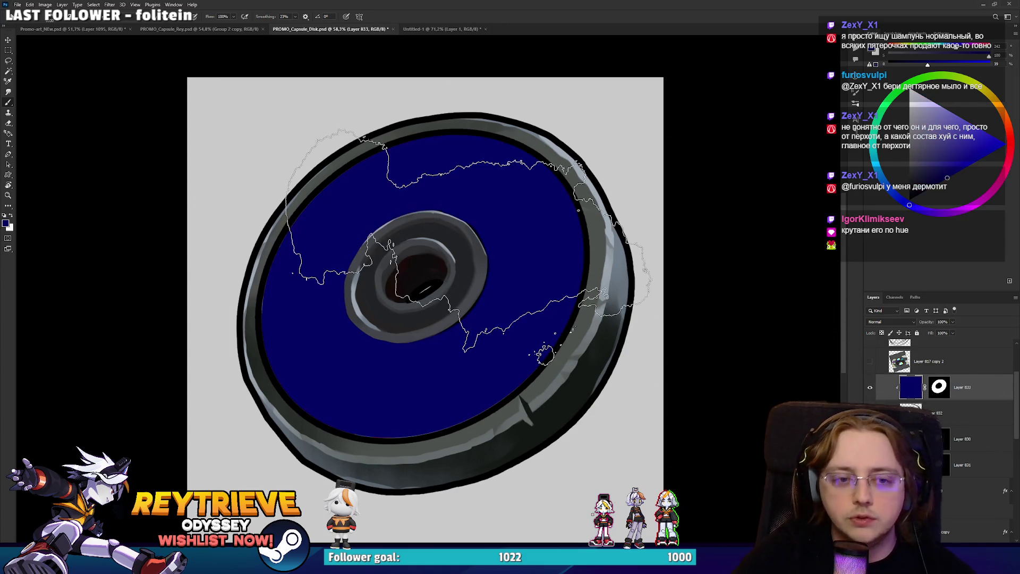
key("ctrl+d")
Invert Layer 833's mask so the blue covers the rim, and set the layer to Soft Light.
left_click(938, 392)
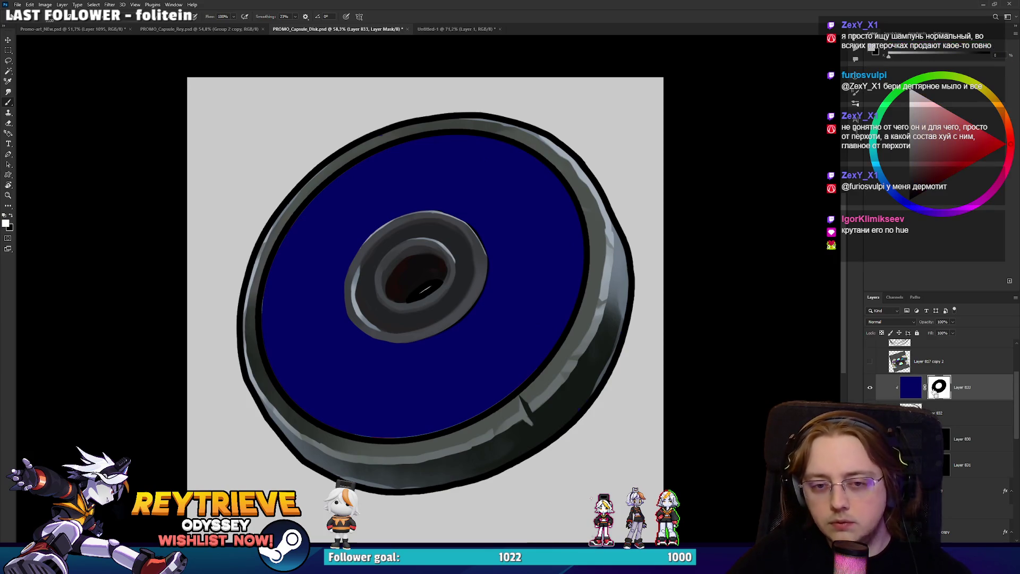
key("ctrl+i")
left_click(910, 386)
left_click(890, 321)
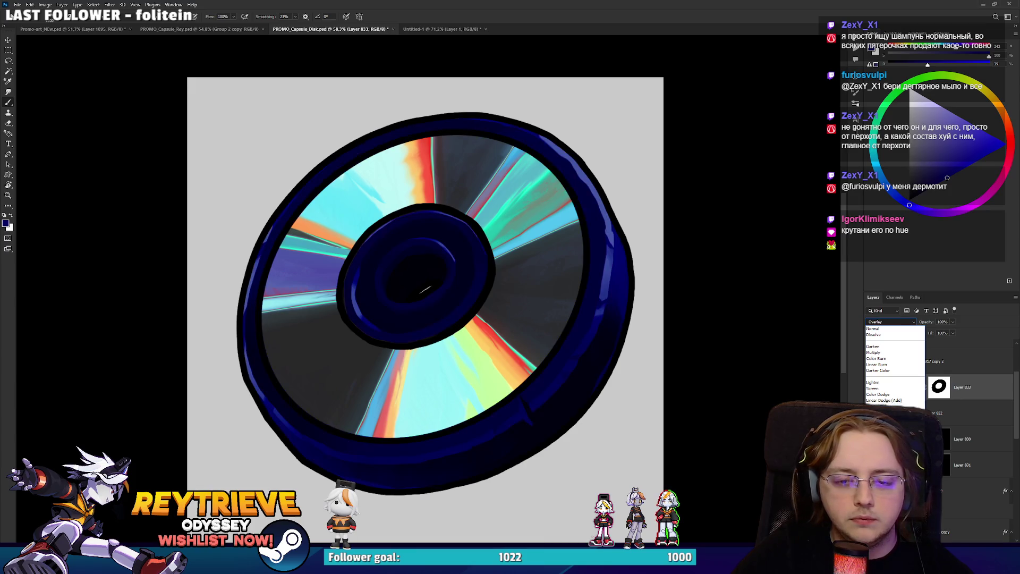
left_click(882, 423)
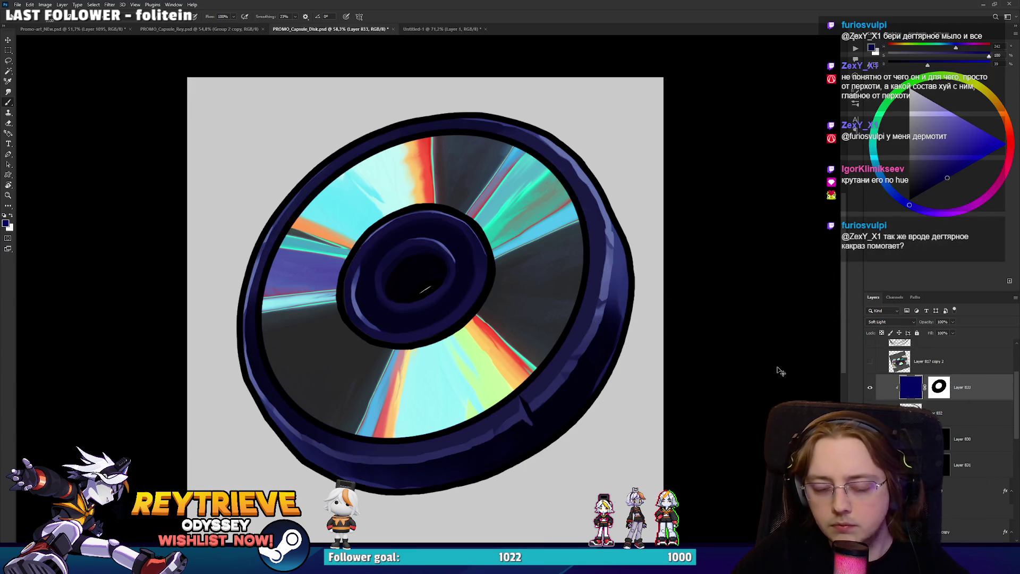
Set the tint's Hue/Saturation lightness to +35 and make the purple tint layer visible.
key("ctrl+u")
left_click_drag(881, 240, 902, 241)
left_click_drag(901, 241, 900, 242)
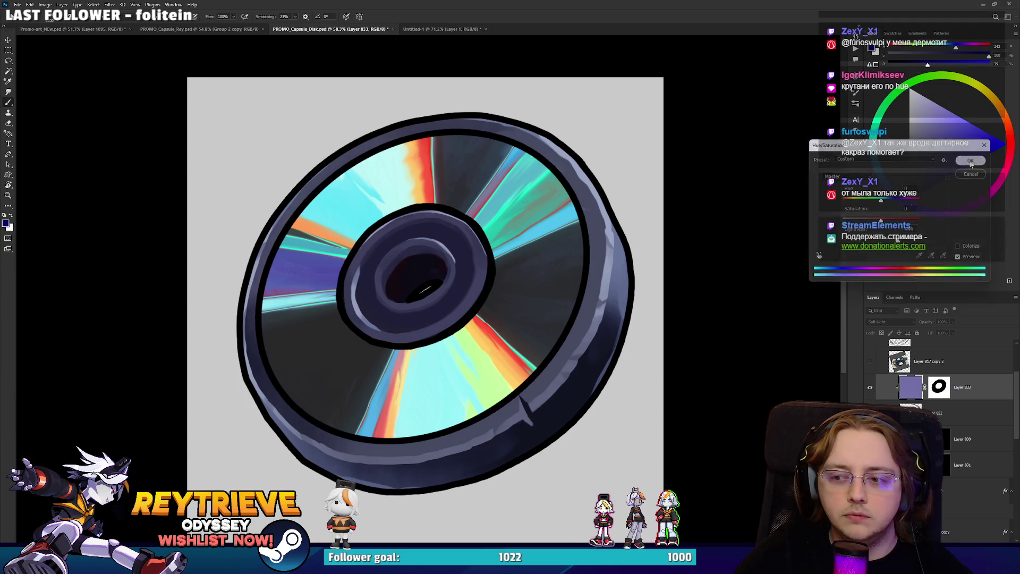
key("Return")
left_click(868, 389)
scroll(764, 319, "down", 4)
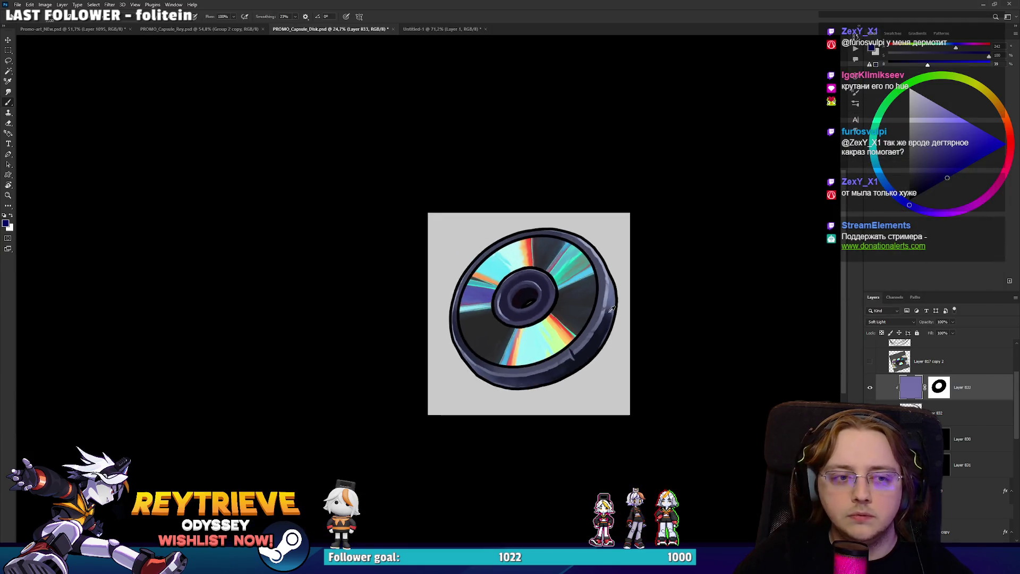
Duplicate the Disk copy group as Disk copy 3.
scroll(763, 319, "up", 5)
left_click(952, 332)
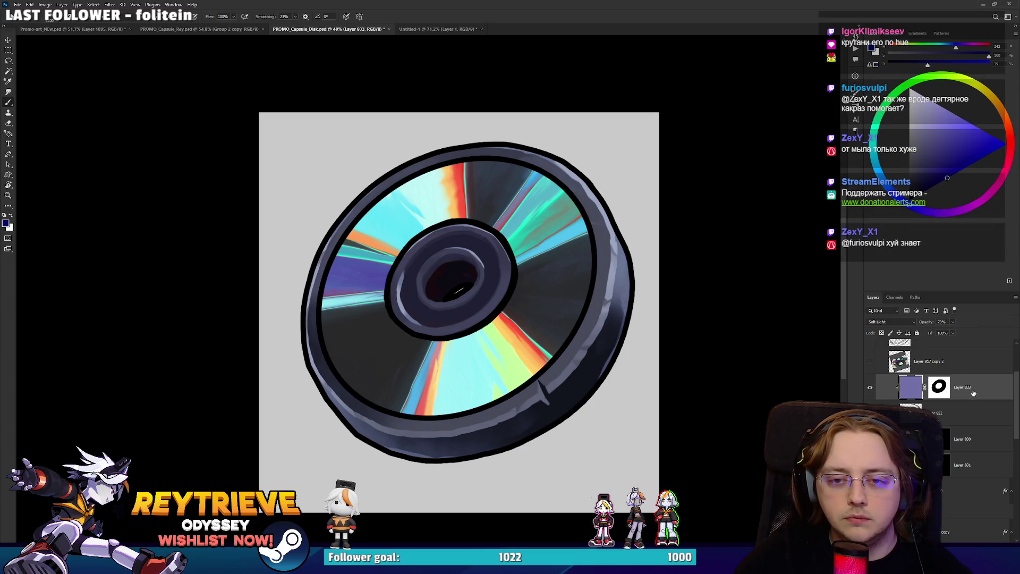
scroll(957, 384, "up", 3)
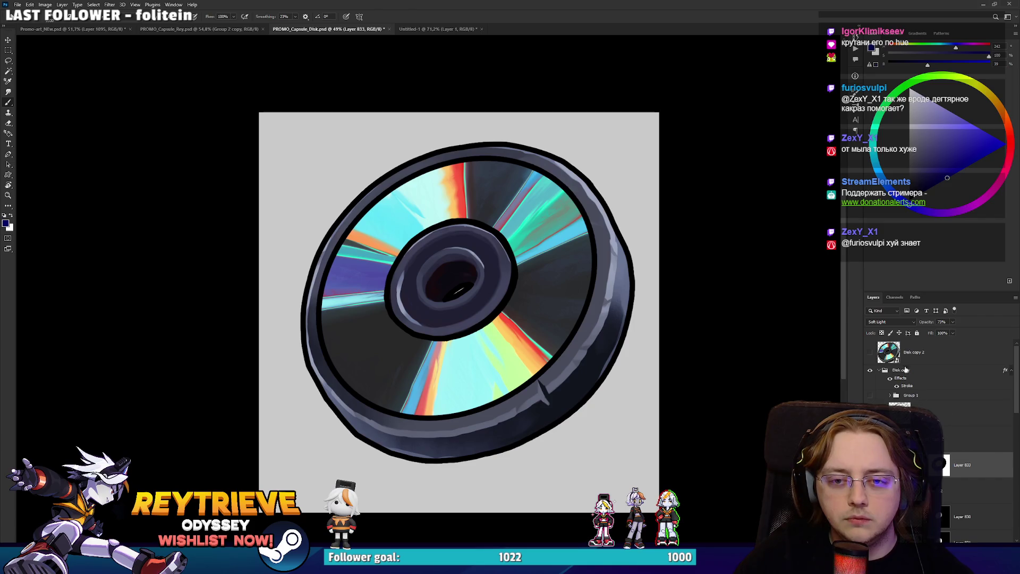
double_click(924, 371)
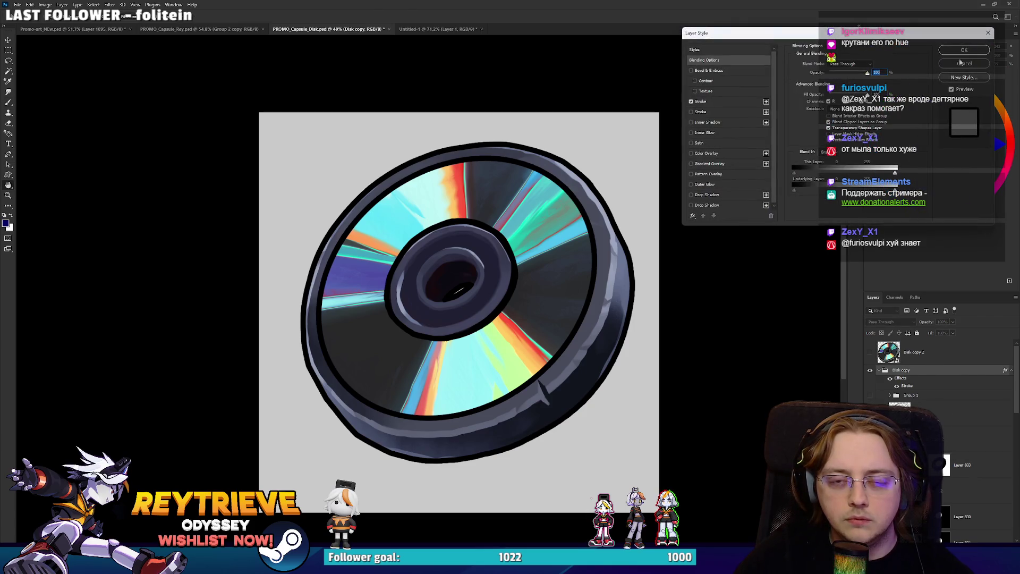
left_click(964, 64)
key("ctrl+j")
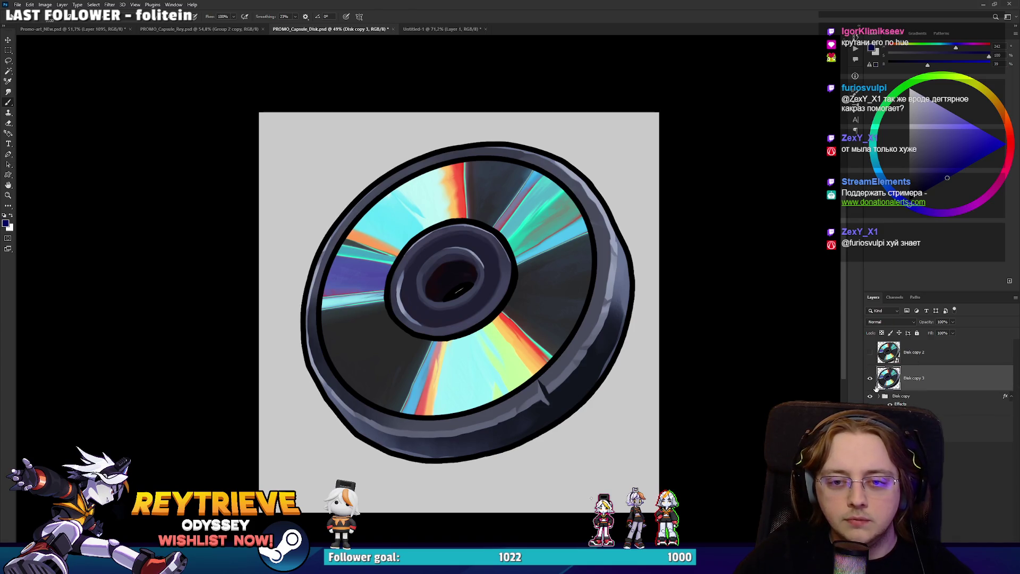
right_click(920, 379)
key("Escape")
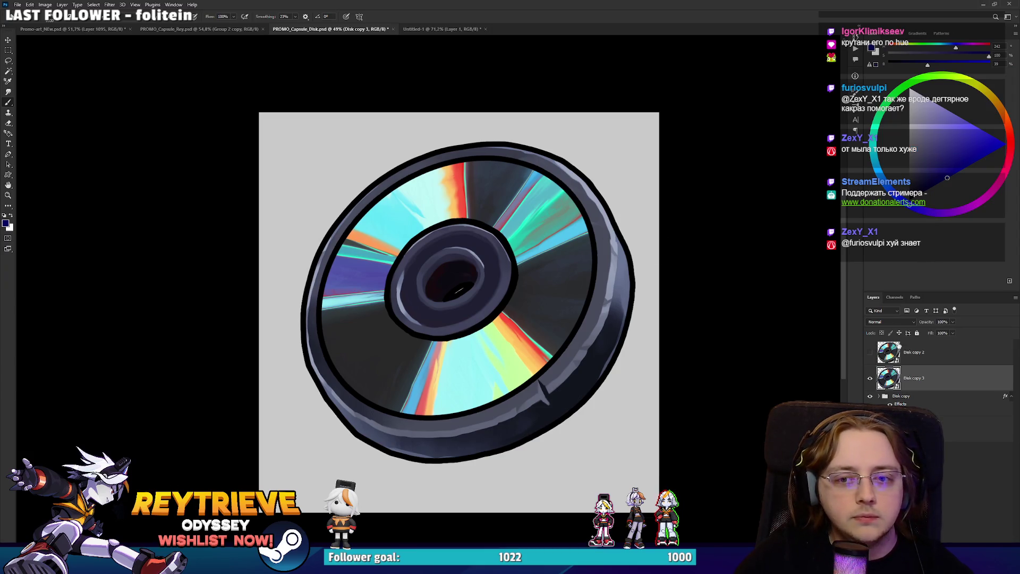
Switch to the Promo-art_NEw.psd banner, dismissing the warning message.
left_click(91, 34)
key("Return")
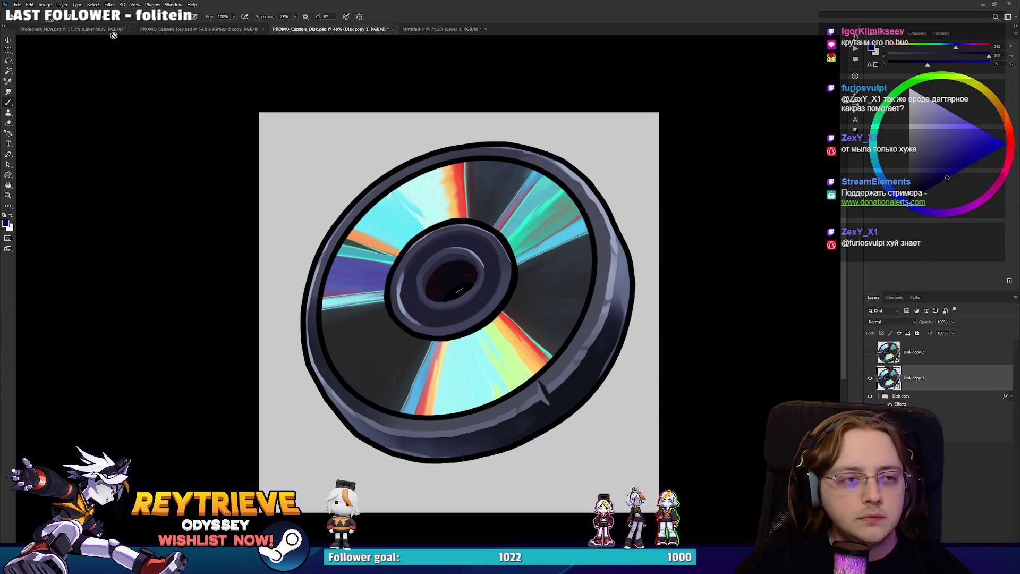
left_click(79, 28)
Delete the outdated disc layer inside the Disk copy 2 smart object and return to the banner.
double_click(954, 467)
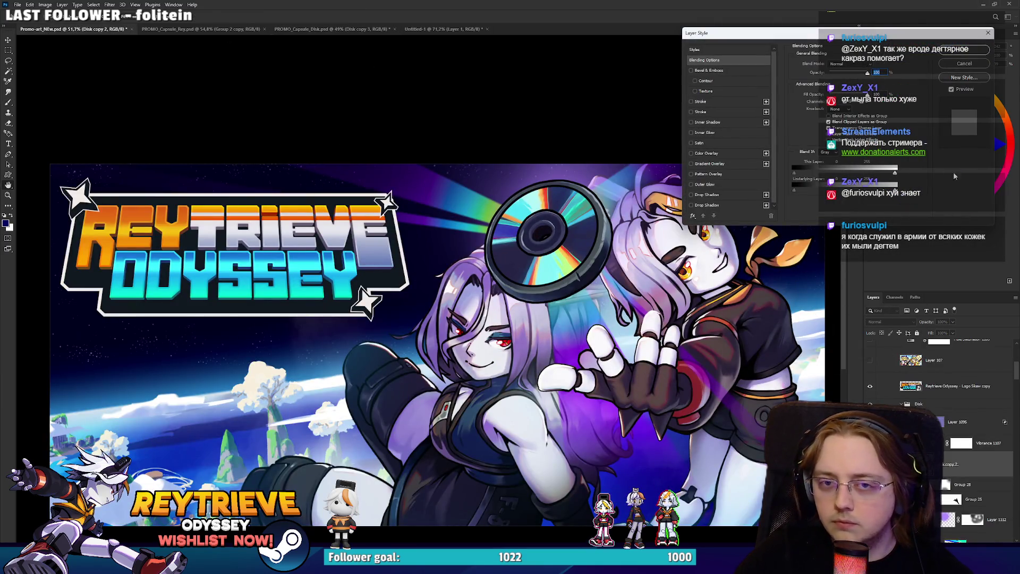
key("Escape")
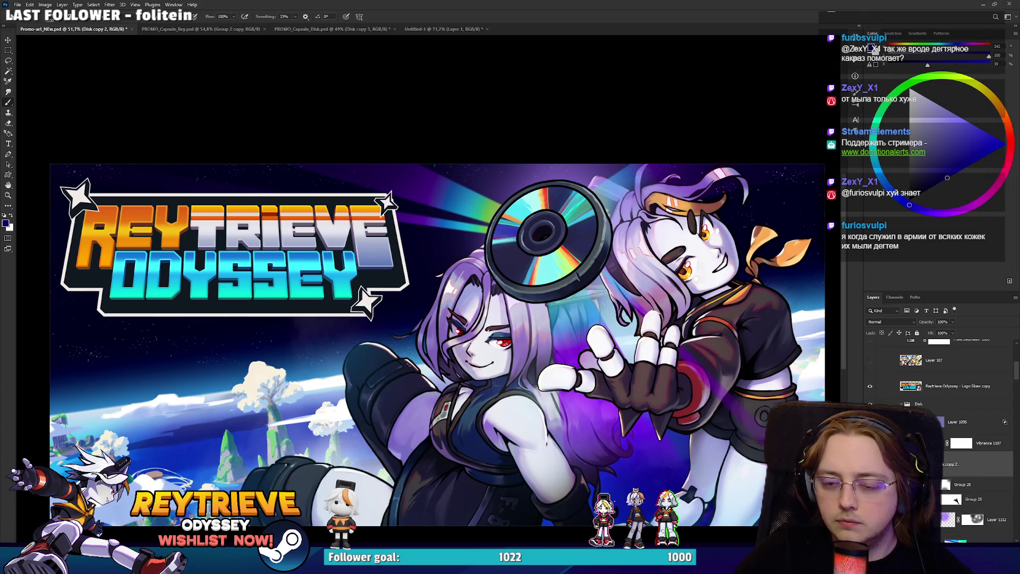
double_click(919, 464)
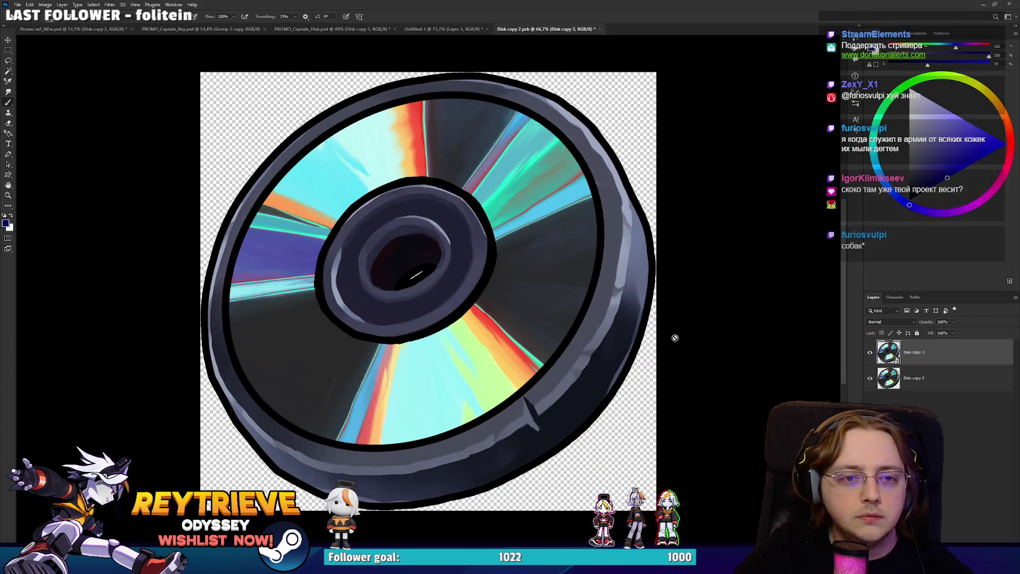
left_click(913, 378)
key("Delete")
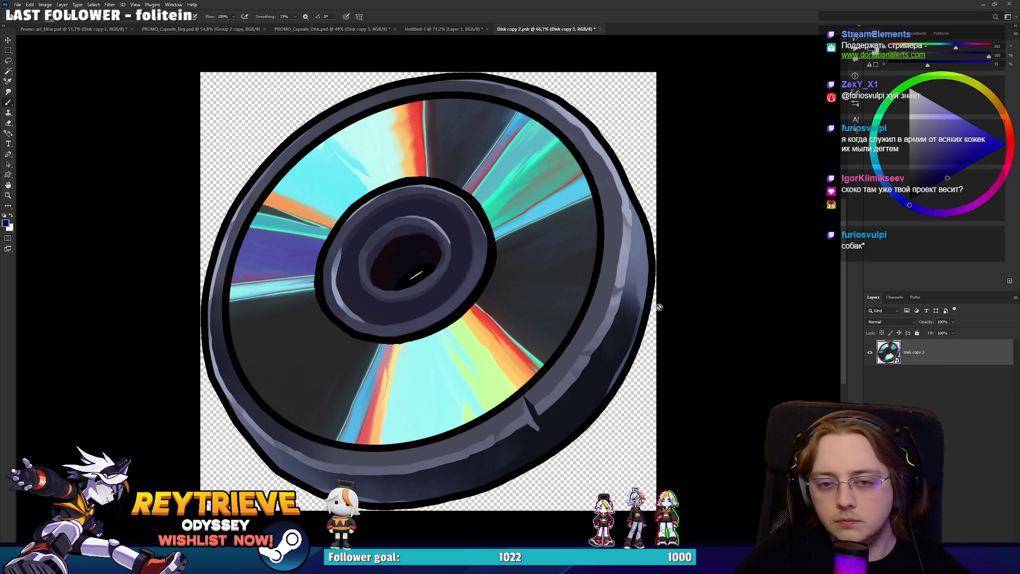
left_click(499, 219)
key("Return")
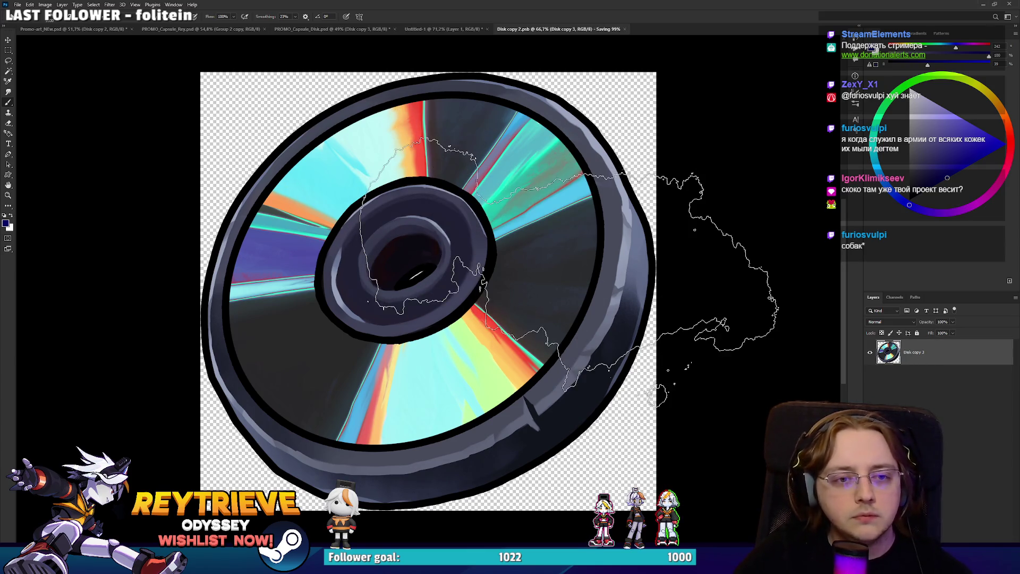
key("ctrl+d")
left_click(596, 29)
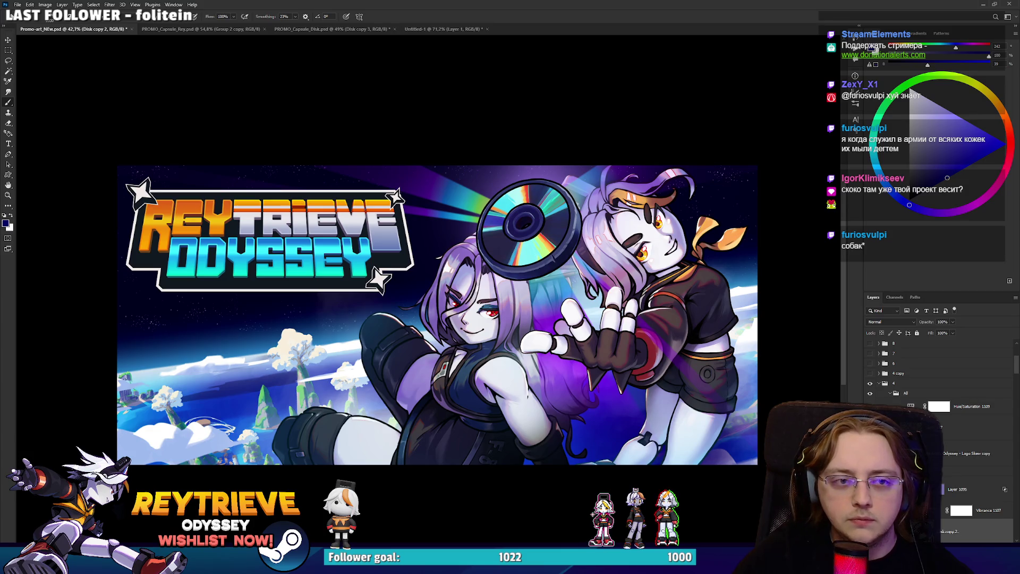
Select Layer 1095, add a new empty layer and fit the whole banner in view.
scroll(619, 306, "down", 4)
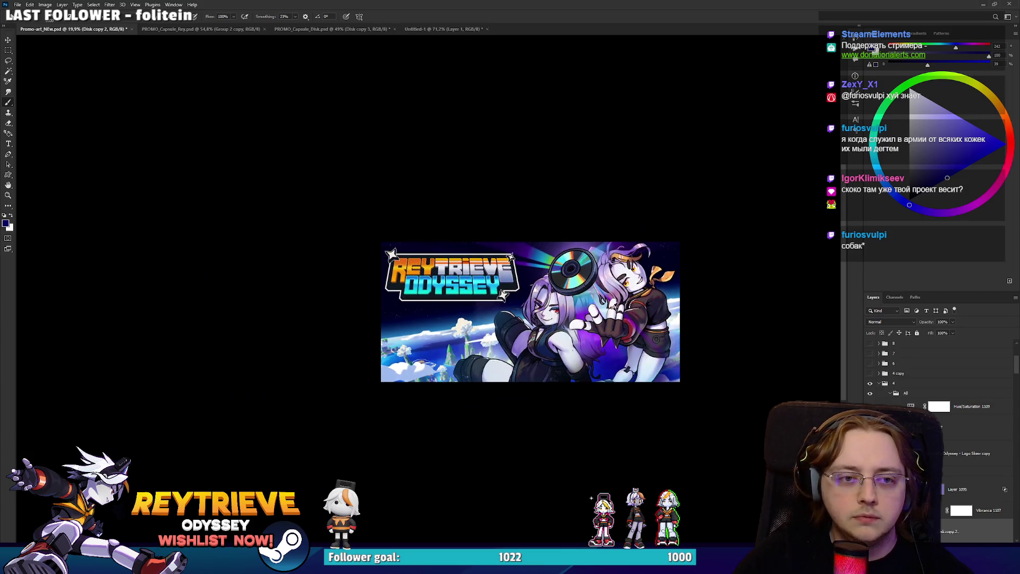
scroll(589, 300, "up", 4)
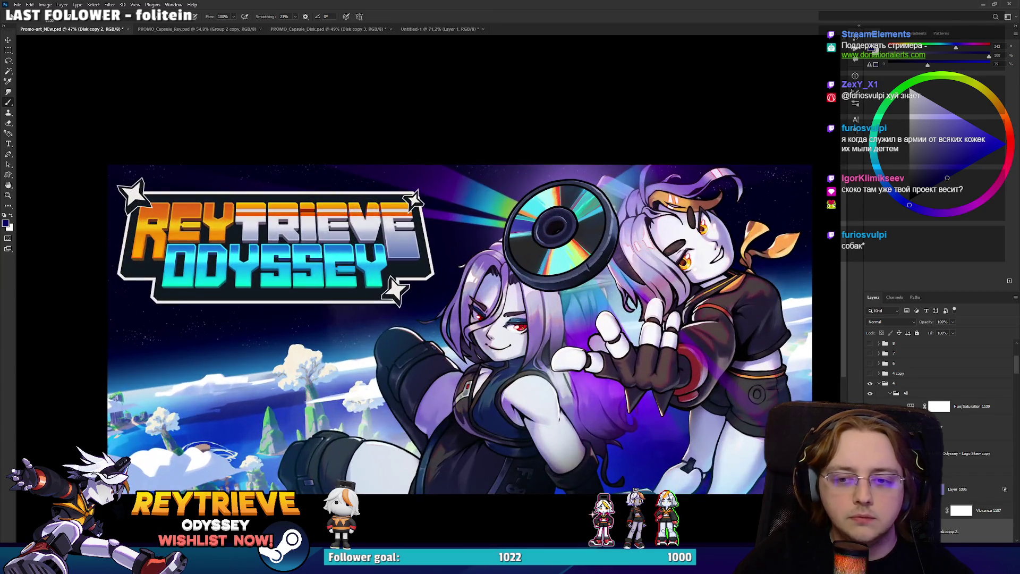
left_click(963, 489)
key("ctrl+0")
key("ctrl+shift+alt+n")
Give the Disk copy 2 disc a white #ffffff outline stroke via its layer style.
double_click(982, 487)
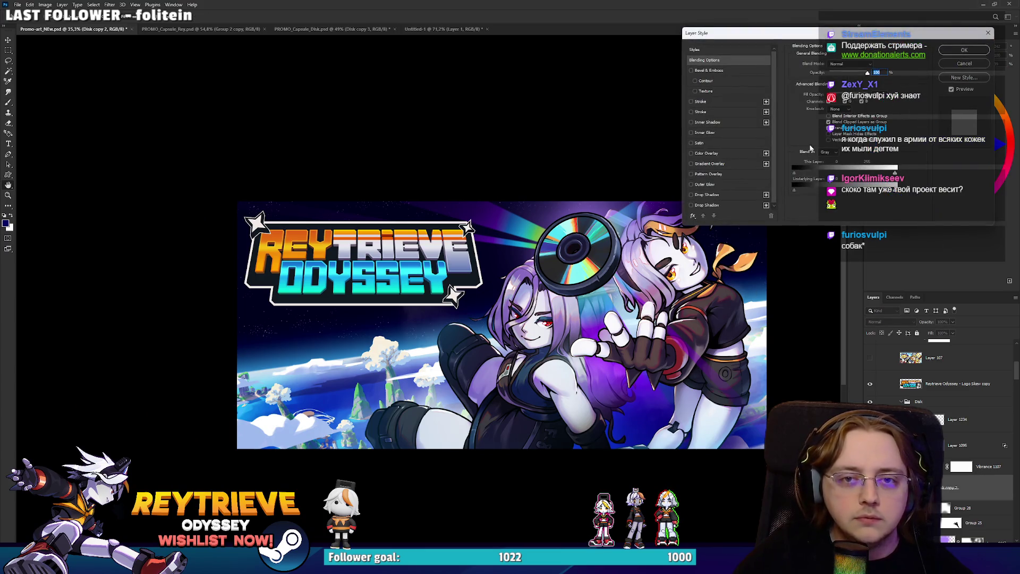
left_click(709, 102)
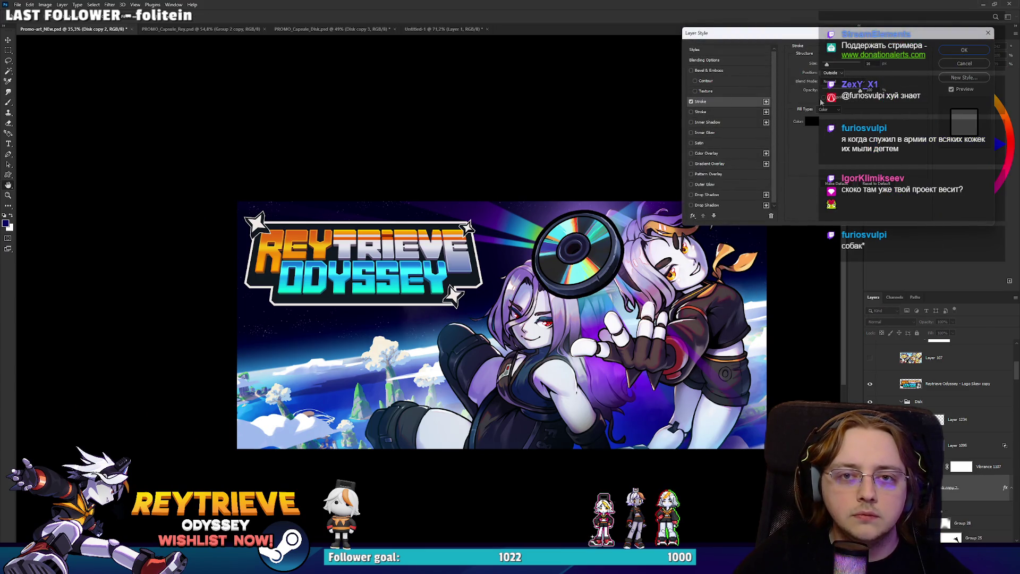
left_click(812, 121)
type("ffffff")
left_click_drag(614, 228, 843, 257)
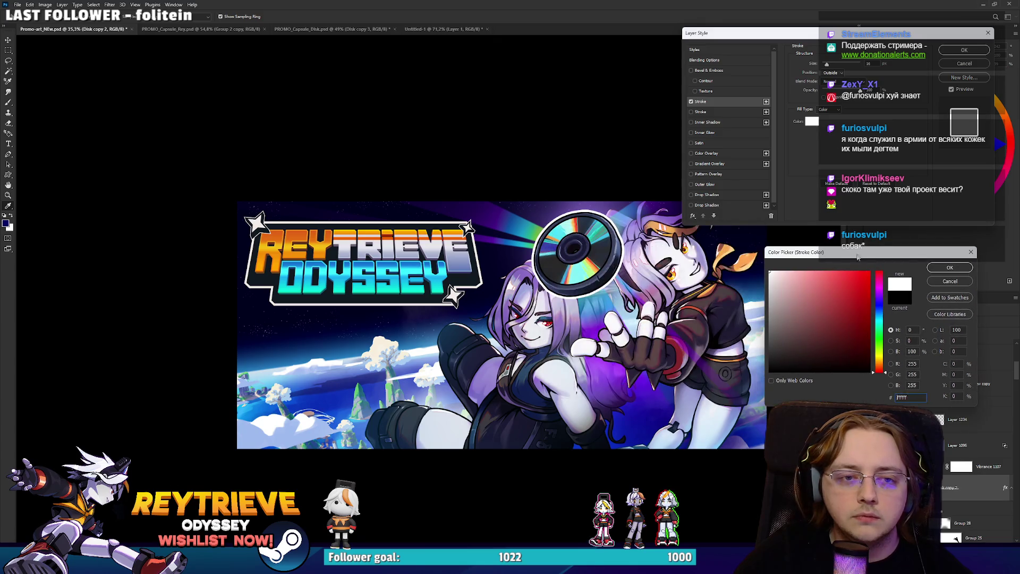
left_click(958, 266)
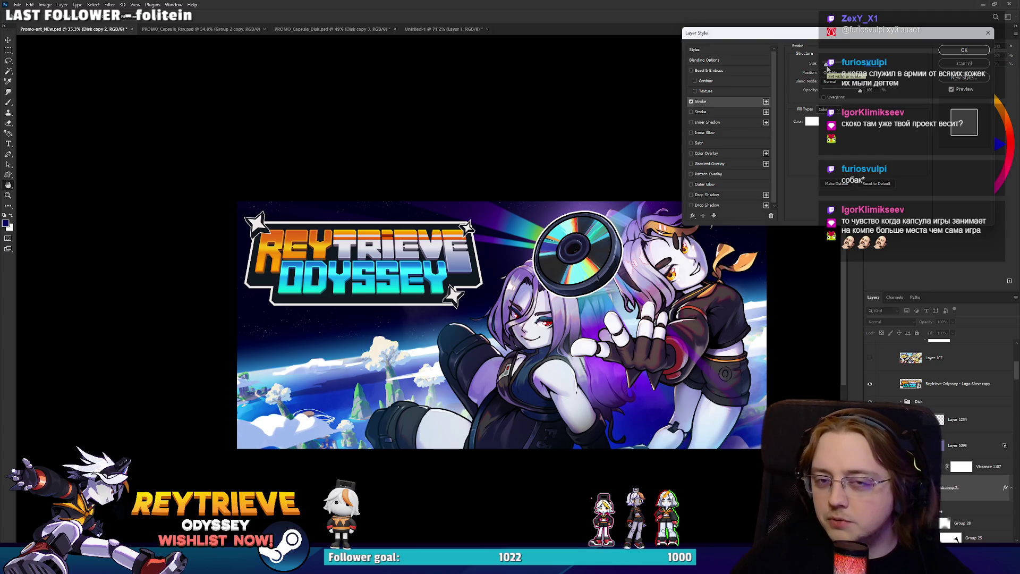
left_click(964, 51)
scroll(358, 429, "up", 2)
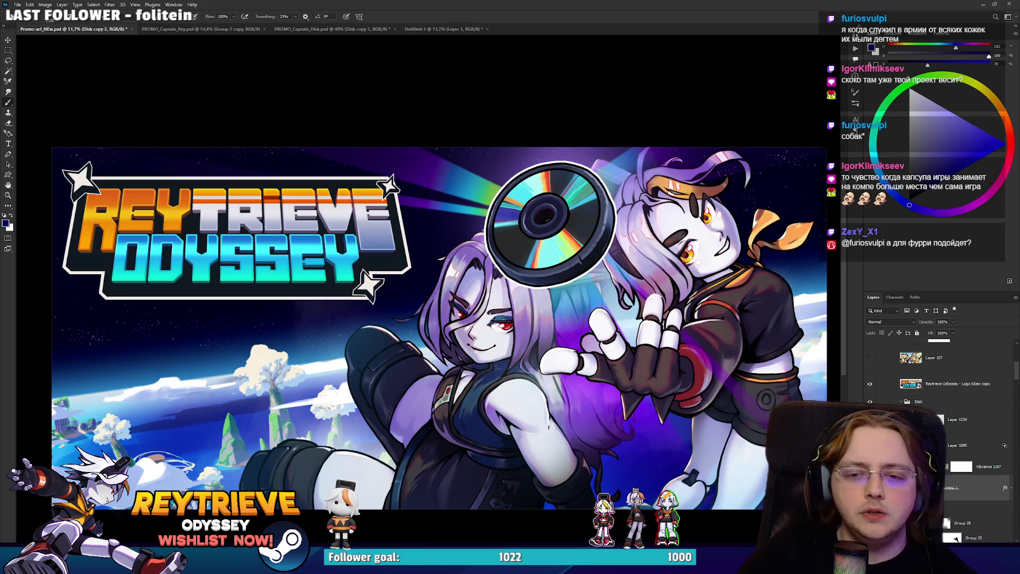
left_click(716, 390, "ctrl")
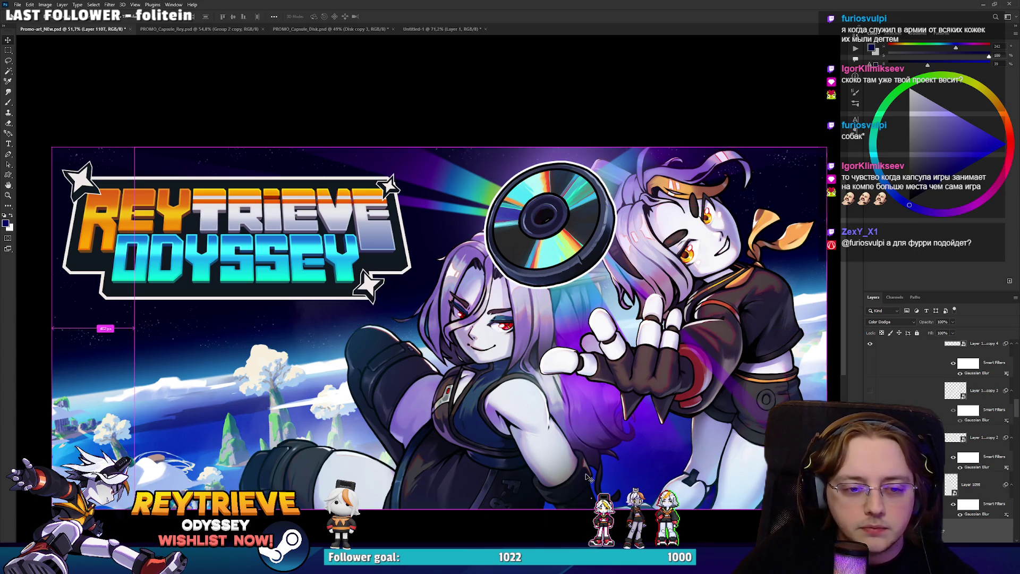
Select Layer 1111, then the Disk group, then the Group 2 copy 3 layer.
left_click(621, 461, "ctrl")
scroll(621, 461, "up", 1)
scroll(940, 425, "up", 5)
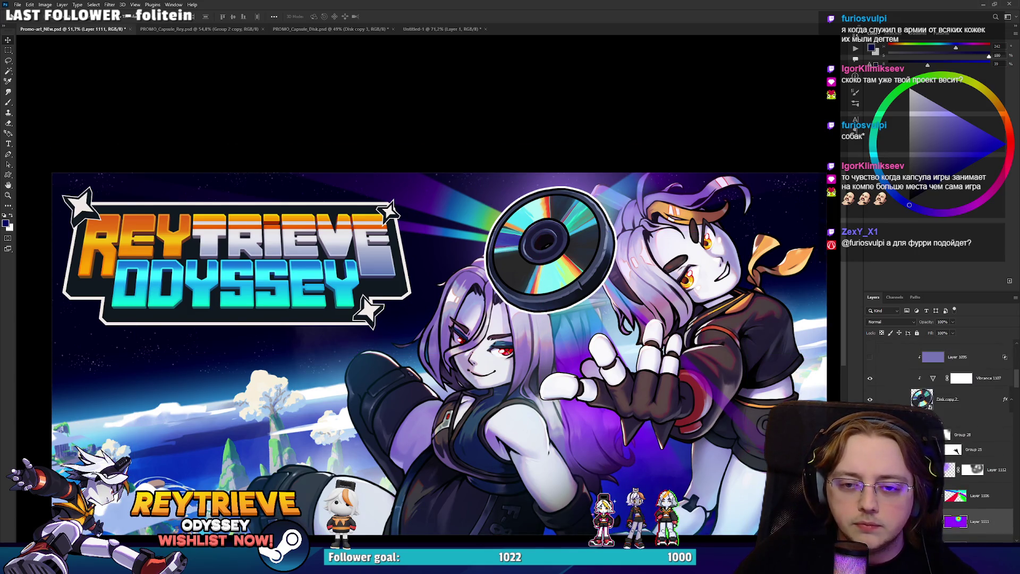
left_click(550, 247, "ctrl")
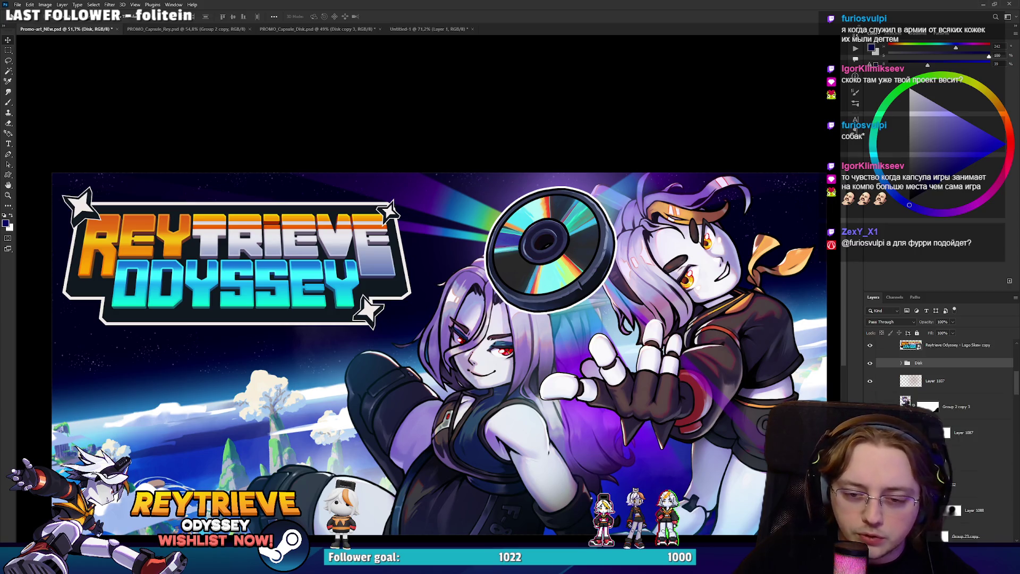
left_click(951, 406)
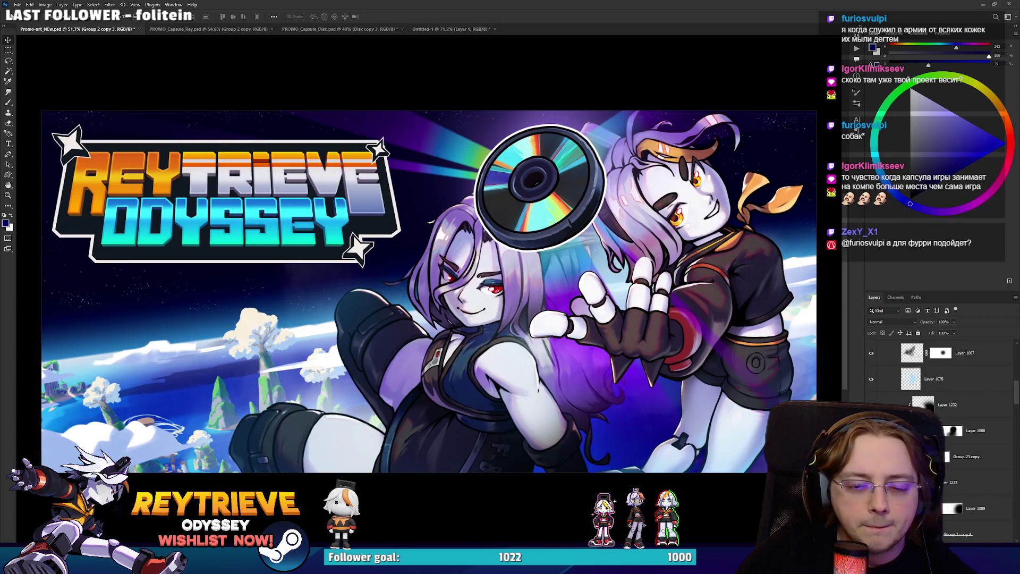
key("ctrl+comma")
key("ctrl+comma")
Add a thin white outline stroke to the Group 23 copy characters layer.
double_click(995, 461)
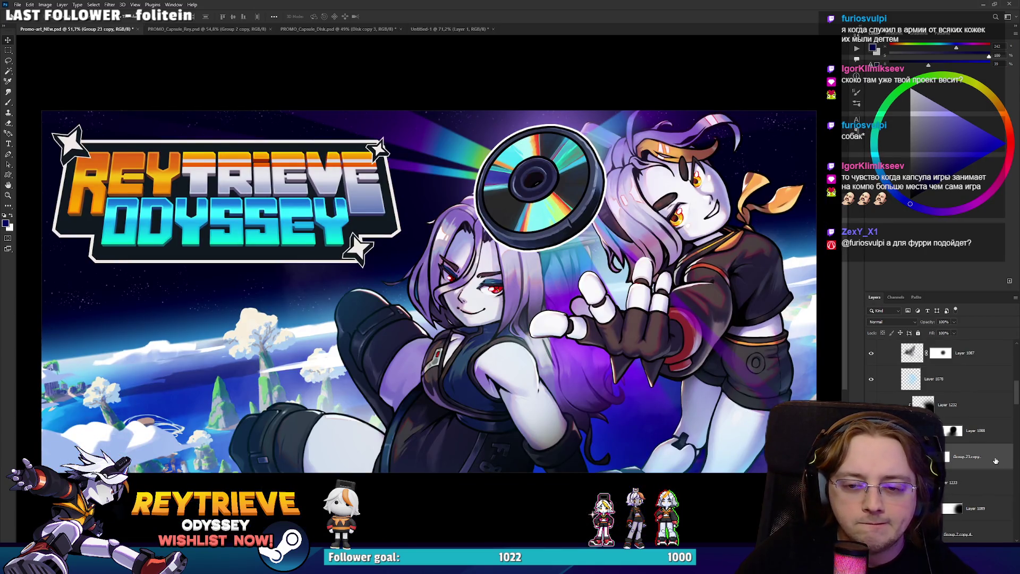
left_click(712, 102)
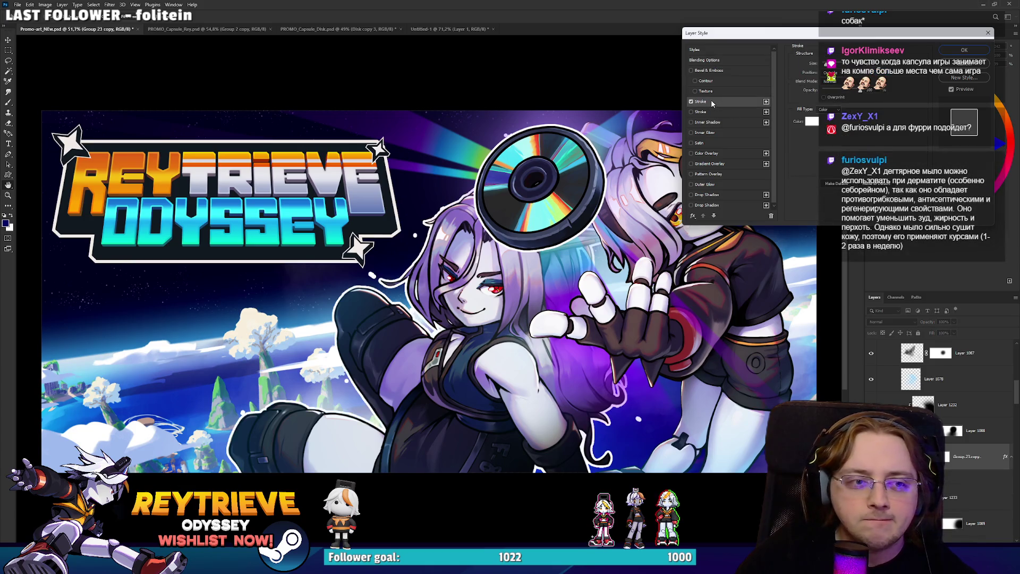
left_click_drag(836, 64, 826, 65)
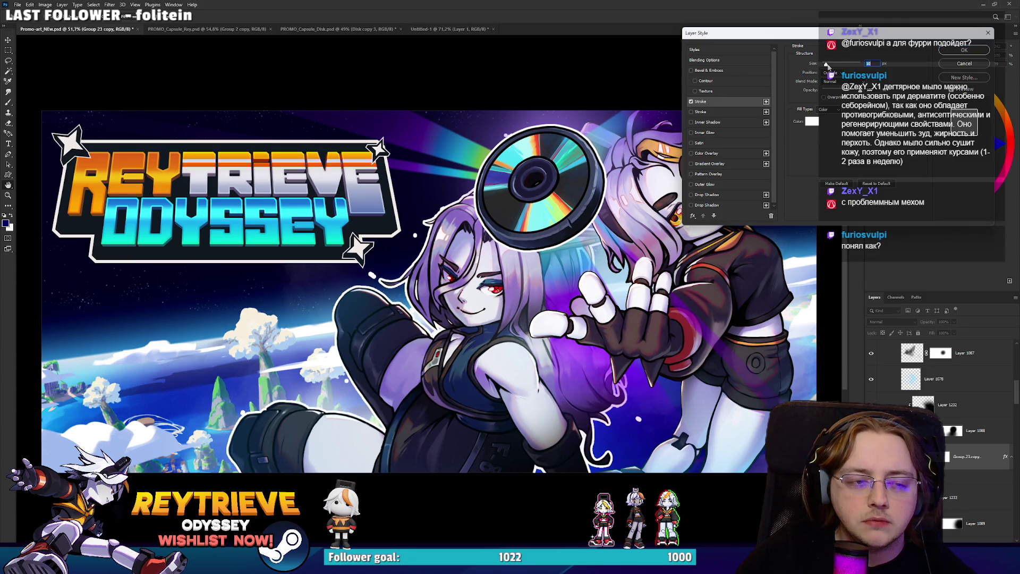
left_click(964, 50)
scroll(604, 247, "down", 5)
scroll(607, 253, "up", 4)
scroll(608, 253, "down", 2)
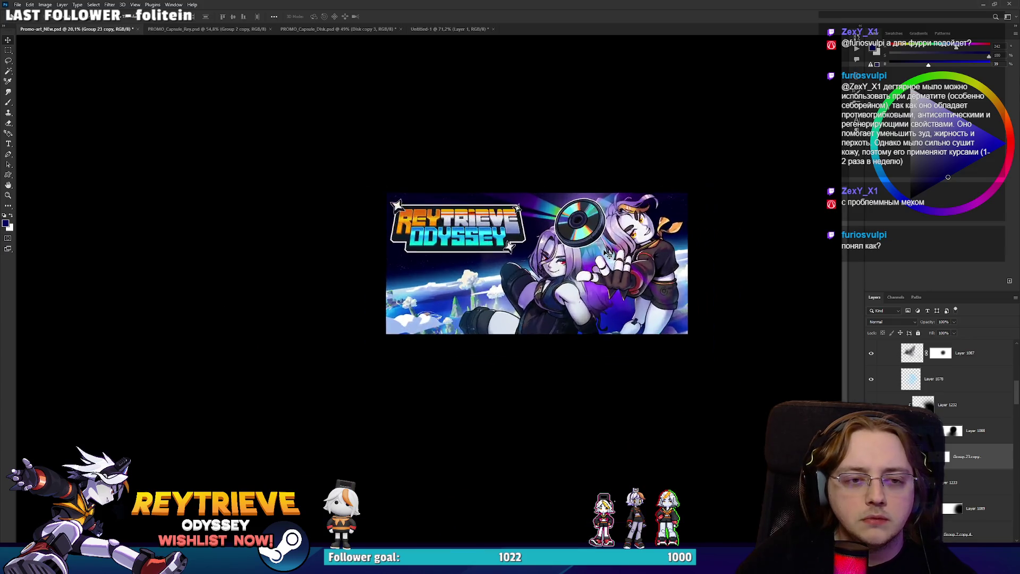
scroll(606, 252, "down", 2)
scroll(603, 247, "up", 4)
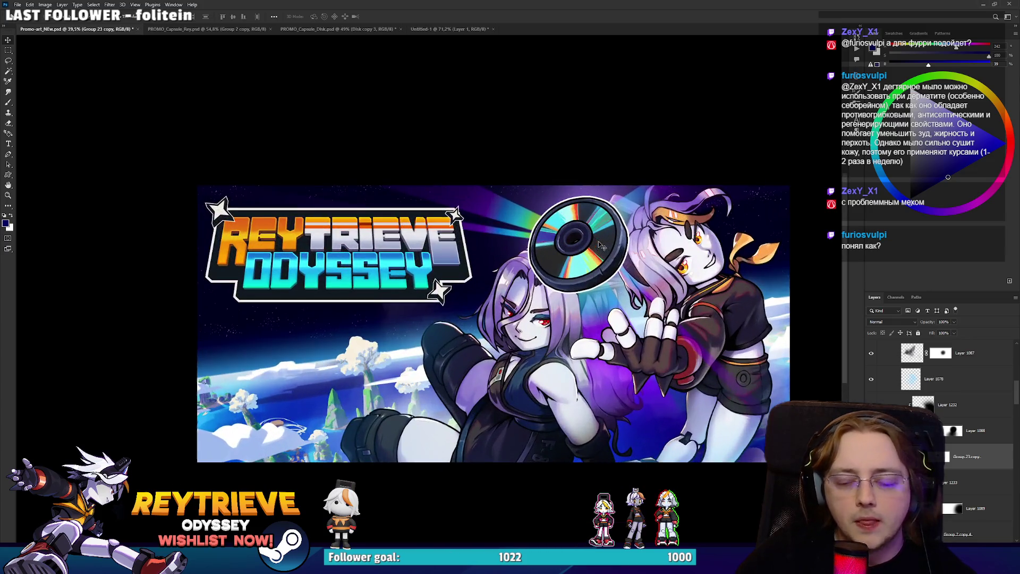
scroll(603, 248, "up", 2)
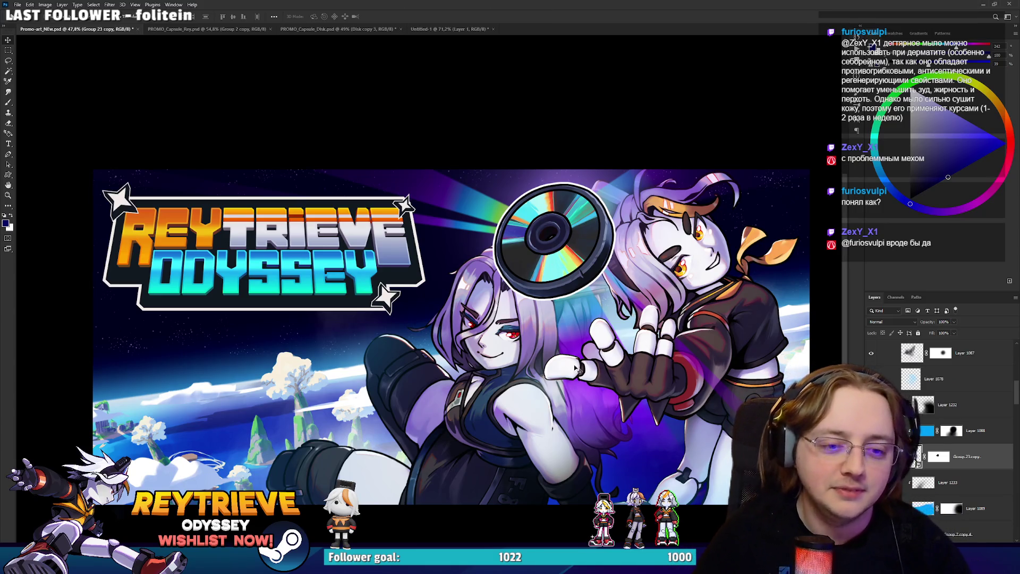
scroll(589, 361, "up", 3)
scroll(588, 361, "down", 5)
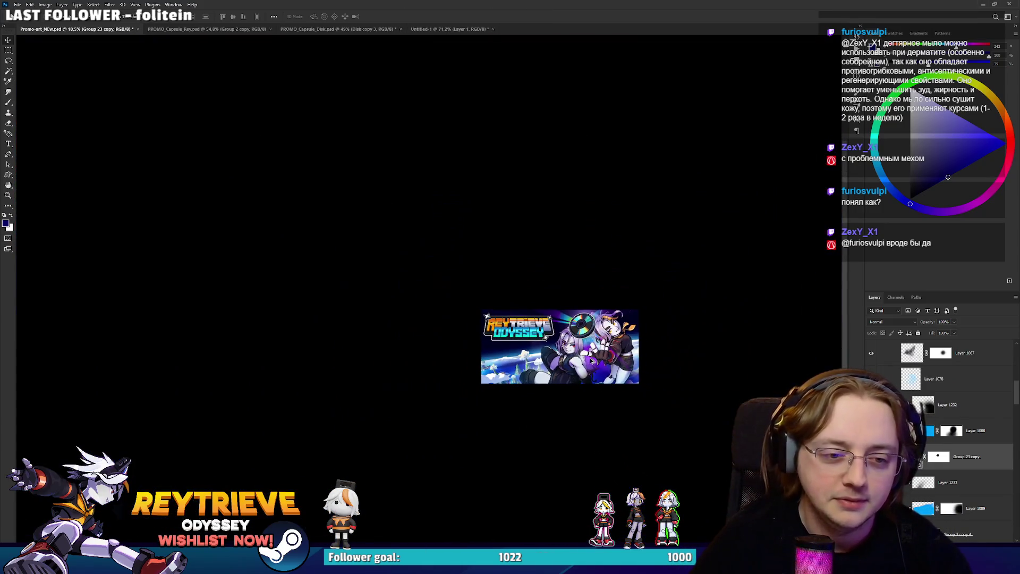
scroll(591, 361, "up", 3)
scroll(591, 361, "up", 2)
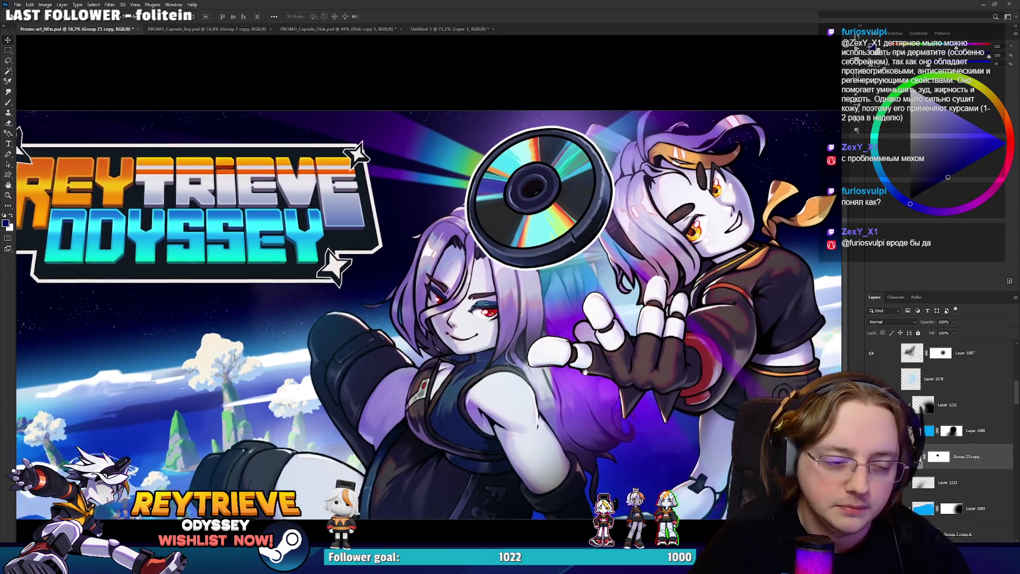
scroll(578, 420, "down", 2)
scroll(578, 420, "up", 3)
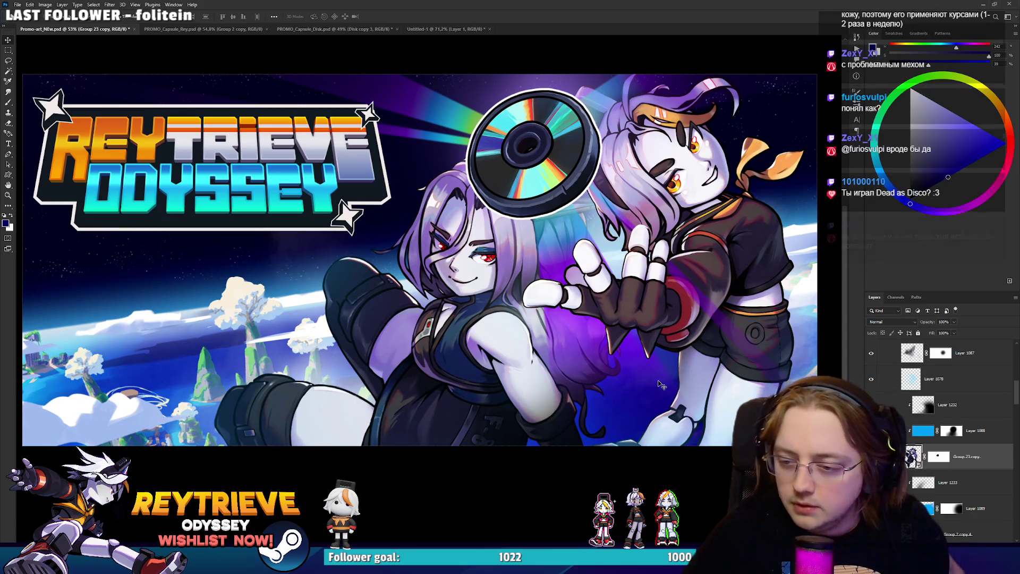
scroll(913, 415, "up", 3)
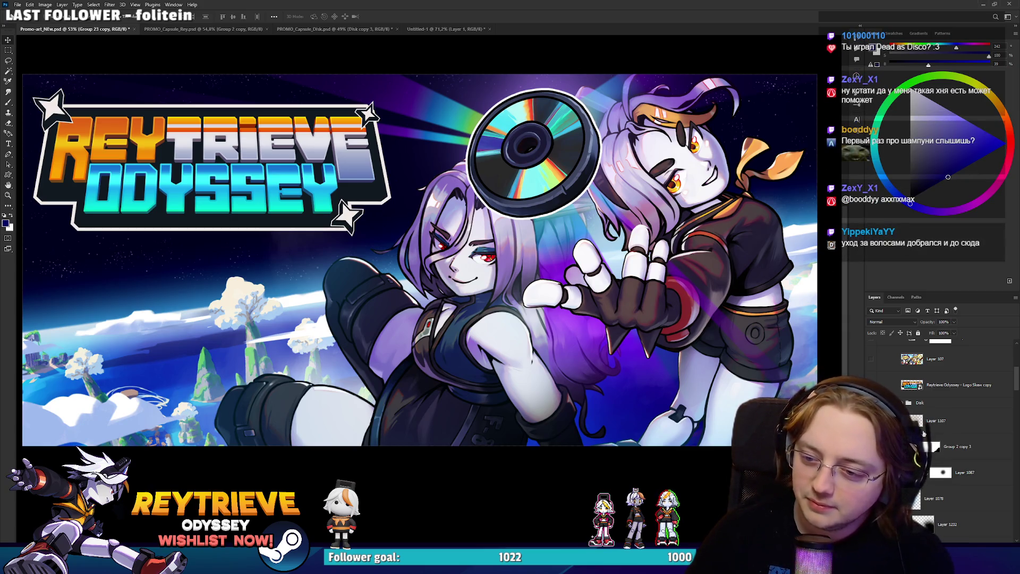
scroll(946, 437, "up", 1)
Hide the Color Dodge glow Layer 1107 between the characters.
left_click(943, 451)
left_click(871, 451)
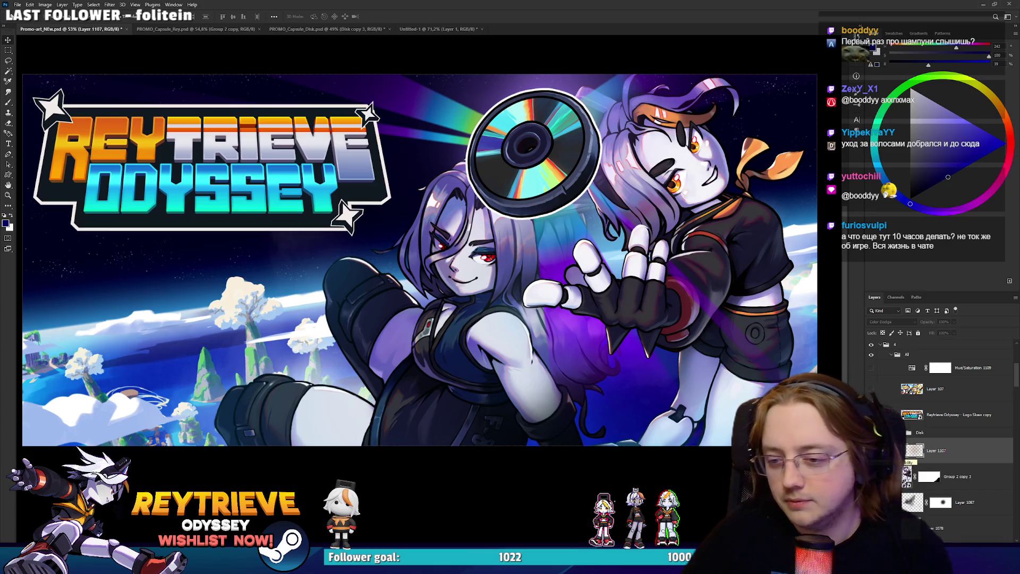
scroll(587, 276, "down", 3)
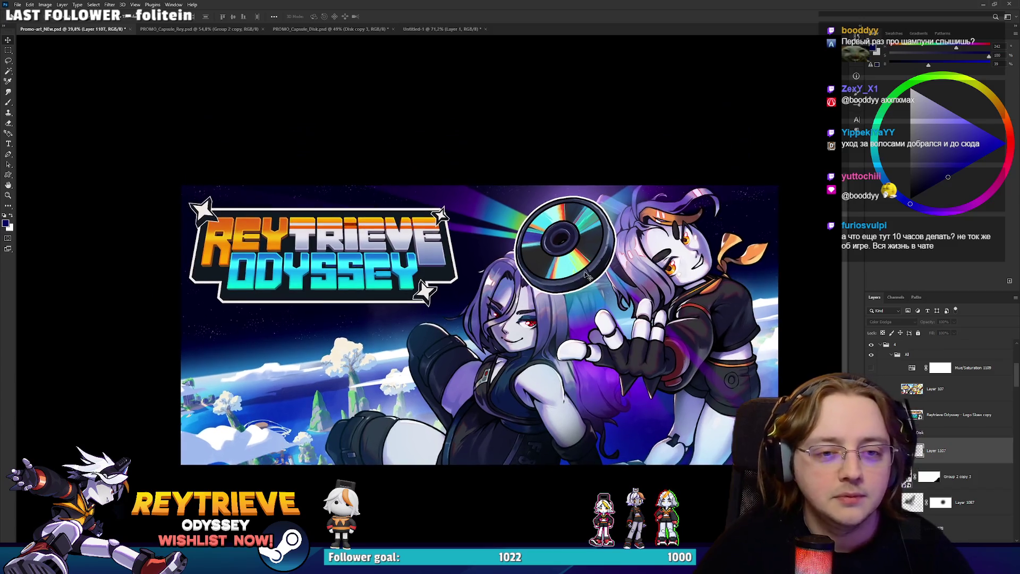
scroll(587, 275, "down", 2)
scroll(654, 327, "down", 2)
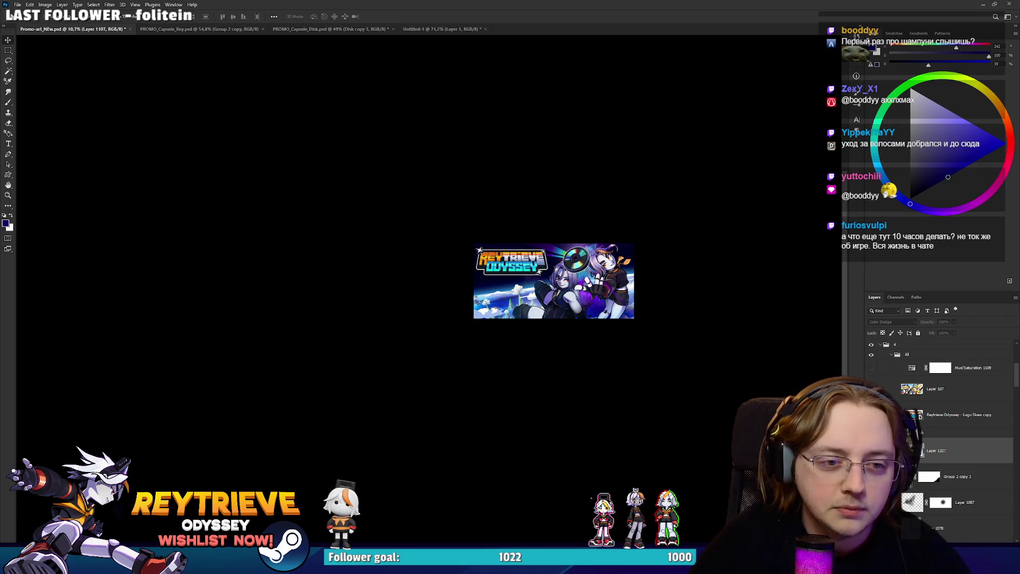
scroll(605, 301, "up", 4)
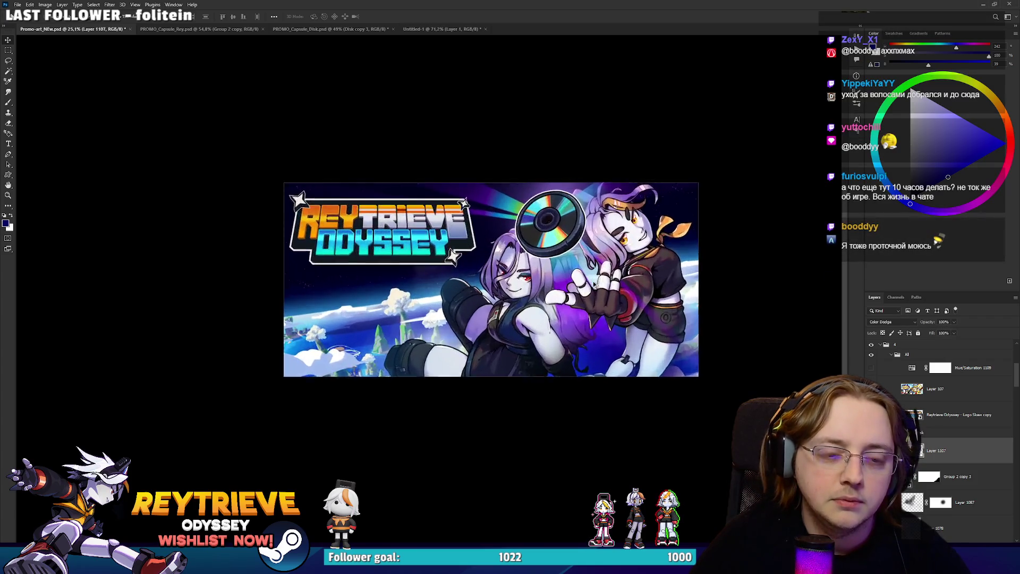
scroll(606, 301, "up", 1)
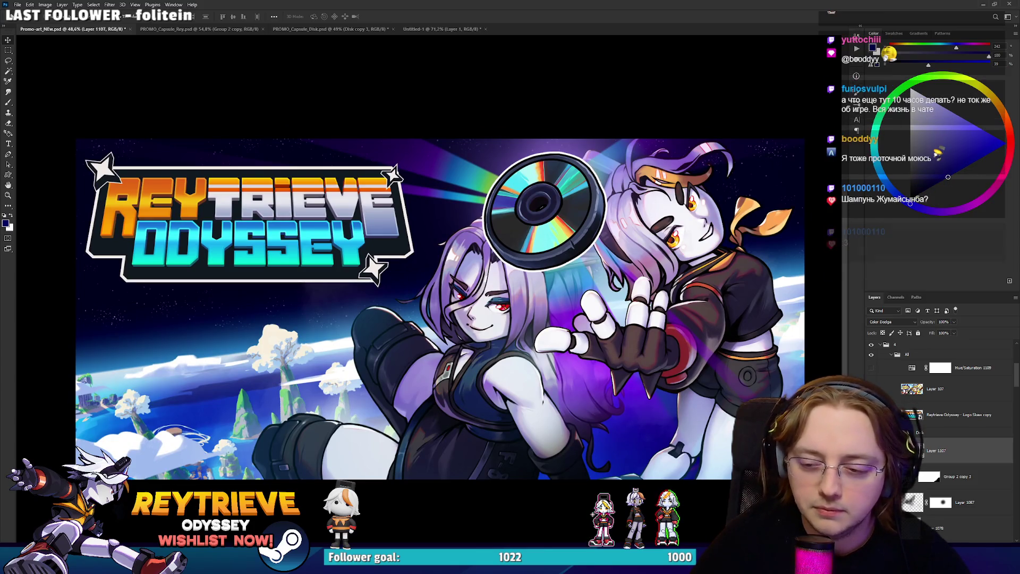
scroll(945, 439, "down", 3)
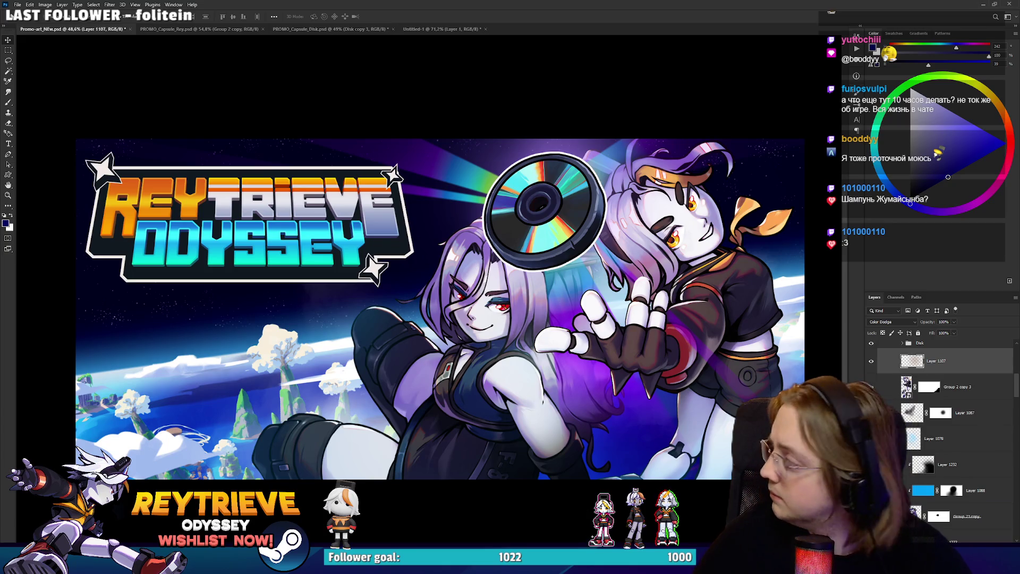
scroll(940, 448, "down", 4)
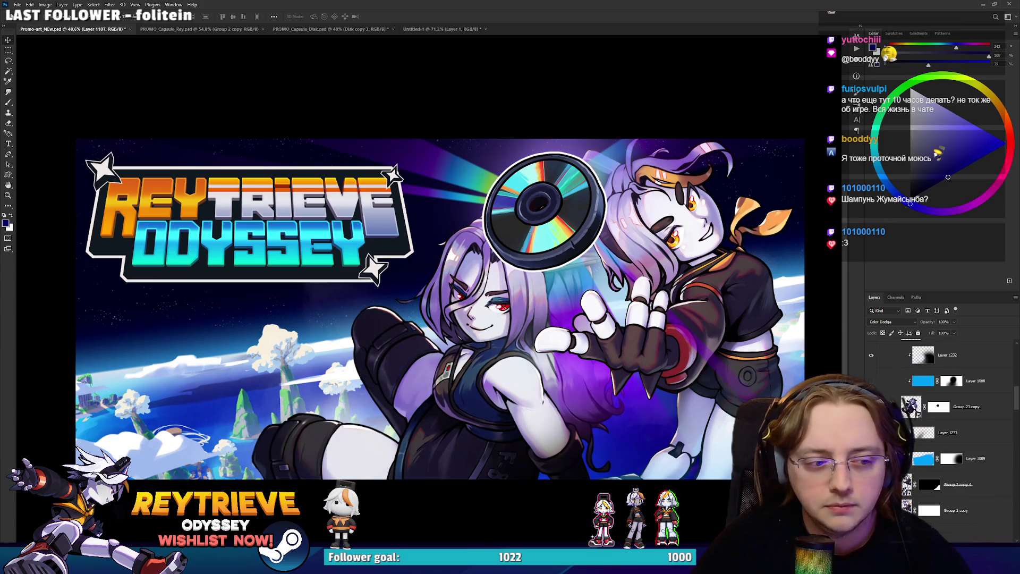
Show Layer 1088 to brighten the area around the boot.
left_click(870, 380)
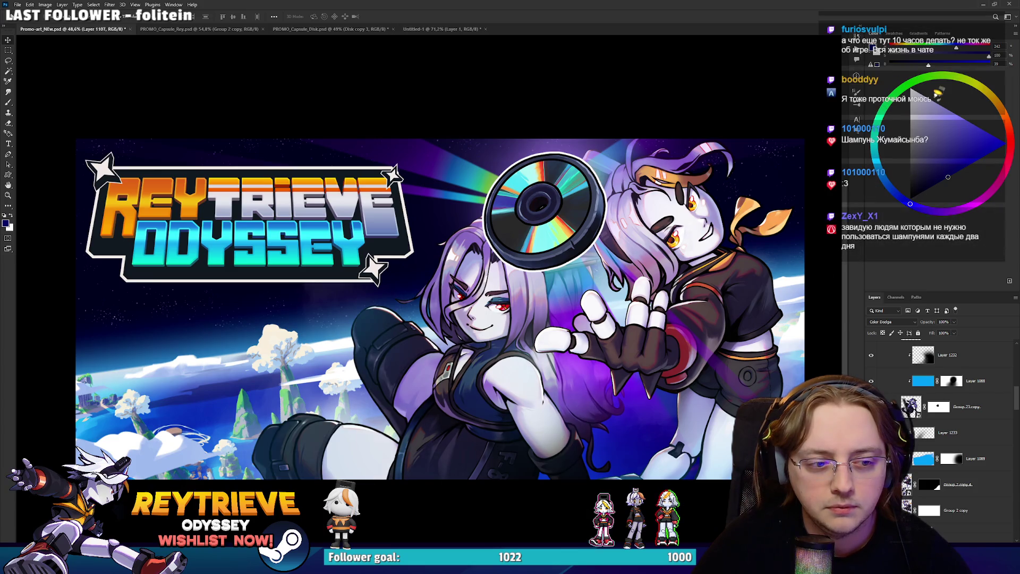
scroll(501, 369, "down", 6)
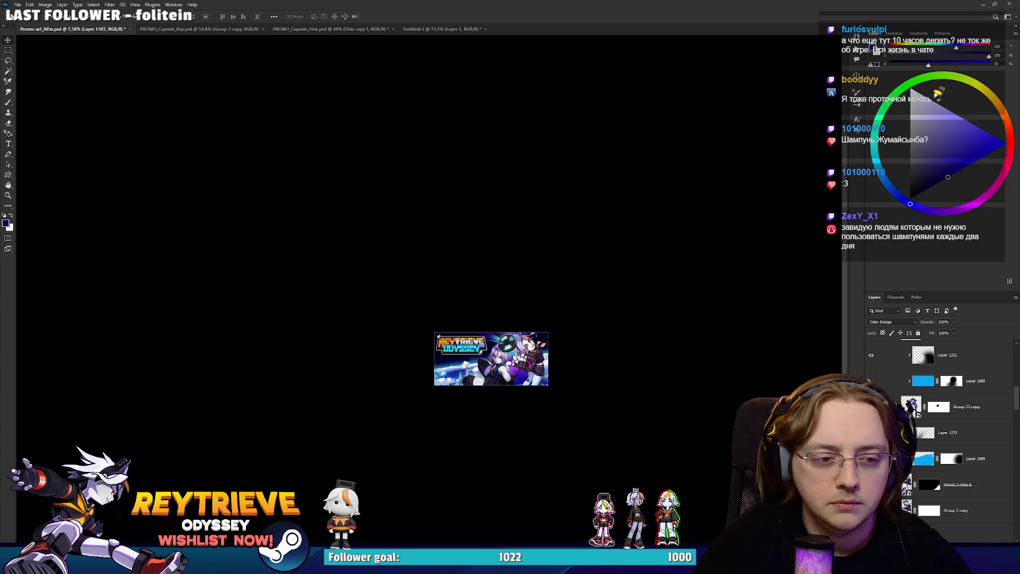
scroll(491, 376, "up", 6)
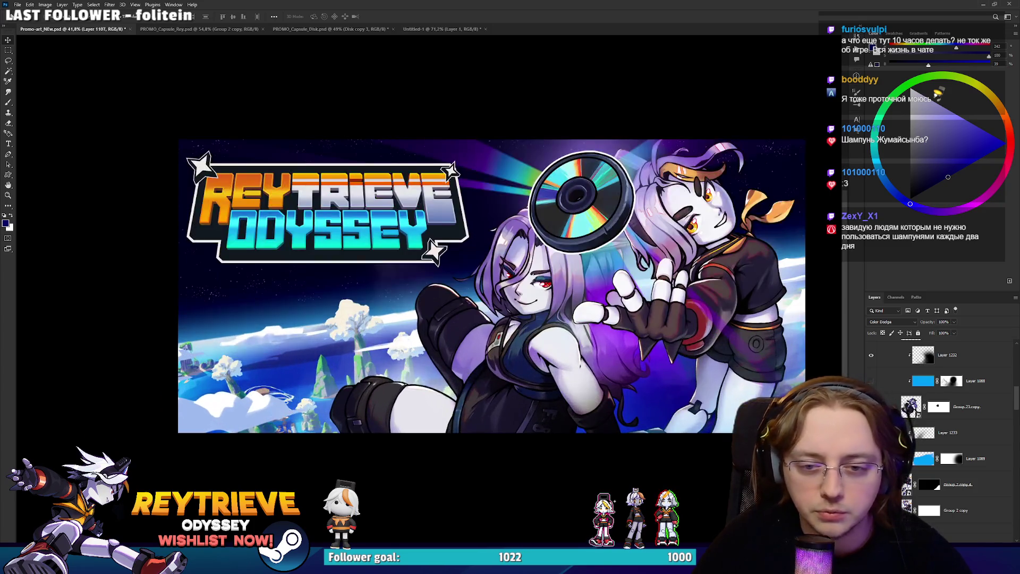
scroll(677, 385, "down", 4)
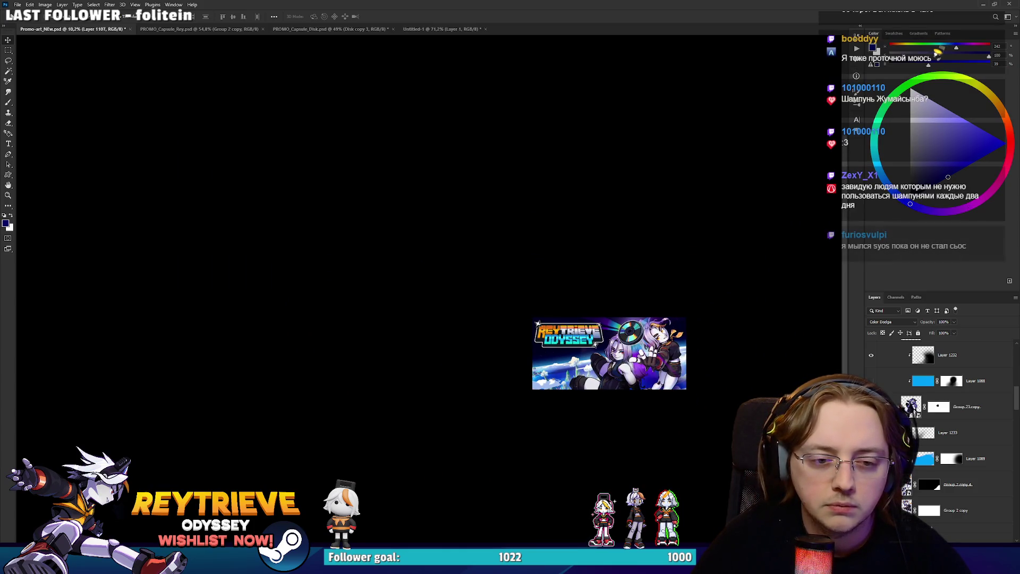
scroll(651, 403, "up", 7)
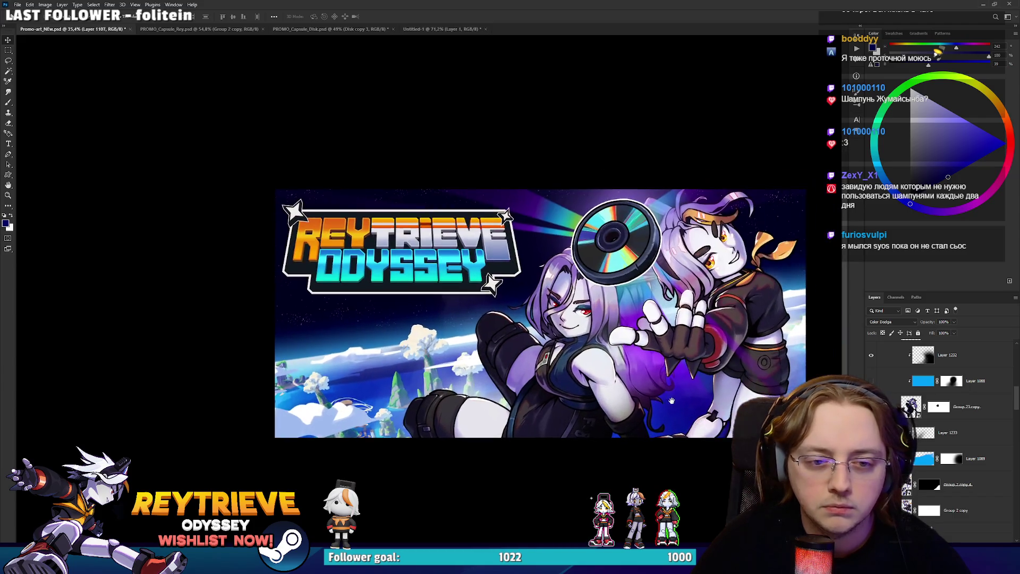
scroll(690, 420, "down", 2)
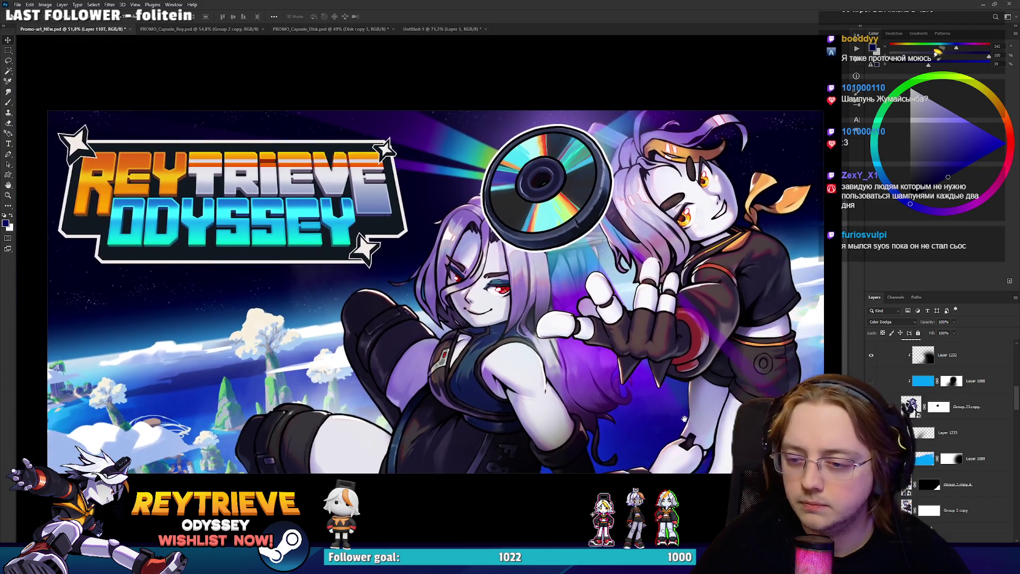
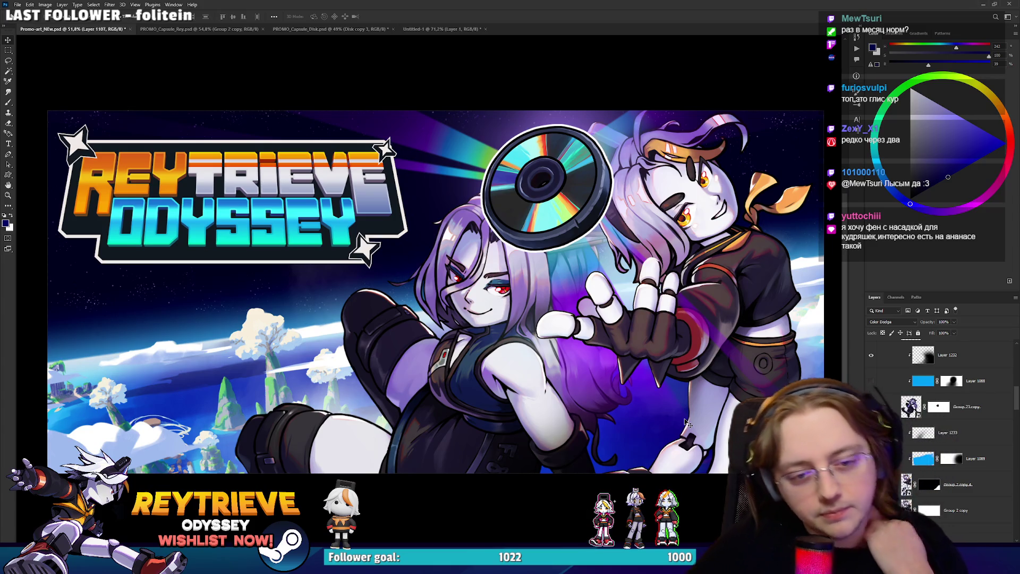
Select the Group 2 copy 4 layer and pan the banner view.
left_click(956, 484)
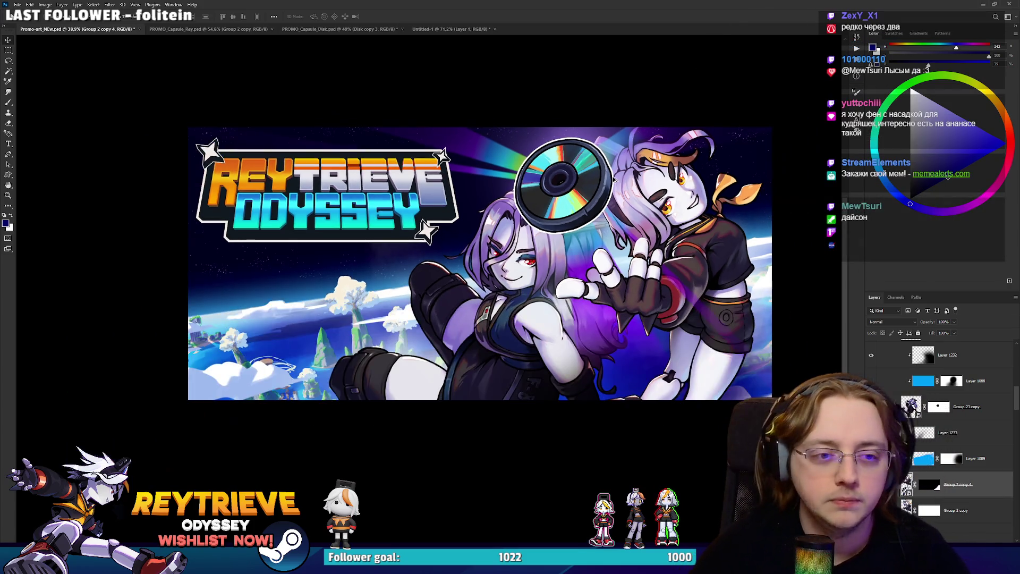
left_click_drag(690, 67, 597, 216)
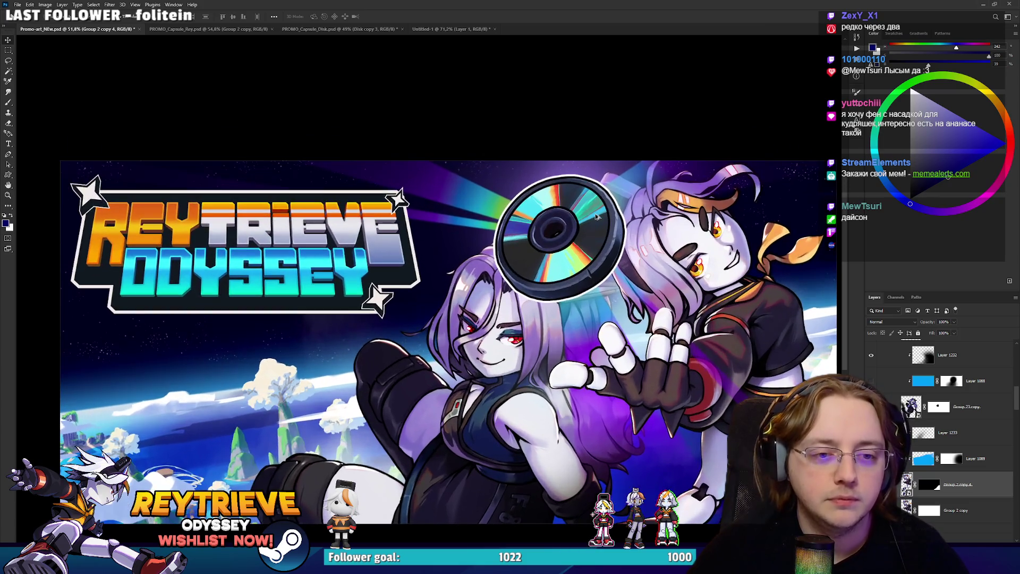
left_click_drag(639, 286, 643, 265)
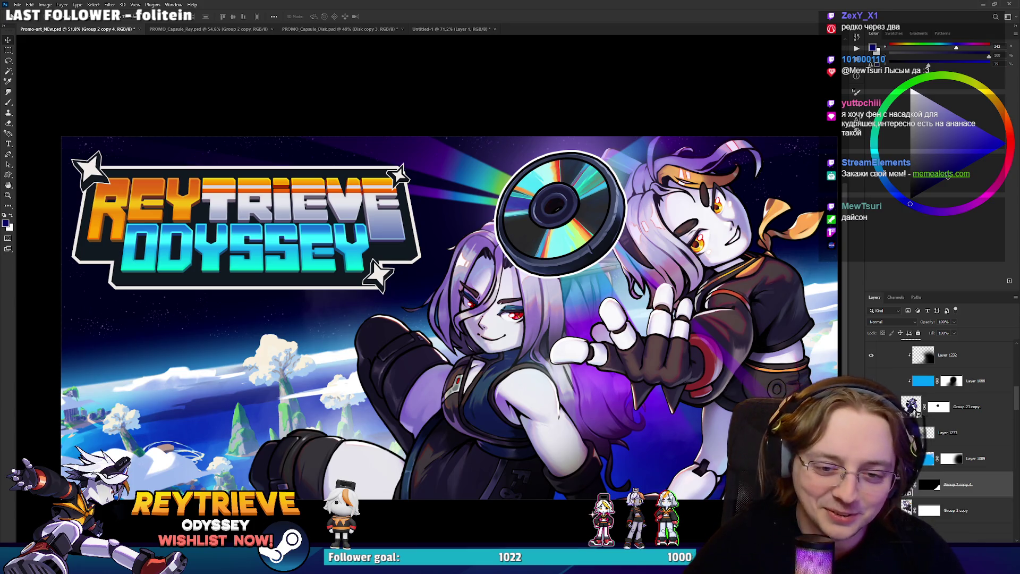
Select Layer 1233 and toggle the sky background to compare the characters.
left_click(956, 429)
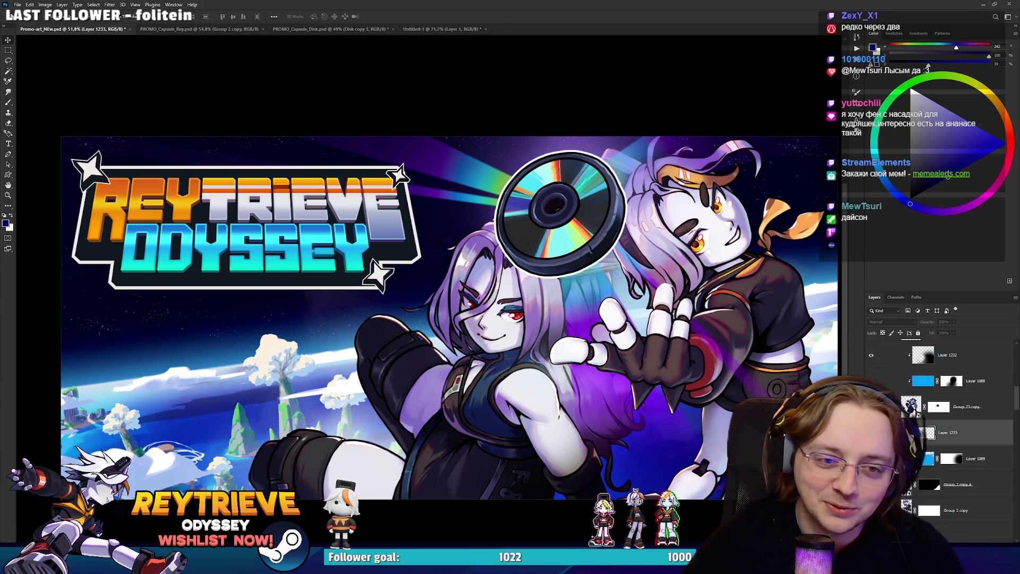
scroll(948, 431, "down", 2)
scroll(947, 432, "down", 5)
key("ctrl+comma")
key("ctrl+comma")
key("ctrl+comma")
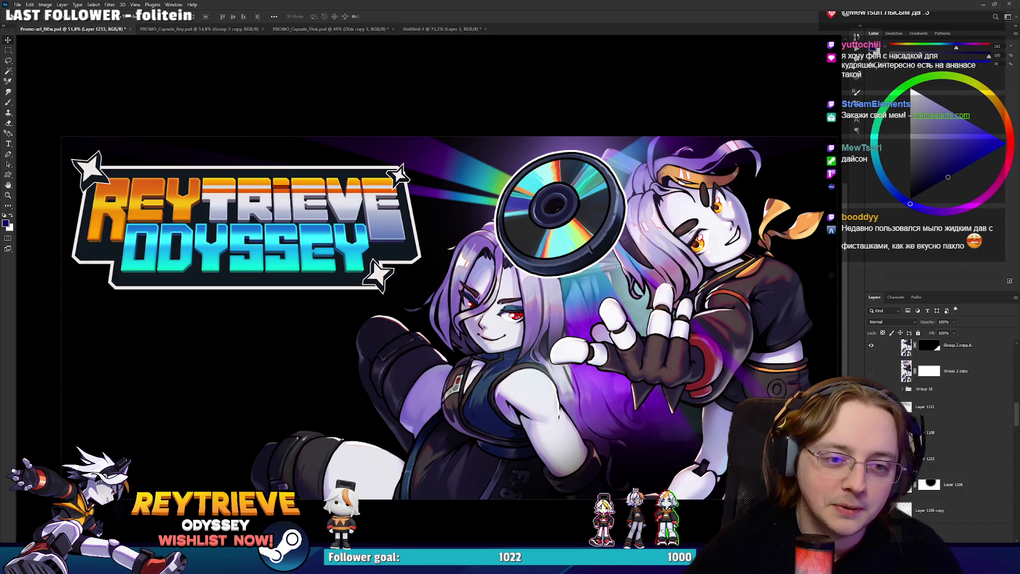
key("ctrl+comma")
key("ctrl+comma")
key("ctrl+comma")
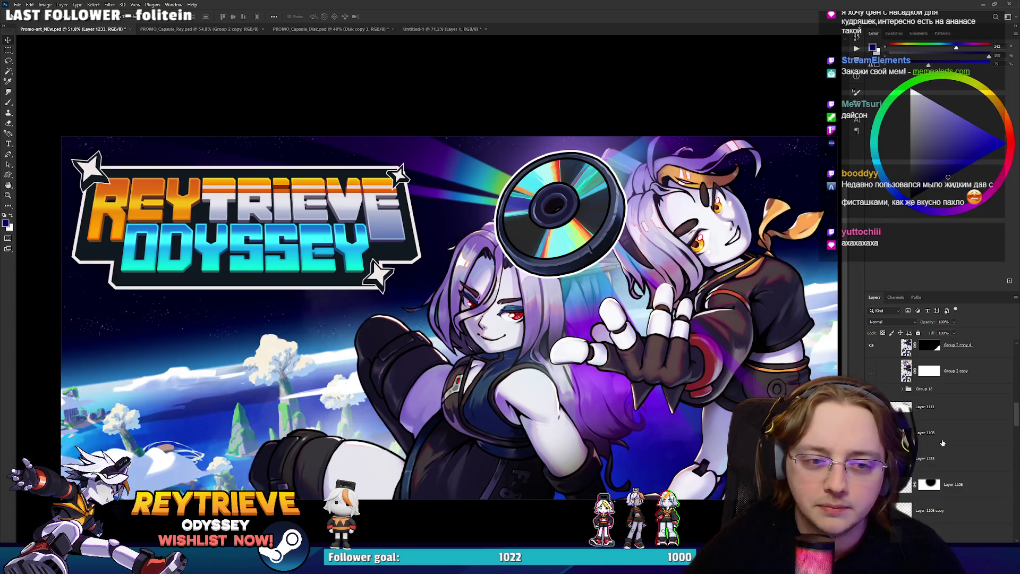
scroll(942, 442, "up", 1)
scroll(942, 443, "up", 5)
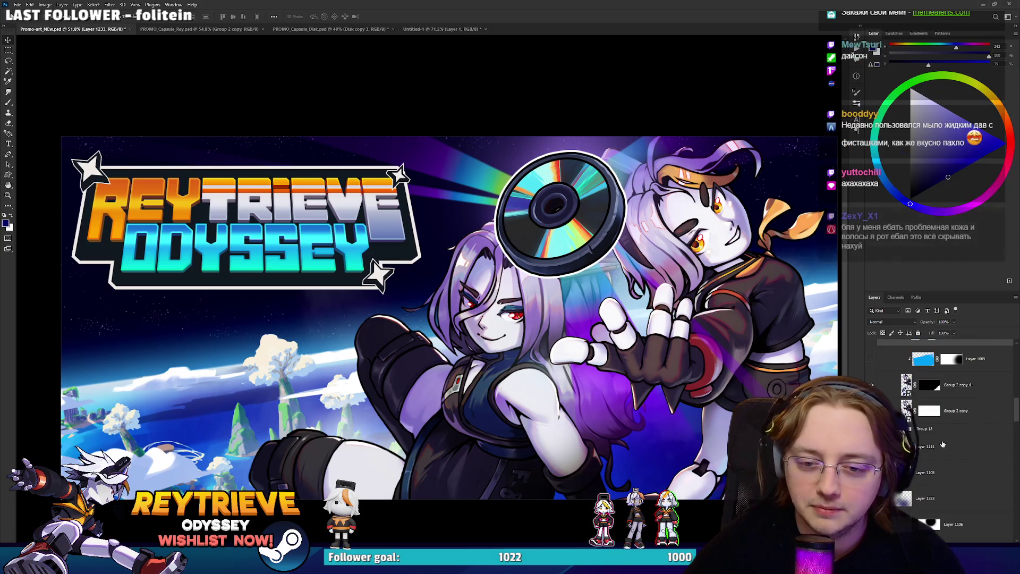
scroll(943, 442, "up", 2)
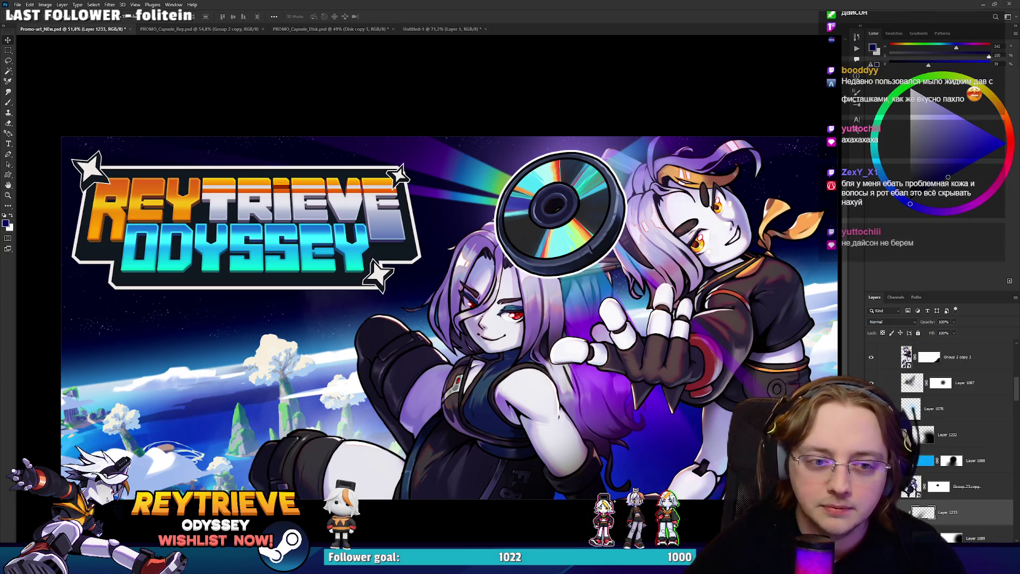
key("ctrl+comma")
key("ctrl+comma")
key("ctrl+comma")
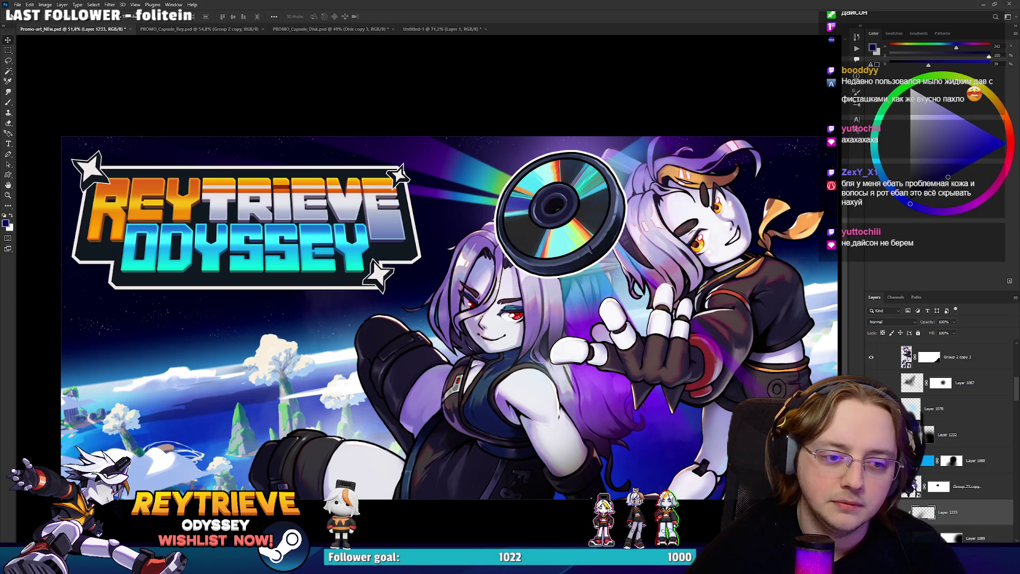
key("ctrl+comma")
key("ctrl+comma")
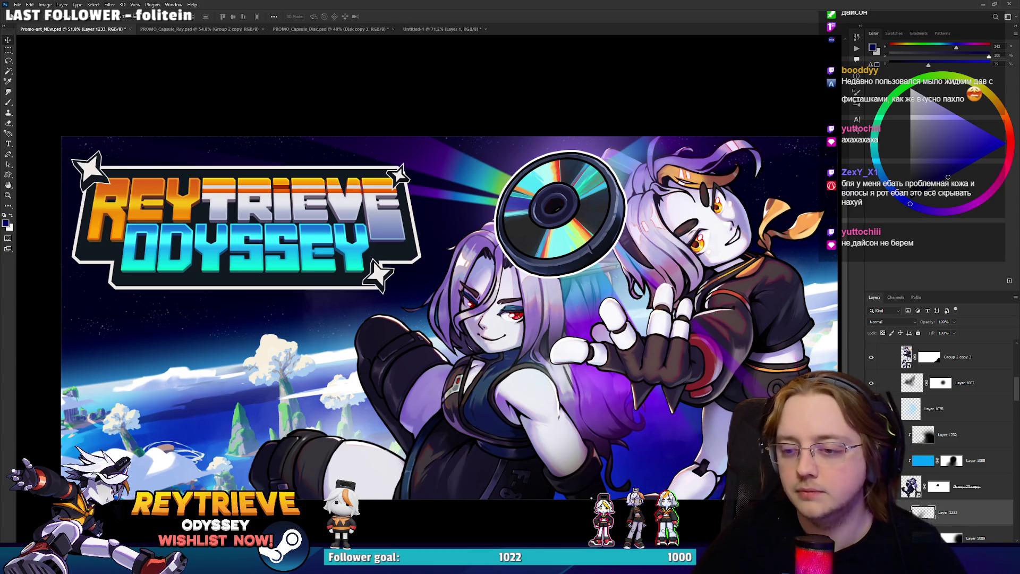
scroll(688, 357, "down", 5)
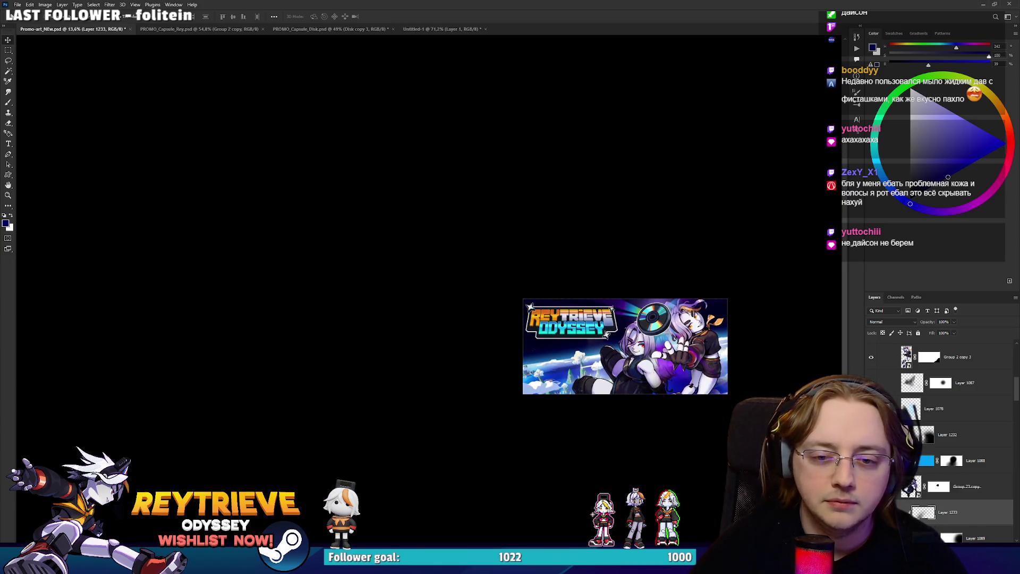
scroll(683, 359, "down", 1)
scroll(682, 359, "up", 4)
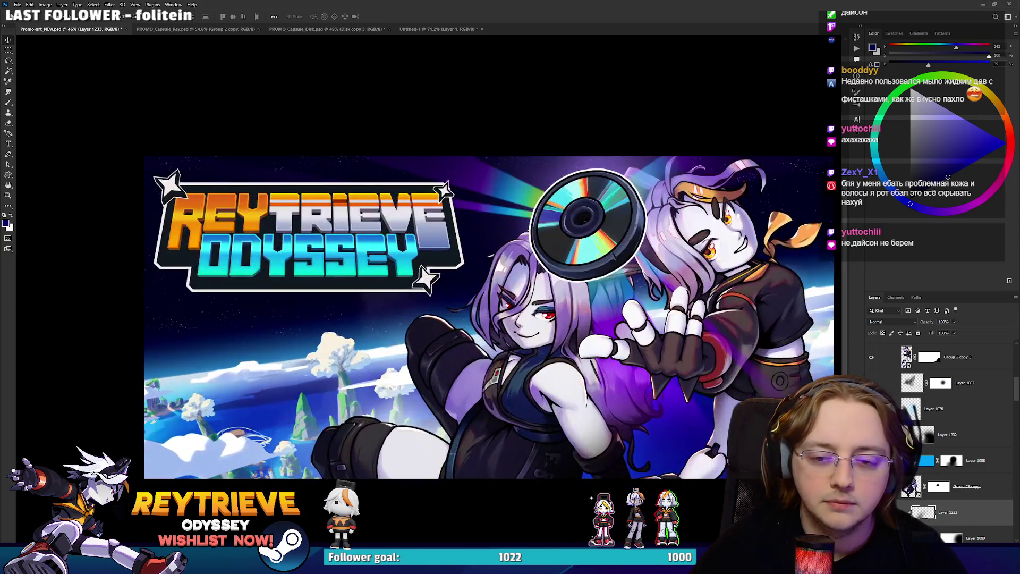
Create a new layer above Layer 1232, take the Brush, and reselect around the right heroine's head.
key("ctrl+alt+shift+n")
key("b")
key("ctrl+shift+d")
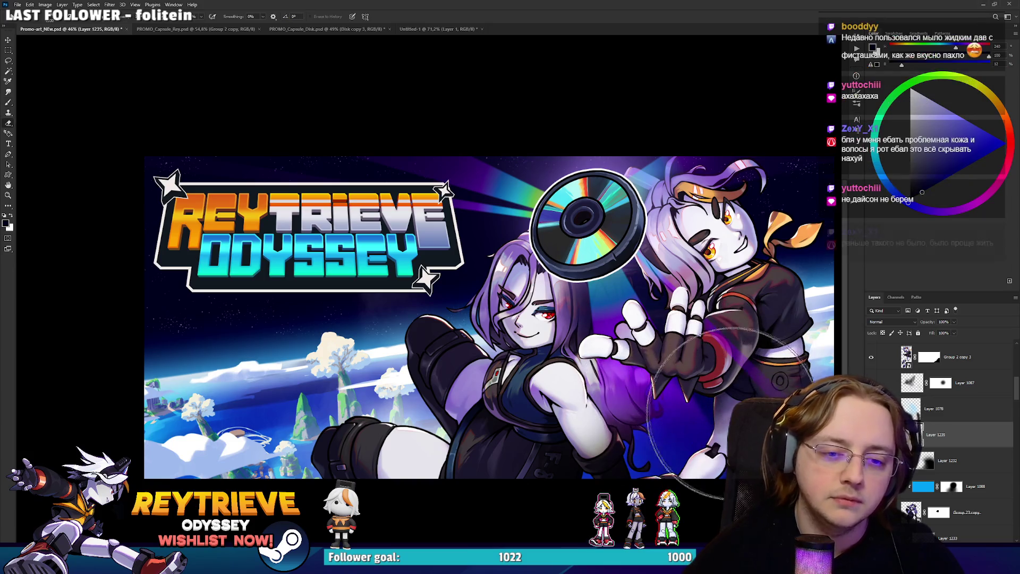
Switch between the Eraser and the Brush while zooming around the right heroine.
key("e")
key("b")
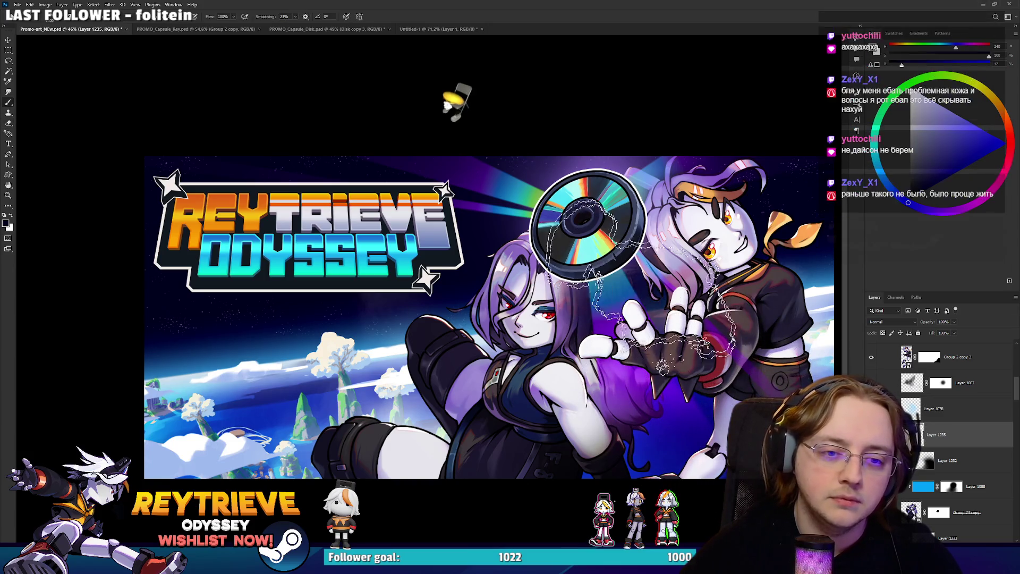
scroll(616, 266, "down", 10)
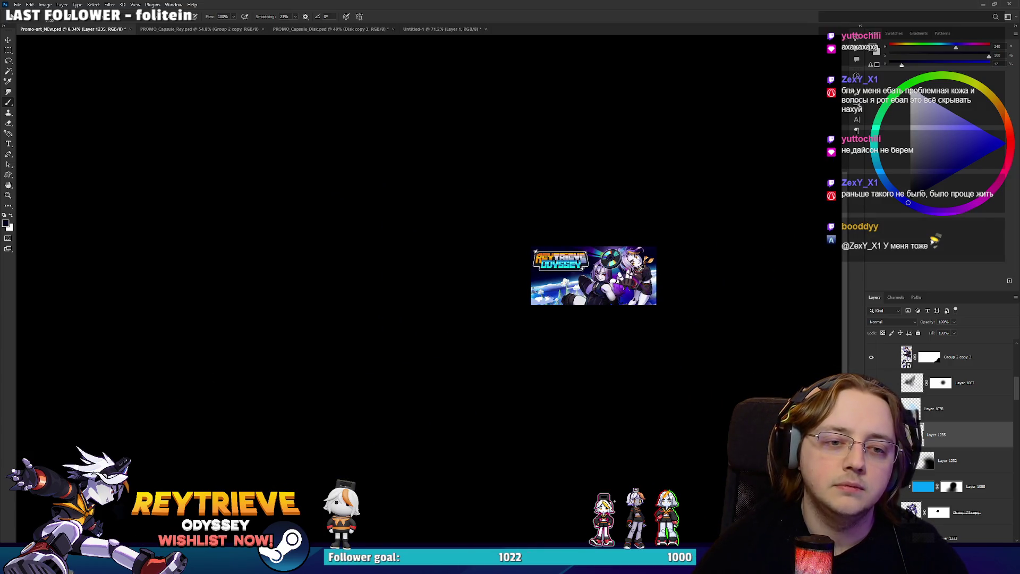
scroll(640, 270, "up", 3)
scroll(639, 298, "down", 3)
scroll(659, 340, "up", 1)
scroll(659, 334, "down", 1)
scroll(654, 326, "up", 4)
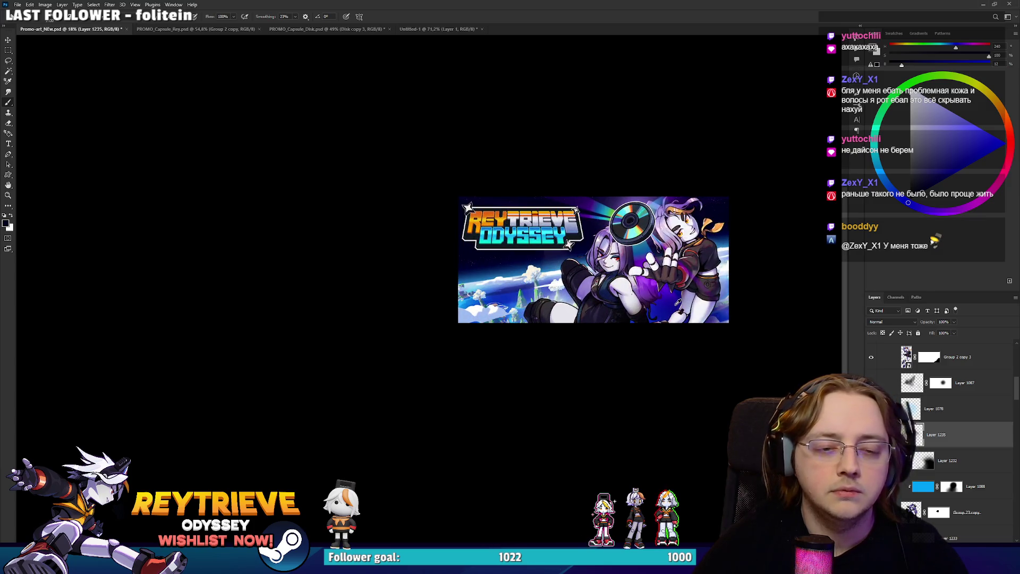
scroll(677, 302, "down", 3)
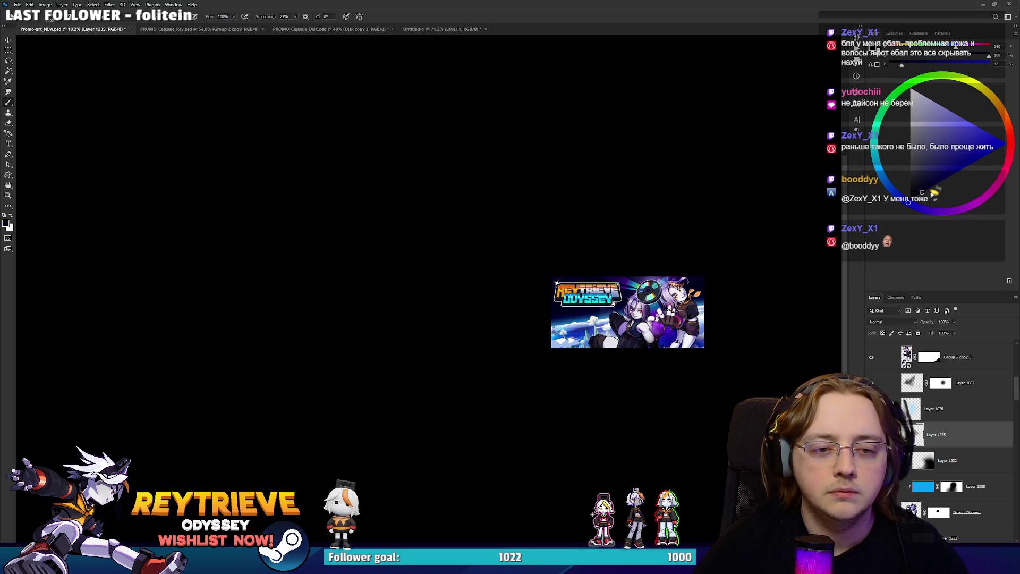
scroll(672, 309, "up", 5)
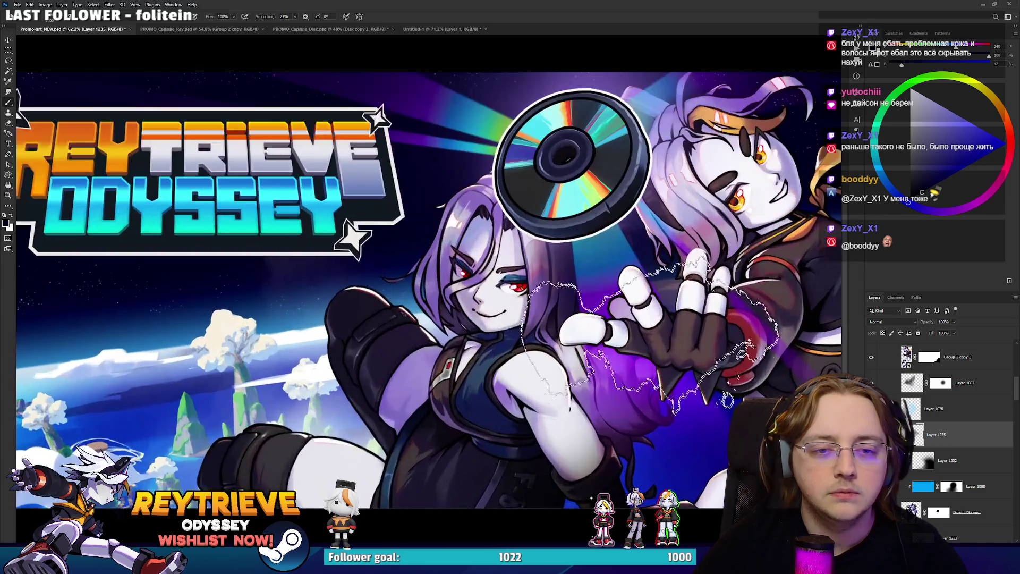
scroll(661, 438, "down", 2)
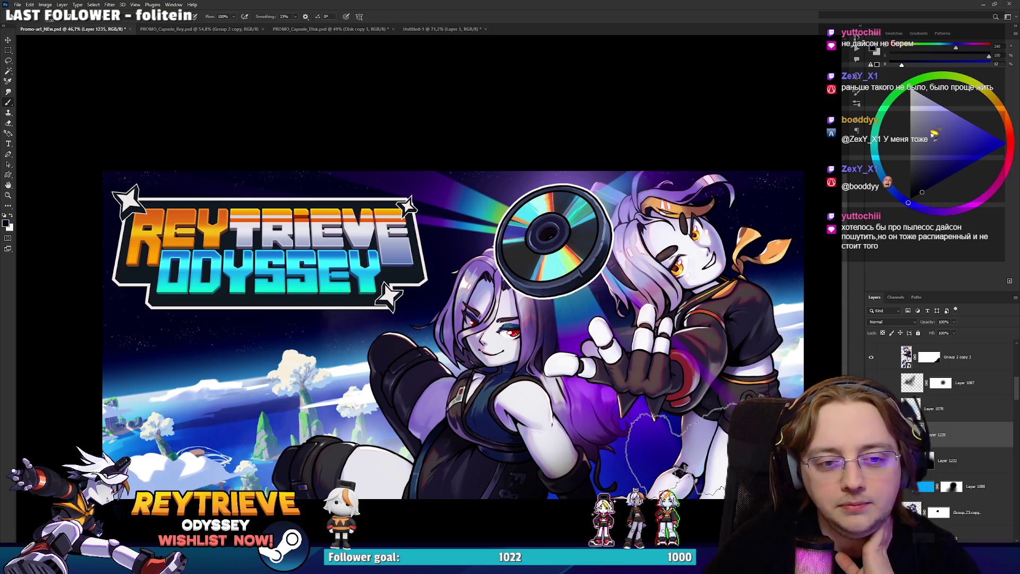
Erase the stray strokes on Layer 1235 around the right heroine's hand and arm.
key("e")
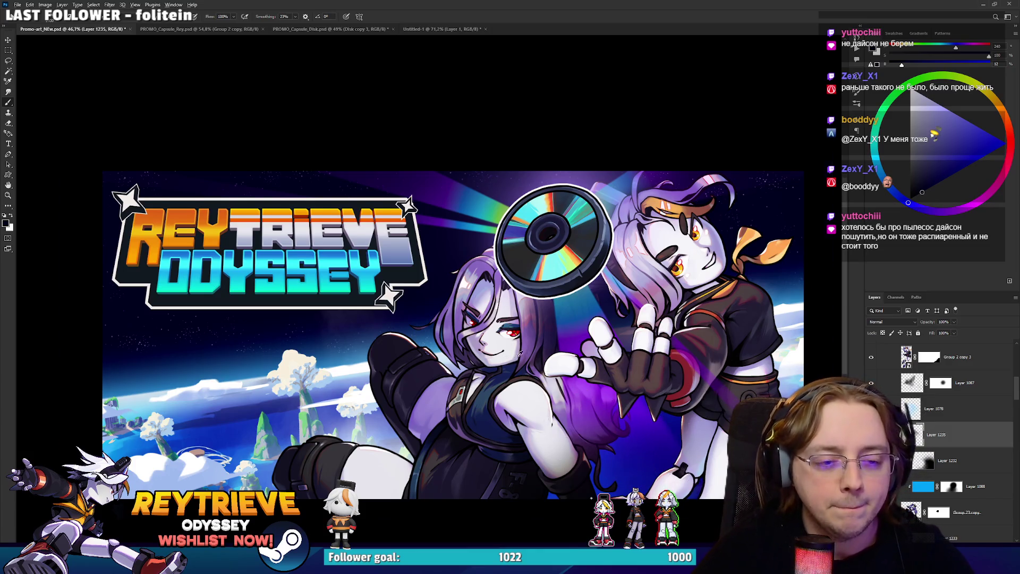
scroll(712, 425, "up", 2)
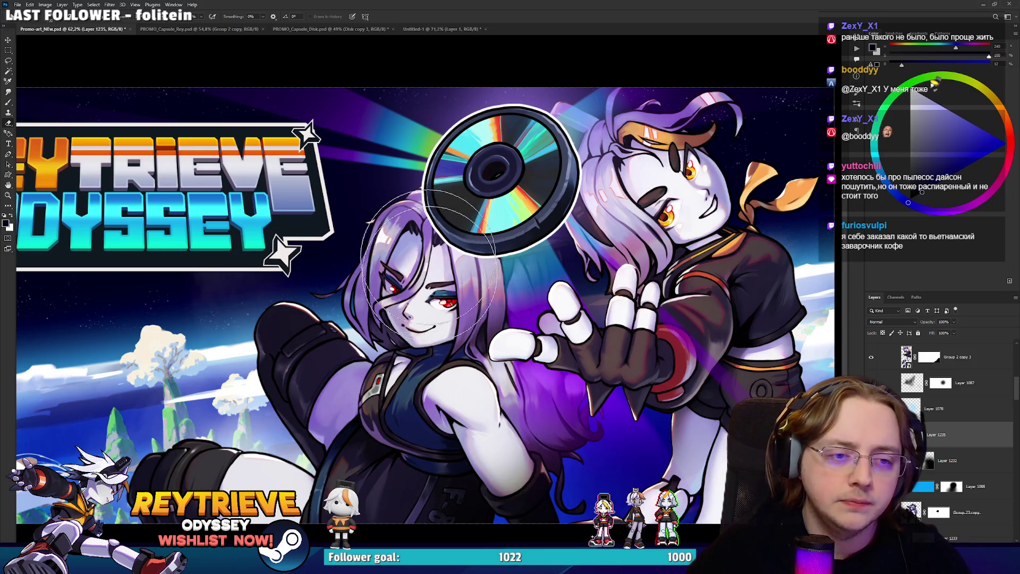
scroll(498, 175, "down", 3)
scroll(498, 175, "down", 5)
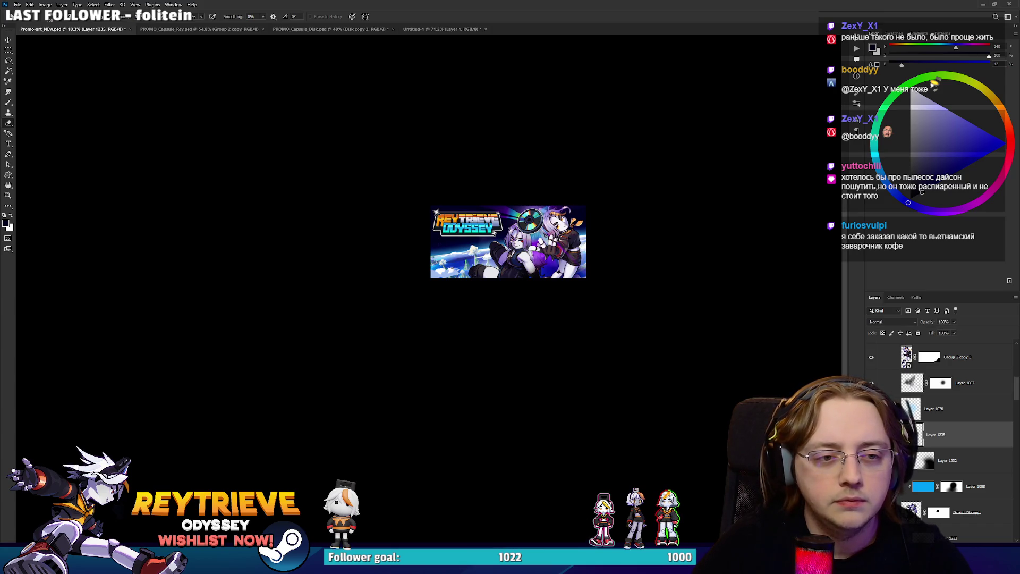
scroll(533, 235, "up", 5)
scroll(523, 236, "up", 3)
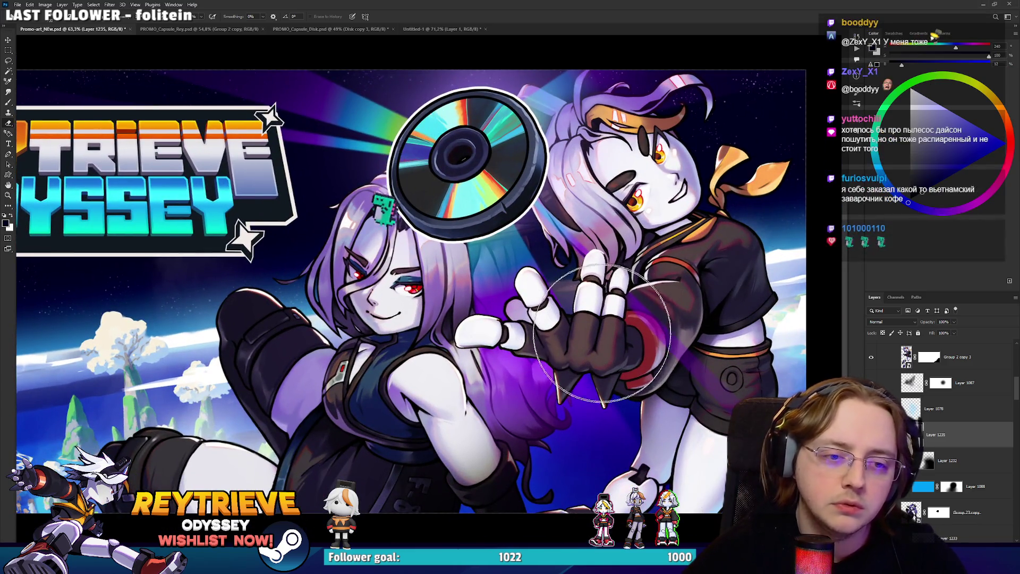
scroll(606, 316, "down", 3)
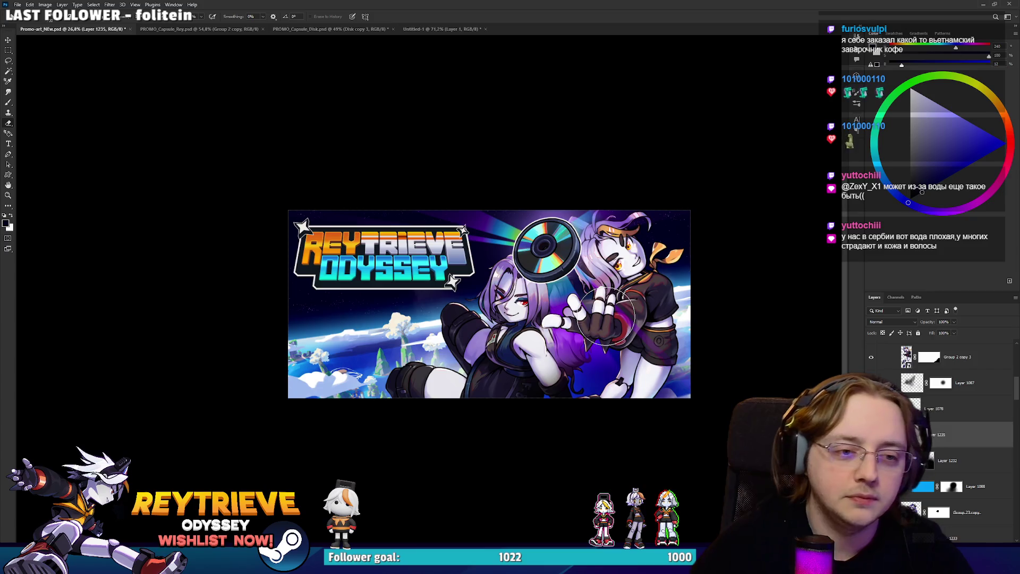
scroll(606, 316, "up", 5)
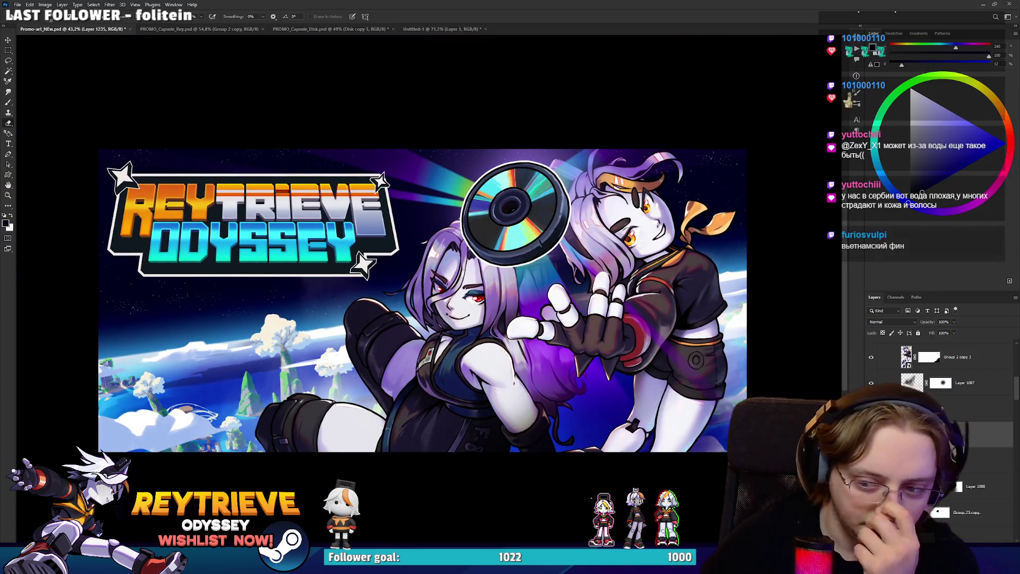
scroll(951, 433, "down", 5)
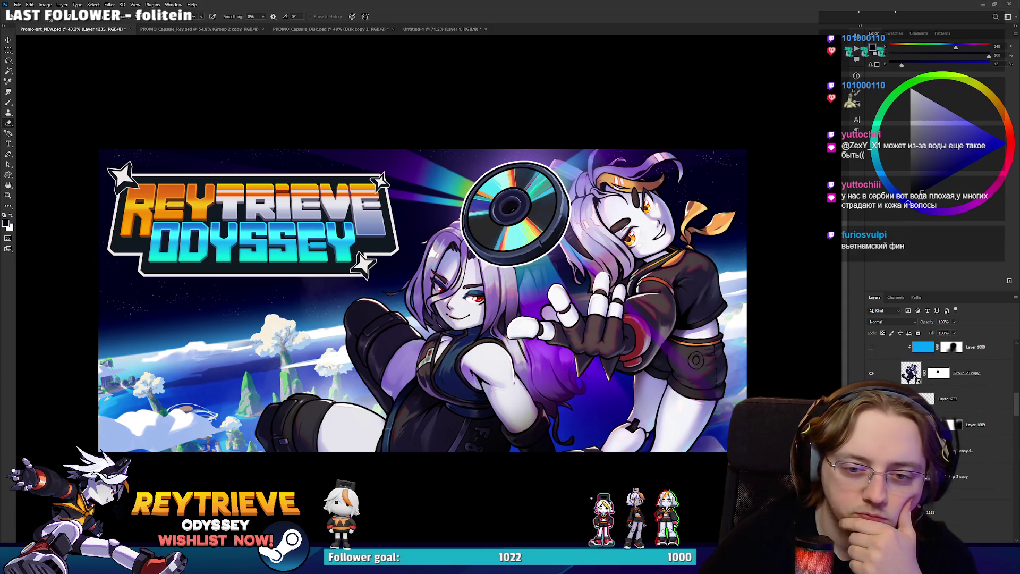
scroll(951, 432, "up", 2)
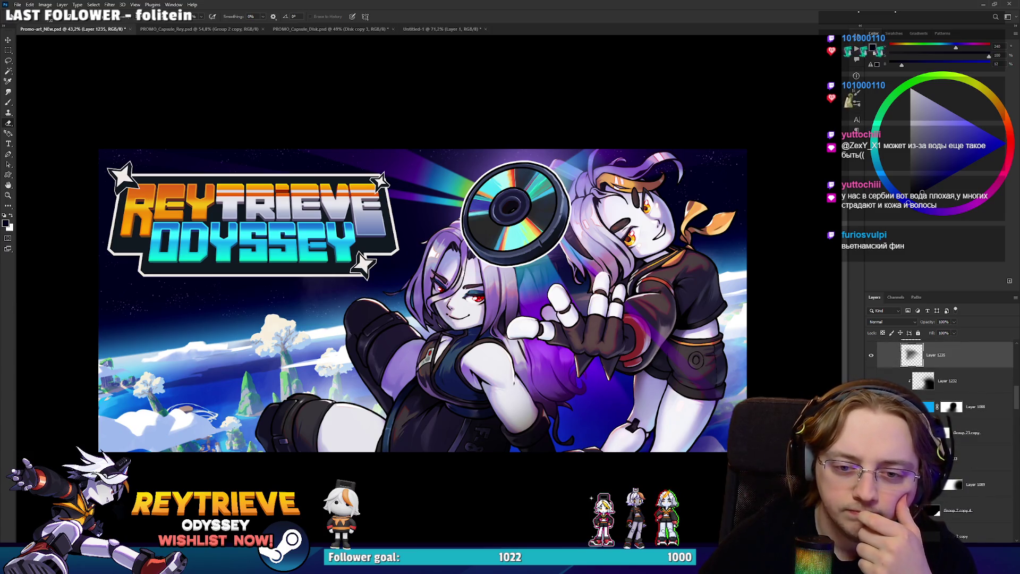
scroll(951, 433, "up", 1)
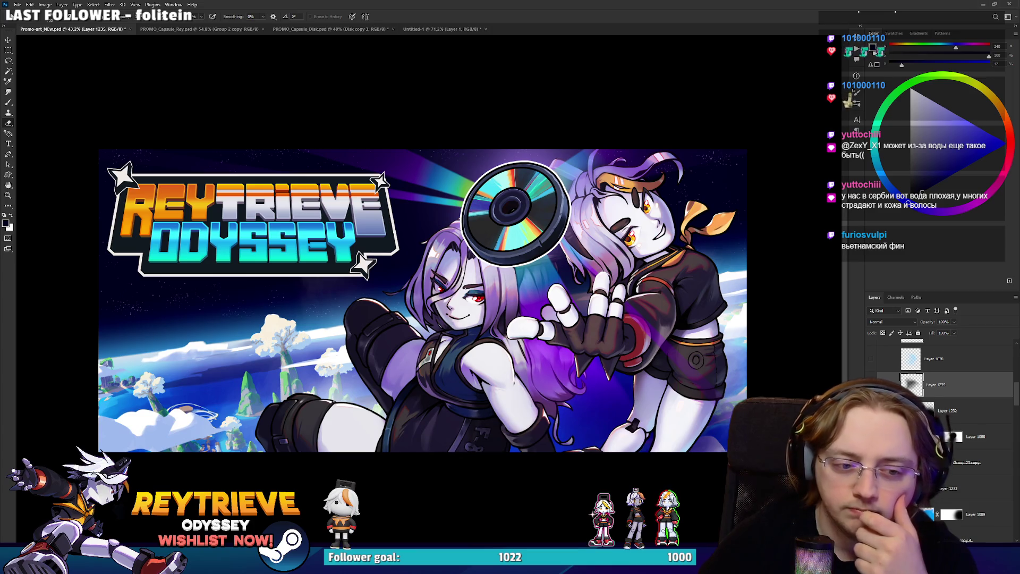
scroll(680, 361, "down", 5)
scroll(636, 365, "up", 2)
scroll(636, 369, "down", 3)
scroll(632, 376, "up", 5)
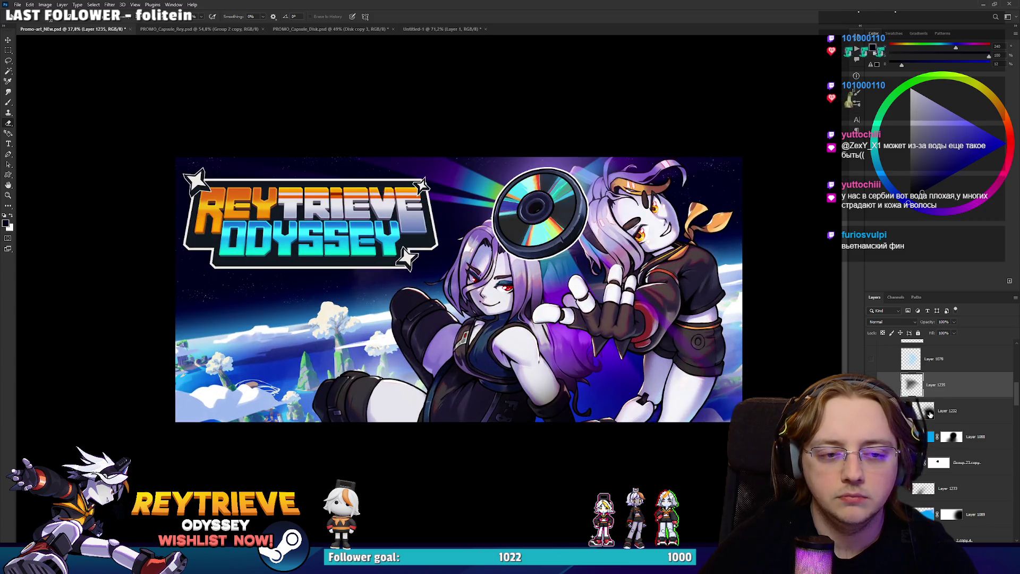
key("alt+bracketleft")
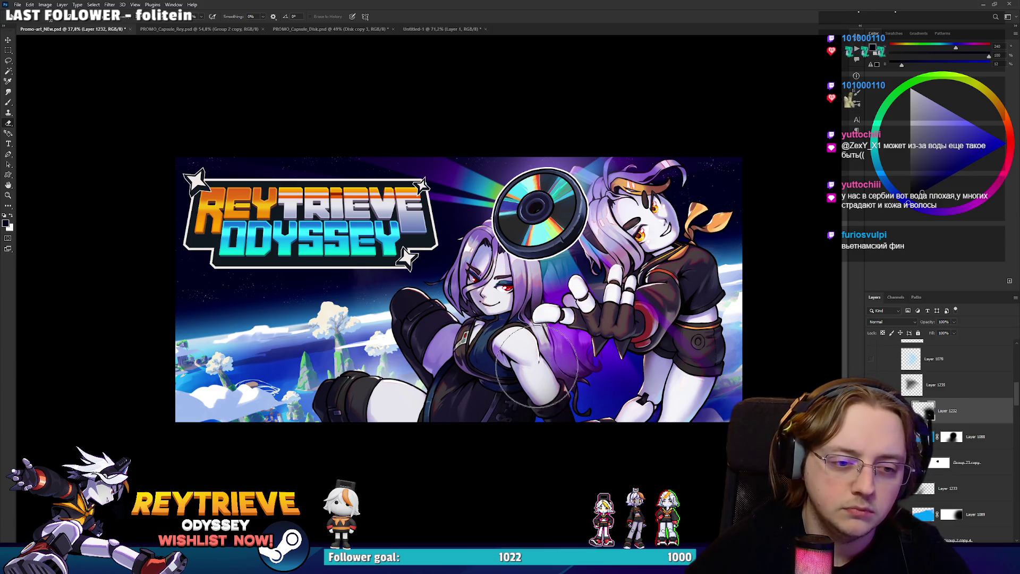
scroll(540, 212, "down", 3)
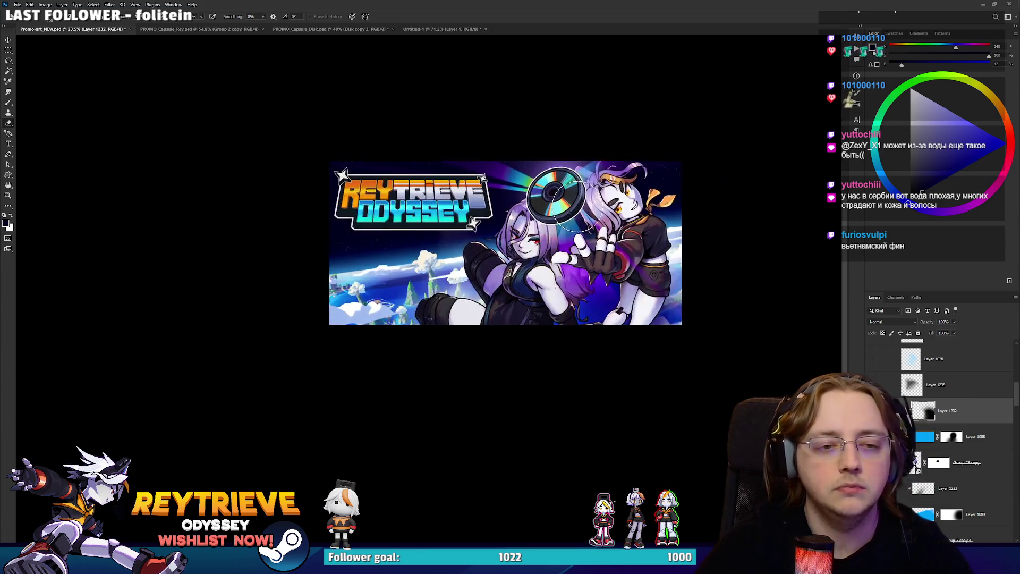
scroll(584, 279, "up", 4)
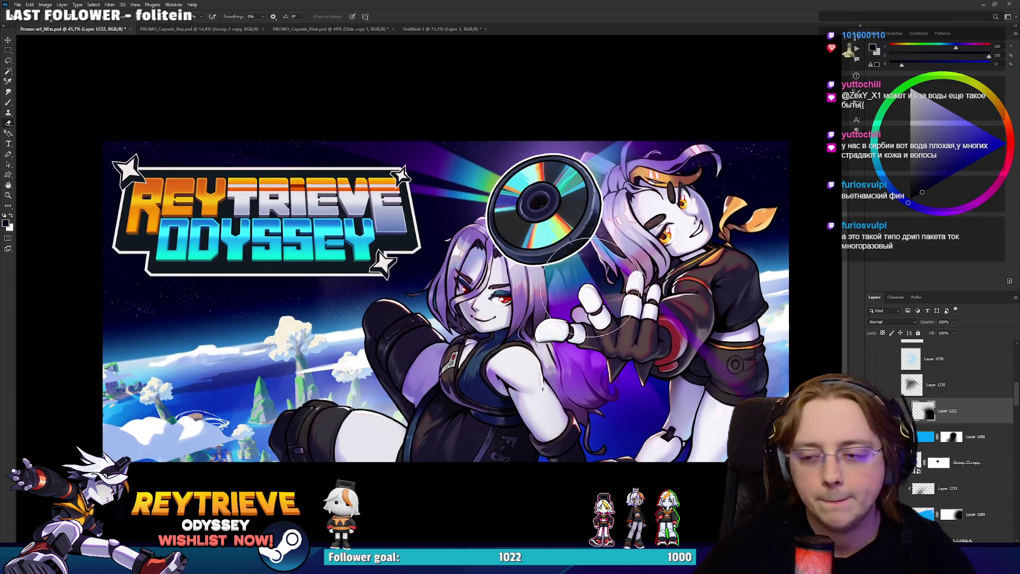
scroll(583, 272, "down", 2)
scroll(568, 301, "up", 3)
left_click_drag(569, 301, 582, 324)
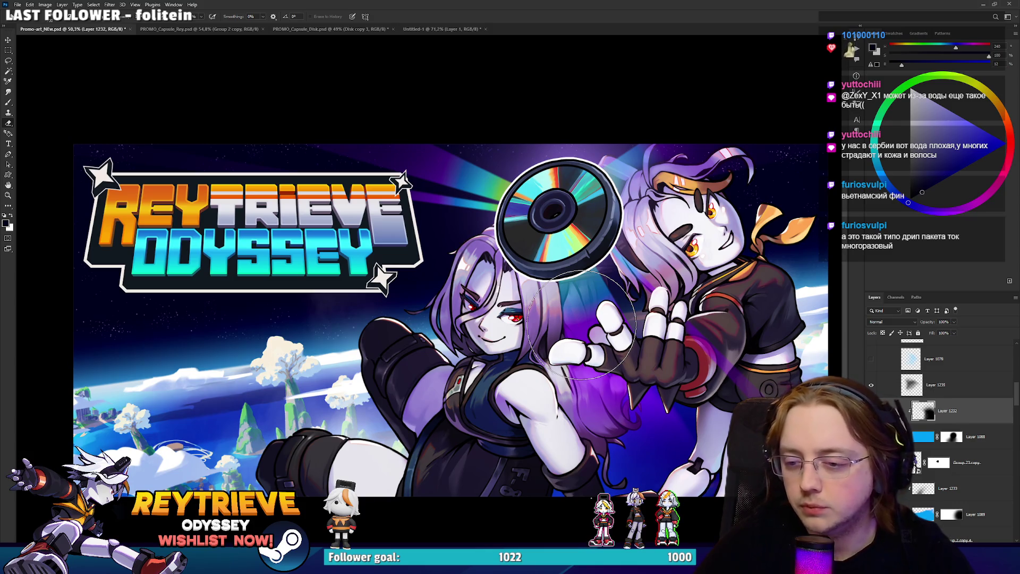
key("v")
left_click(576, 293, "ctrl")
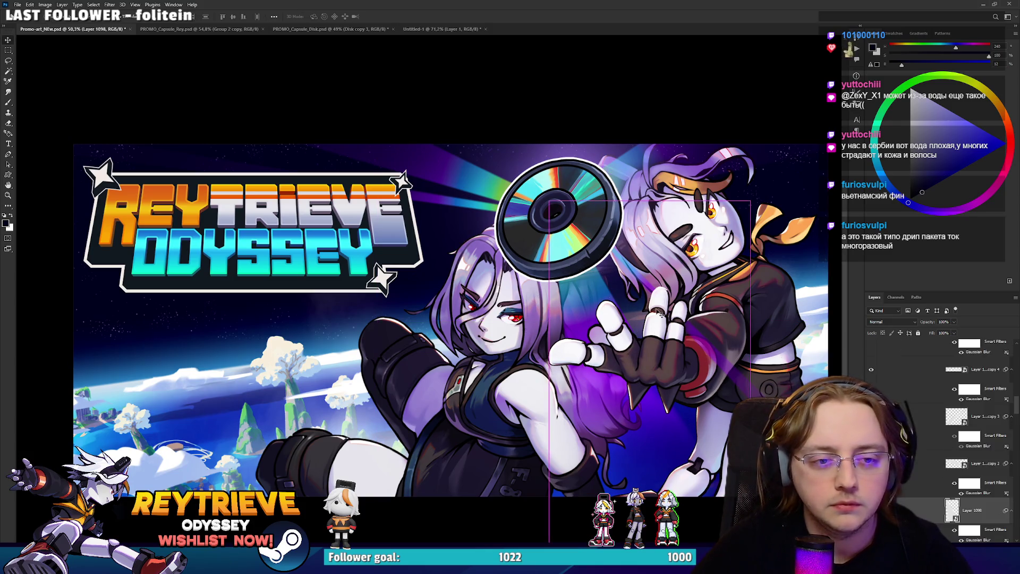
Zoom and pan to review the banner, then save the Promo-art file.
scroll(634, 379, "down", 5)
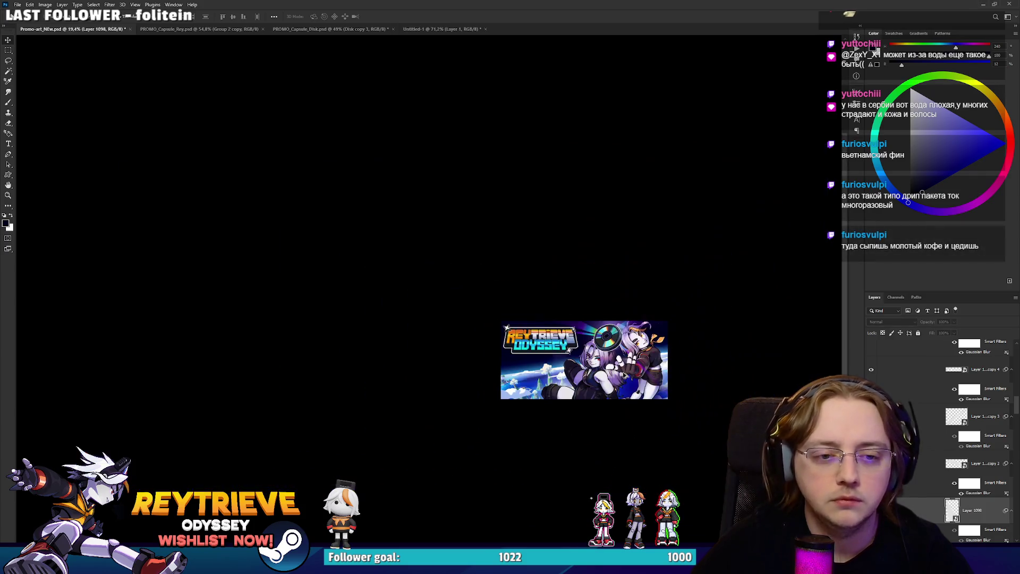
scroll(634, 379, "up", 3)
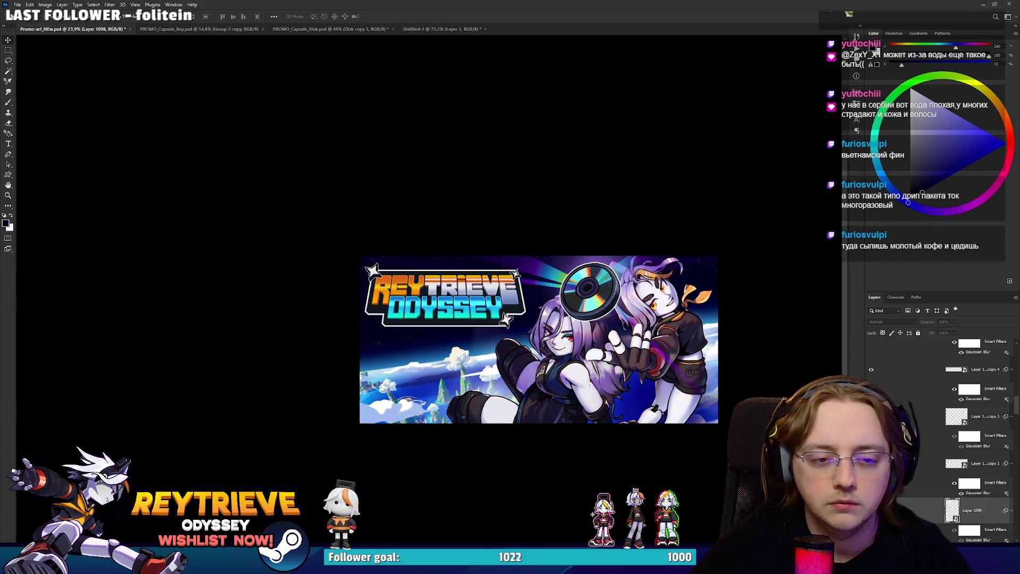
scroll(620, 373, "up", 3)
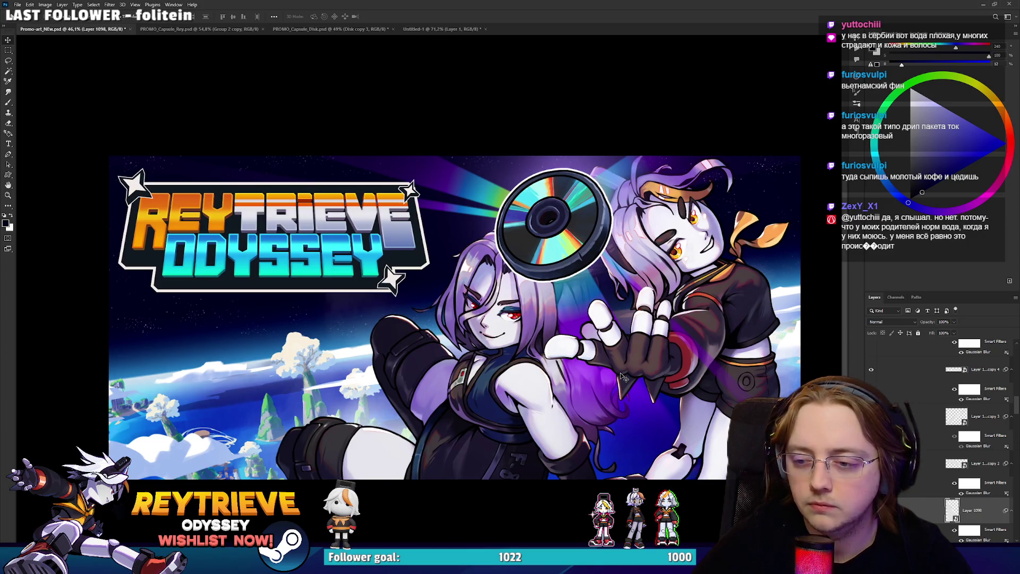
scroll(621, 375, "up", 1)
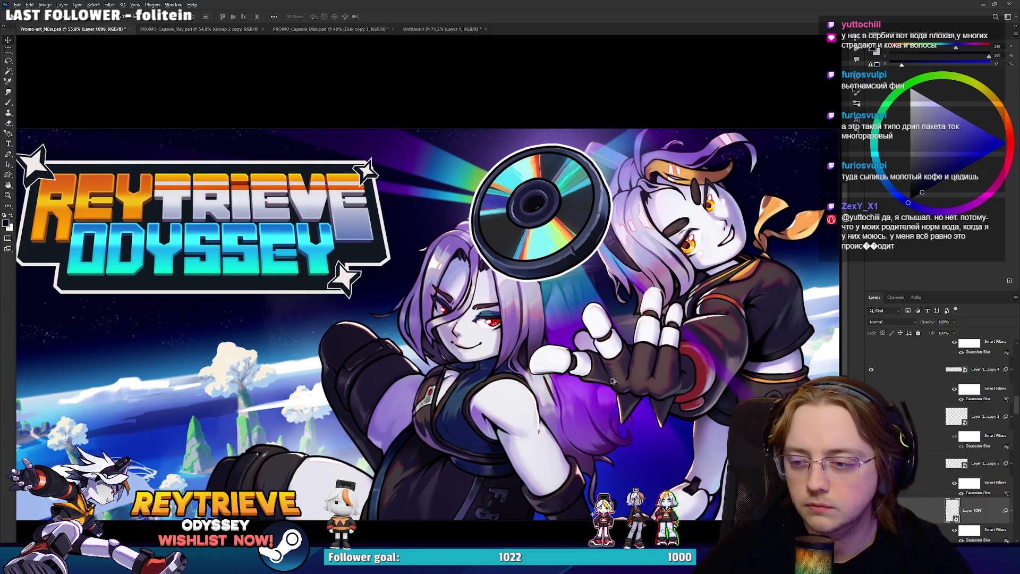
scroll(611, 377, "down", 1)
scroll(608, 374, "up", 1)
scroll(608, 374, "down", 1)
scroll(611, 380, "down", 1)
scroll(588, 380, "up", 1)
left_click_drag(586, 387, 601, 365)
scroll(601, 364, "up", 1)
scroll(507, 367, "down", 5)
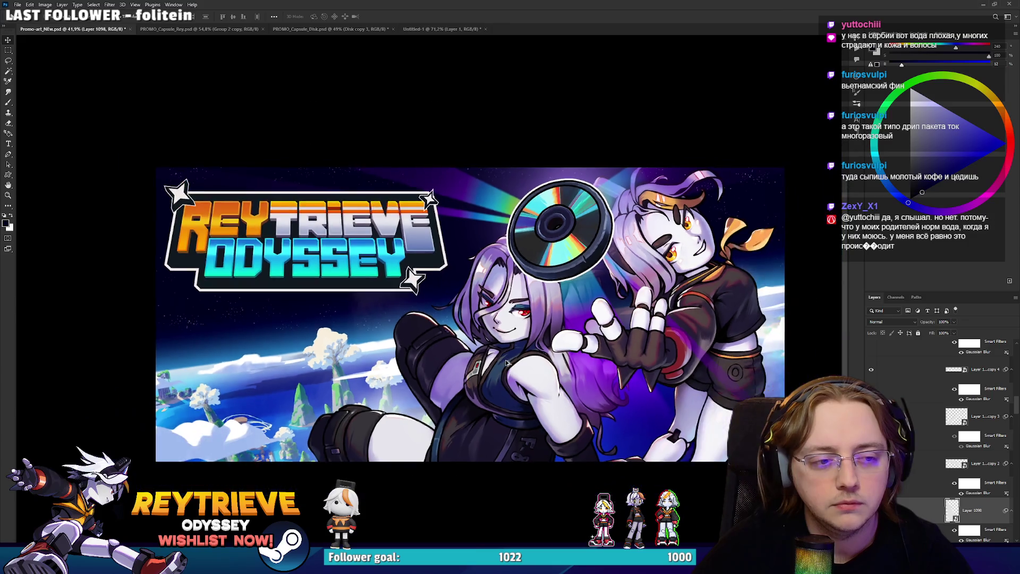
scroll(507, 368, "down", 1)
scroll(510, 366, "up", 5)
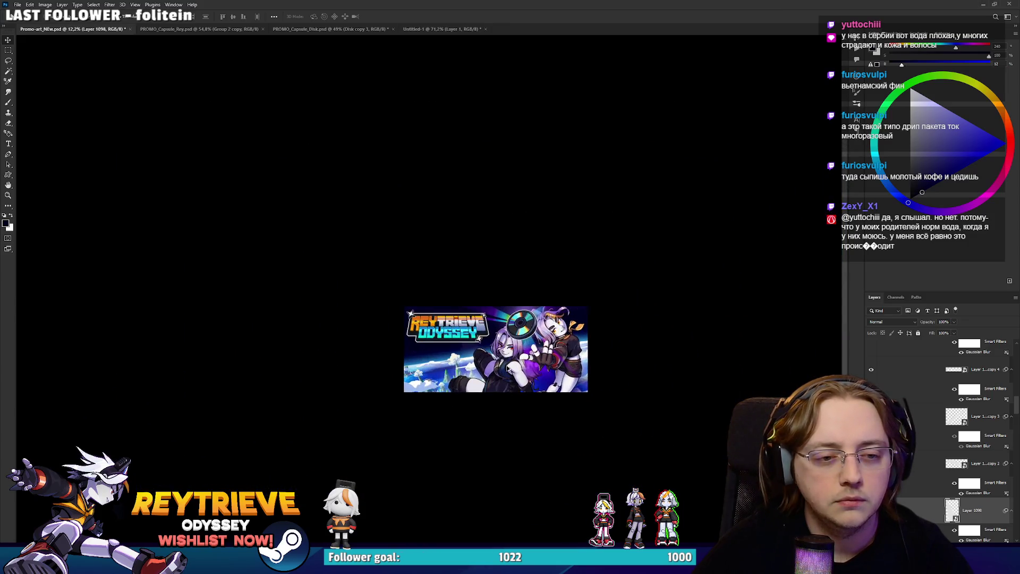
scroll(525, 355, "up", 2)
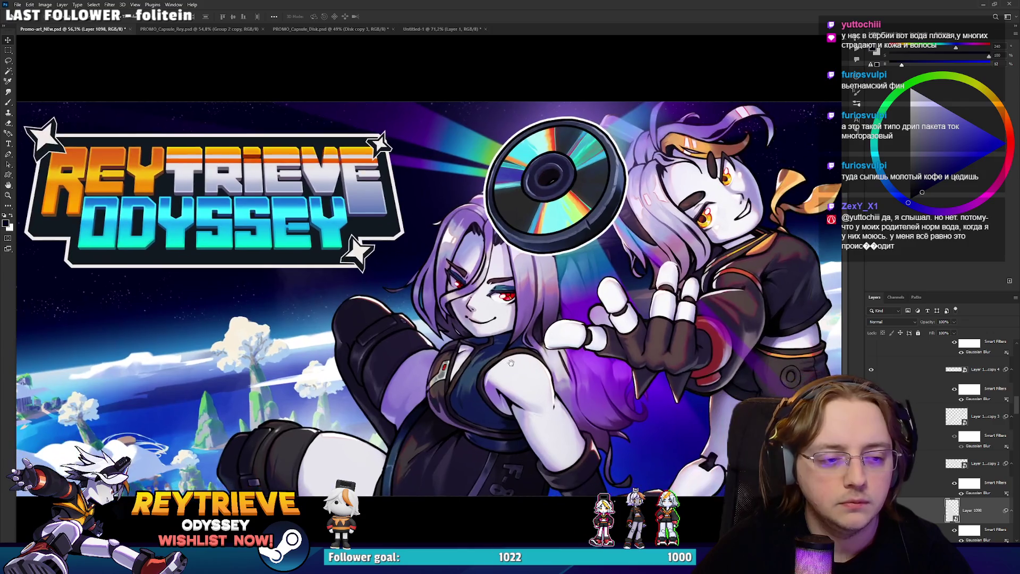
key("ctrl+s")
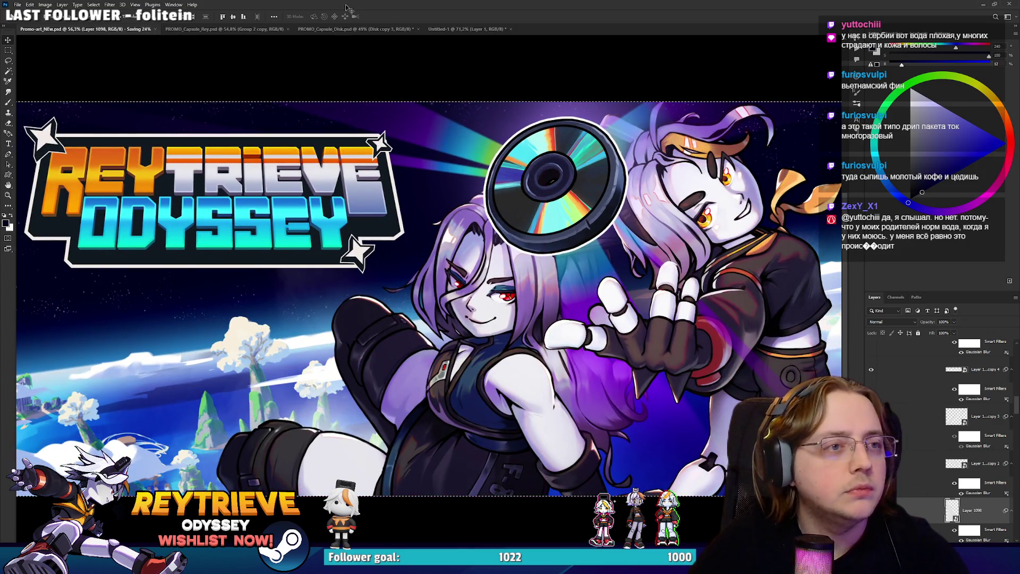
left_click(435, 30)
Paste the banner, scale it down onto the Steam capsule, and bring it to the top.
key("ctrl+v")
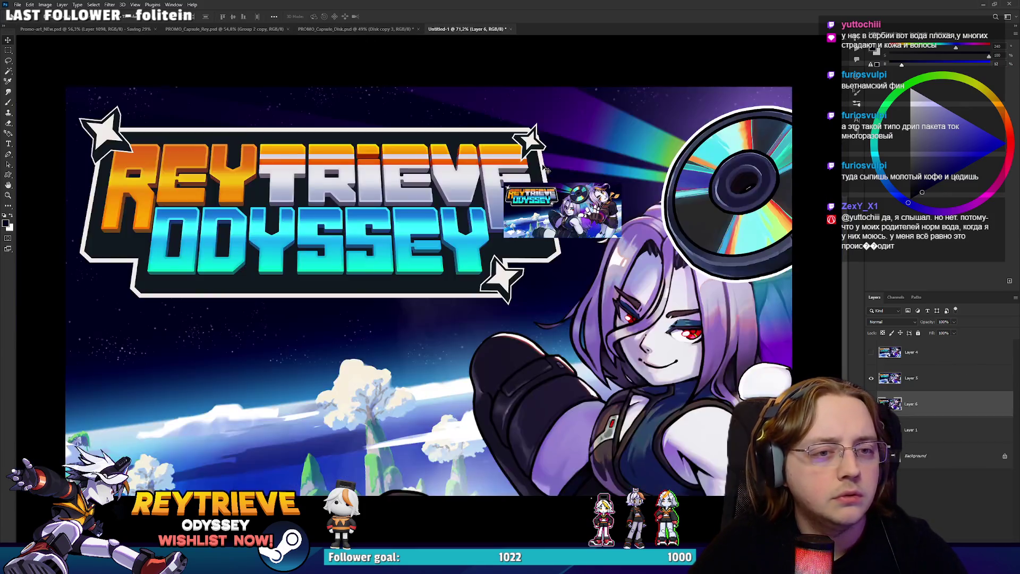
key("ctrl+t")
left_click_drag(65, 86, 311, 201)
left_click_drag(359, 248, 523, 295)
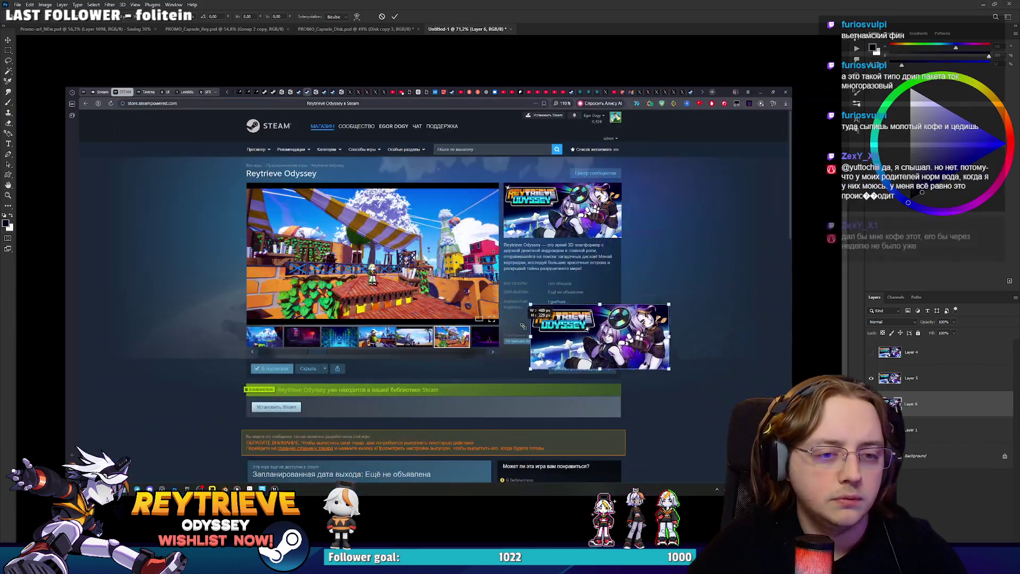
scroll(618, 286, "up", 3)
mouse_move(625, 293)
left_mouse_down()
mouse_move(624, 378)
mouse_move(578, 165)
left_mouse_up()
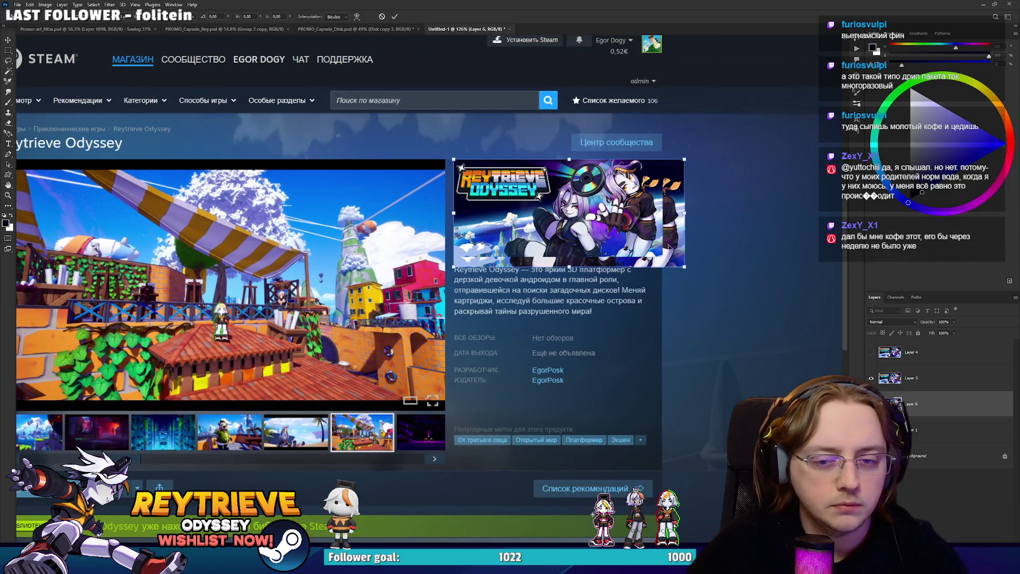
key("Return")
key("ctrl+shift+bracketright")
key("ctrl+t")
mouse_move(684, 267)
left_mouse_down()
mouse_move(664, 256)
mouse_move(668, 245)
mouse_move(662, 255)
left_mouse_up()
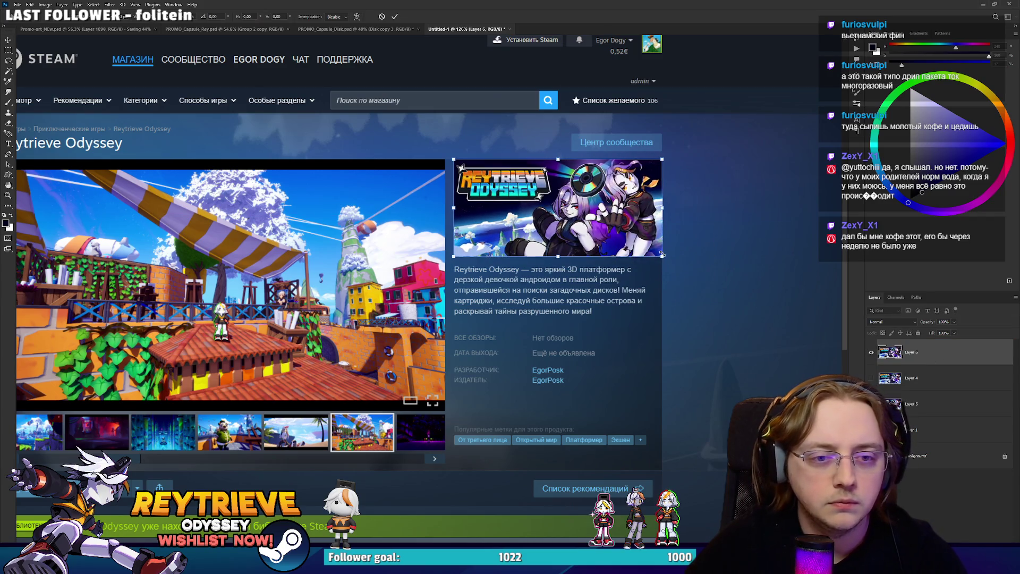
key("Return")
Toggle the new banner to compare, fit the page on screen, and dismiss the 2 GB save error.
left_click(870, 352)
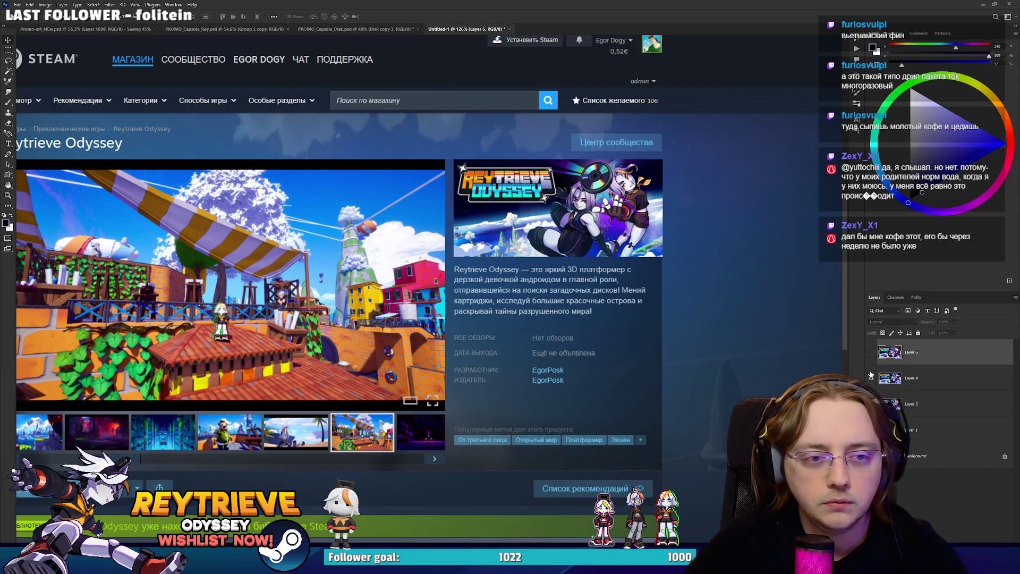
left_click(871, 365)
left_click(870, 353)
left_click(871, 353)
key("ctrl+0")
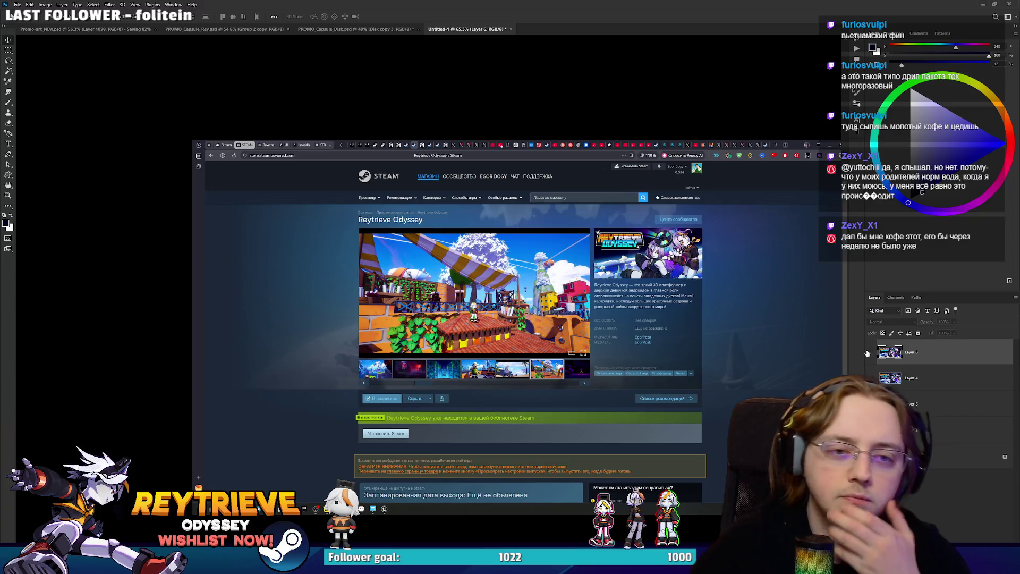
left_click(559, 215)
key("Return")
Flip the new capsule art on and off repeatedly to compare it with the old version.
left_click(874, 358)
left_click(875, 358)
left_click(874, 358)
left_click(874, 358)
left_click(874, 358)
left_click(874, 358)
left_click(874, 358)
left_click(874, 358)
left_click(874, 358)
left_click(874, 358)
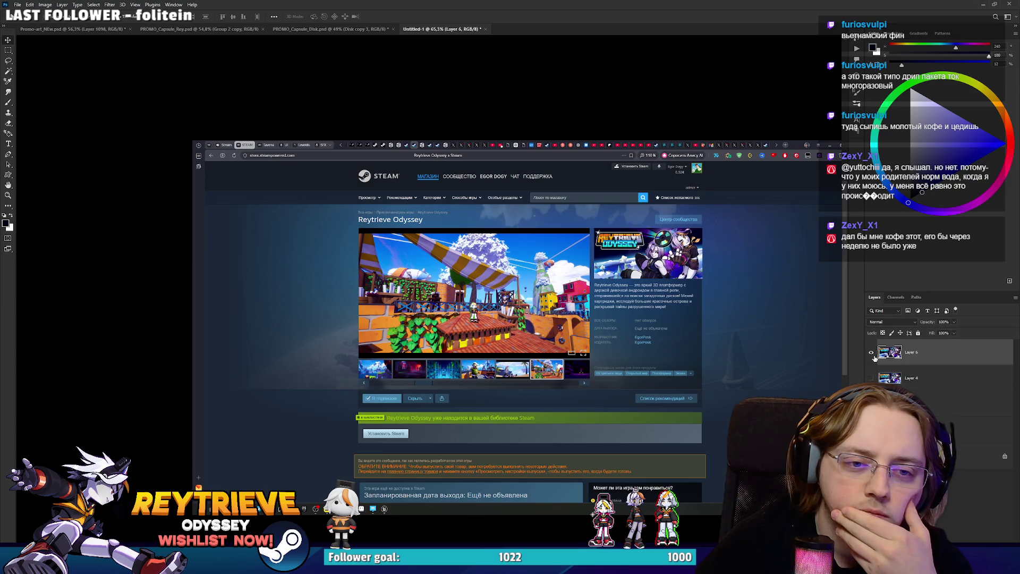
left_click(875, 358)
left_click(874, 358)
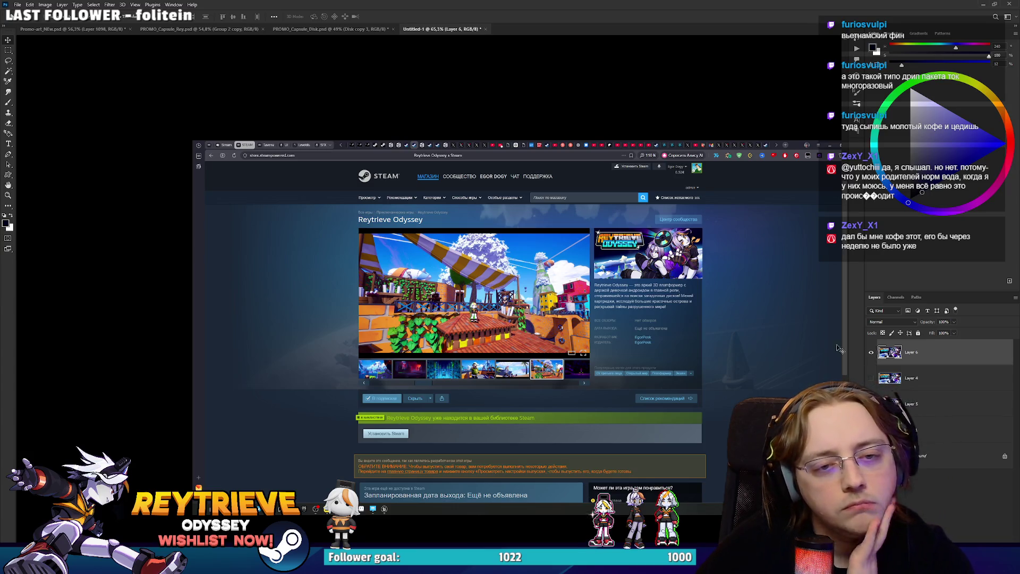
scroll(763, 311, "up", 2)
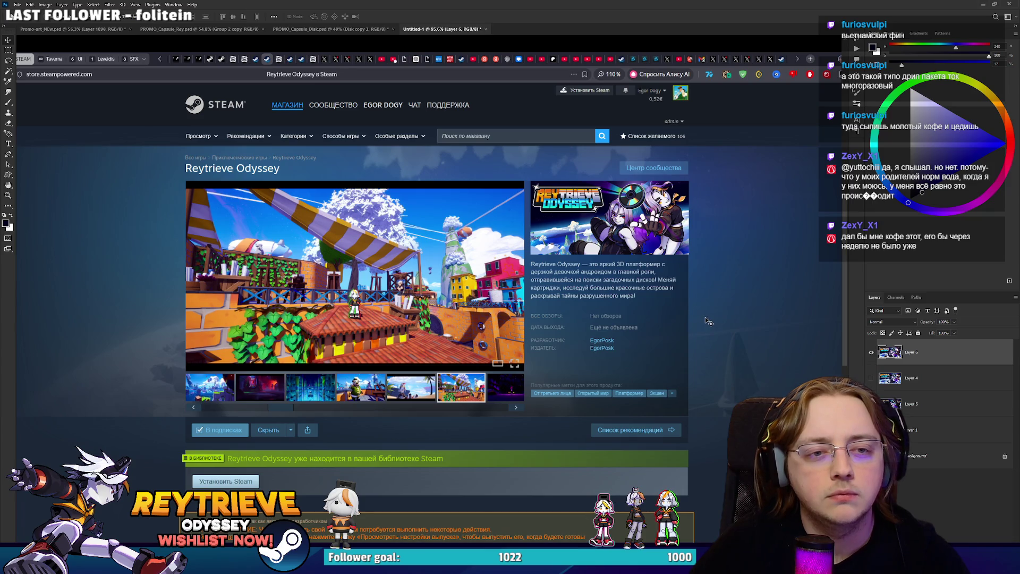
Nudge Layer 6 onto the original capsule art and toggle its visibility to check alignment.
scroll(651, 287, "up", 7)
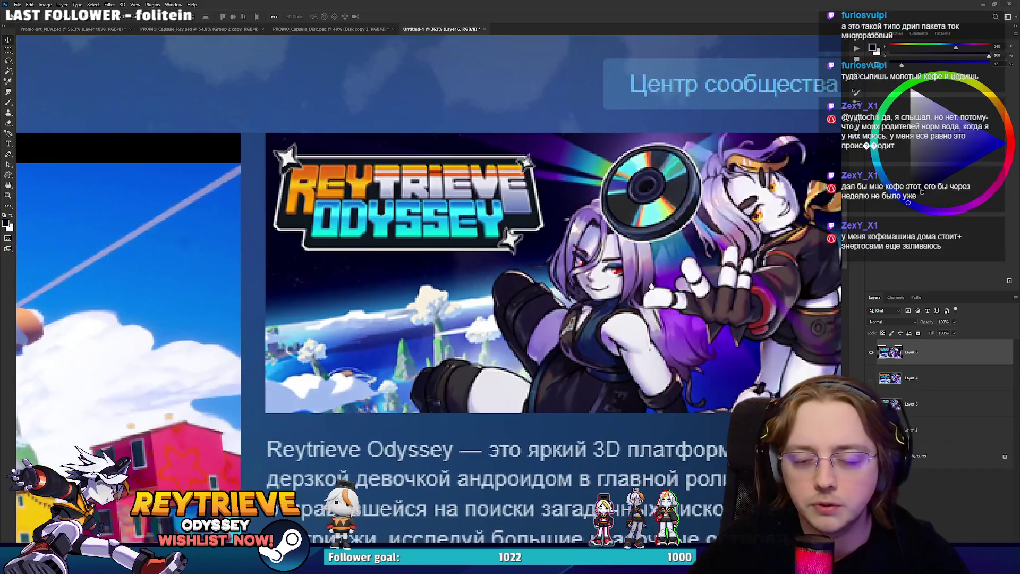
scroll(651, 287, "down", 7)
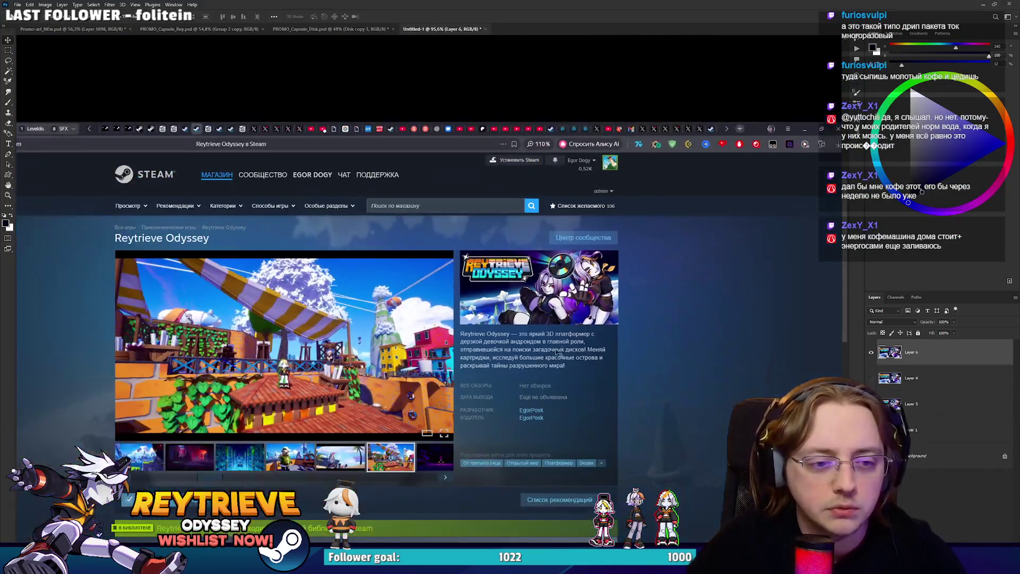
mouse_move(562, 365)
left_mouse_down()
mouse_move(584, 320)
mouse_move(561, 362)
left_mouse_up()
scroll(531, 372, "up", 3)
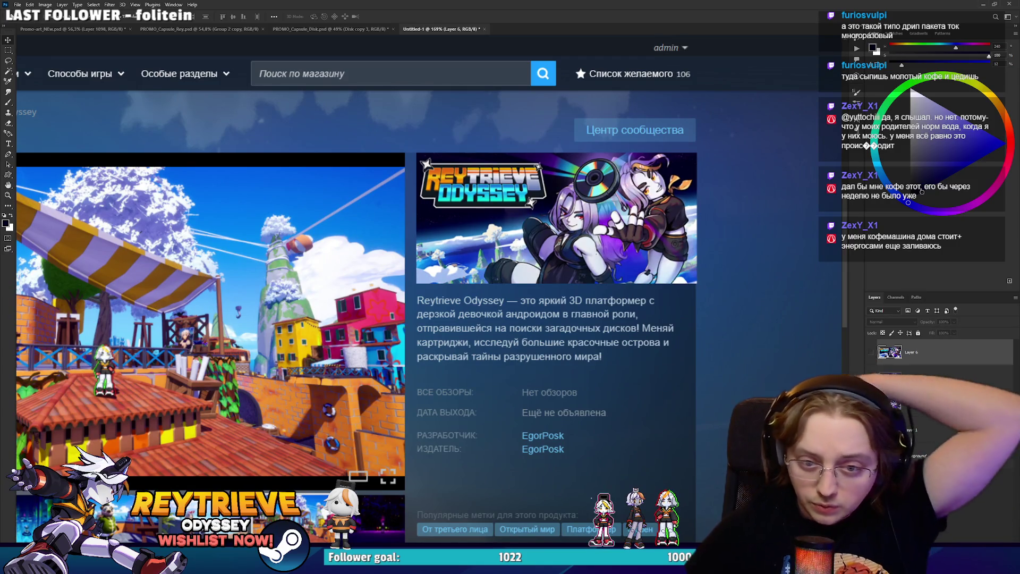
left_click(871, 352)
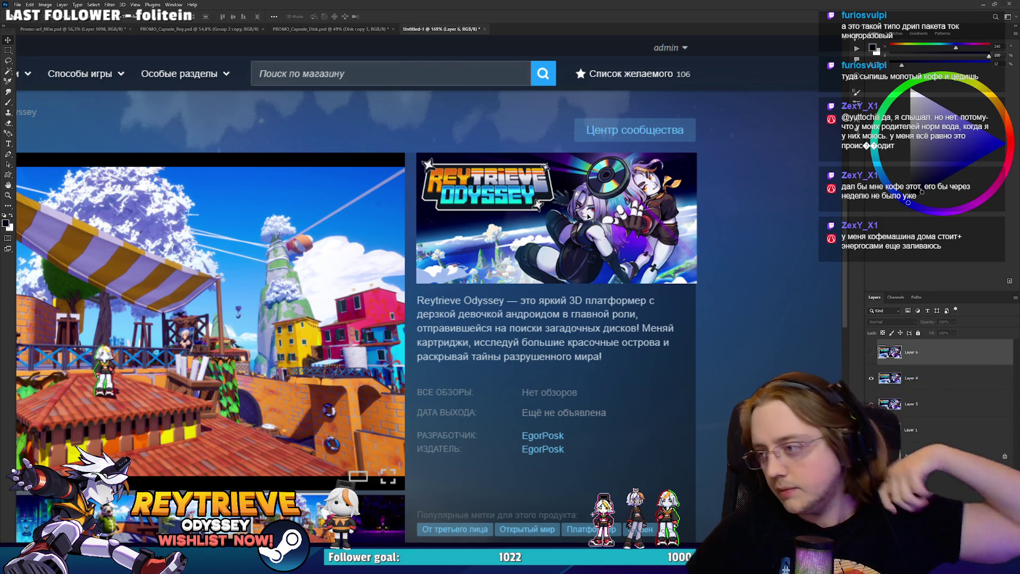
scroll(593, 220, "down", 2)
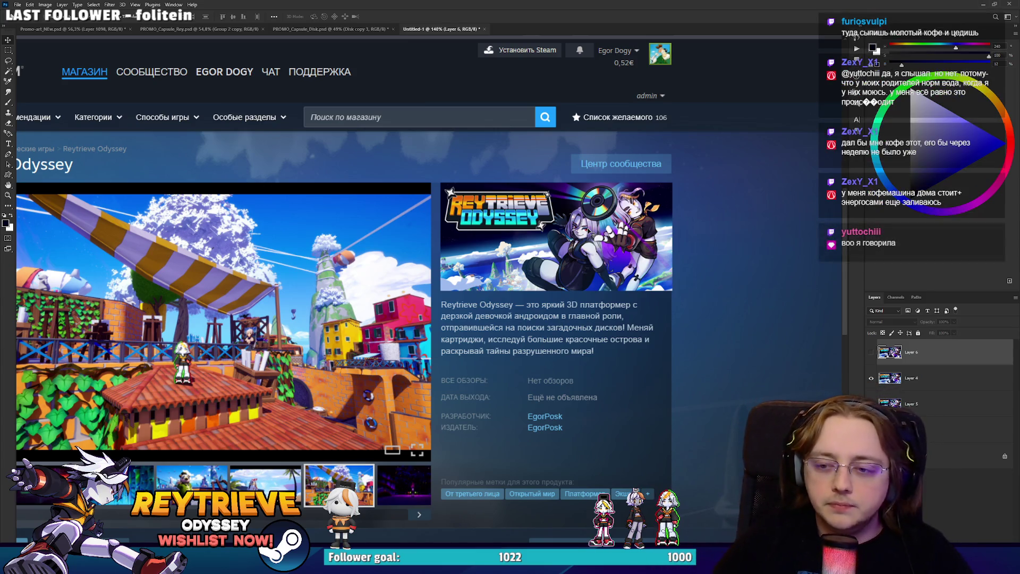
left_click(870, 352)
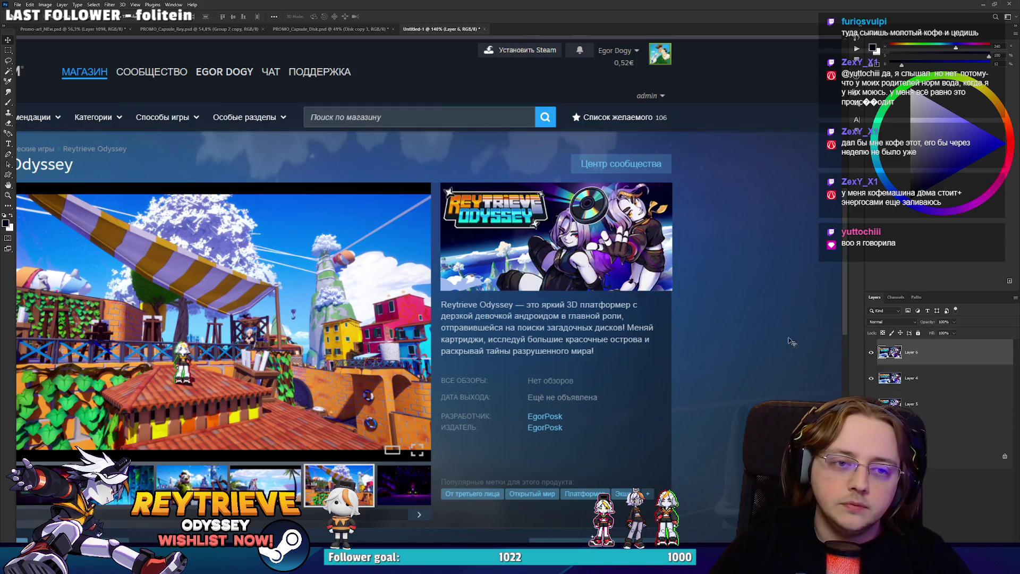
scroll(563, 253, "down", 2)
scroll(553, 276, "down", 2)
scroll(547, 287, "up", 1)
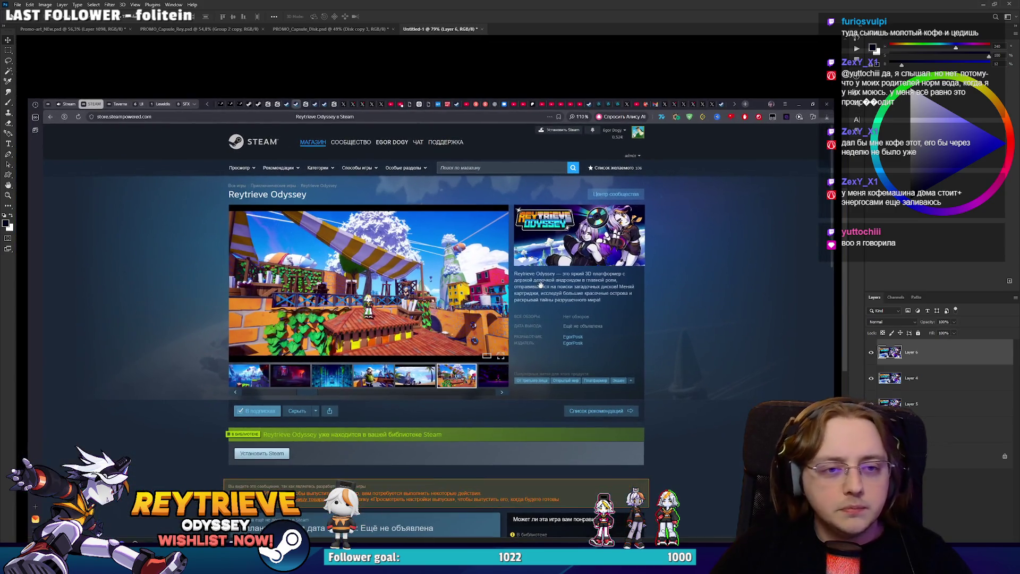
Hide Layer 4 and toggle Layer 6 repeatedly to compare the old and new capsule art.
left_click(871, 377)
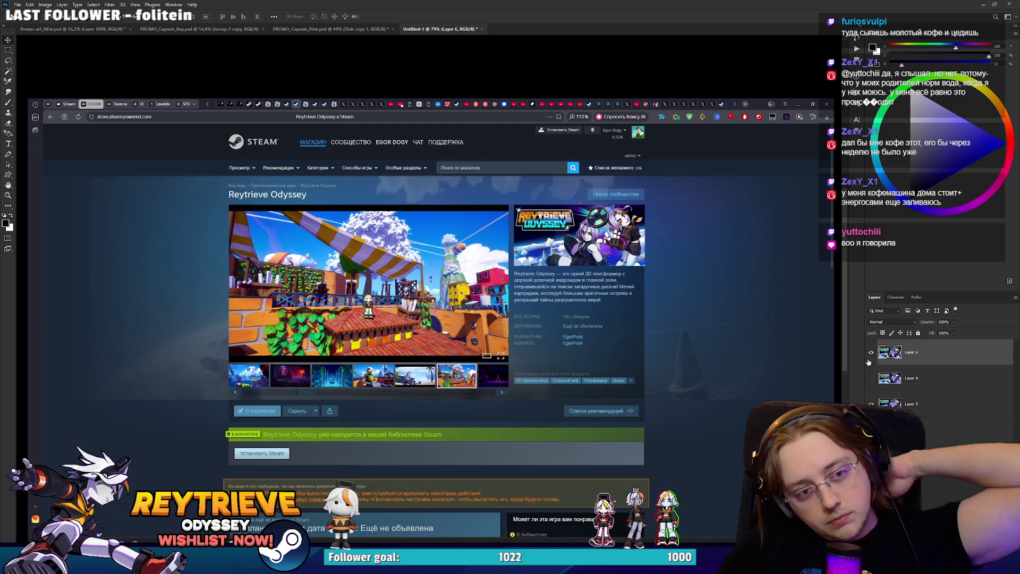
left_click(869, 362)
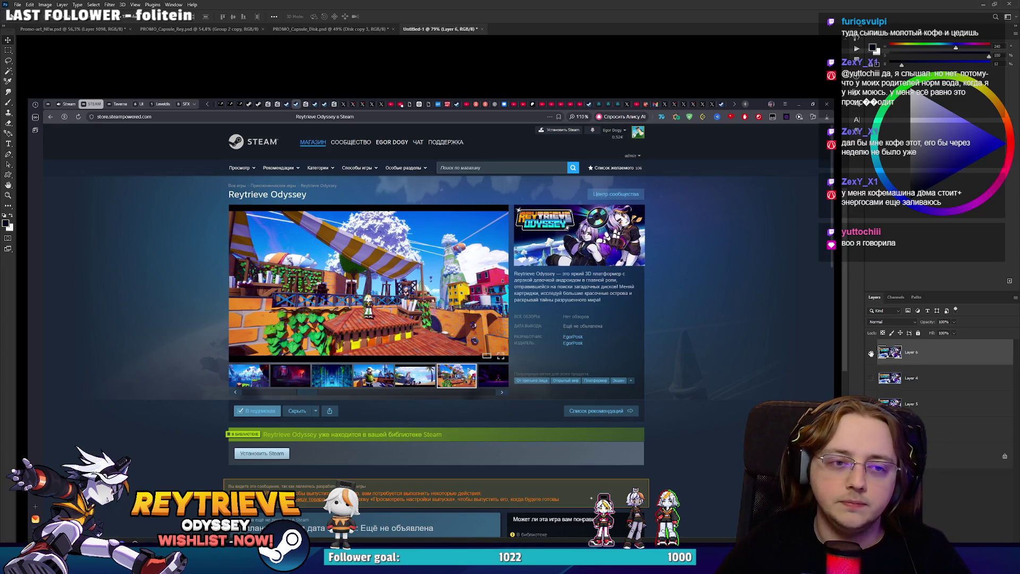
left_click(871, 353)
left_click(870, 353)
left_click(870, 353)
left_click(871, 353)
left_click(870, 353)
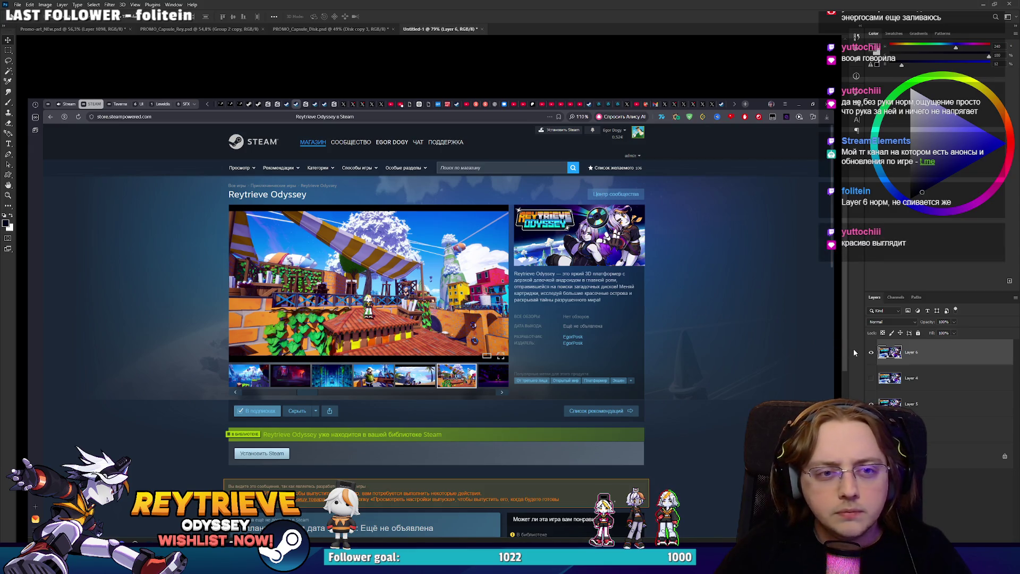
left_click(870, 352)
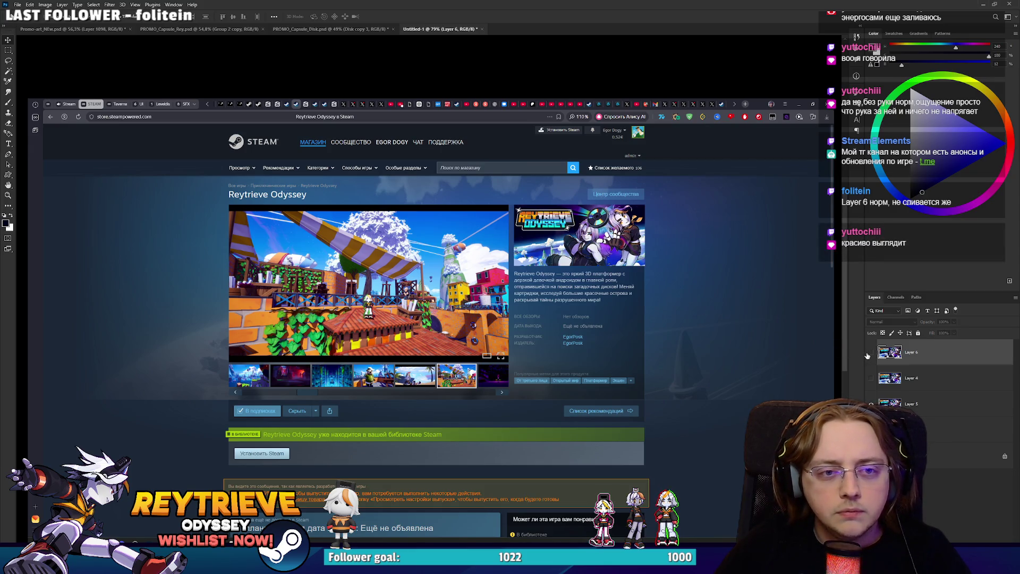
left_click(870, 353)
Compare Layer 6 up close, leave it visible, and return to Promo-art_NEw.psd.
scroll(659, 224, "up", 5)
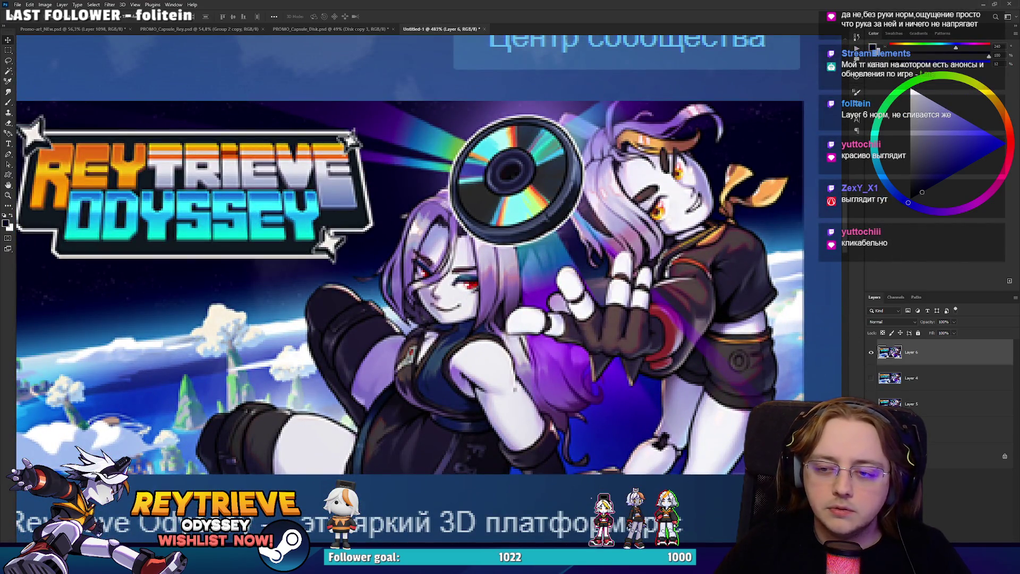
left_click(871, 360)
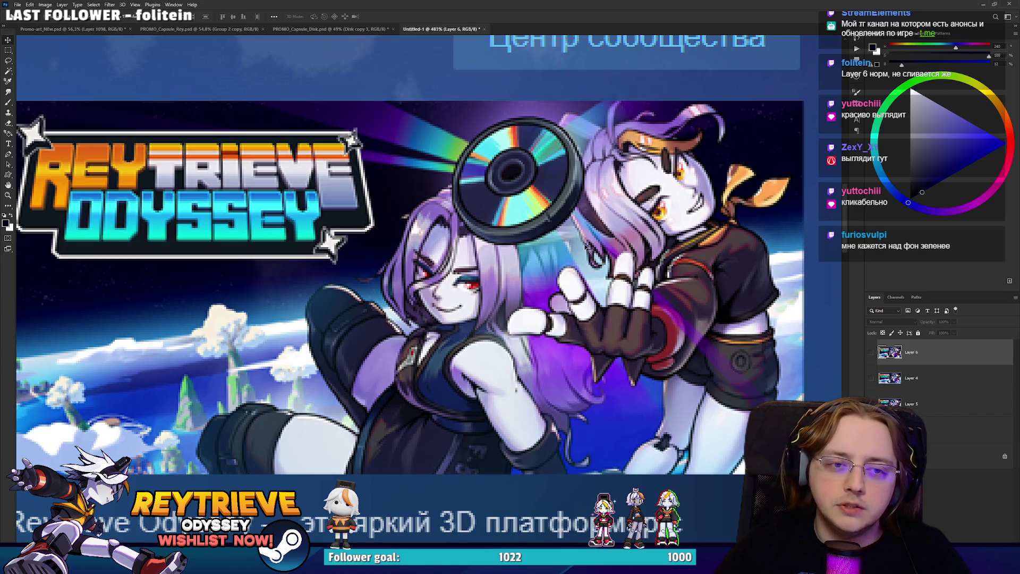
scroll(584, 295, "down", 5)
scroll(584, 295, "up", 5)
left_click(871, 354)
scroll(570, 285, "up", 3)
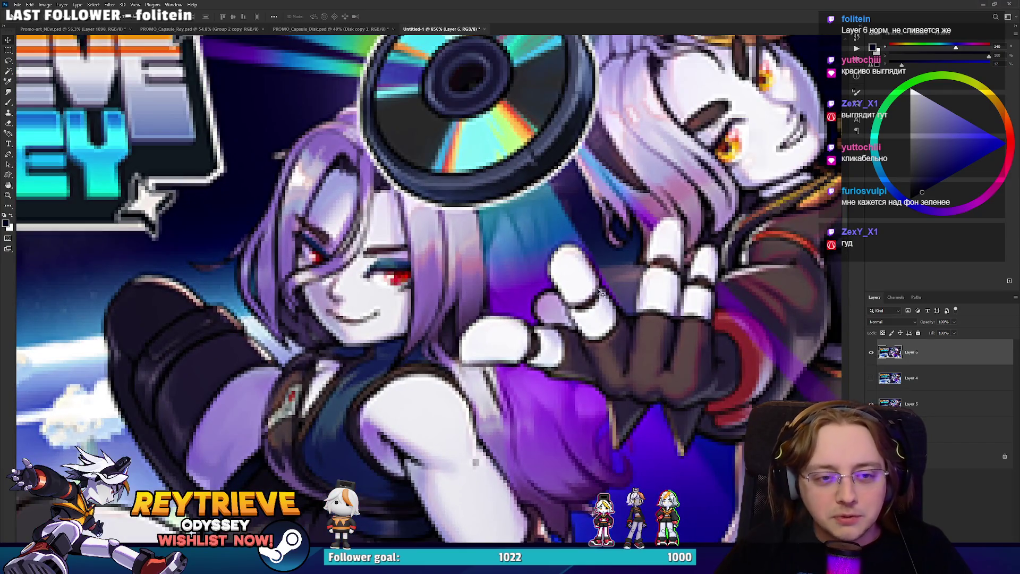
key("ctrl+Tab")
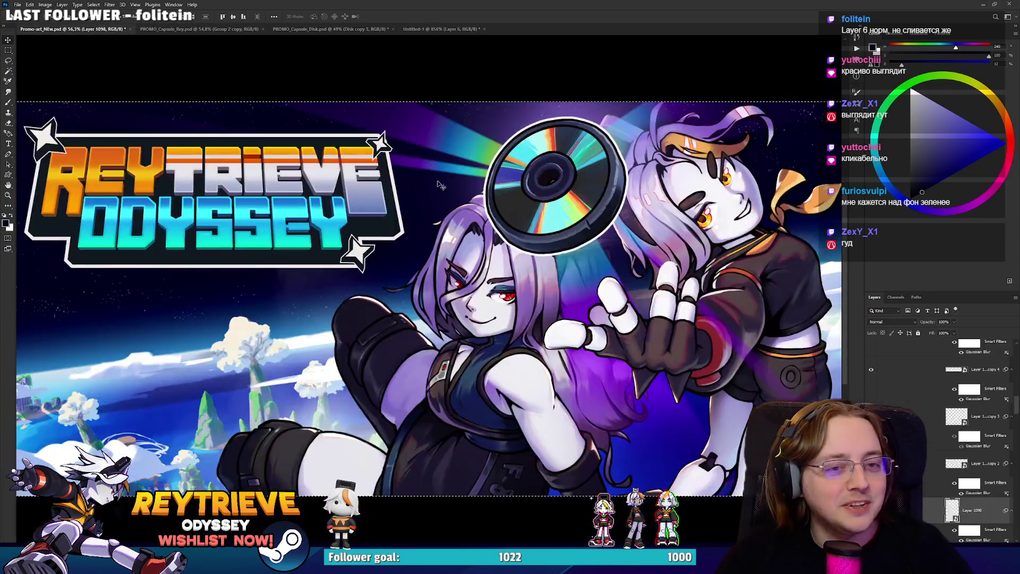
Rotate the light-beam layer behind the disc a few degrees with Free Transform.
scroll(608, 294, "up", 3)
scroll(608, 293, "down", 3)
scroll(637, 329, "up", 1)
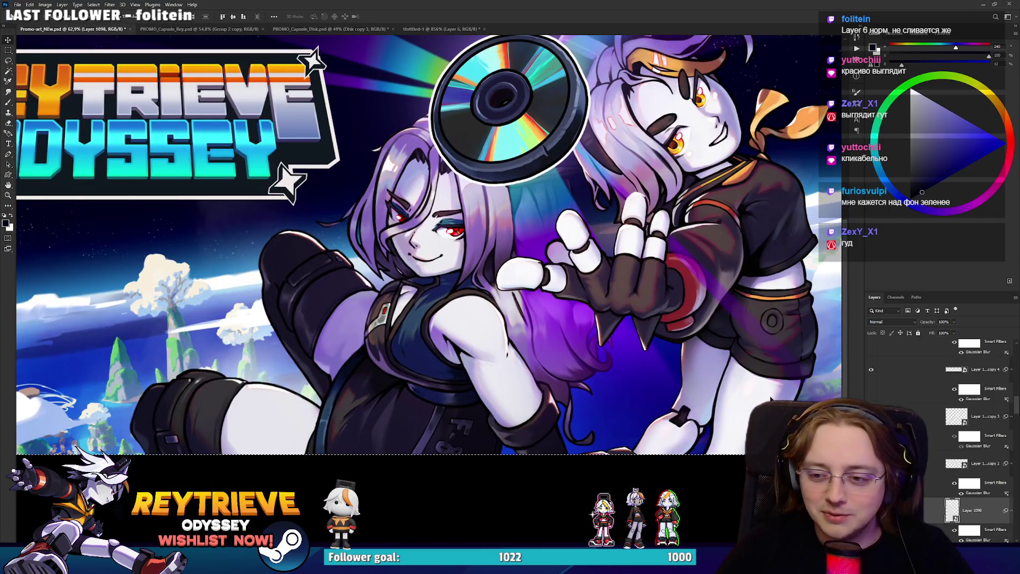
scroll(669, 371, "up", 1)
scroll(668, 371, "down", 2)
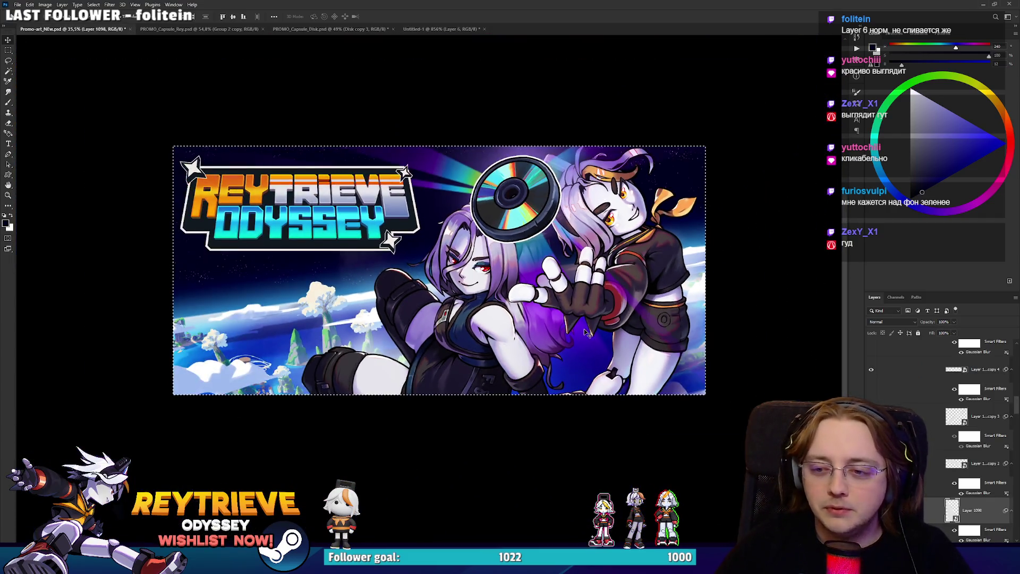
key("ctrl+t")
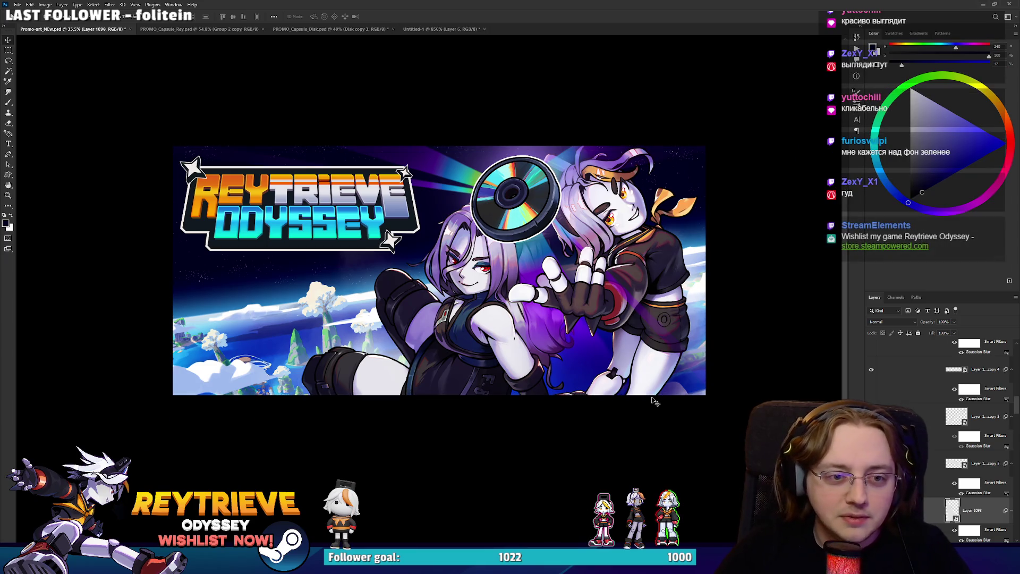
left_click_drag(652, 413, 658, 413)
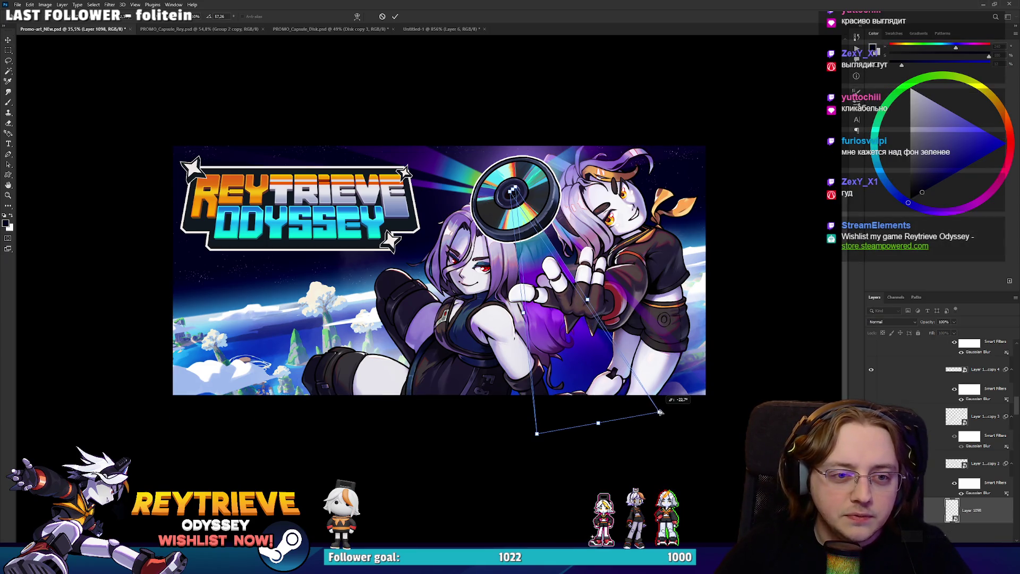
key("Return")
Zoom around the banner and select the Group 23 copy layer.
scroll(637, 372, "down", 1)
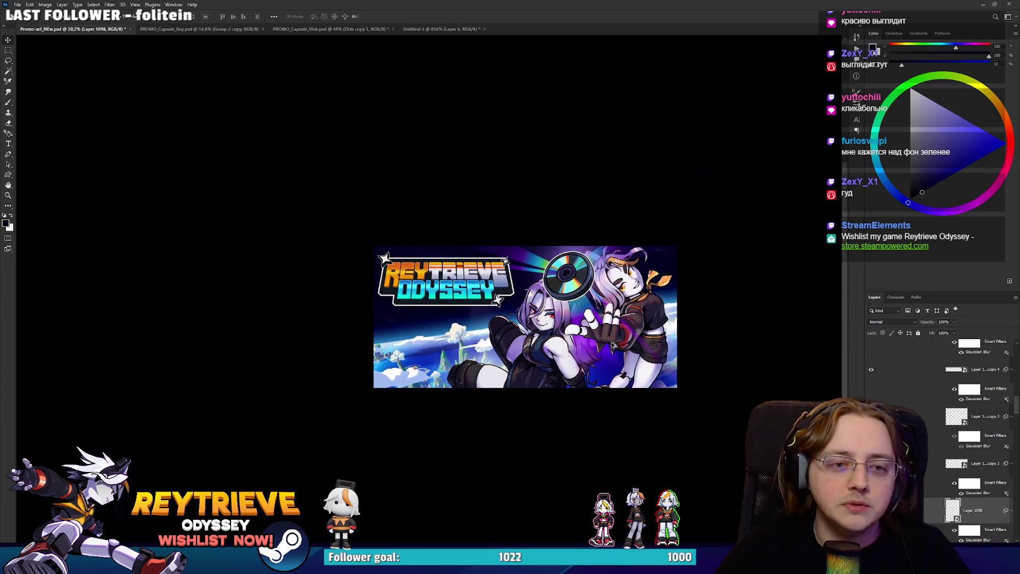
scroll(621, 327, "up", 3)
scroll(616, 327, "down", 2)
scroll(518, 370, "up", 2)
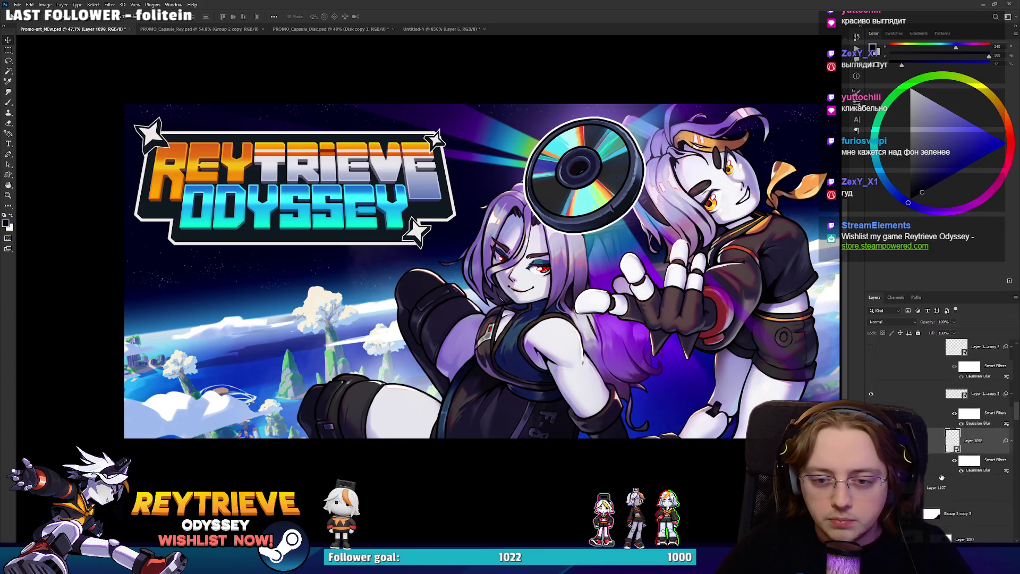
scroll(940, 402, "down", 1)
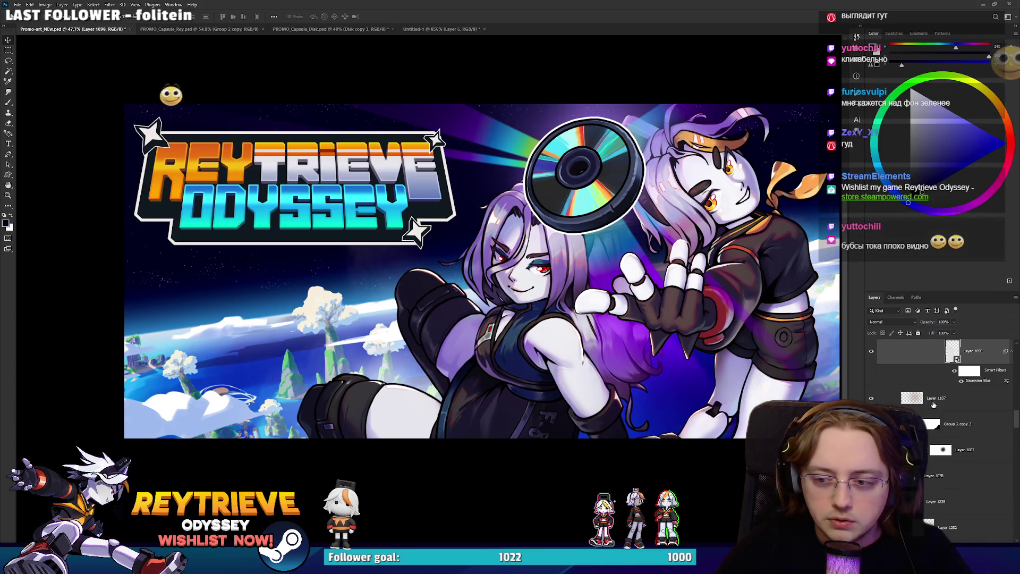
scroll(941, 402, "down", 5)
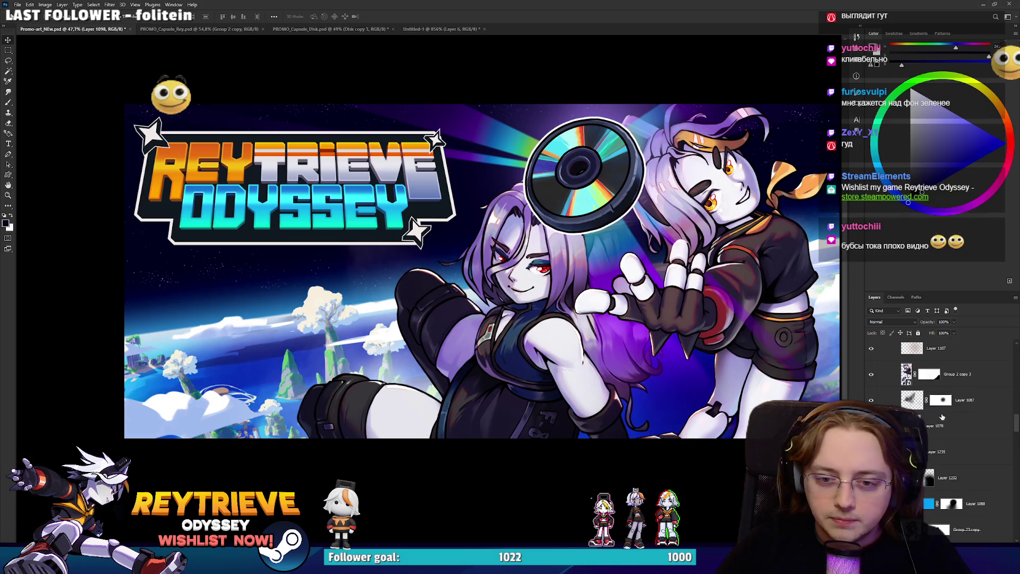
left_click(941, 399)
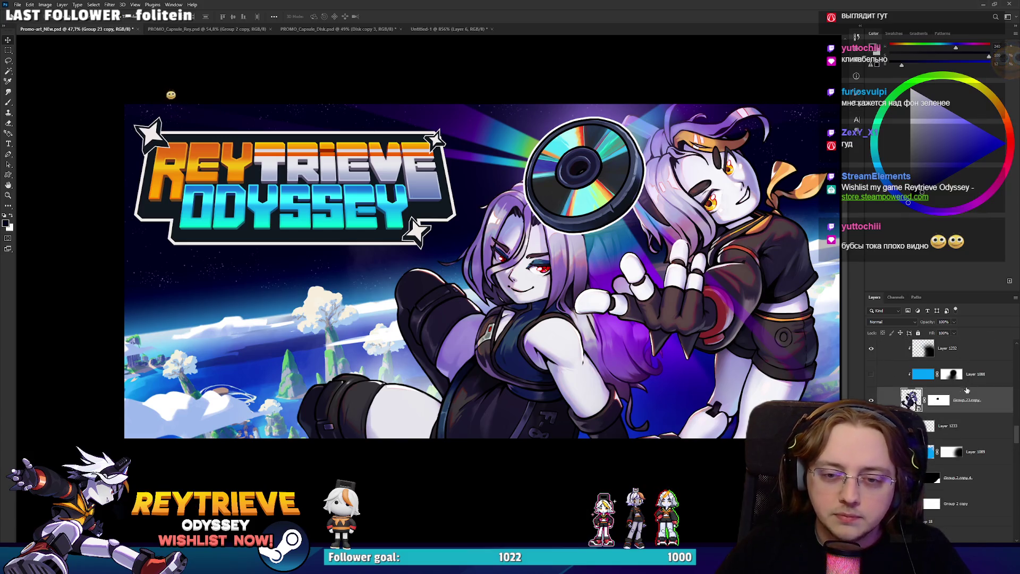
Replace Layer 1088's mask with a fresh inverted mask that hides the blue tint everywhere.
right_click(950, 375)
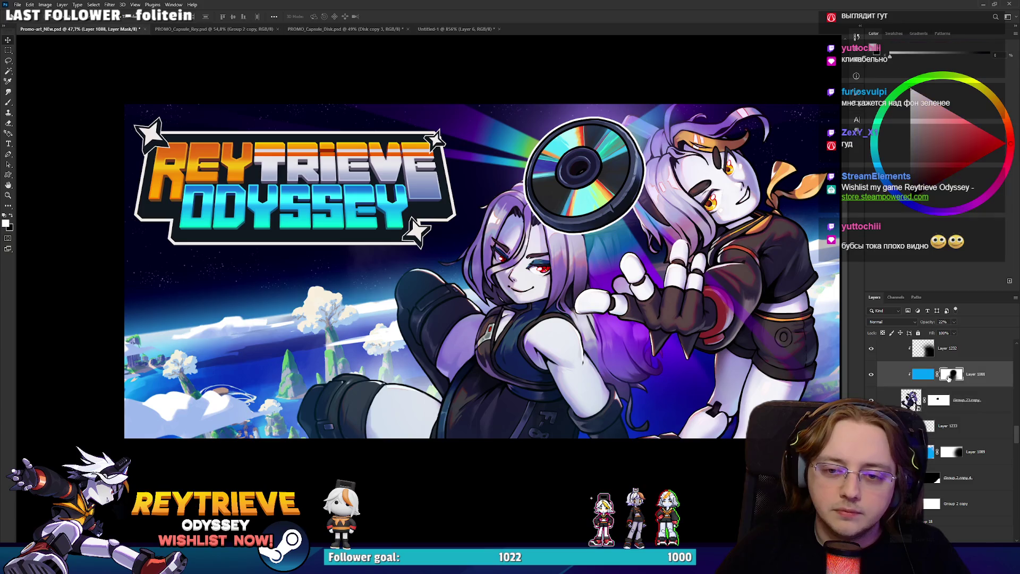
left_click(956, 392)
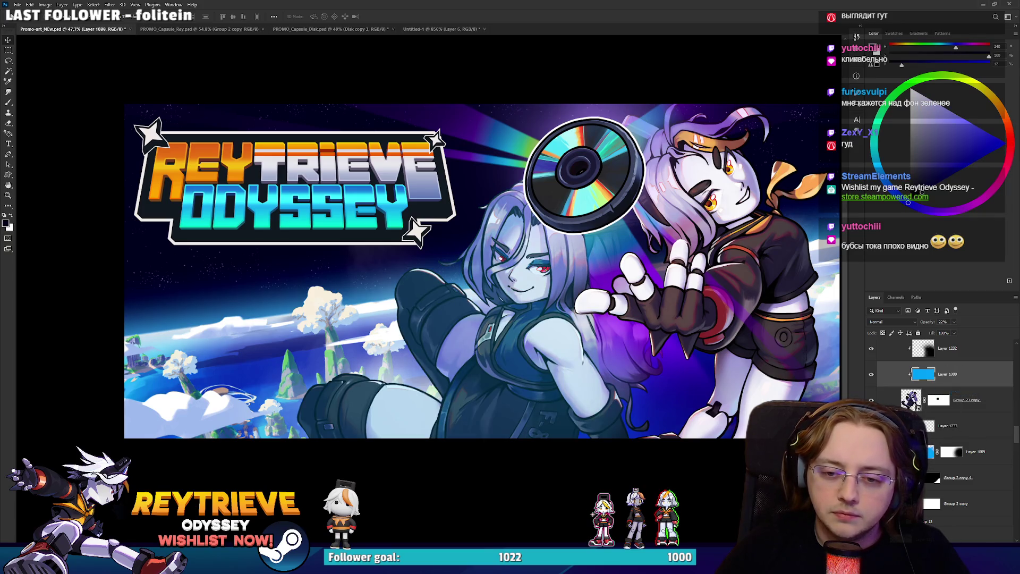
key("ctrl+z")
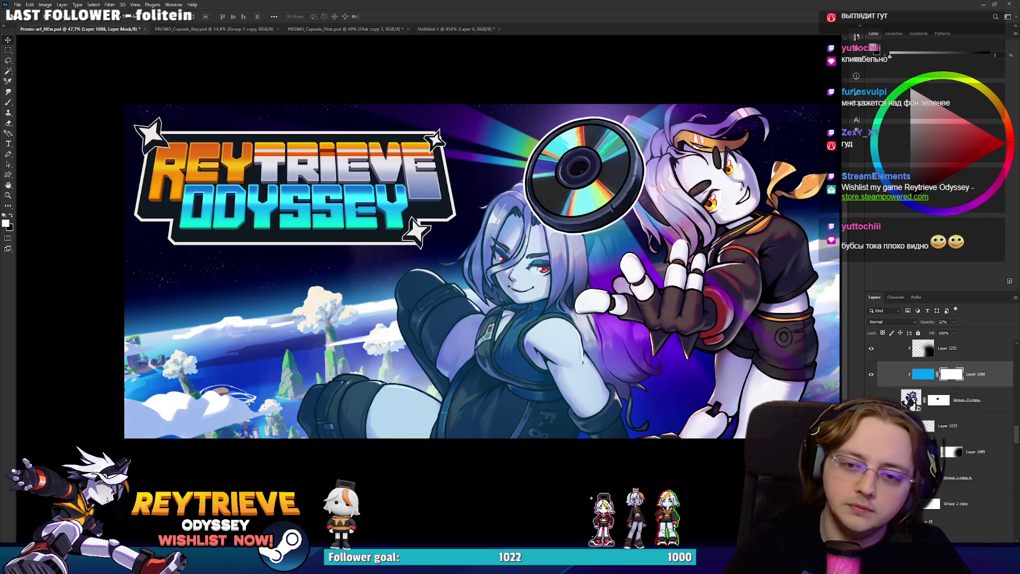
key("ctrl+i")
Reveal the blue tint on the left heroine's arm, torso and leg, then duplicate Layer 1088.
key("e")
scroll(563, 358, "up", 3)
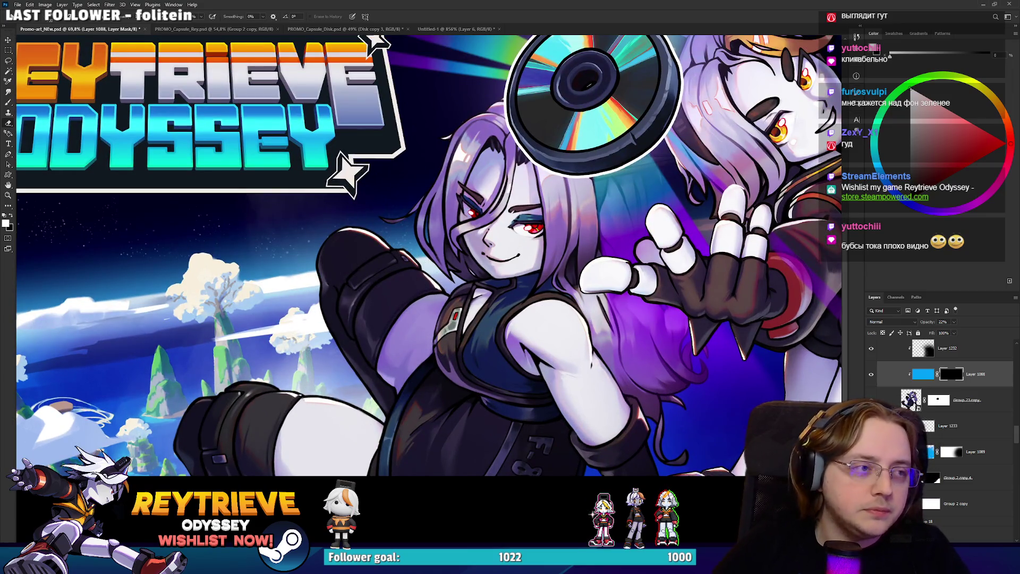
right_click(451, 386)
key("Escape")
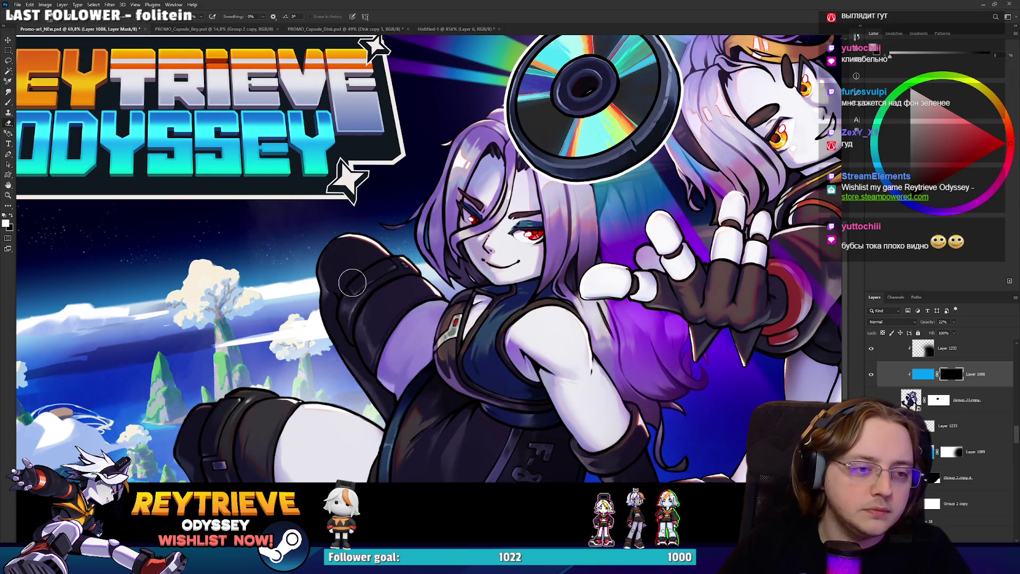
left_click_drag(407, 364, 425, 334)
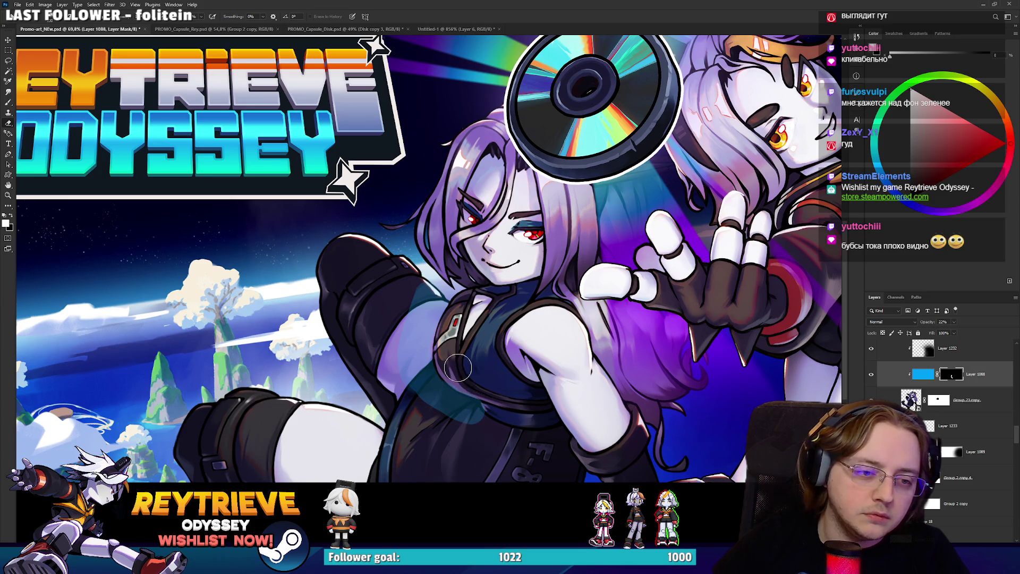
mouse_move(441, 409)
left_mouse_down()
mouse_move(420, 410)
mouse_move(382, 319)
mouse_move(393, 276)
mouse_move(409, 414)
mouse_move(473, 431)
mouse_move(419, 452)
mouse_move(324, 435)
mouse_move(340, 366)
mouse_move(251, 392)
mouse_move(309, 303)
mouse_move(289, 286)
left_mouse_up()
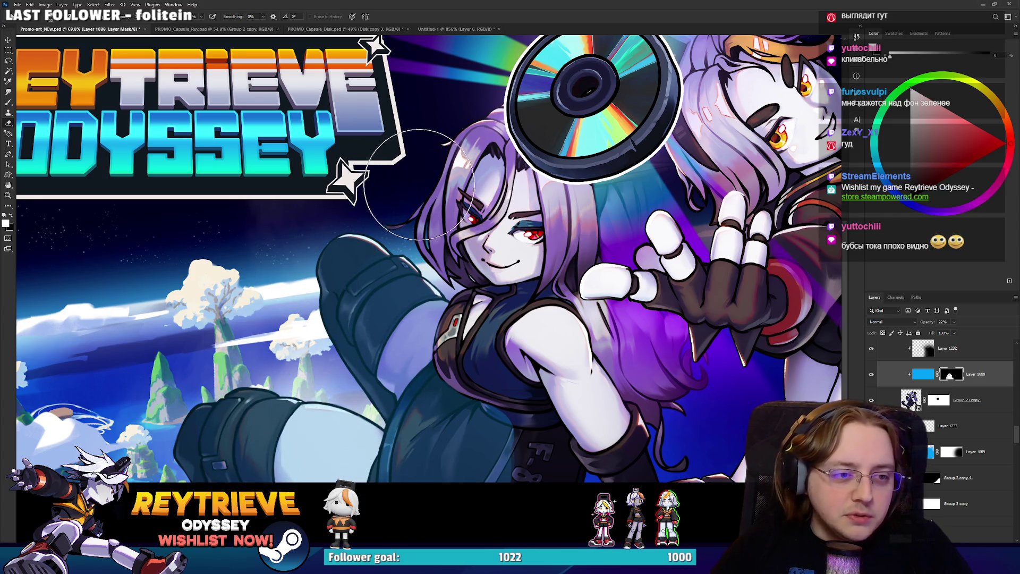
key("x")
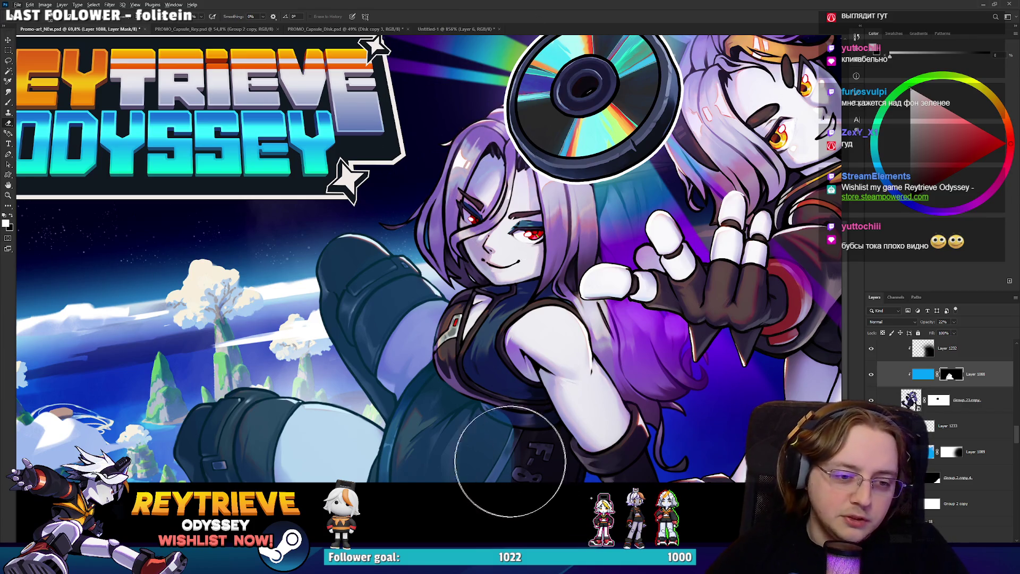
key("x")
mouse_move(497, 473)
left_mouse_down()
mouse_move(531, 446)
mouse_move(516, 447)
left_mouse_up()
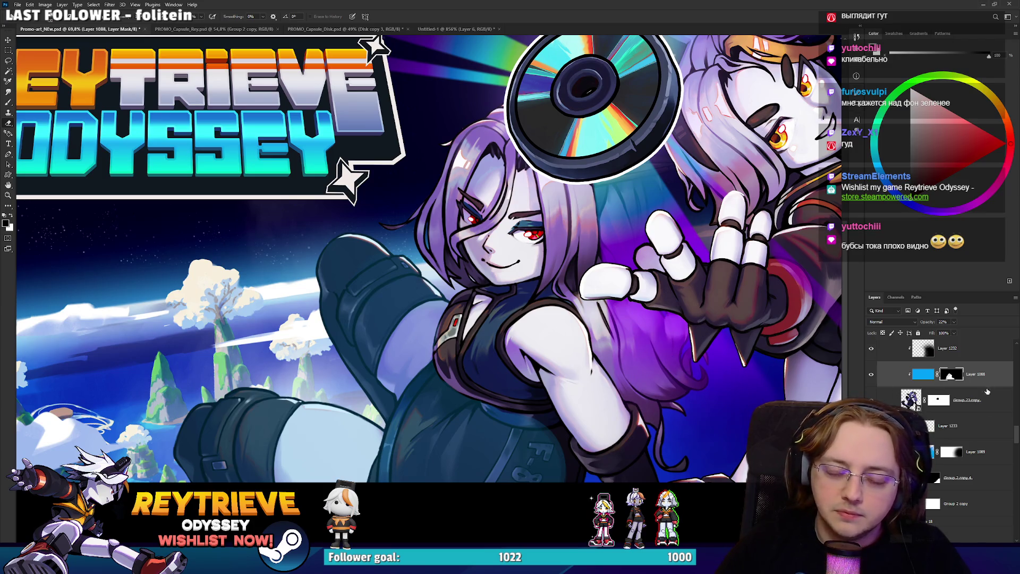
scroll(950, 414, "up", 2)
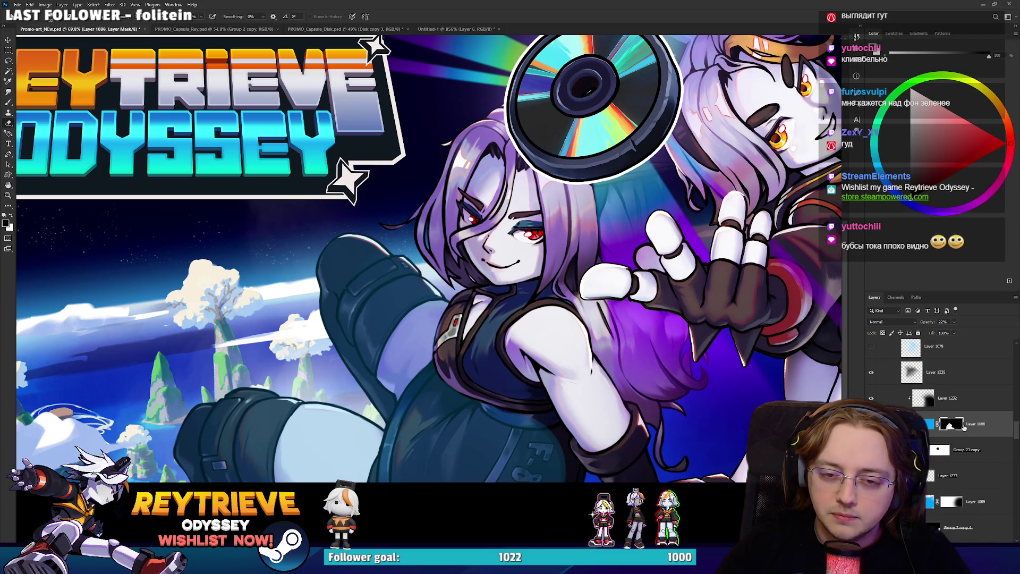
key("ctrl+2")
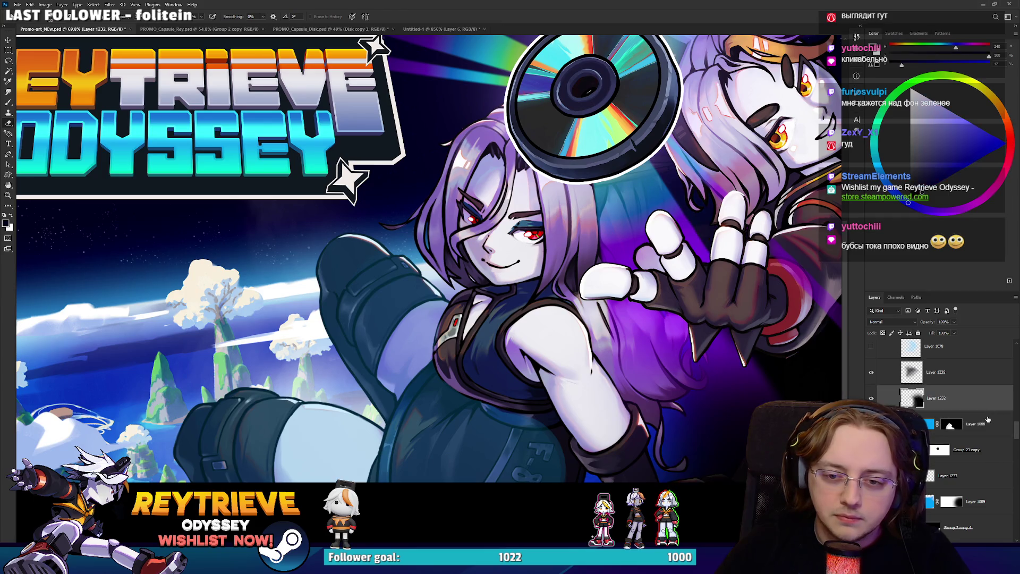
key("ctrl+j")
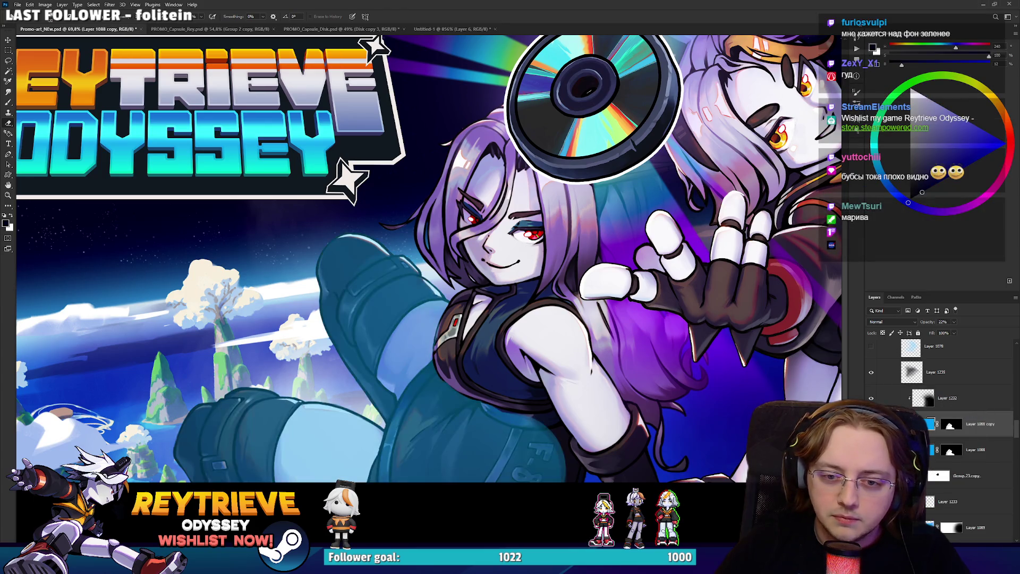
Move the copy's mask onto Layer 1088 and give Layer 1088 copy a new white mask.
left_click_drag(950, 427, 971, 452)
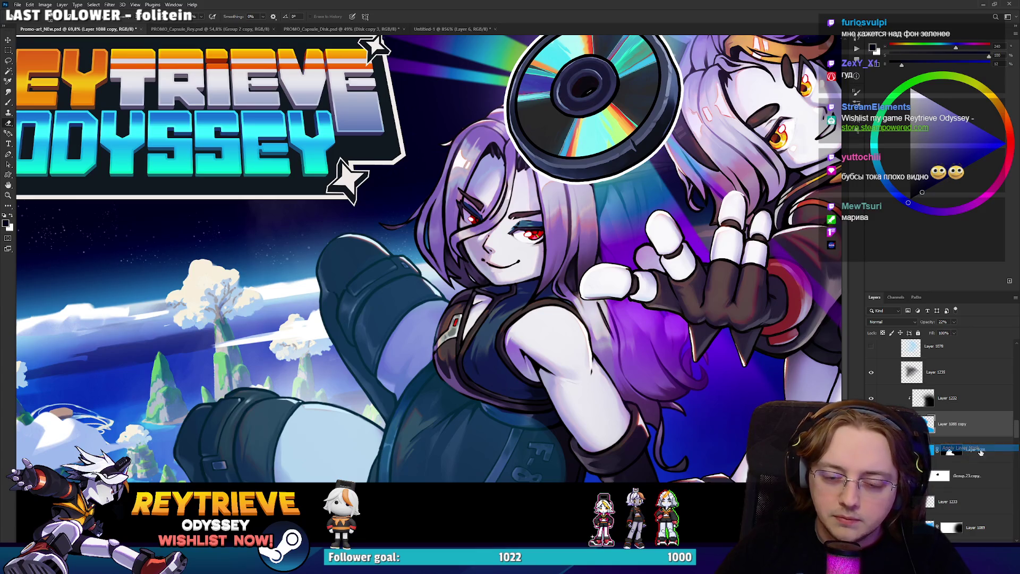
left_click(966, 531)
scroll(618, 396, "down", 3)
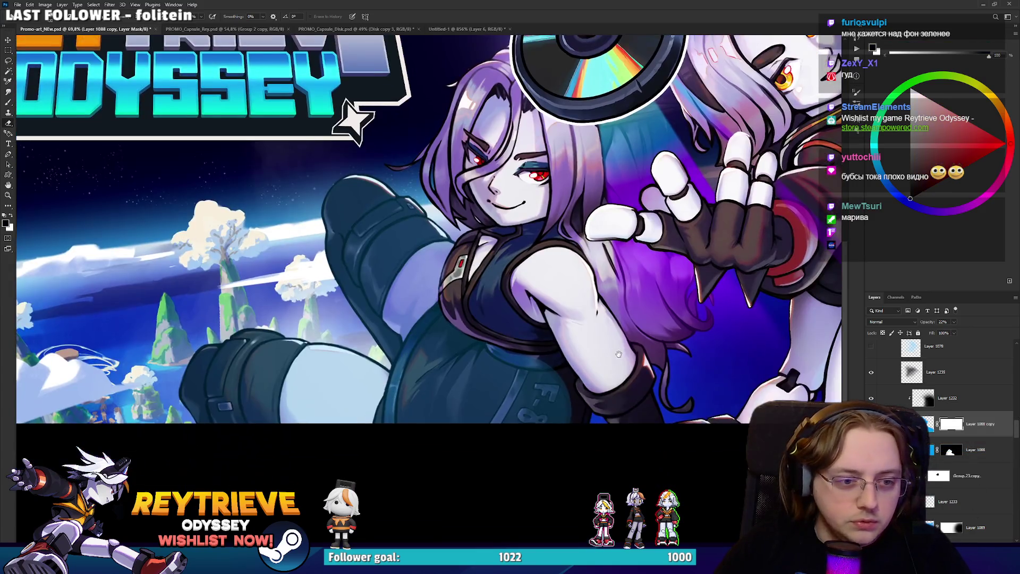
right_click(619, 396)
left_click(635, 275)
key("x")
key("bracketright")
key("bracketright")
key("bracketright")
Paint Layer 1088 copy's mask over the heroine's boot, upper leg and torso.
mouse_move(624, 374)
left_mouse_down()
mouse_move(610, 414)
mouse_move(656, 311)
left_mouse_up()
left_click_drag(671, 340, 672, 321)
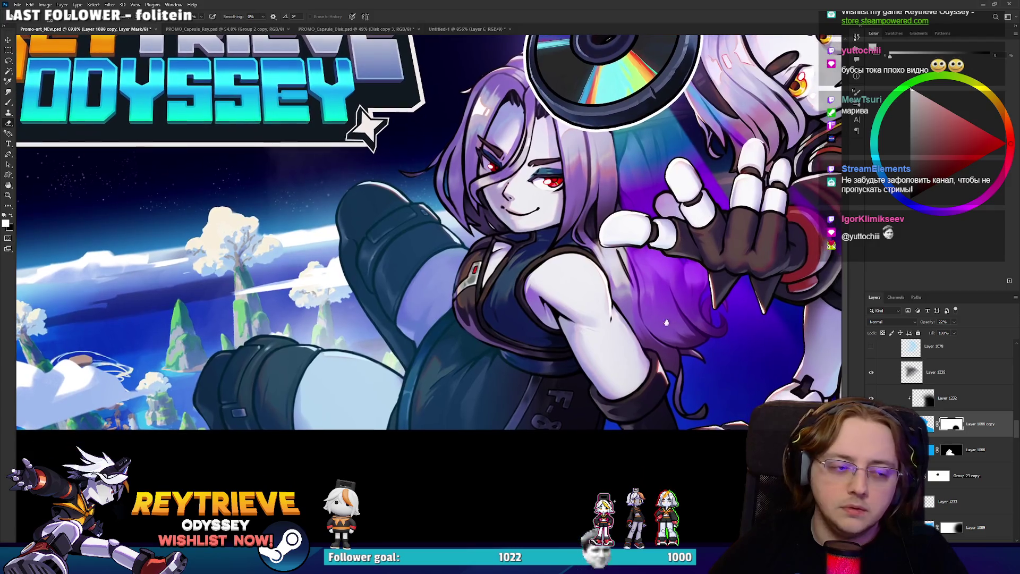
mouse_move(233, 393)
left_mouse_down()
mouse_move(371, 255)
mouse_move(372, 170)
mouse_move(265, 317)
left_mouse_up()
key("x")
mouse_move(527, 283)
left_mouse_down()
mouse_move(526, 273)
mouse_move(563, 265)
left_mouse_up()
key("x")
scroll(645, 414, "down", 5)
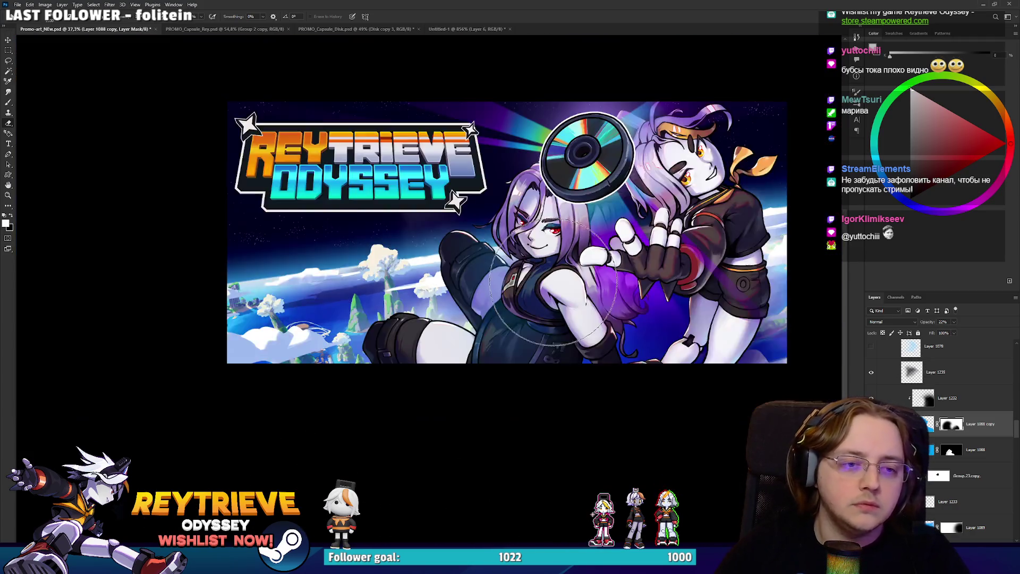
scroll(571, 260, "up", 3)
scroll(570, 261, "up", 1)
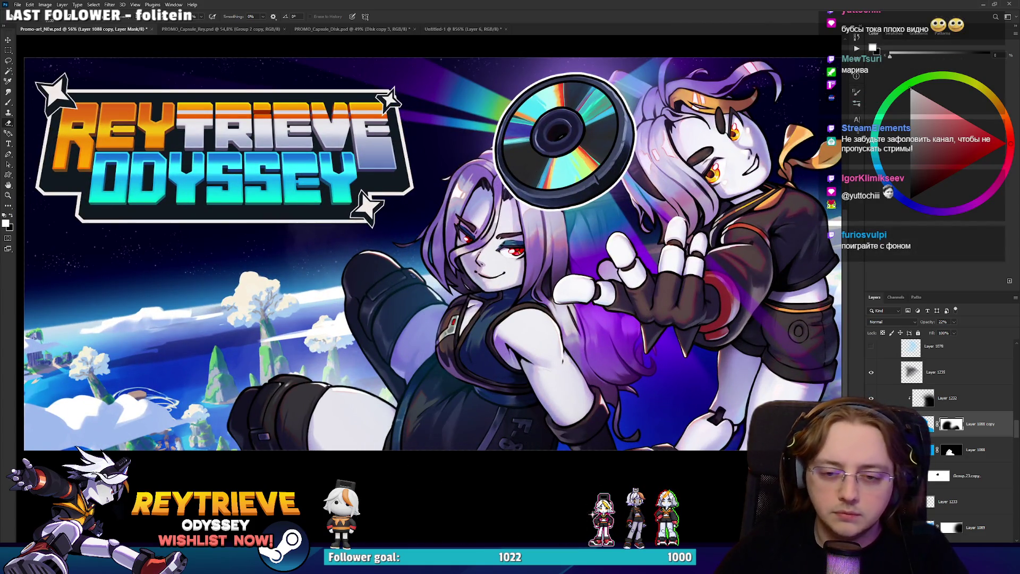
Apply Hue/Saturation to Layer 1088 copy with Saturation -97 and Lightness +100.
key("ctrl+2")
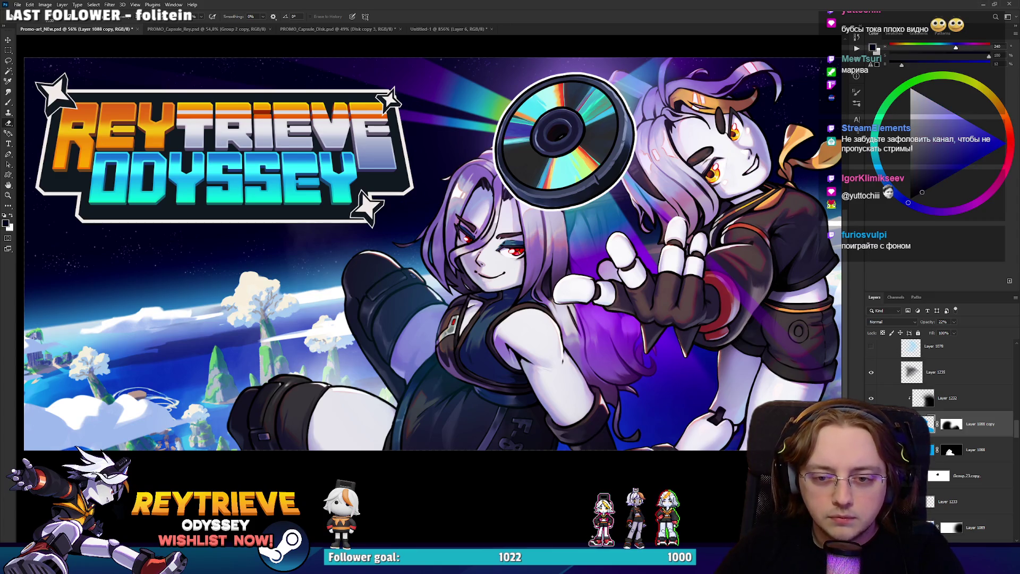
key("ctrl+u")
left_click_drag(844, 222, 843, 221)
mouse_move(893, 242)
left_mouse_down()
mouse_move(927, 243)
mouse_move(901, 242)
left_mouse_up()
left_click(958, 158)
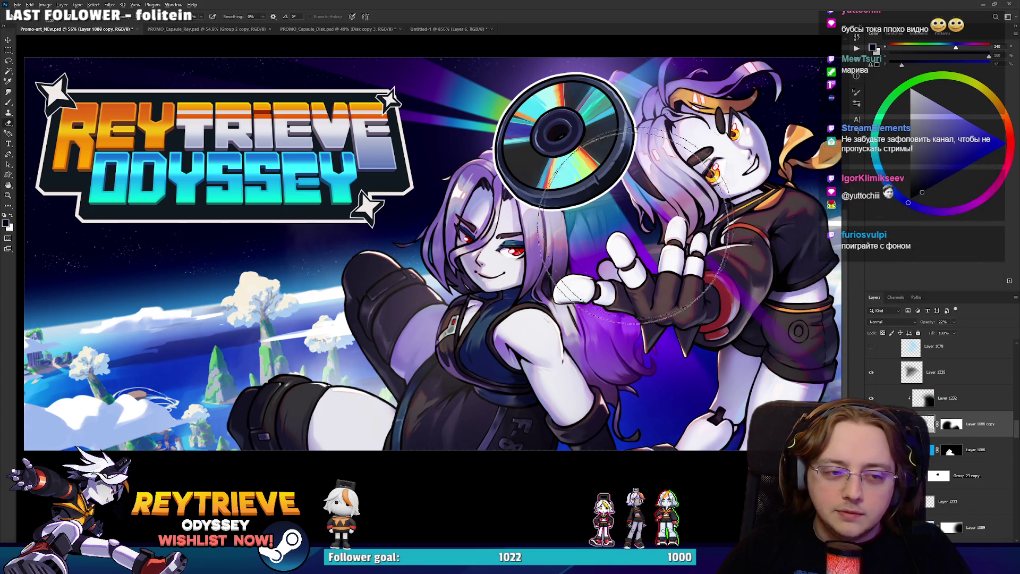
Check the overlay's mask and raise Layer 1088 copy's opacity to 61%.
key("e")
scroll(533, 296, "down", 5)
scroll(533, 295, "up", 4)
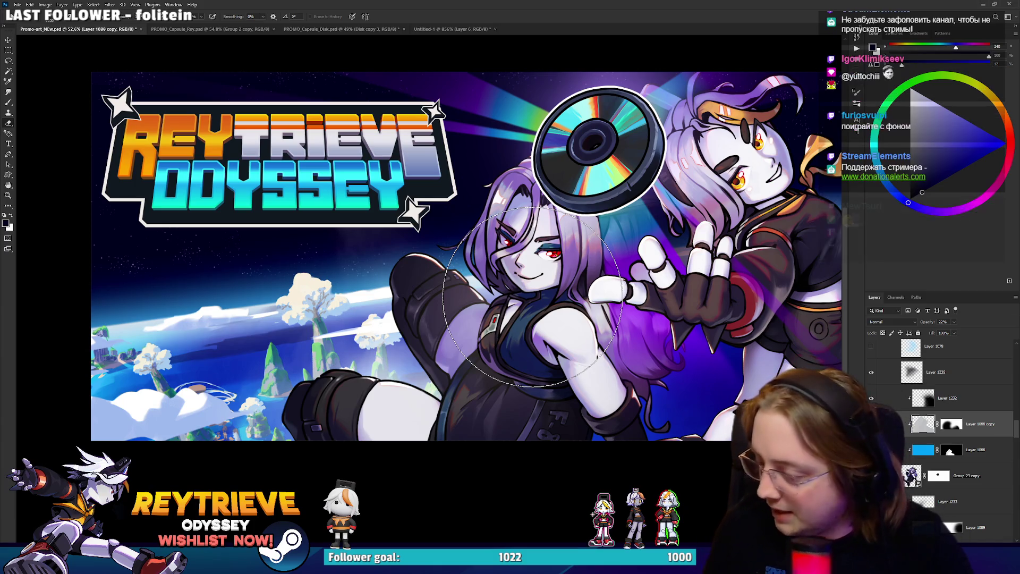
scroll(518, 372, "up", 2)
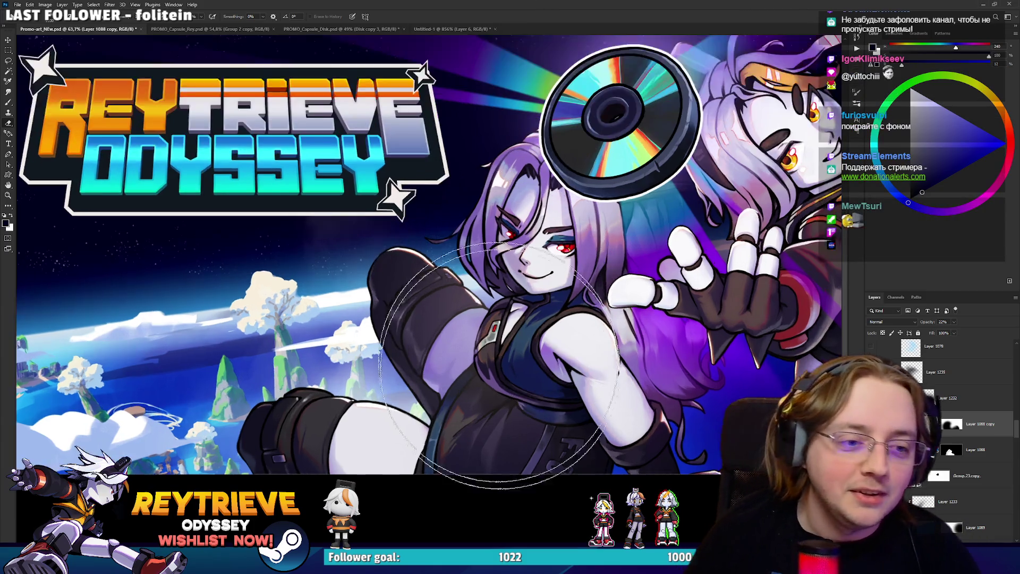
scroll(478, 398, "down", 4)
scroll(517, 380, "up", 2)
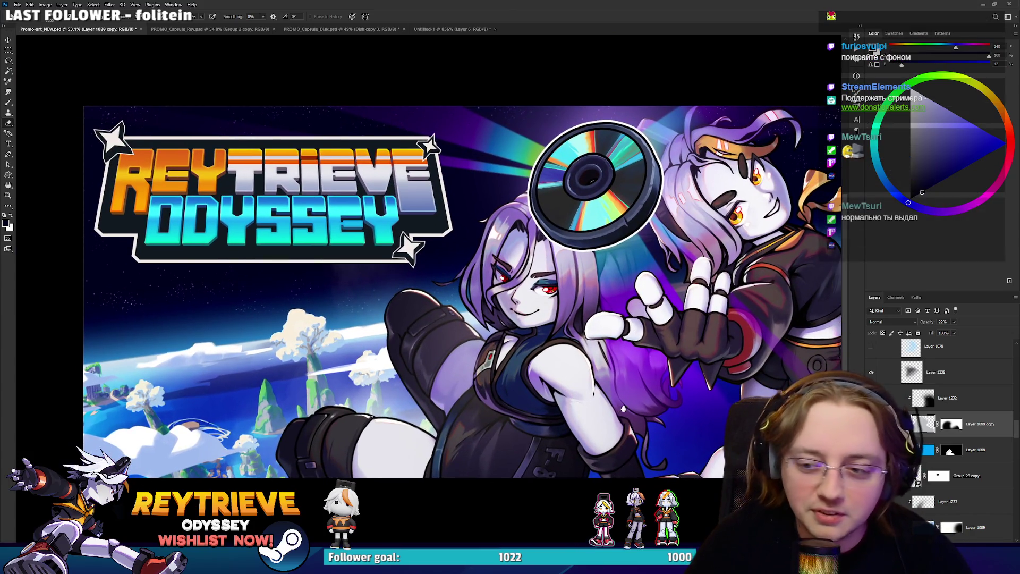
left_click_drag(623, 408, 616, 409)
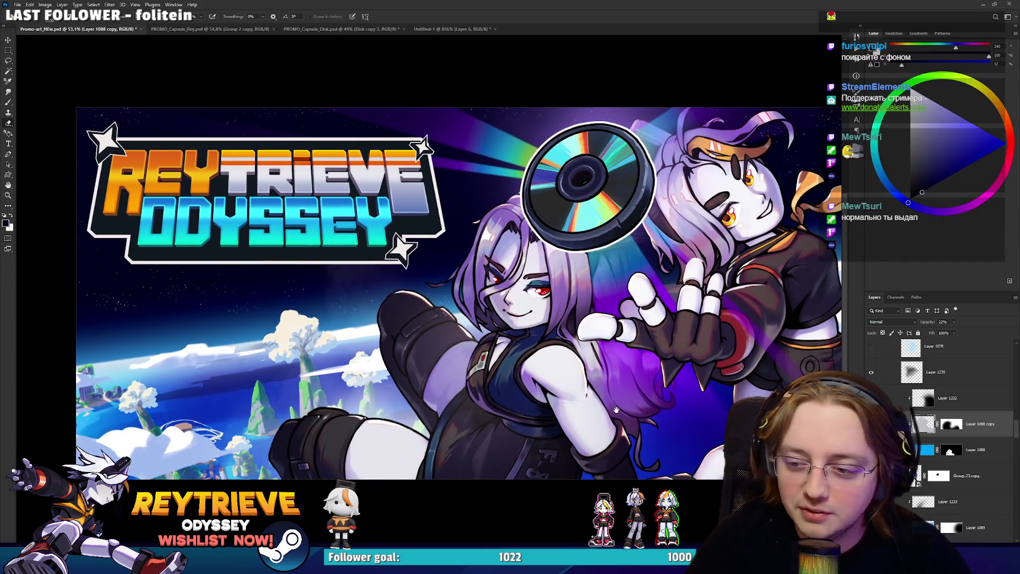
left_click(943, 428, "shift")
left_click(944, 427, "shift")
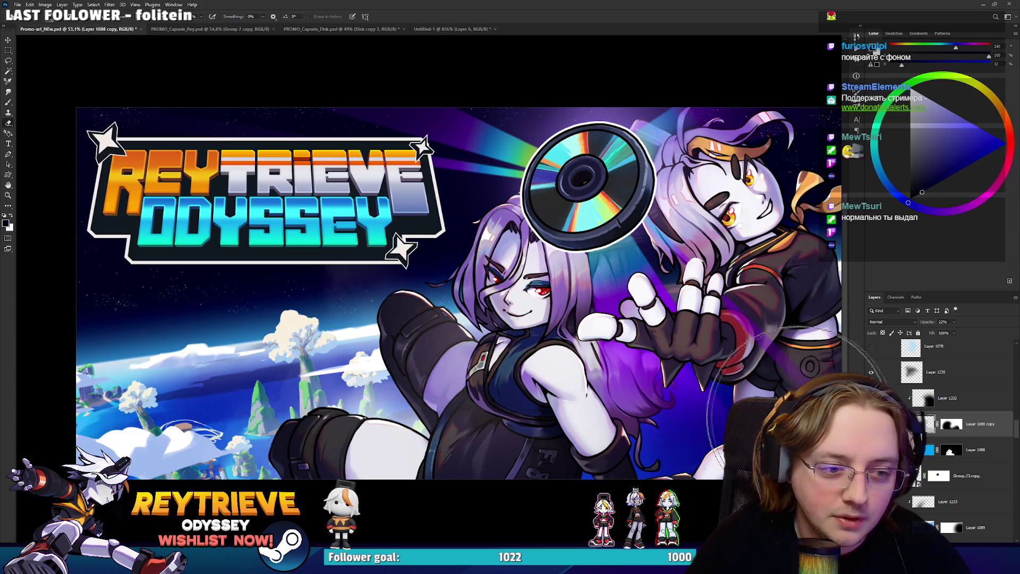
scroll(579, 372, "down", 5)
scroll(589, 393, "up", 5)
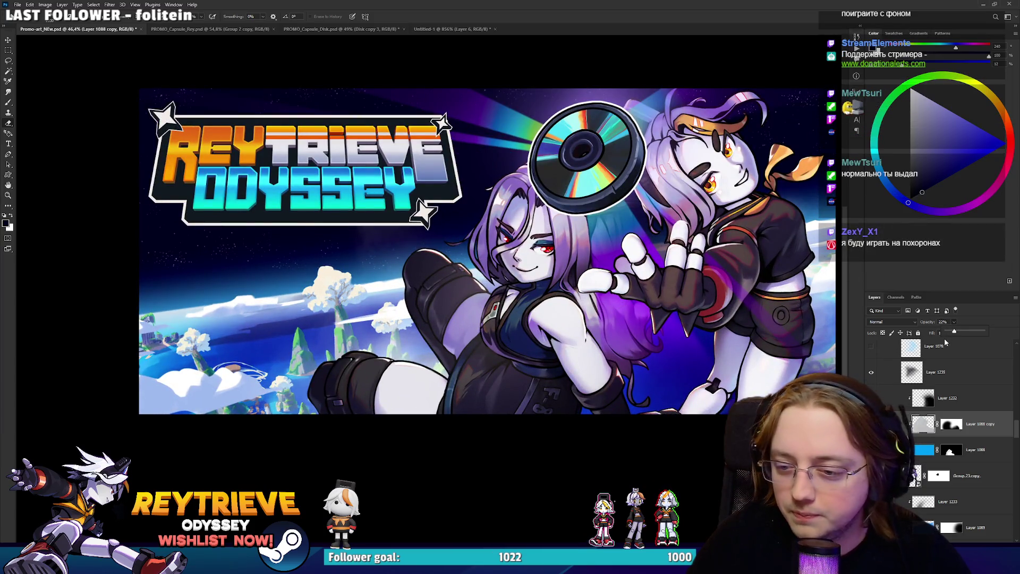
left_click_drag(965, 332, 970, 332)
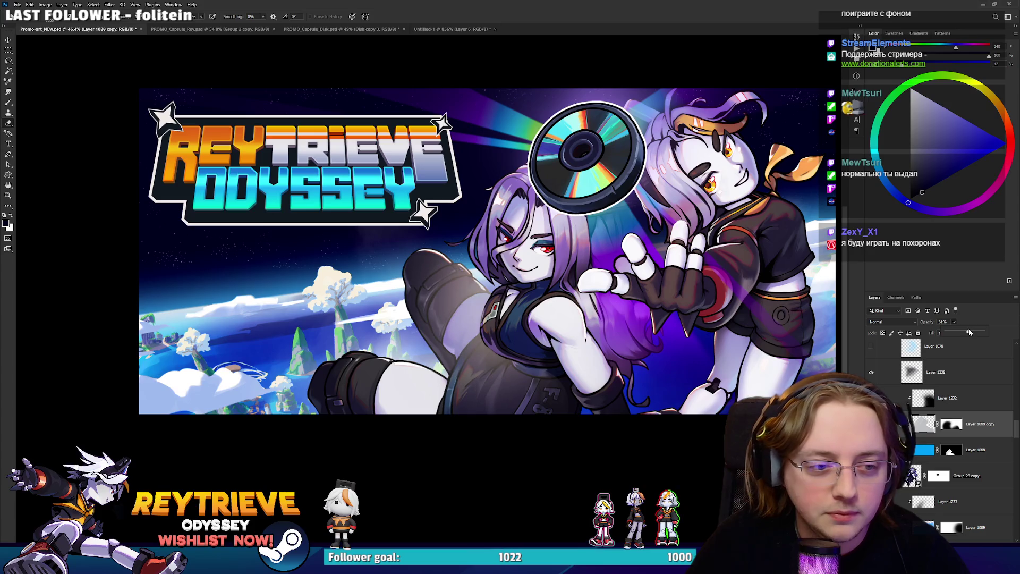
scroll(515, 274, "down", 5)
scroll(515, 273, "up", 5)
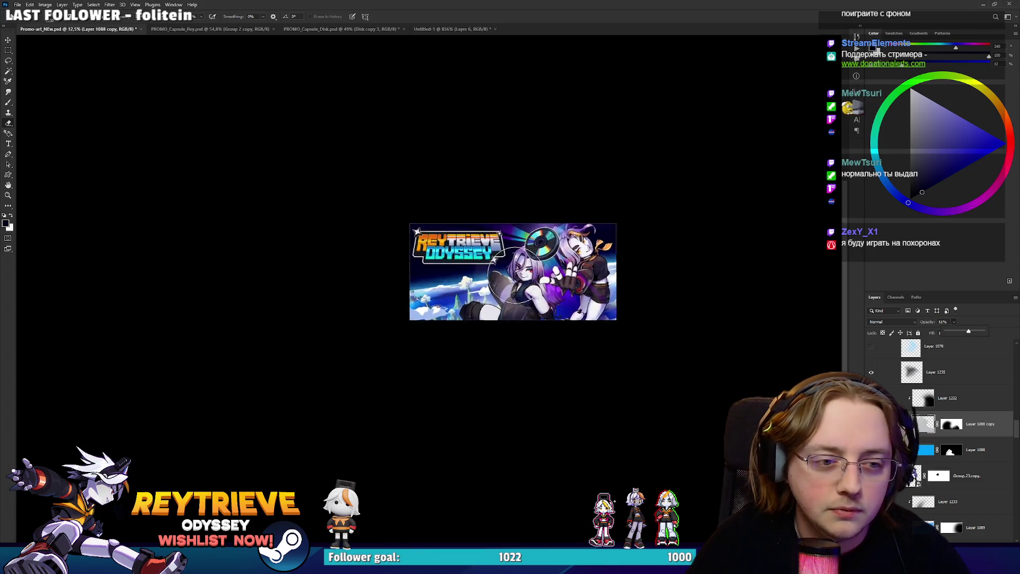
left_click_drag(608, 310, 603, 336)
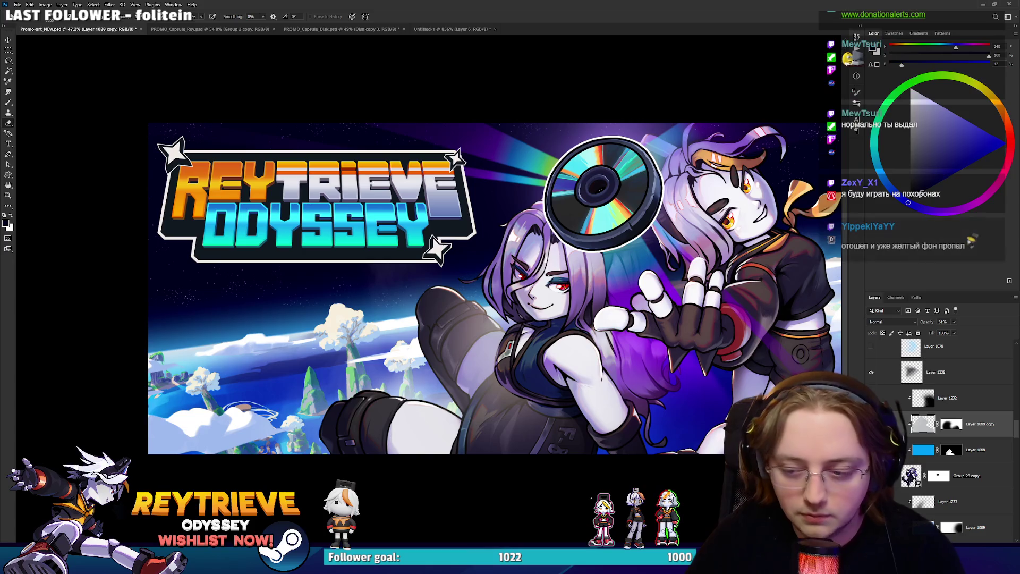
key("ctrl+u")
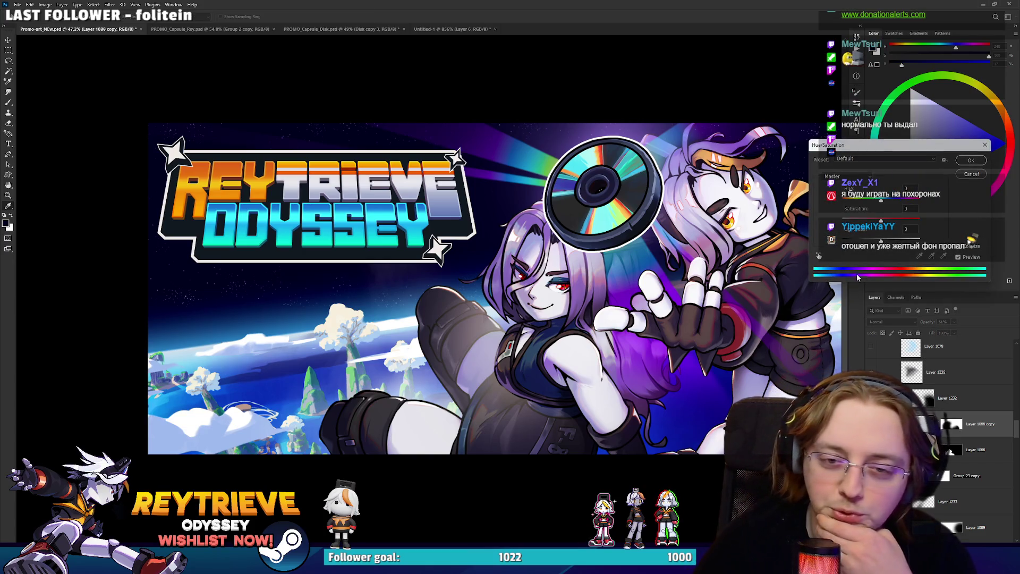
Try overlay hues, landing near Hue -9 with Lightness -17.
mouse_move(876, 202)
left_mouse_down()
mouse_move(868, 201)
mouse_move(885, 207)
left_mouse_up()
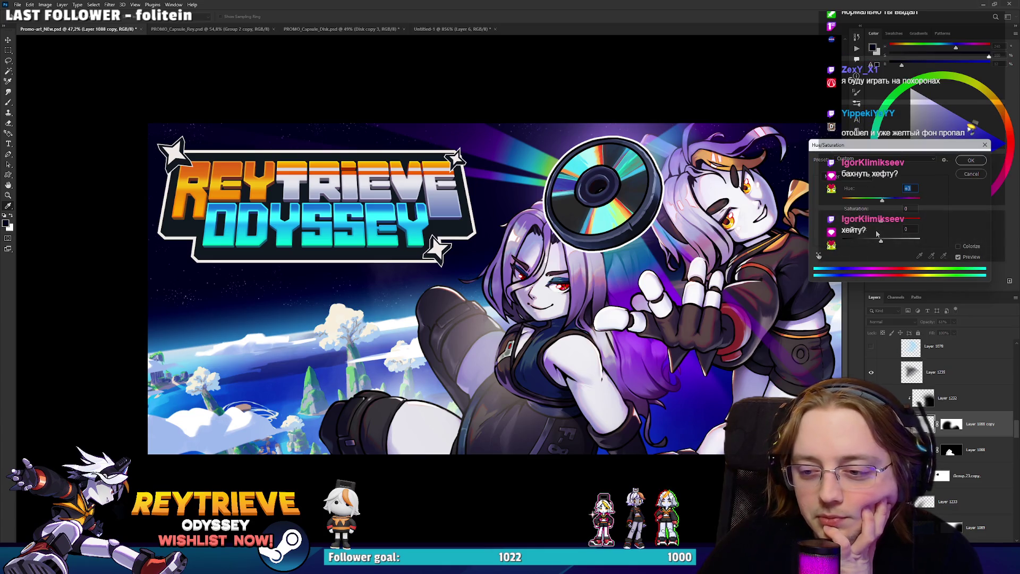
left_click_drag(867, 201, 879, 205)
left_click_drag(874, 244, 875, 242)
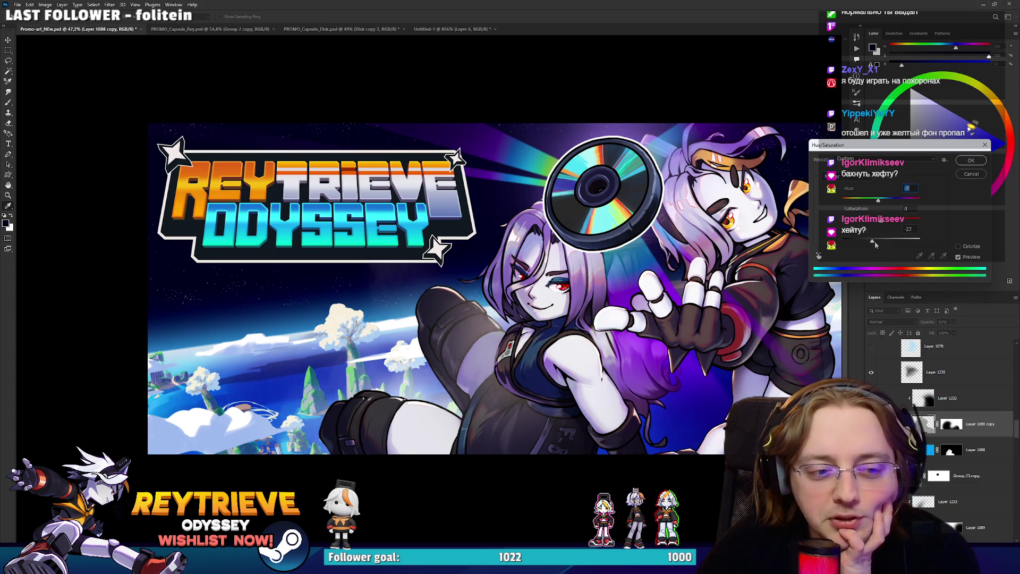
Tick Colorize and settle the overlay tint on violet-purple around Hue 263.
left_click(960, 246)
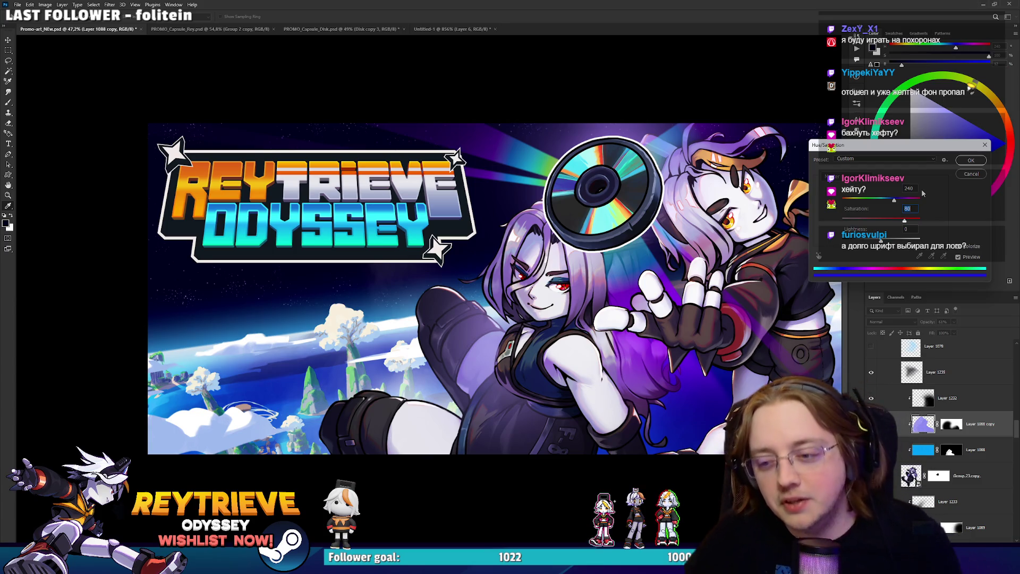
mouse_move(894, 200)
left_mouse_down()
mouse_move(907, 202)
mouse_move(897, 202)
left_mouse_up()
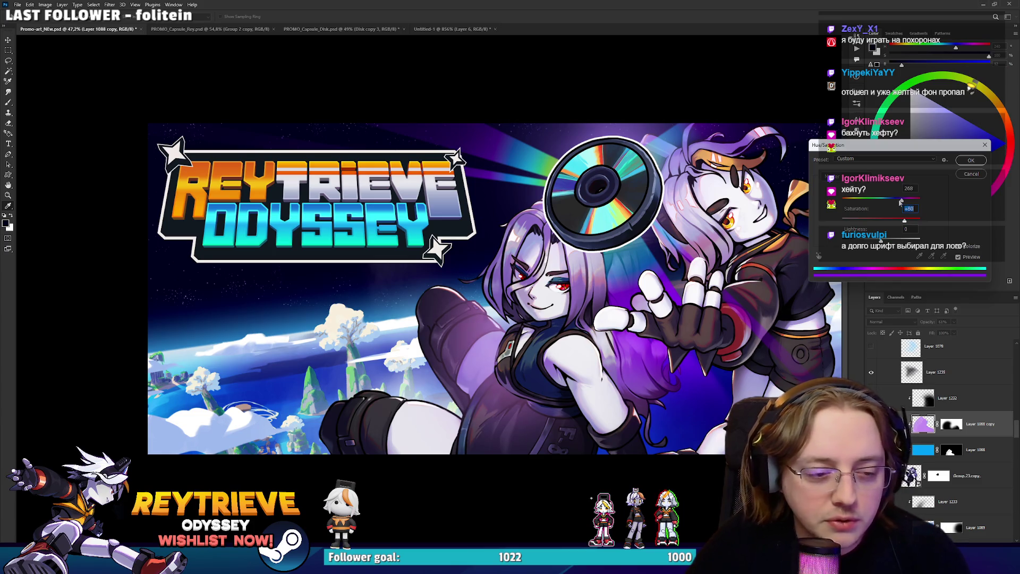
mouse_move(898, 202)
left_mouse_down()
mouse_move(818, 211)
mouse_move(914, 211)
mouse_move(874, 213)
mouse_move(900, 216)
left_mouse_up()
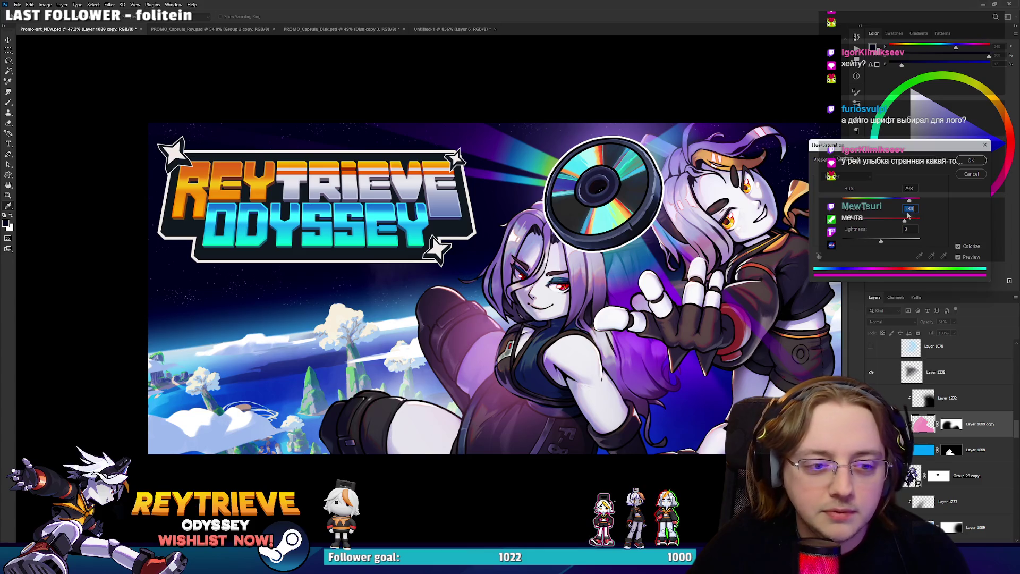
left_click_drag(906, 213, 897, 214)
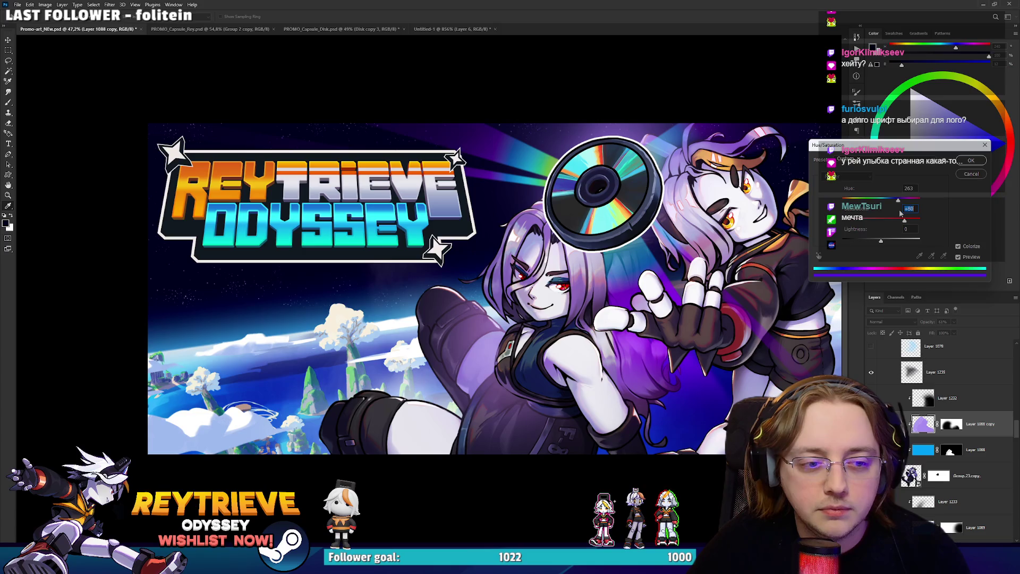
left_click(972, 160)
key("e")
left_click(950, 424)
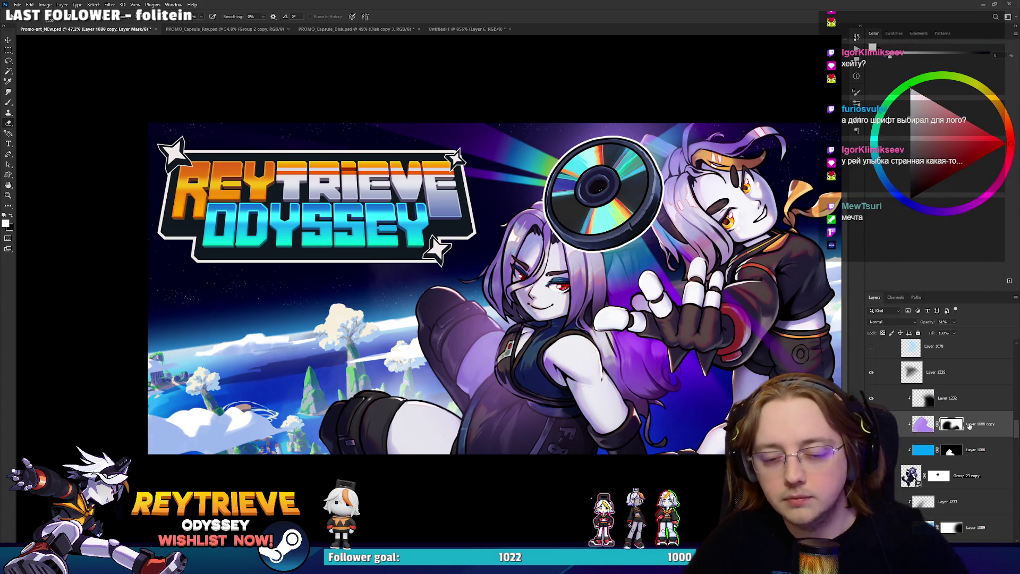
Erase the purple overlay from the heroine's upper leg.
scroll(310, 337, "up", 3)
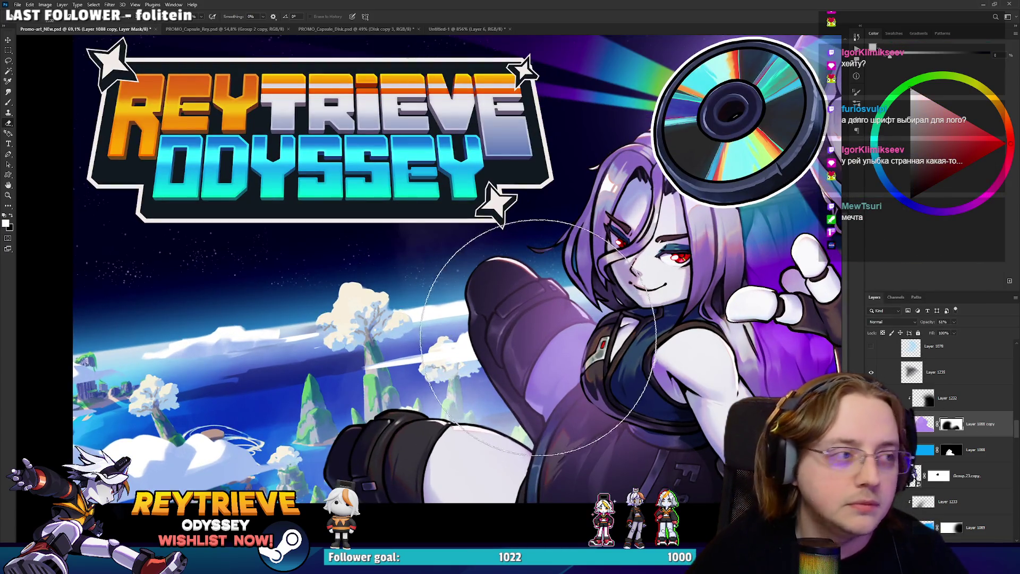
mouse_move(535, 354)
left_mouse_down()
mouse_move(504, 297)
mouse_move(542, 304)
mouse_move(531, 308)
mouse_move(544, 292)
mouse_move(499, 314)
mouse_move(478, 287)
left_mouse_up()
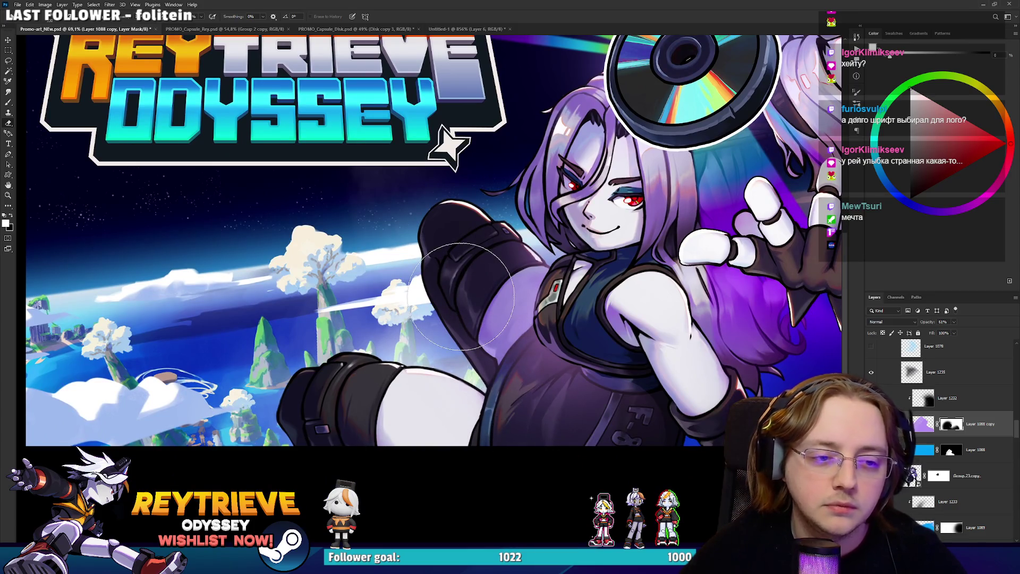
scroll(466, 259, "down", 5)
scroll(538, 351, "up", 3)
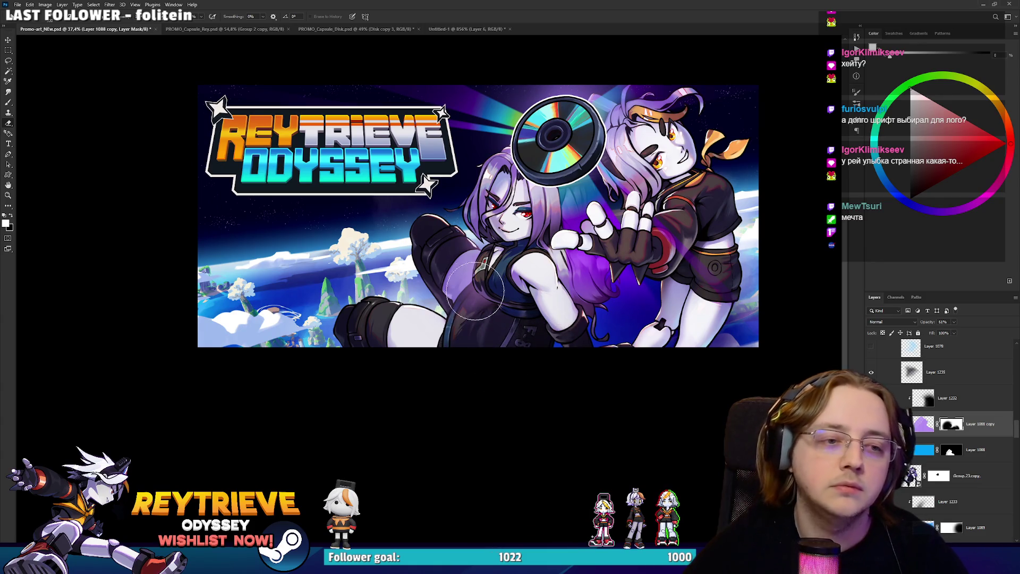
key("x")
key("x")
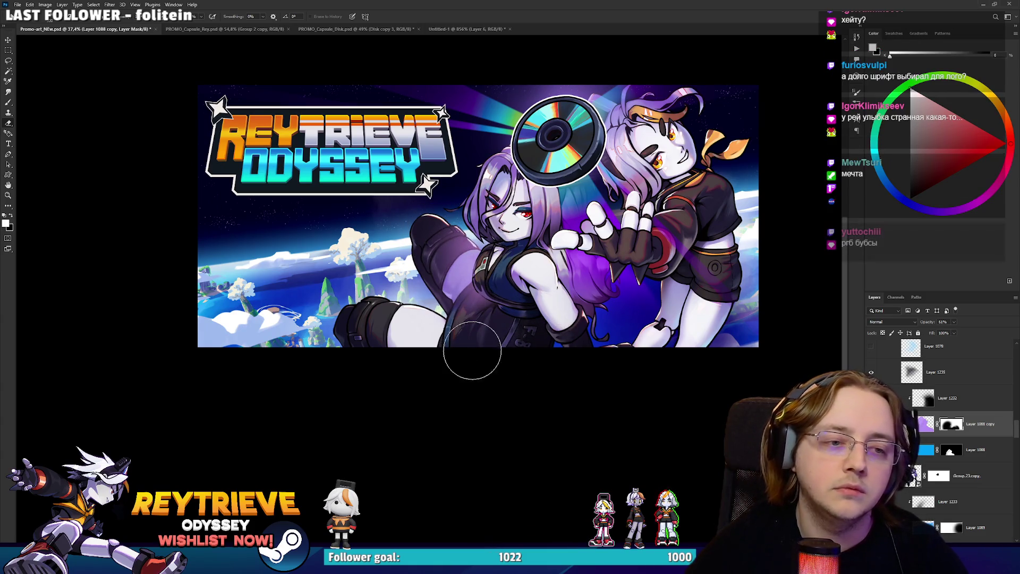
Zoom around the banner and rotate the canvas view back to level.
scroll(579, 259, "down", 4)
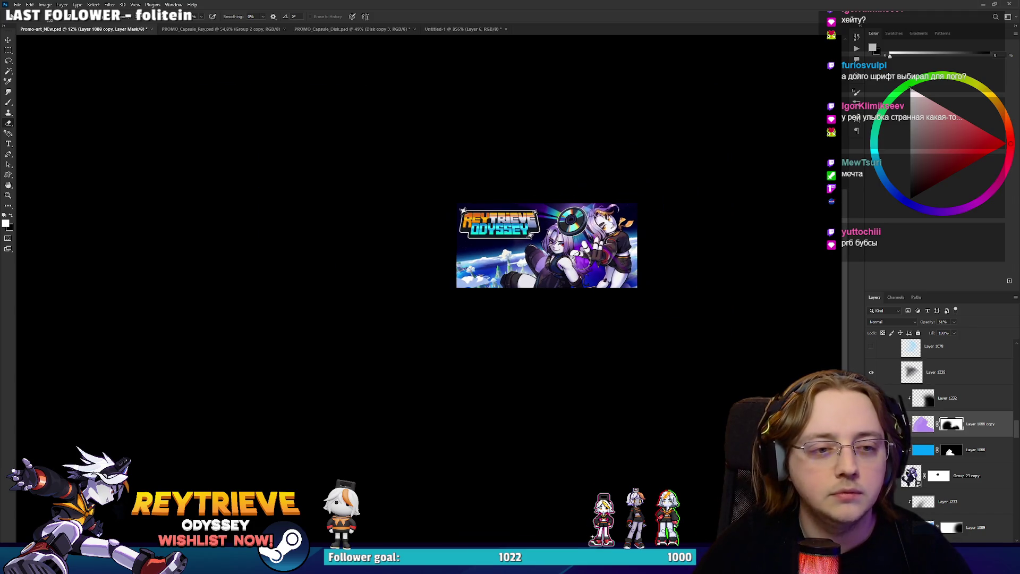
scroll(579, 259, "up", 4)
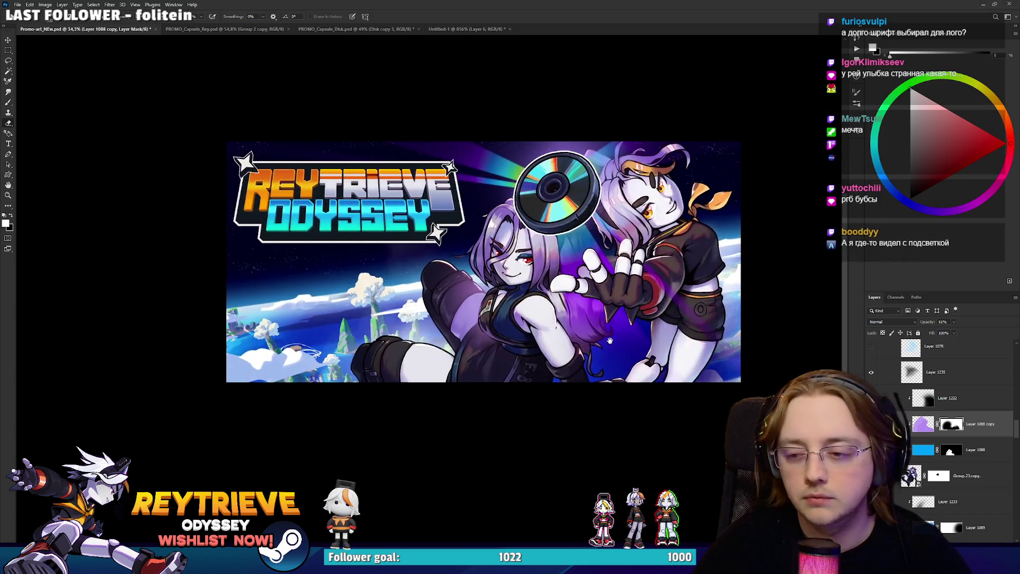
scroll(597, 354, "down", 2)
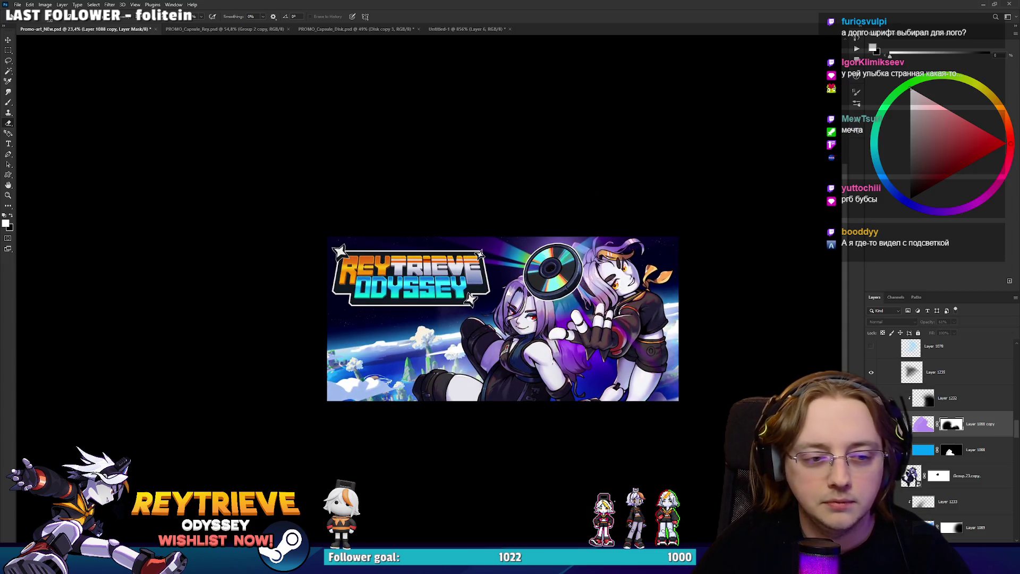
scroll(564, 318, "down", 4)
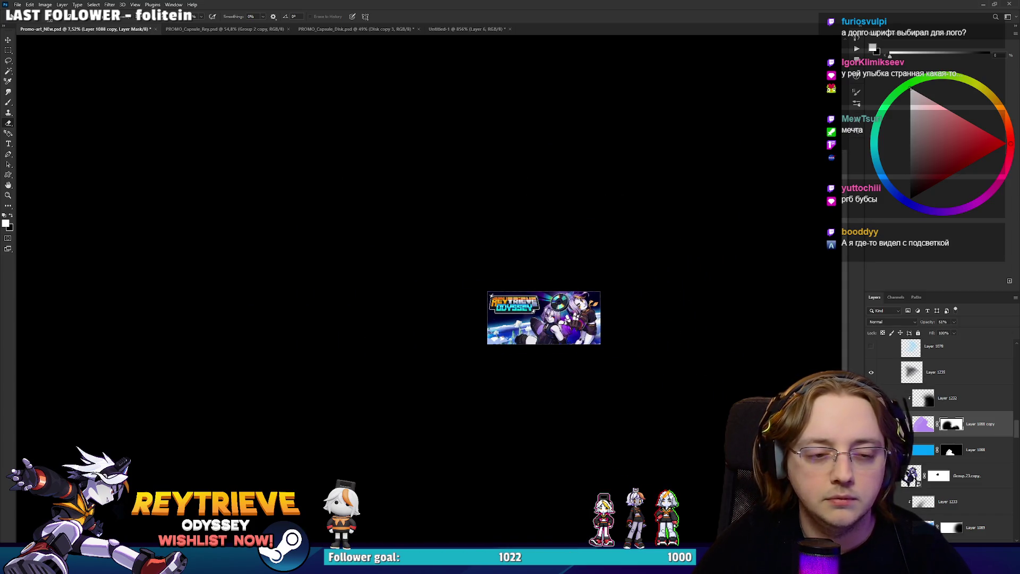
scroll(601, 357, "up", 4)
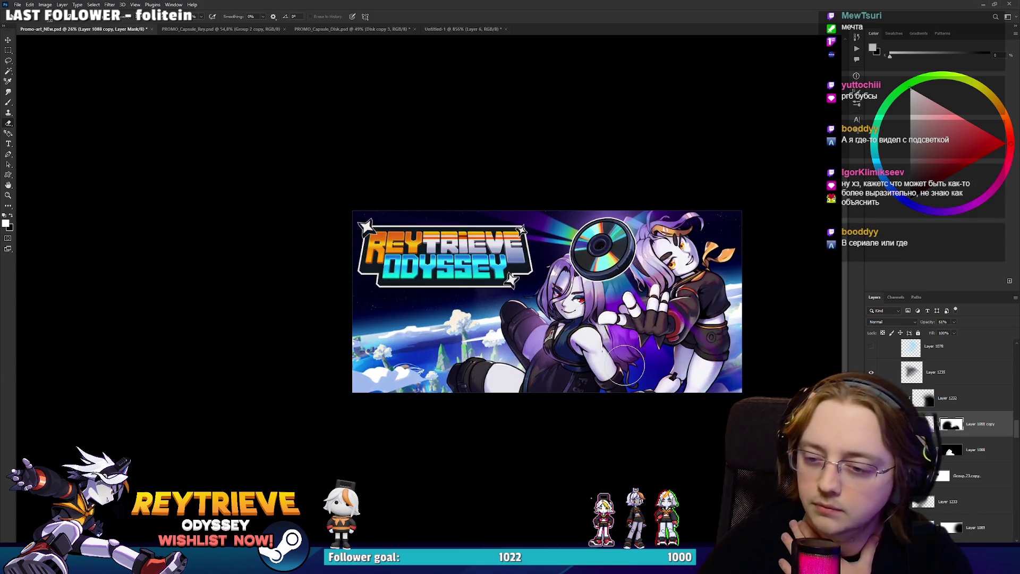
scroll(625, 365, "up", 1)
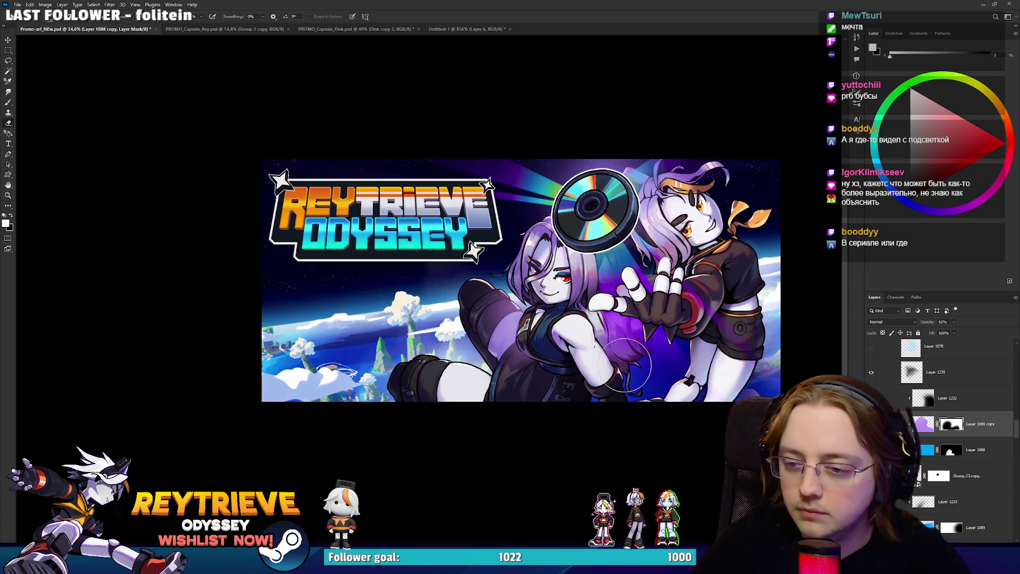
scroll(624, 364, "up", 1)
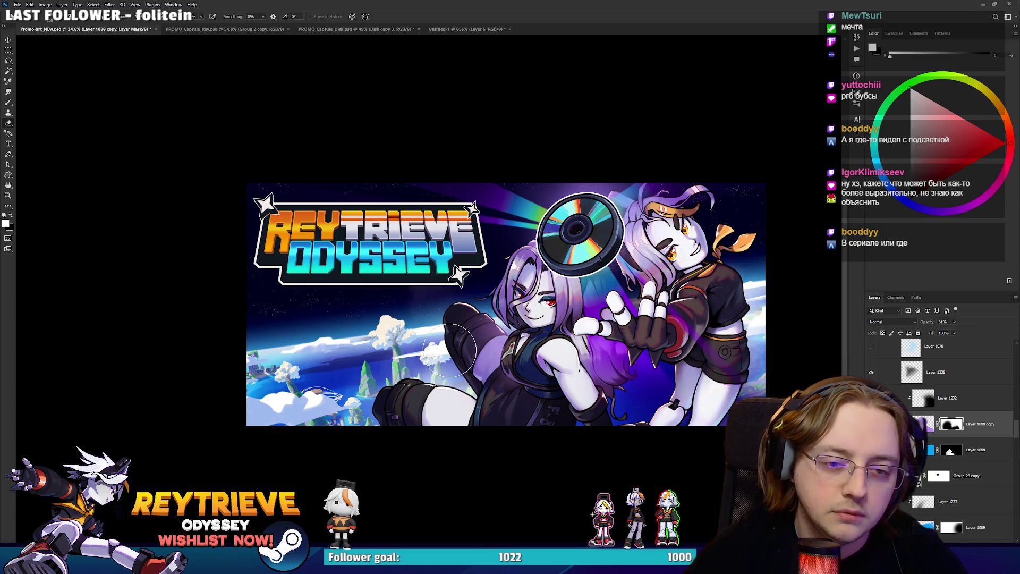
scroll(572, 293, "up", 7)
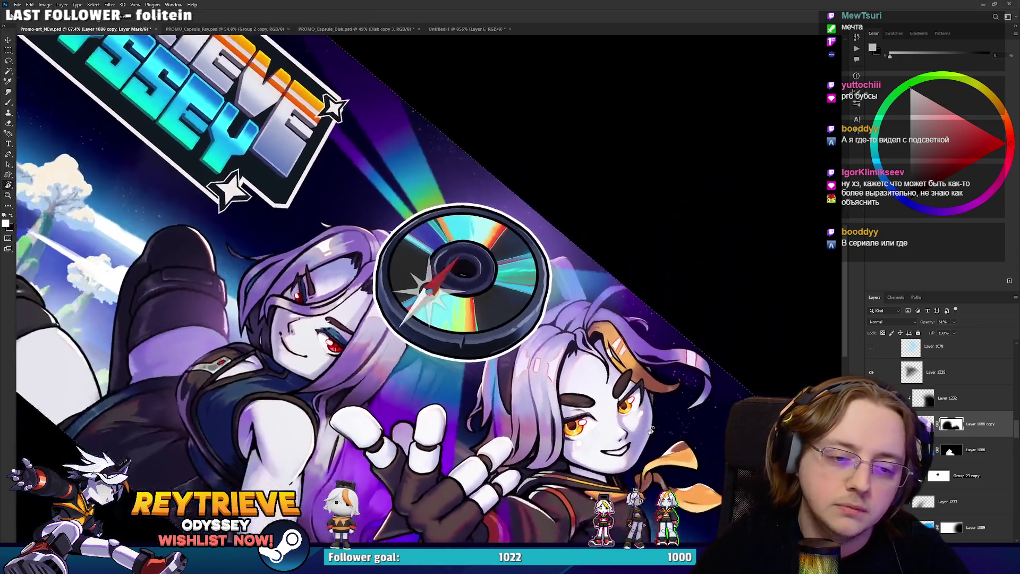
scroll(602, 471, "up", 2)
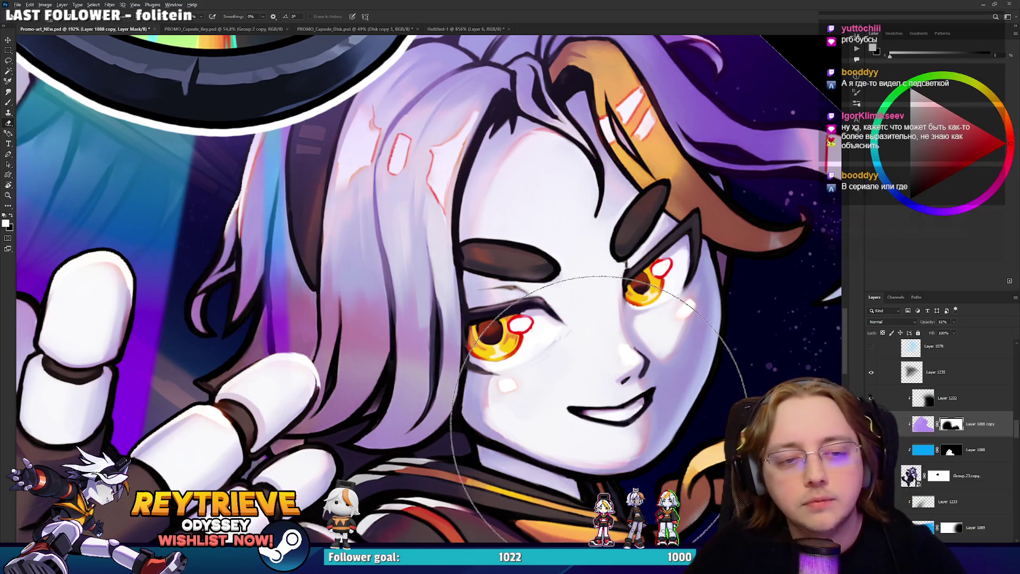
scroll(600, 414, "down", 4)
key("r")
mouse_move(599, 423)
left_mouse_down()
mouse_move(425, 266)
mouse_move(255, 244)
left_mouse_up()
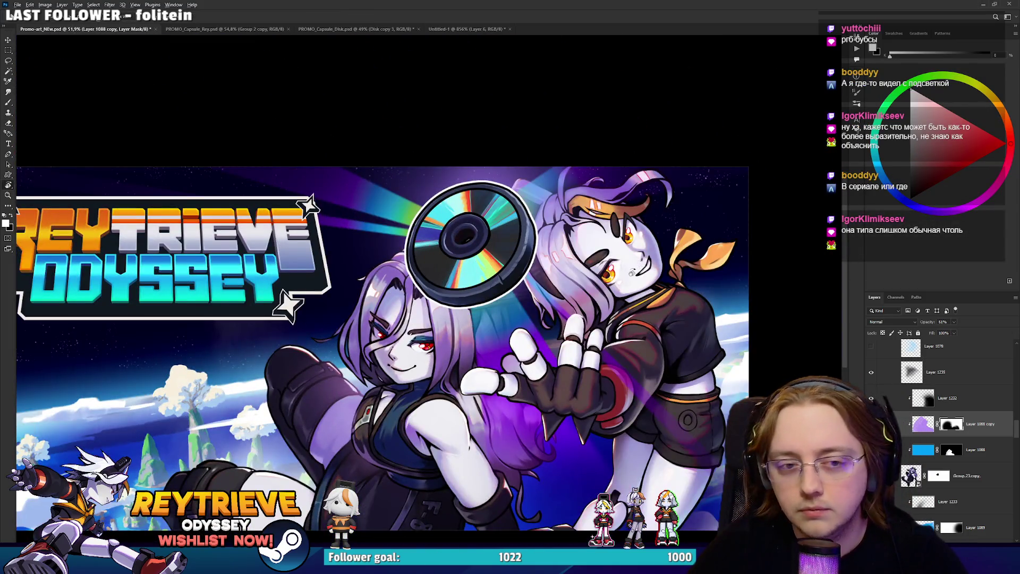
scroll(255, 244, "down", 2)
scroll(635, 301, "up", 3)
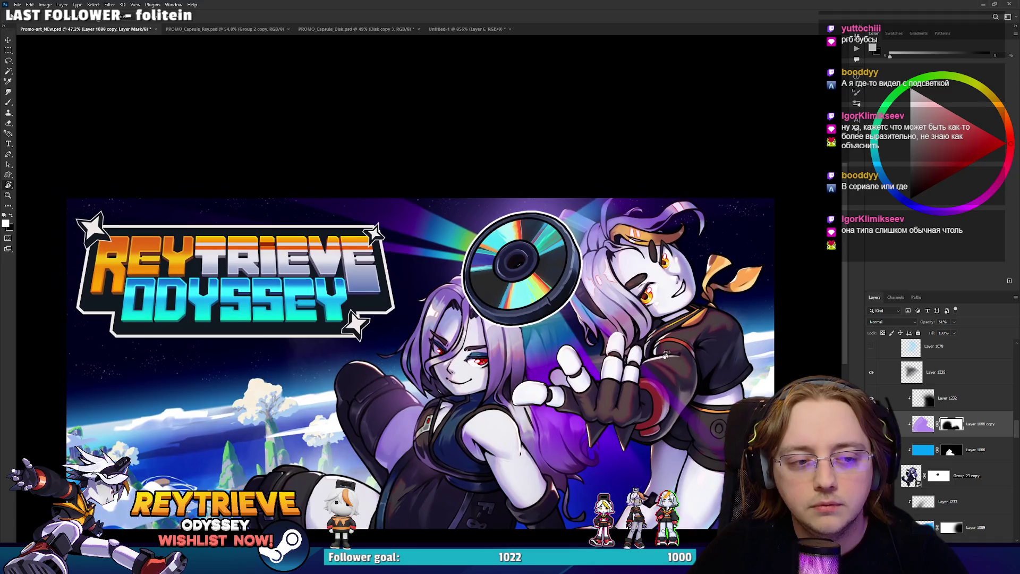
left_click_drag(658, 413, 642, 393)
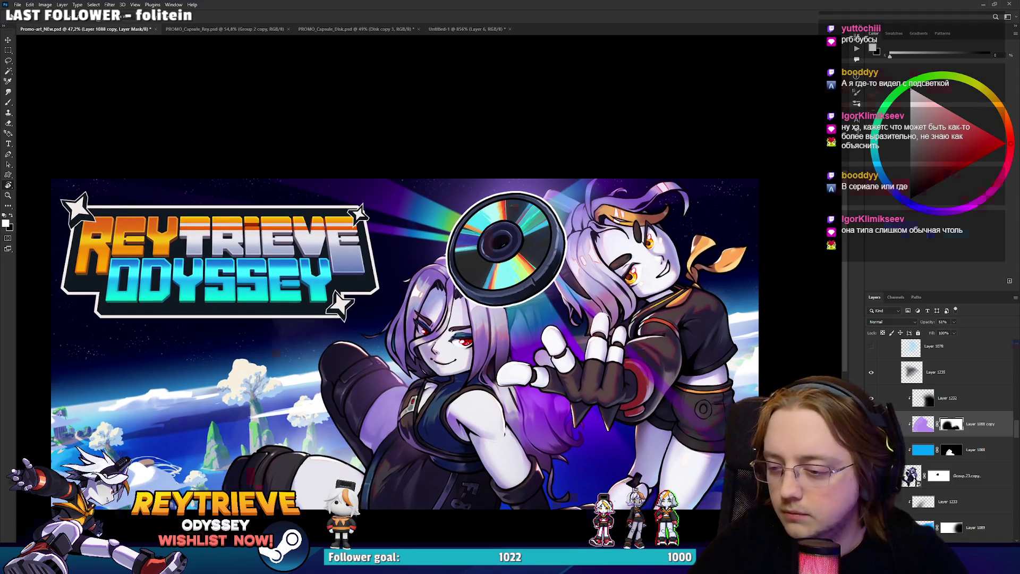
Compare the banner with other game covers, then switch to PROMO_Capsule_Rey.psd.
key("alt+Tab")
scroll(781, 257, "down", 3)
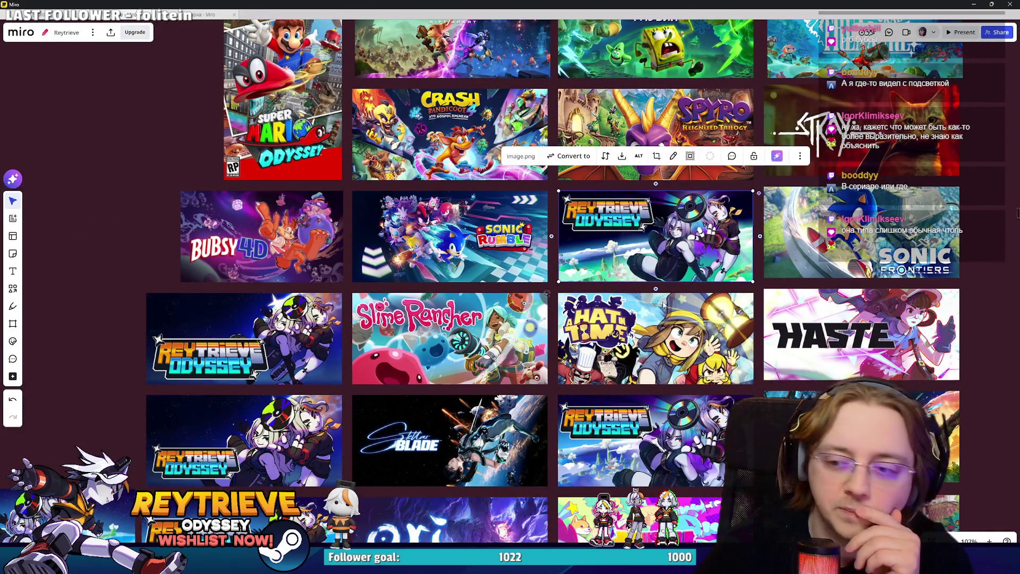
key("alt+Tab")
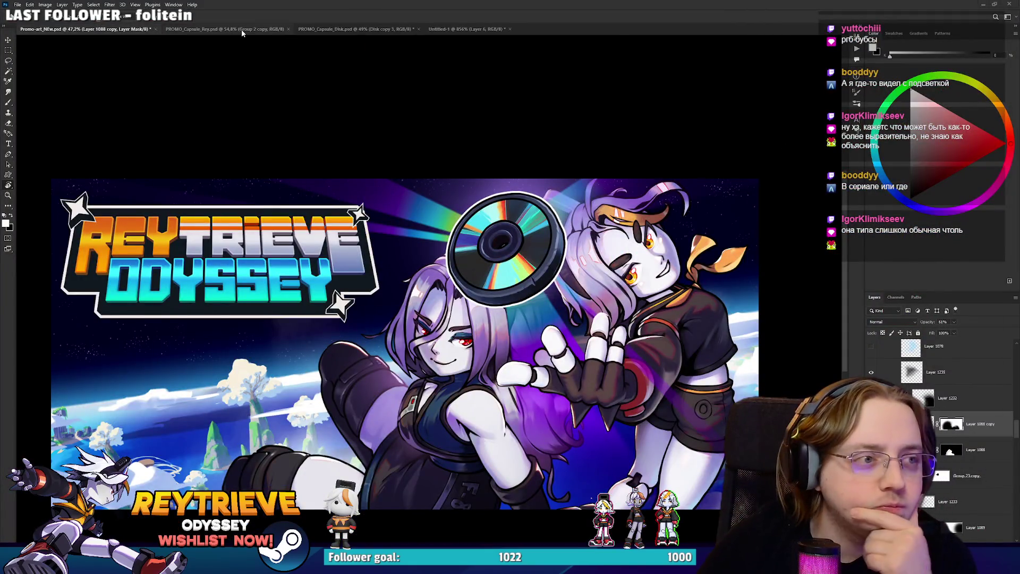
left_click(229, 29)
Hide the Group 2 copy layer, select Layer 43 and set up a small brush.
scroll(879, 396, "up", 1)
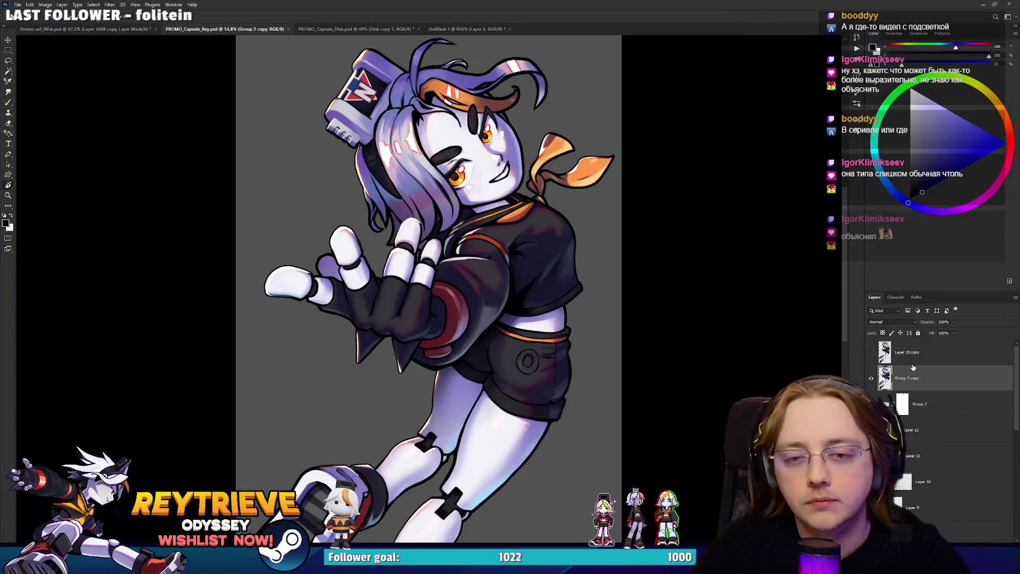
left_click(871, 389)
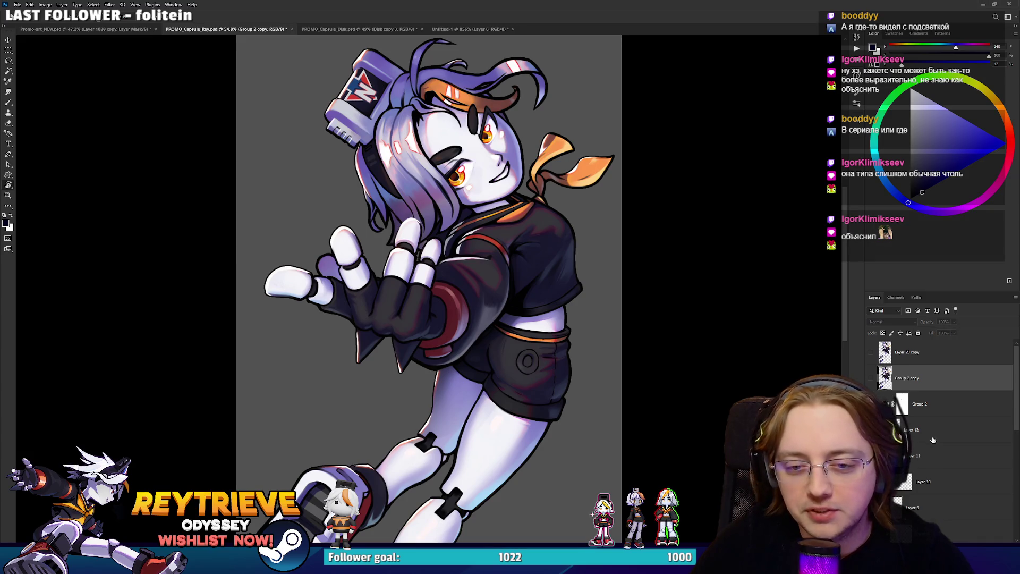
left_click(902, 403)
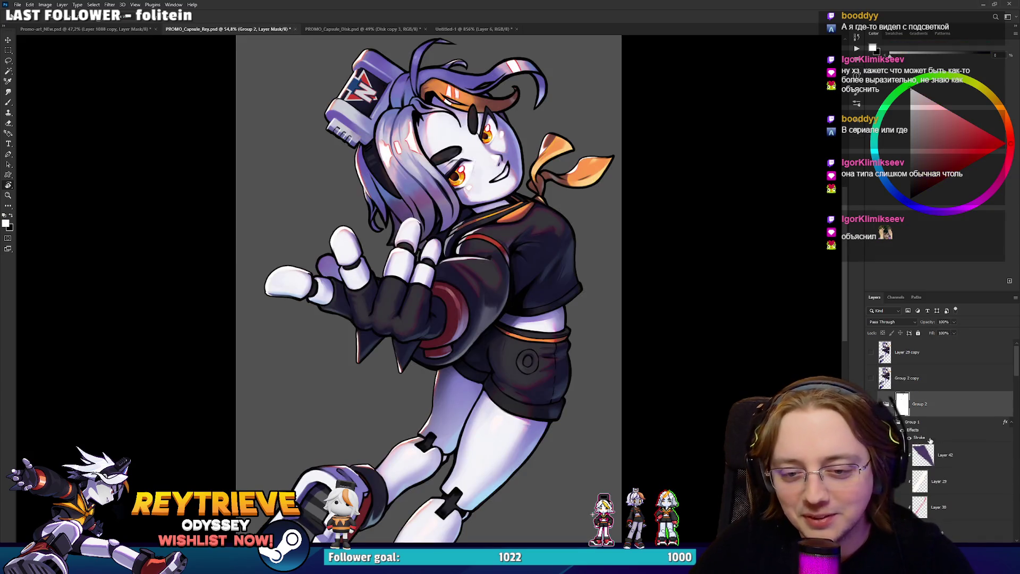
left_click(945, 455)
scroll(947, 447, "down", 3)
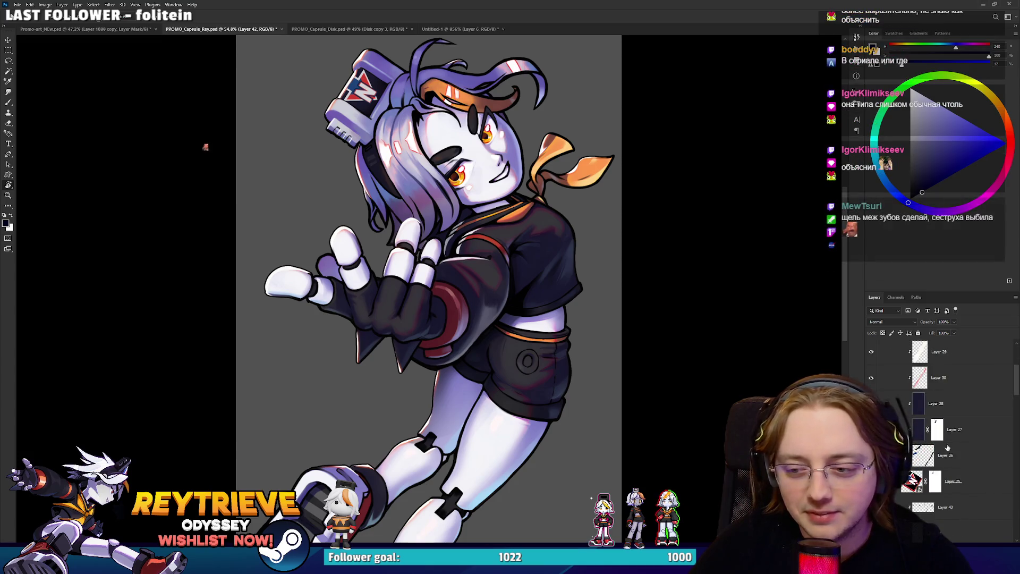
scroll(948, 456, "down", 1)
left_click(954, 489)
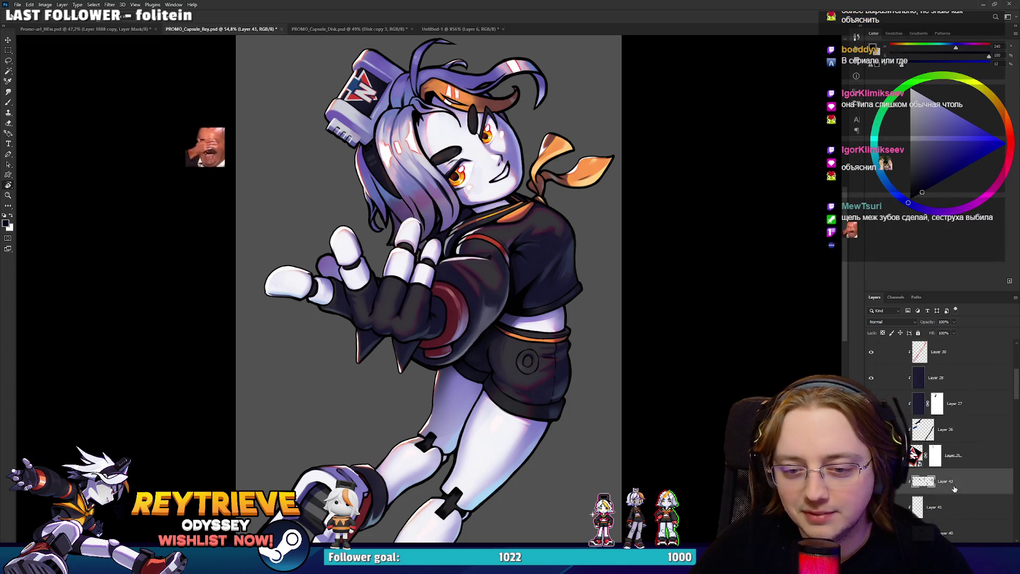
key("b")
scroll(674, 212, "up", 5)
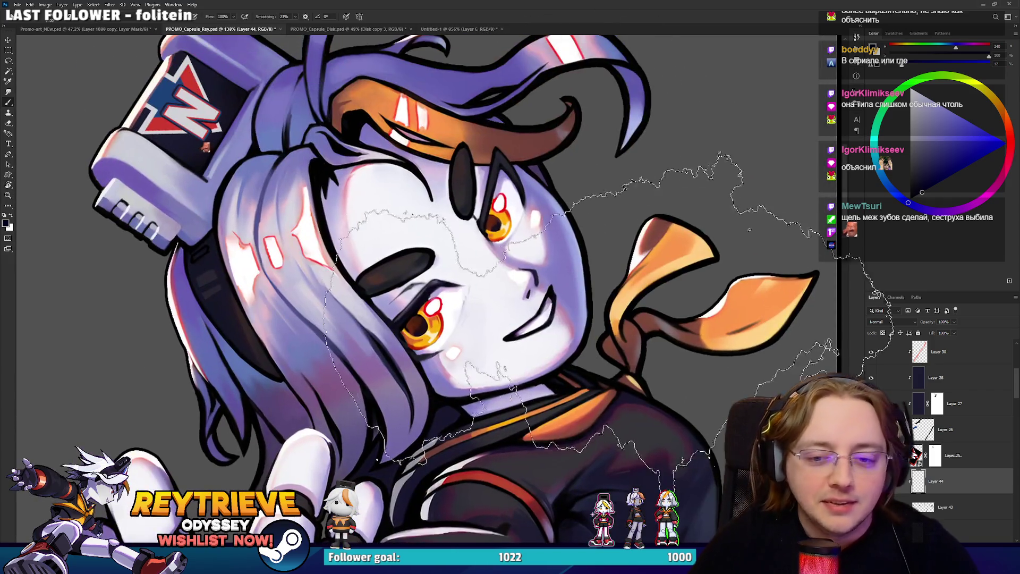
right_click(626, 308)
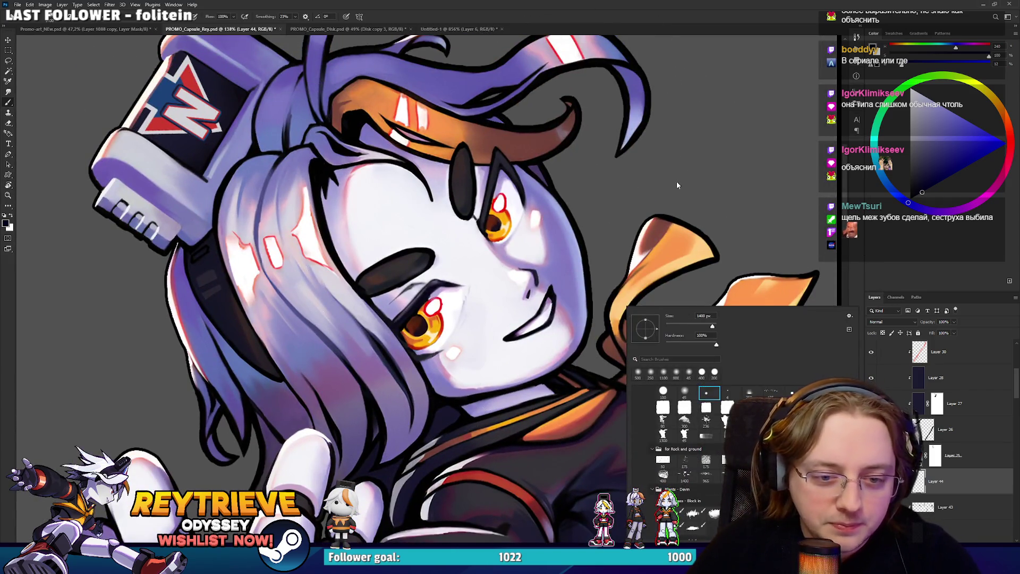
key("Escape")
scroll(516, 297, "up", 3)
key("bracketleft")
key("bracketleft")
key("bracketleft")
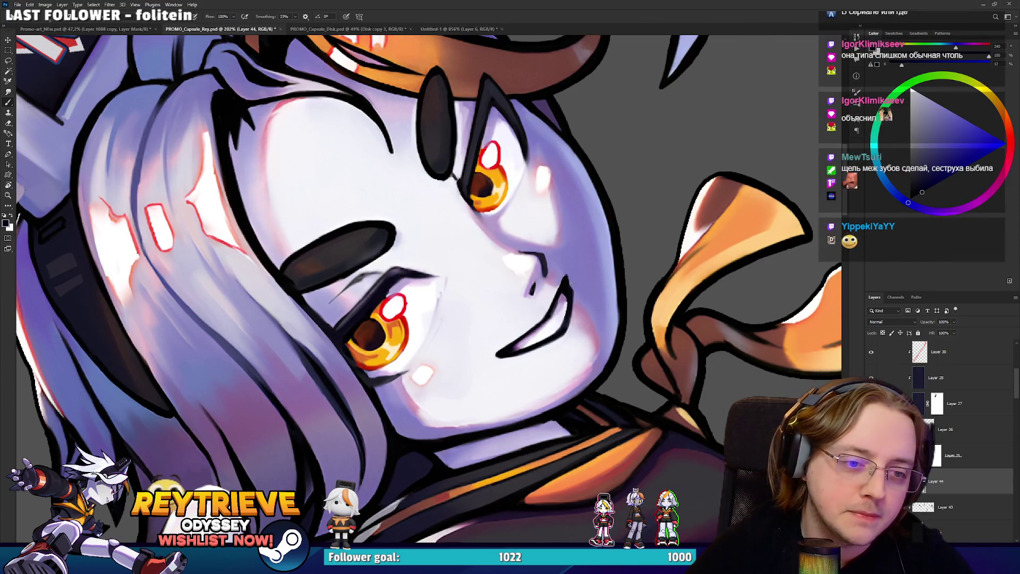
Rotate the view around Rey's face and sample dark line and light purple skin tones.
mouse_move(568, 284)
left_mouse_down()
mouse_move(478, 366)
mouse_move(351, 329)
mouse_move(367, 382)
mouse_move(353, 344)
left_mouse_up()
left_click(353, 387, "alt")
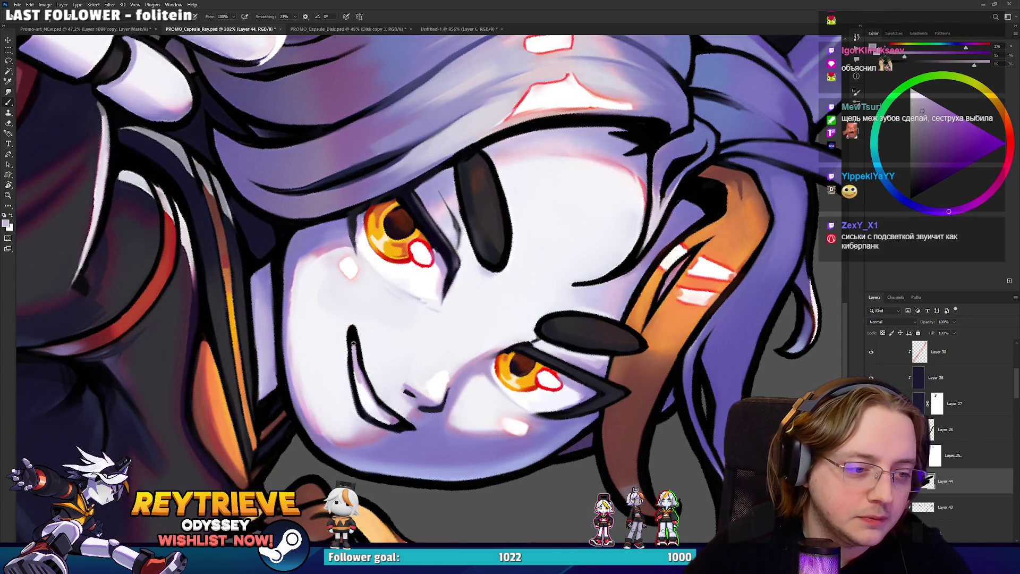
left_click(359, 379, "alt")
mouse_move(376, 420)
left_mouse_down()
mouse_move(585, 277)
mouse_move(546, 314)
left_mouse_up()
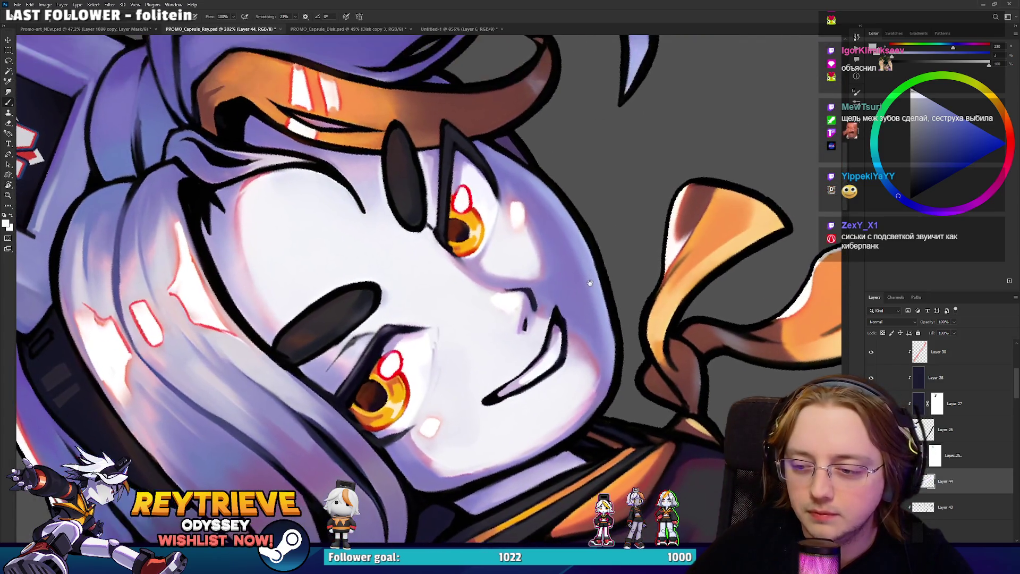
left_click(559, 322, "alt")
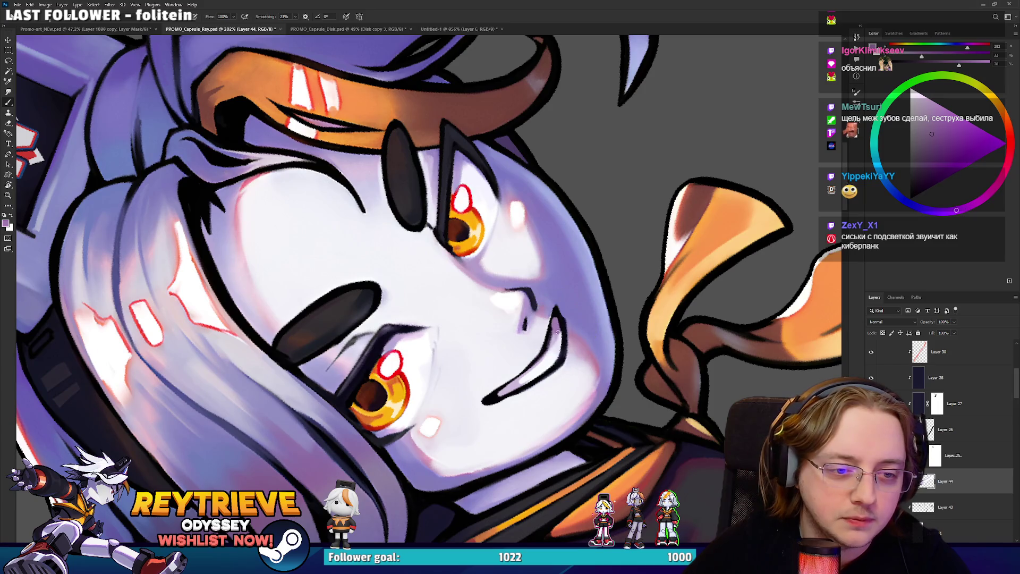
left_click(551, 329, "alt")
left_click(553, 326, "alt")
left_click(555, 343, "alt")
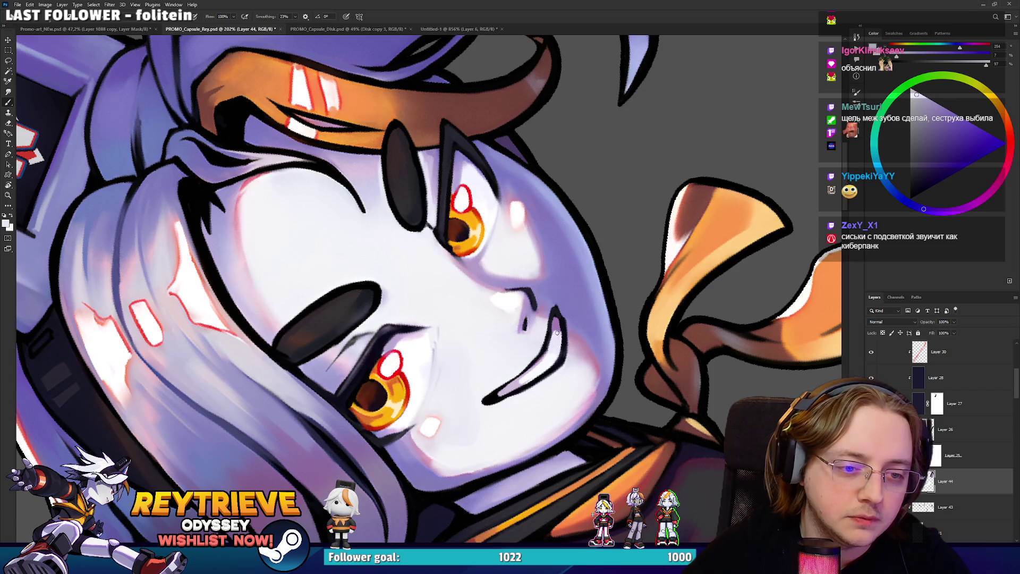
left_click_drag(557, 333, 350, 345)
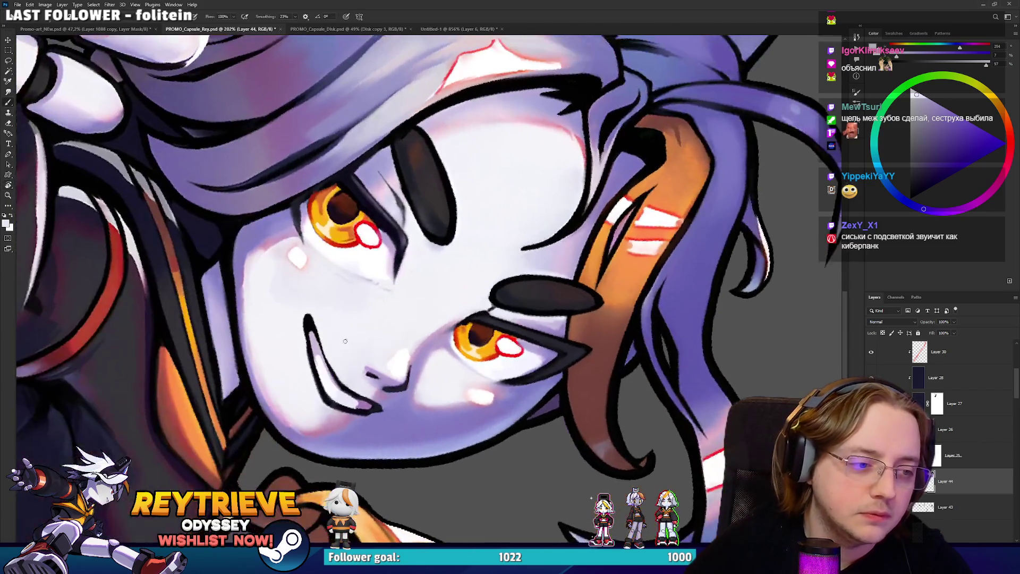
left_click(312, 318, "alt")
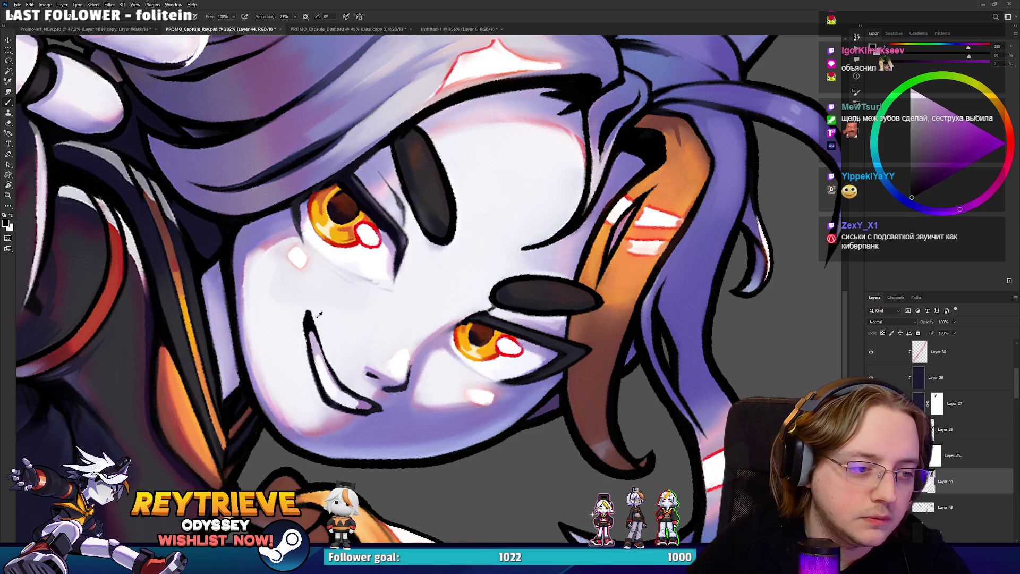
left_click(316, 313, "alt")
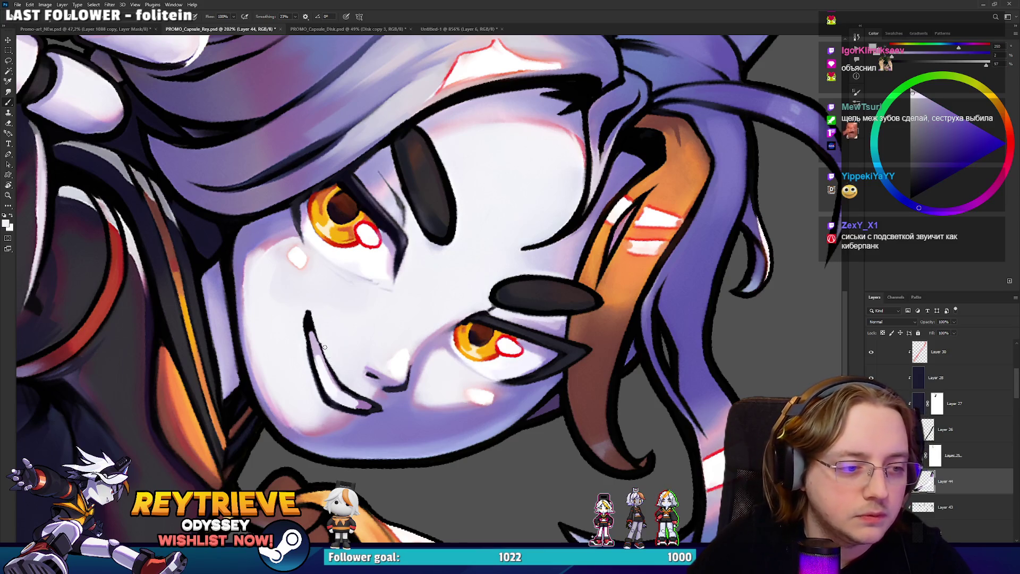
Centre the face and paint a pale lavender stroke along the left mouth line.
mouse_move(329, 323)
left_mouse_down()
mouse_move(377, 338)
mouse_move(378, 355)
left_mouse_up()
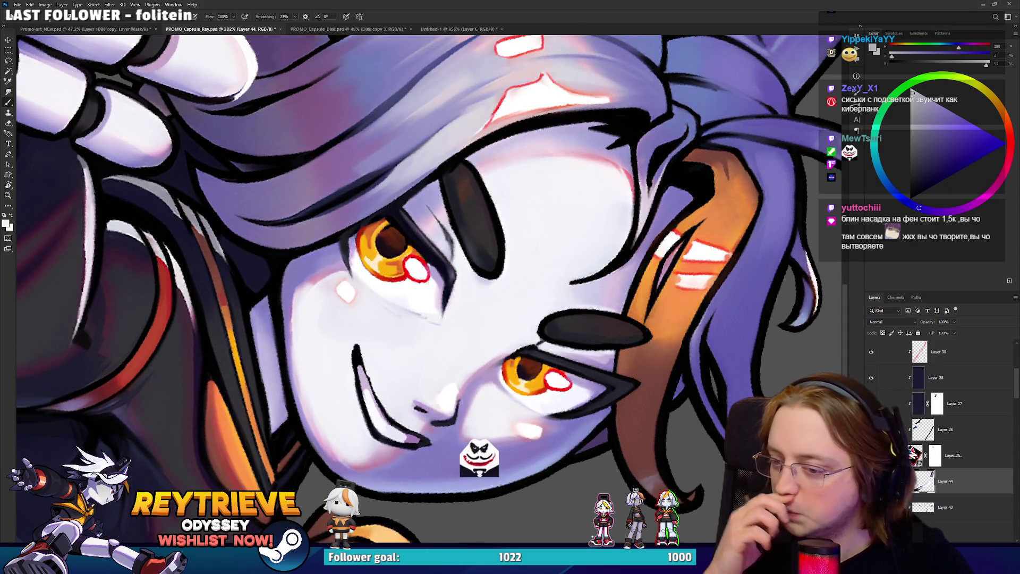
left_click_drag(419, 353, 456, 287)
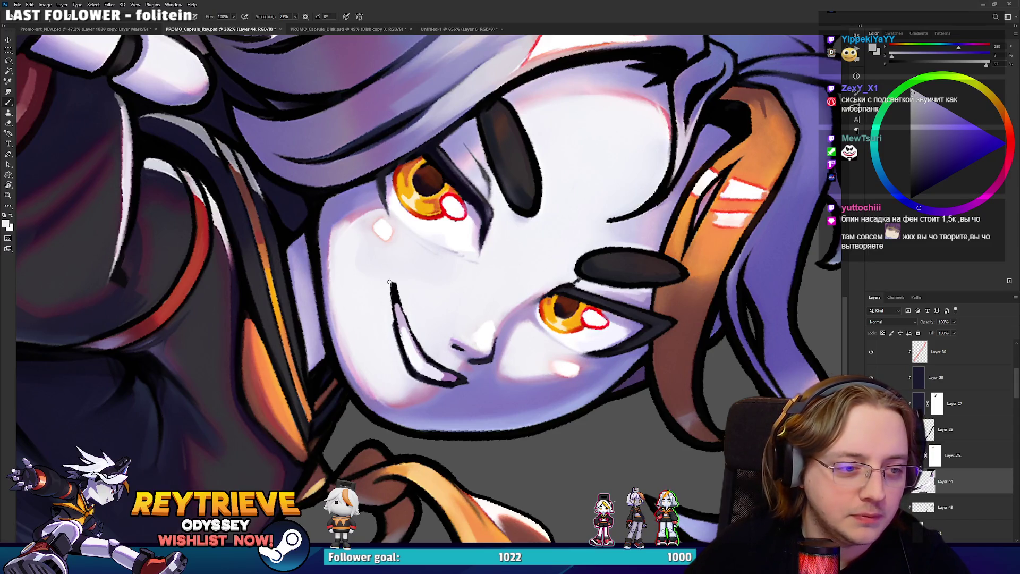
key("x")
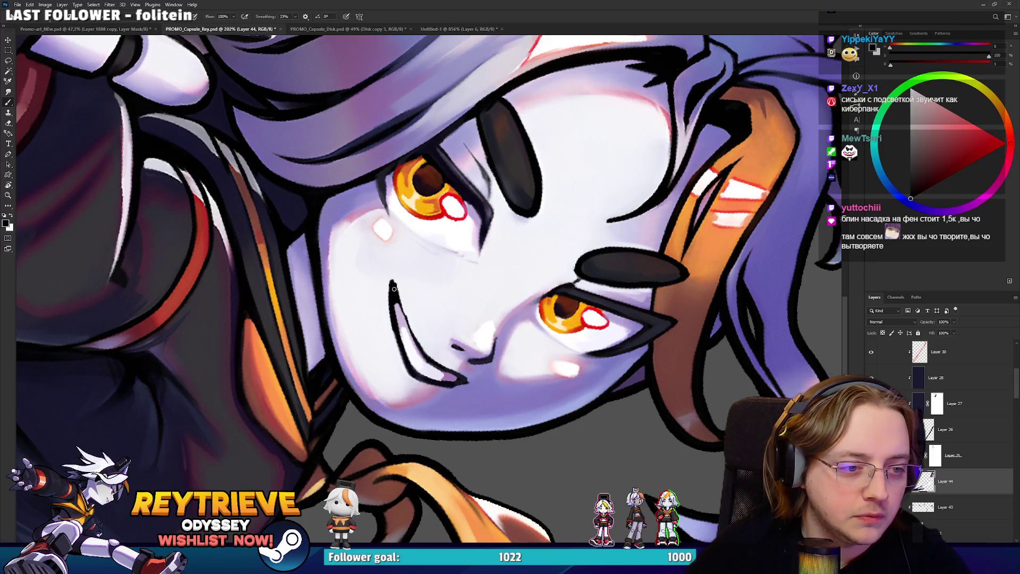
left_click(396, 282, "alt")
left_click(430, 355, "alt")
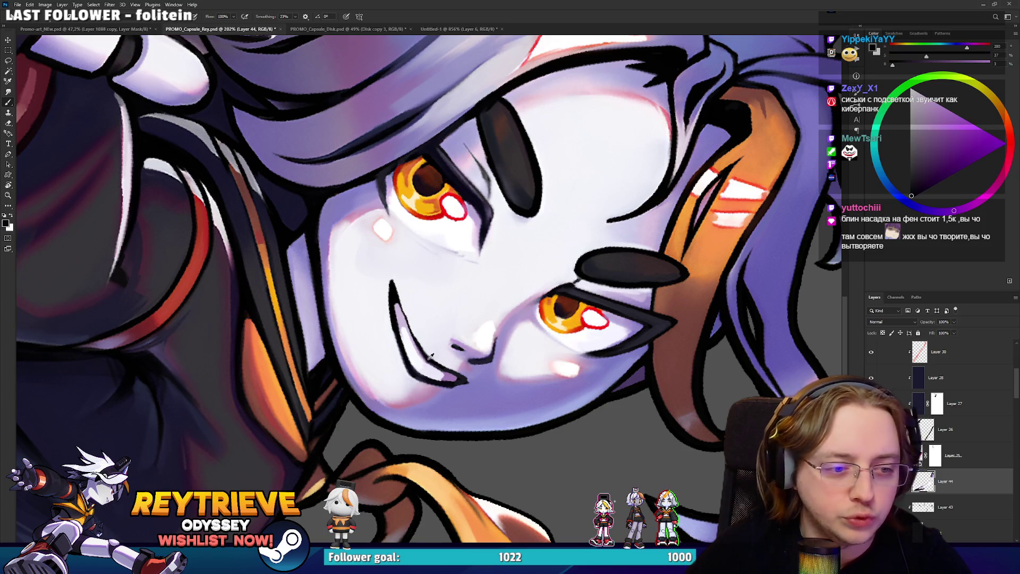
left_click_drag(395, 280, 428, 360)
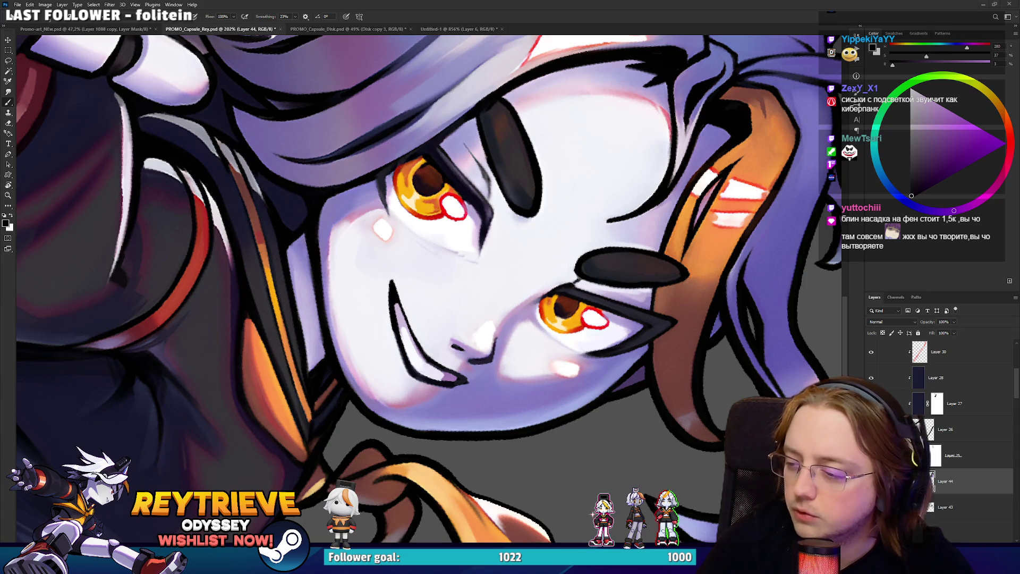
Reframe the view of Rey and sample light and mid lavender skin tones around the mouth and nose.
scroll(524, 160, "down", 5)
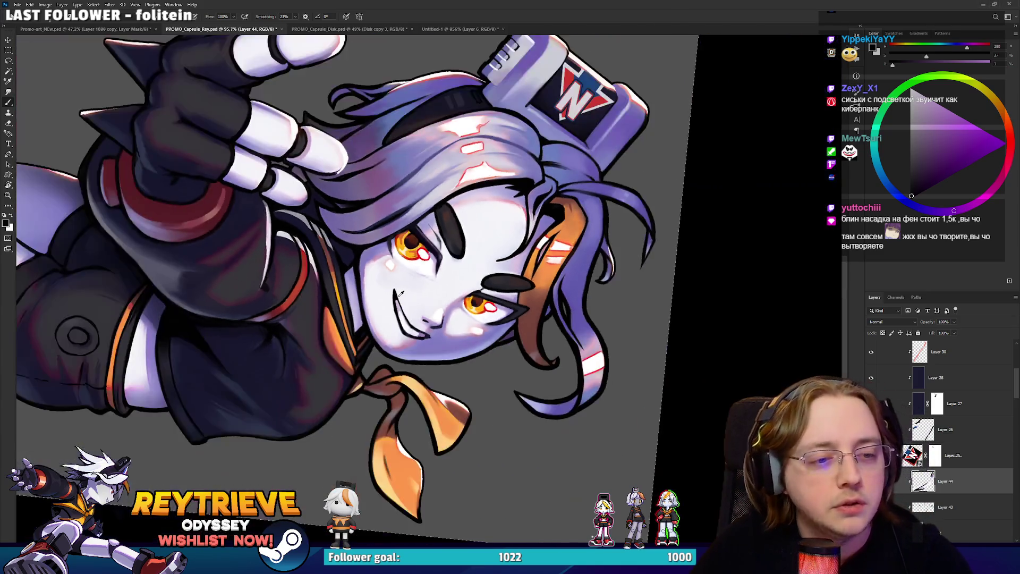
scroll(523, 161, "up", 8)
key("r")
mouse_move(478, 159)
left_mouse_down()
mouse_move(427, 121)
mouse_move(434, 266)
left_mouse_up()
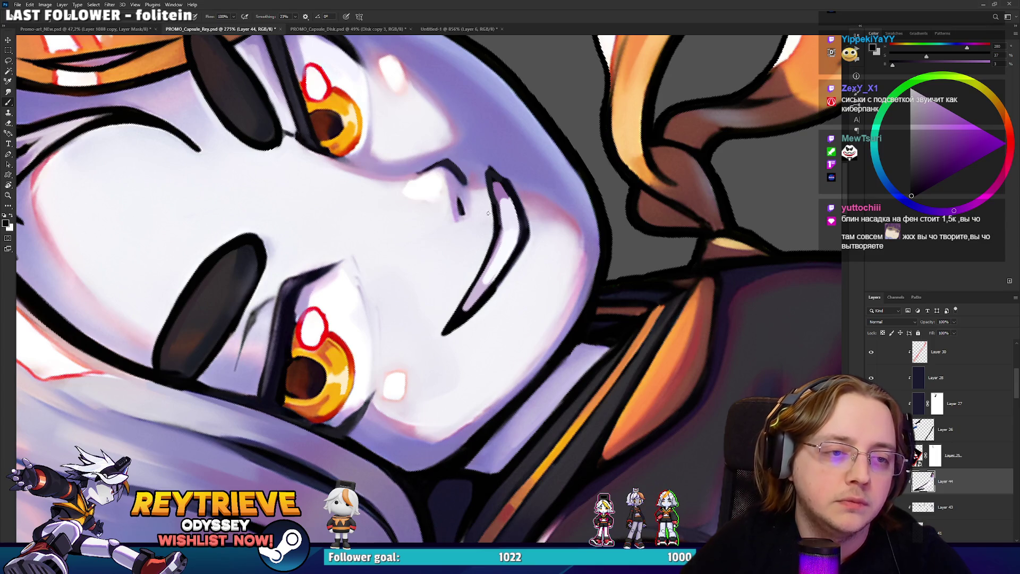
left_click(497, 197, "alt")
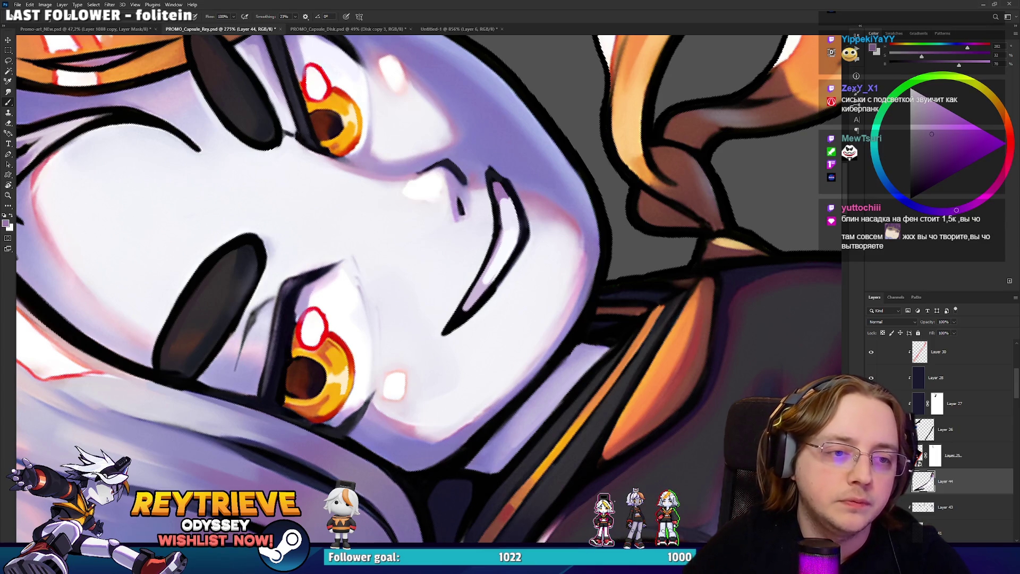
left_click(509, 230, "alt")
mouse_move(528, 211)
left_mouse_down()
mouse_move(531, 258)
mouse_move(516, 297)
mouse_move(463, 326)
left_mouse_up()
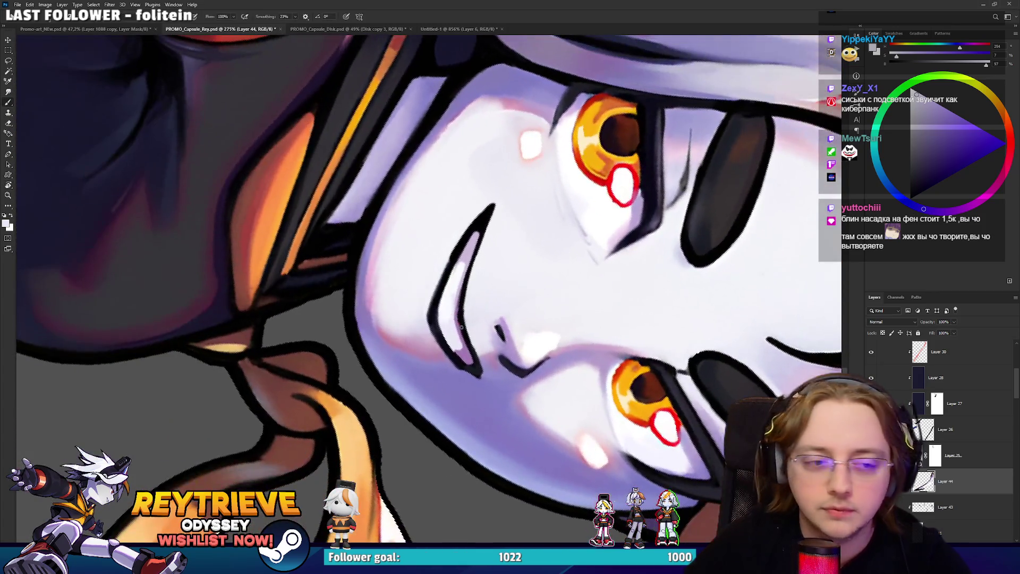
left_click(460, 350, "alt")
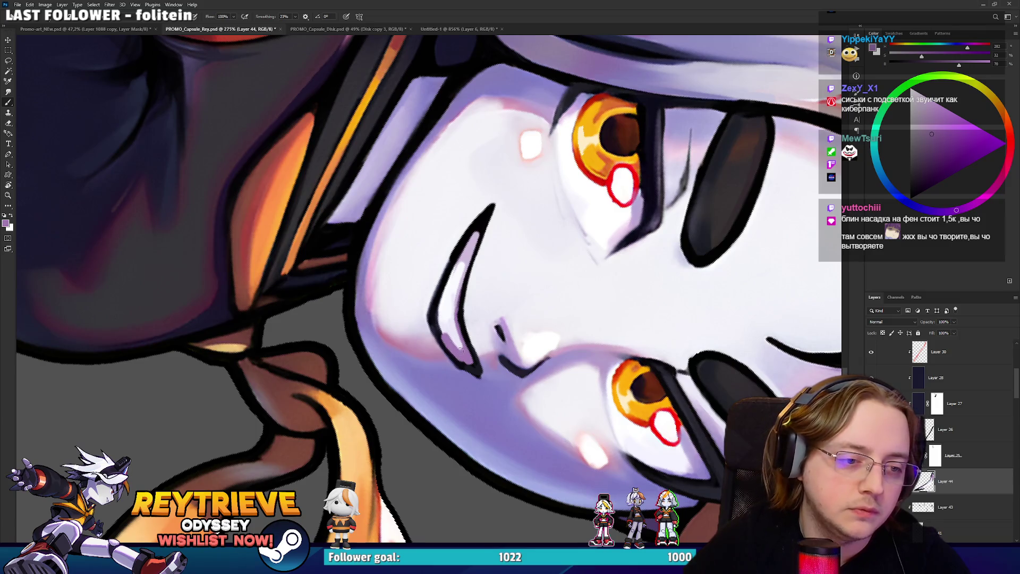
left_click(447, 336, "alt")
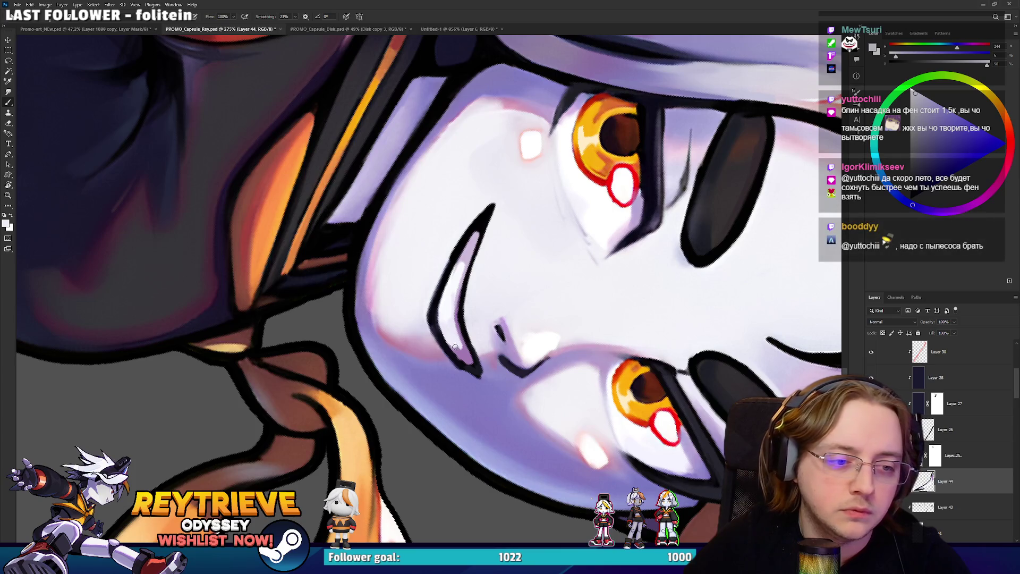
key("Escape")
mouse_move(533, 236)
left_mouse_down()
mouse_move(501, 183)
mouse_move(569, 225)
left_mouse_up()
left_click(496, 291, "alt")
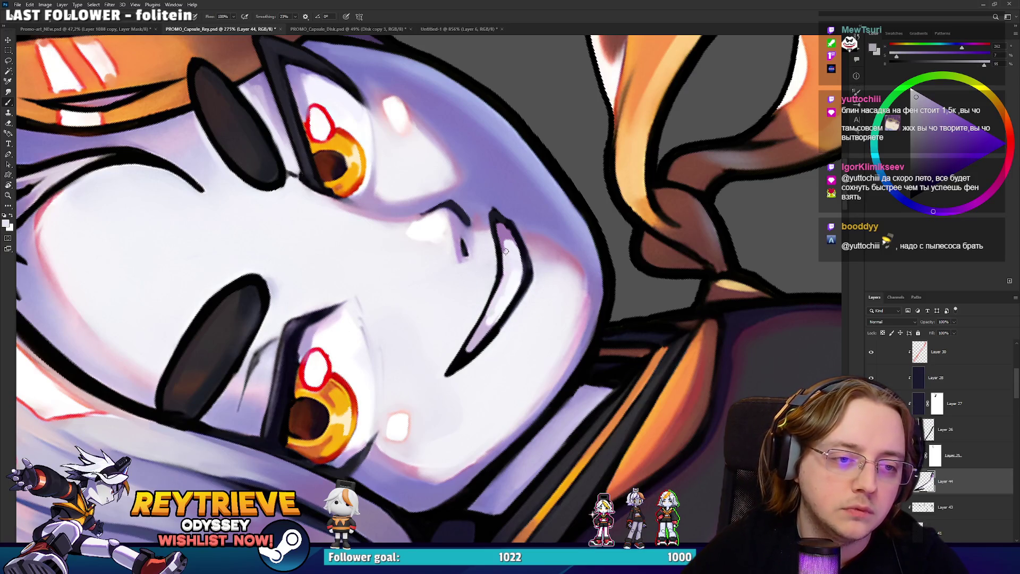
key("Escape")
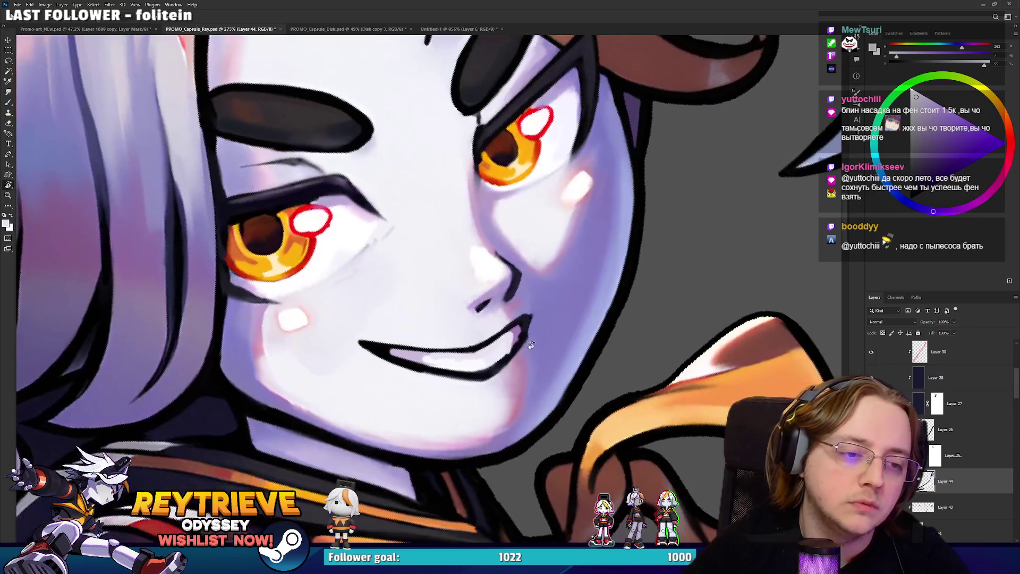
left_click(519, 333, "alt")
key("ctrl+0")
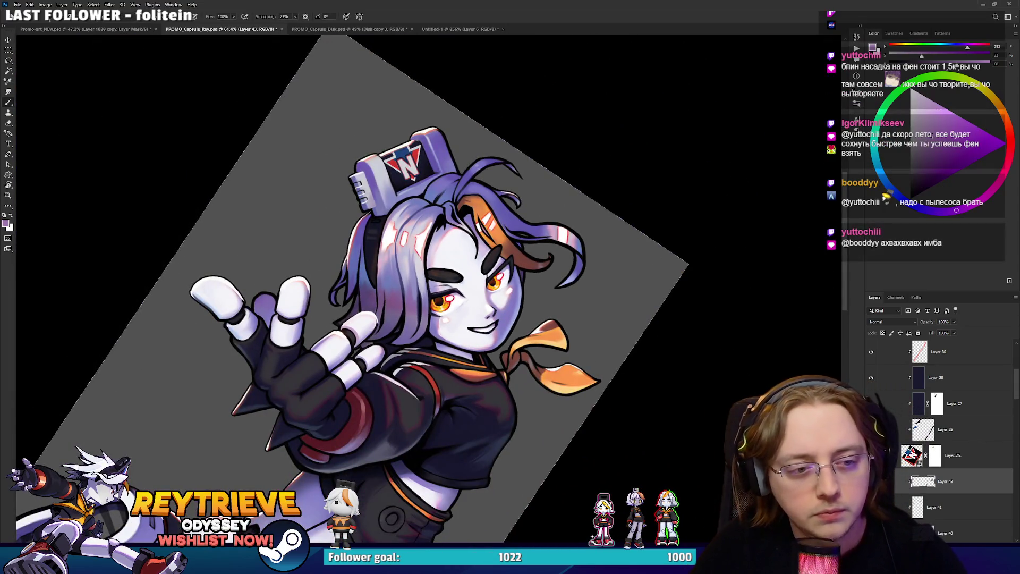
Tilt the view around the face, try a red stroke on the mouth line, then undo it.
scroll(550, 356, "up", 5)
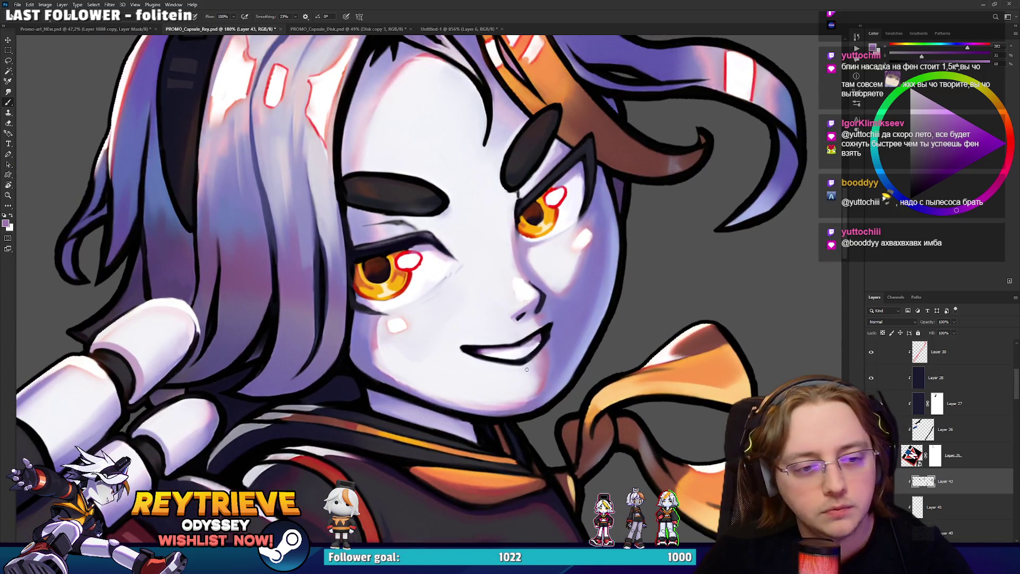
mouse_move(481, 361)
left_mouse_down()
mouse_move(536, 202)
mouse_move(527, 255)
left_mouse_up()
left_click(535, 195, "alt")
key("h")
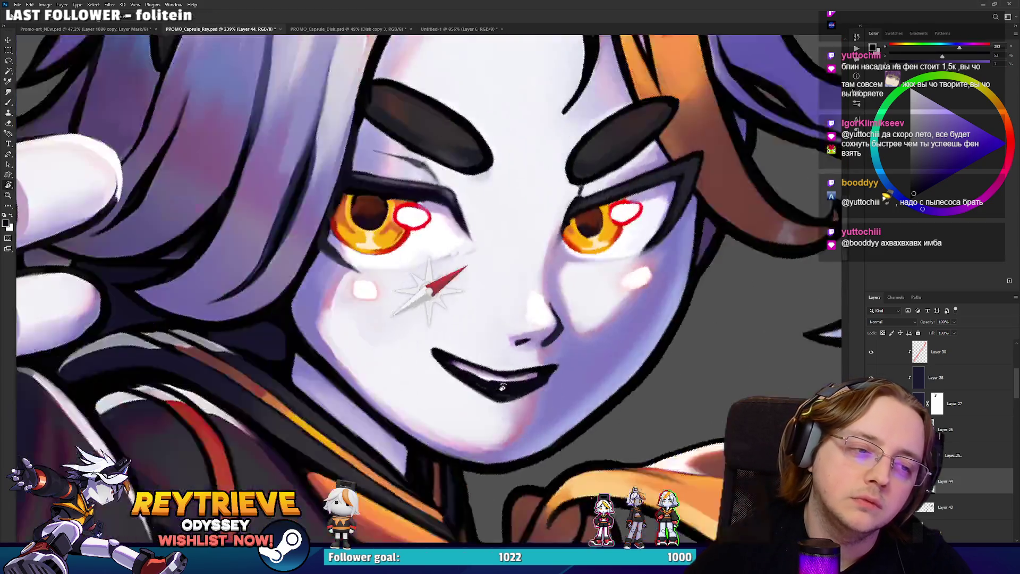
key("h")
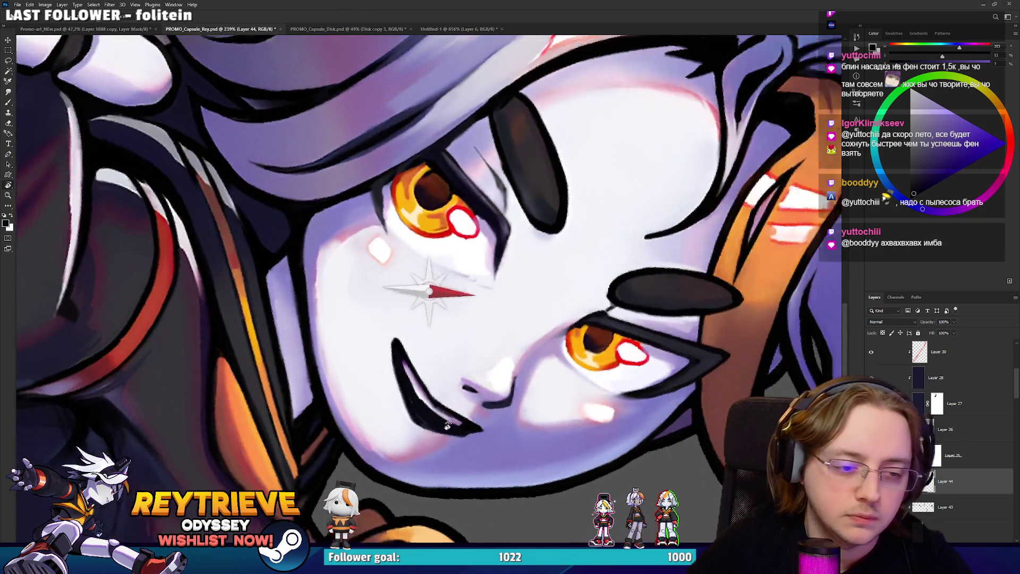
scroll(410, 384, "down", 5)
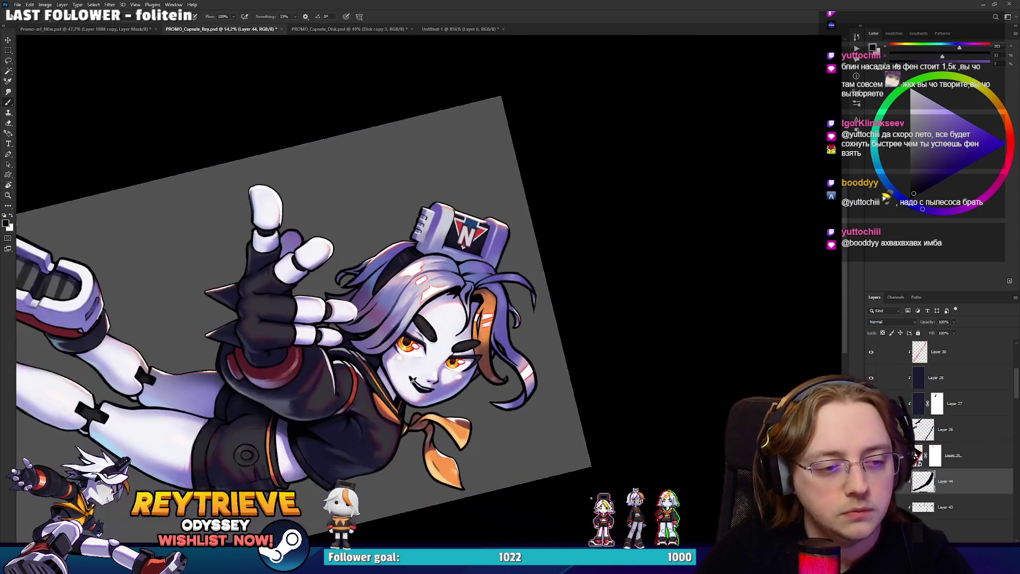
scroll(493, 392, "up", 6)
key("r")
left_click_drag(404, 409, 349, 362)
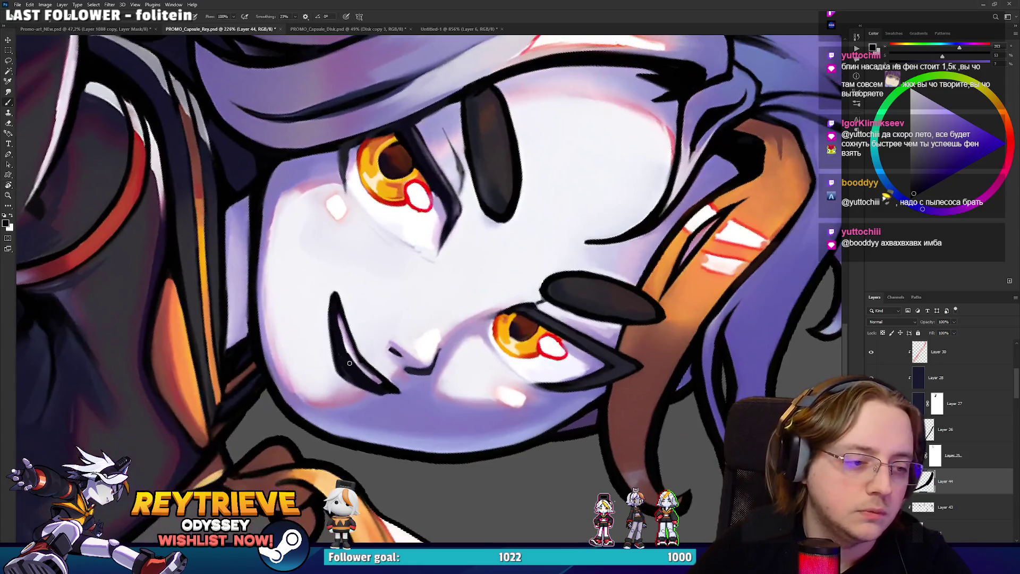
left_click(557, 343, "alt")
key("ctrl+z")
Paint a dark-red line along the mouth and cover part of it with near-black.
left_click_drag(966, 164, 943, 170)
mouse_move(347, 367)
left_mouse_down()
mouse_move(337, 325)
mouse_move(363, 376)
left_mouse_up()
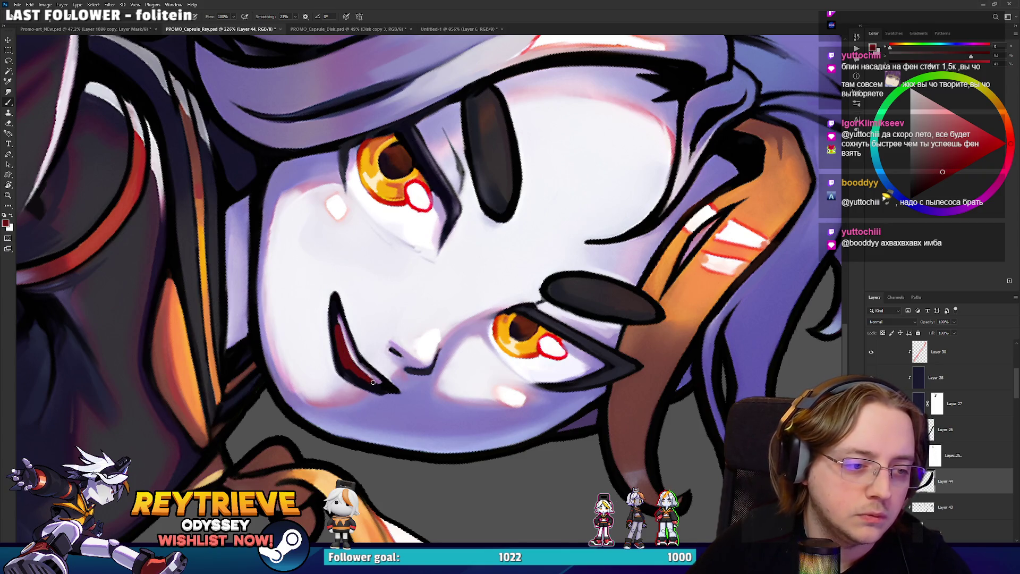
left_click(335, 319, "alt")
mouse_move(335, 317)
left_mouse_down()
mouse_move(356, 364)
mouse_move(483, 366)
mouse_move(519, 279)
left_mouse_up()
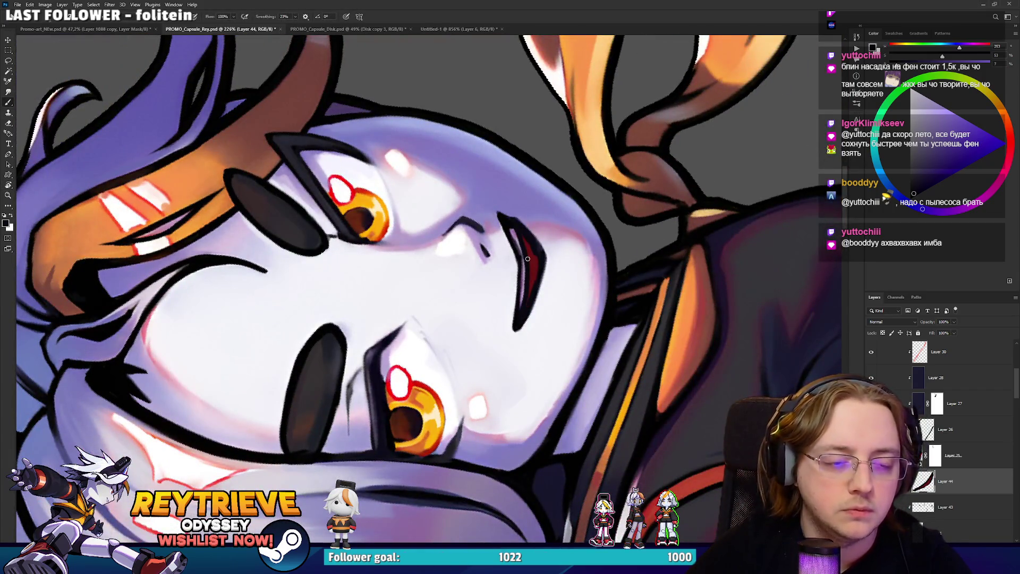
Paint a dark stroke along the mouth's inner edge, then undo it.
scroll(528, 255, "down", 5)
scroll(534, 254, "up", 3)
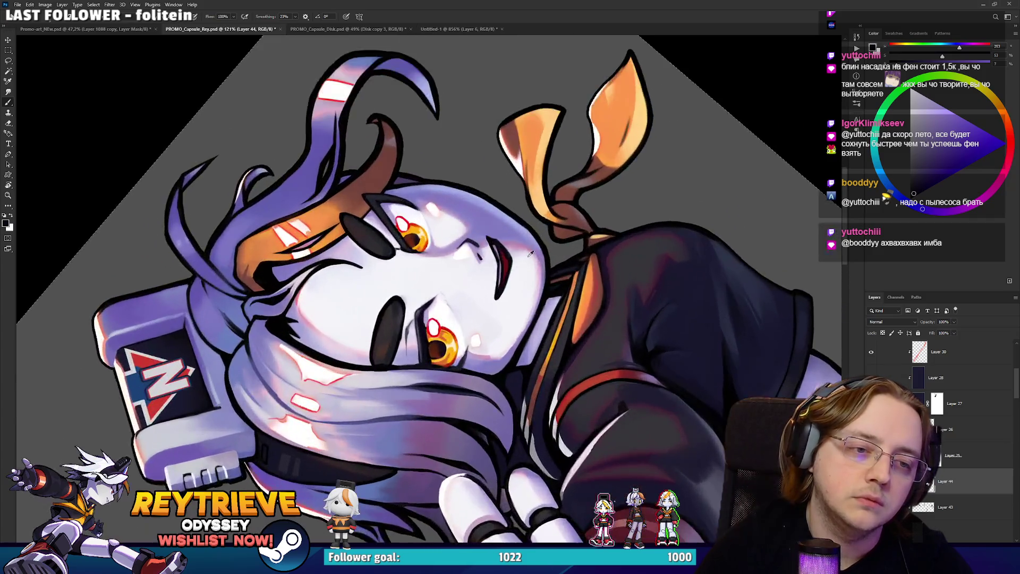
scroll(534, 253, "up", 3)
left_click(510, 273, "alt")
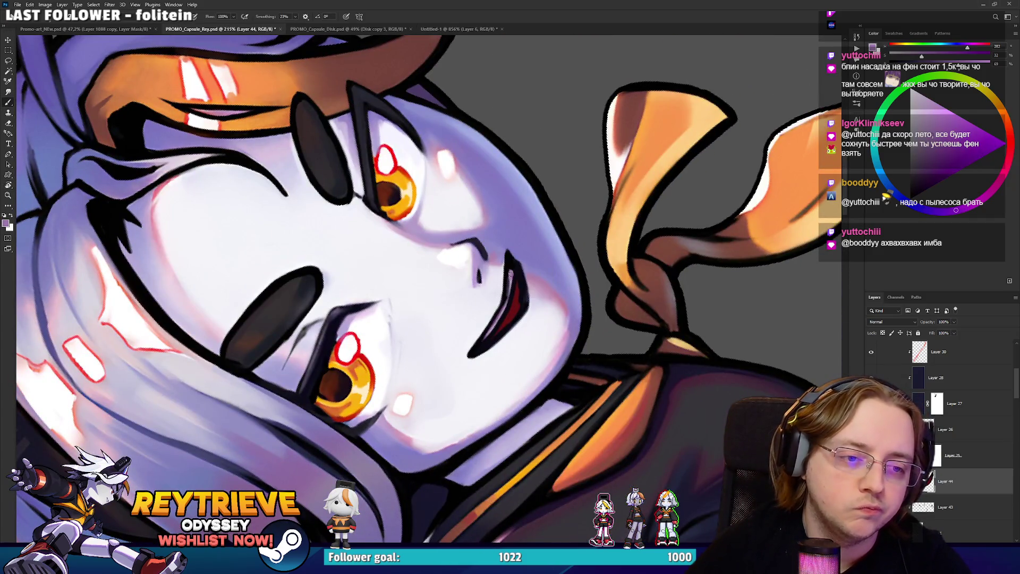
left_click(489, 331, "alt")
mouse_move(479, 342)
left_mouse_down()
mouse_move(510, 274)
mouse_move(483, 336)
mouse_move(565, 334)
mouse_move(570, 316)
left_mouse_up()
key("ctrl+z")
Delete Layer 44 with its trial mouth strokes.
key("r")
key("b")
key("Delete")
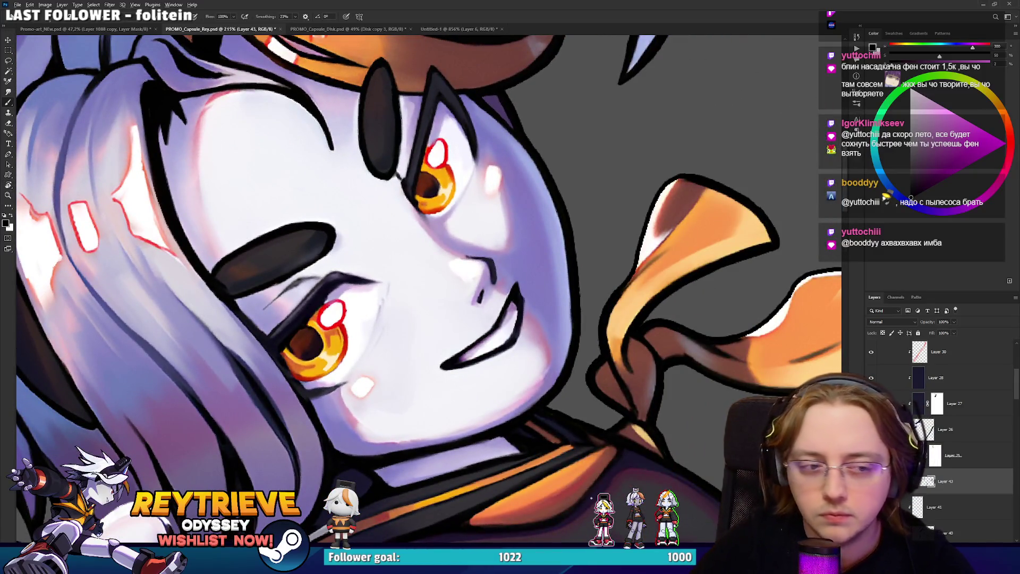
Show the whole character with the canvas rotation straightened and save PROMO_Capsule_Rey.psd.
scroll(551, 185, "down", 10)
scroll(551, 185, "up", 3)
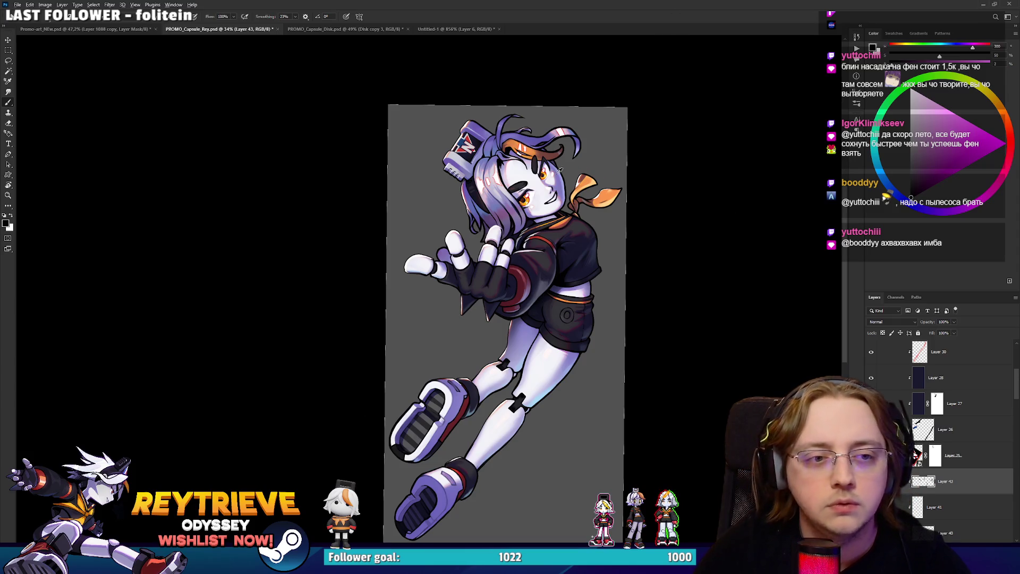
scroll(561, 169, "up", 8)
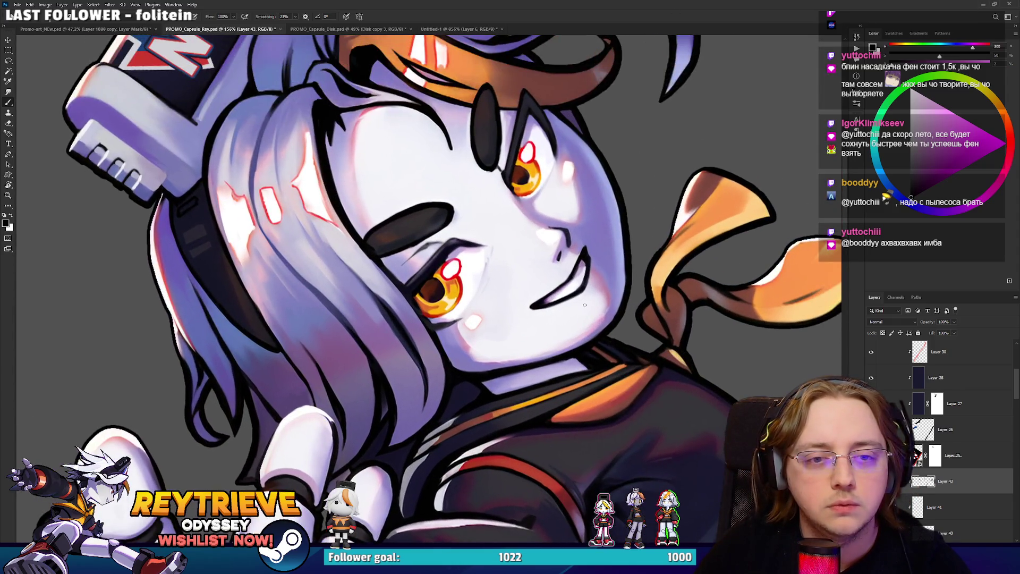
scroll(568, 280, "down", 3)
scroll(568, 277, "down", 5)
mouse_move(568, 277)
left_mouse_down()
mouse_move(604, 249)
mouse_move(683, 239)
mouse_move(704, 316)
left_mouse_up()
key("r")
key("ctrl+s")
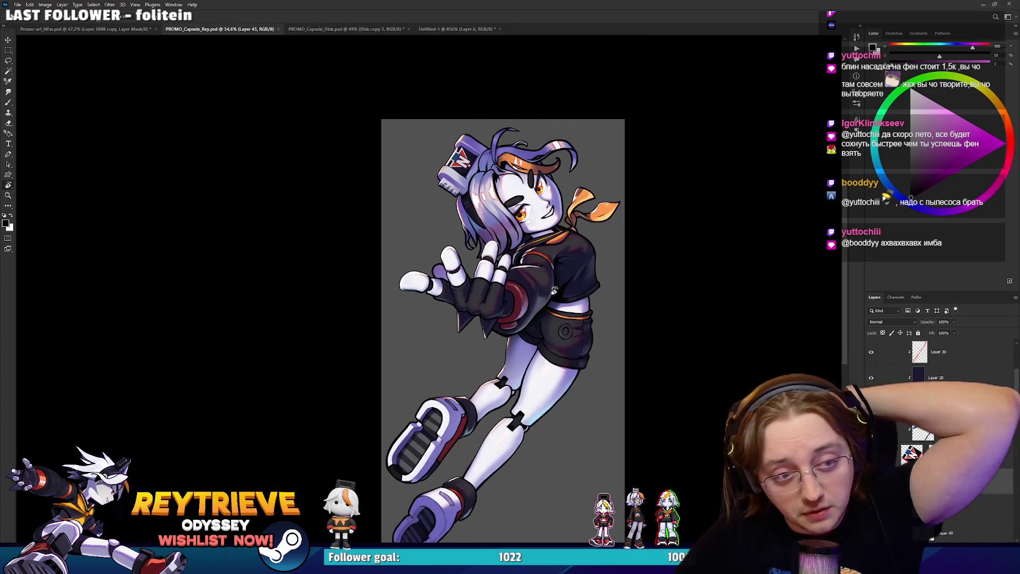
Look over the Promo-art_NEw.psd banner document.
left_click(109, 29)
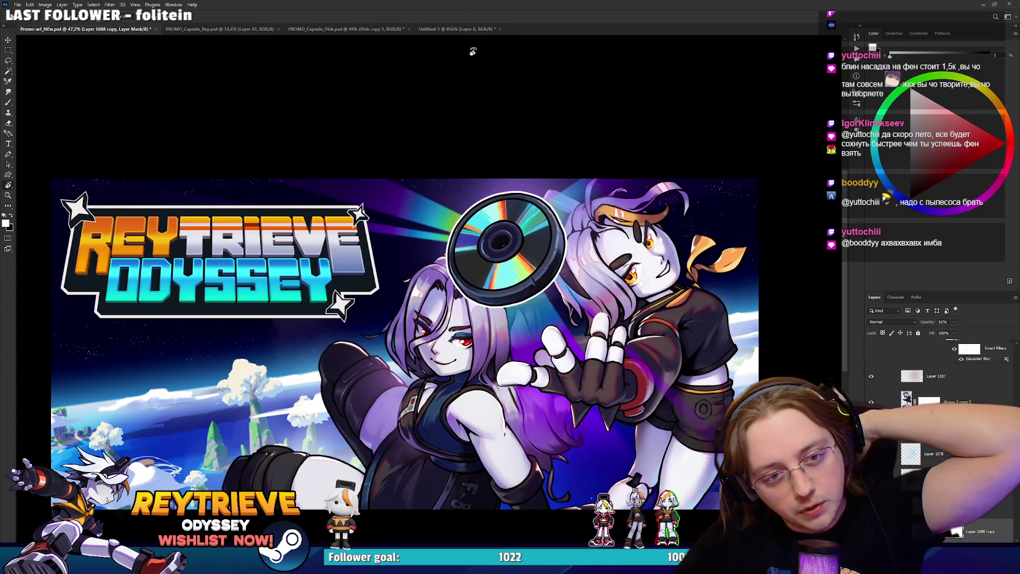
scroll(538, 220, "up", 3)
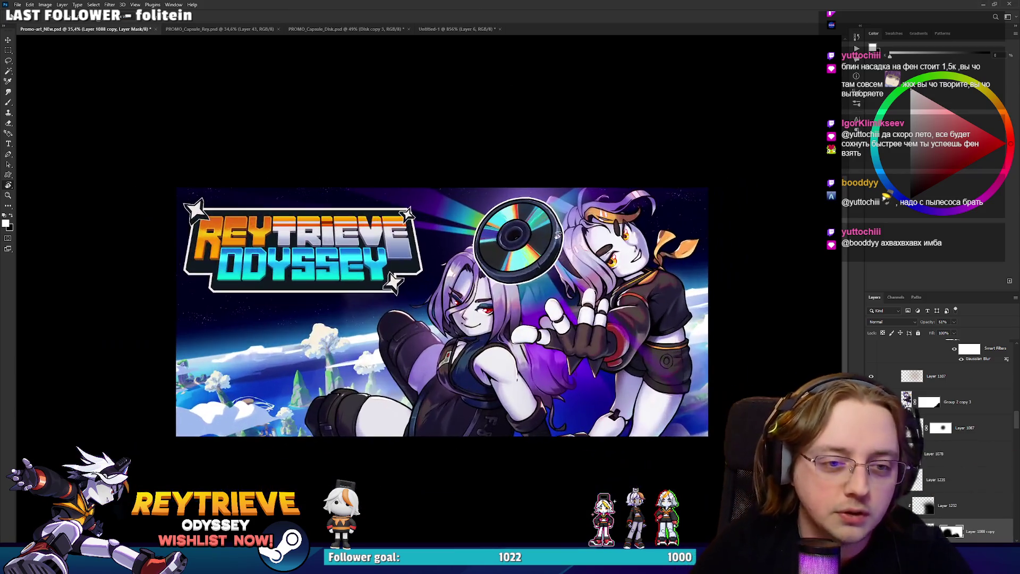
scroll(564, 321, "down", 3)
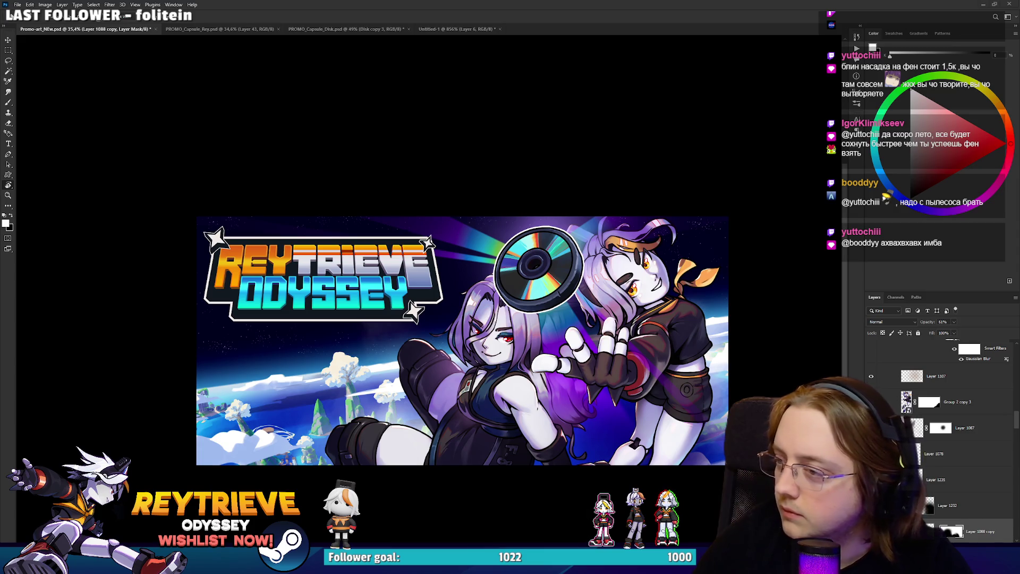
Snip the Crash Bandicoot art from the Miro board and paste it into PROMO_Capsule_Rey.psd.
key("alt+Tab")
scroll(476, 305, "up", 10)
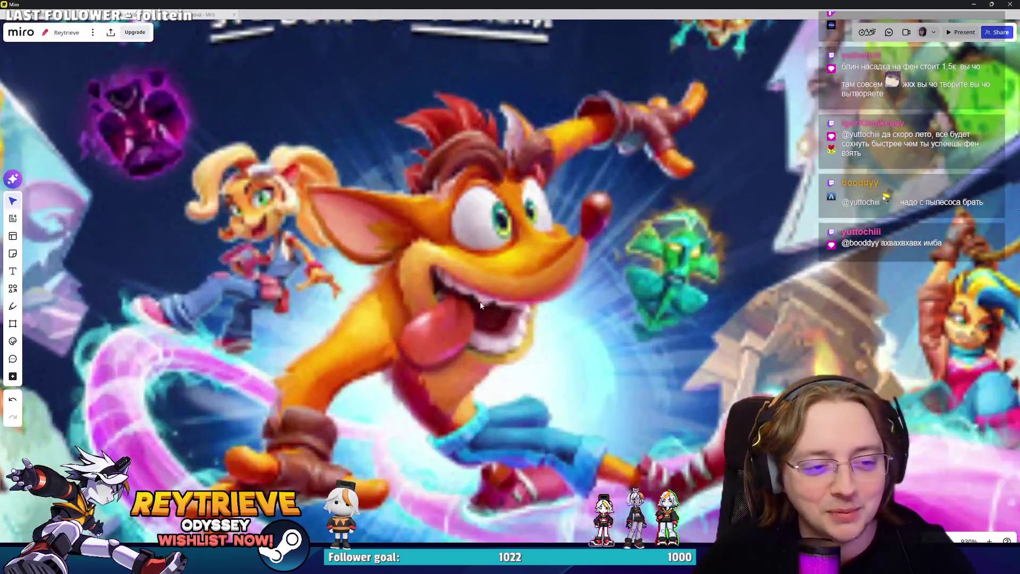
scroll(480, 305, "down", 3)
key("super+shift+s")
left_click_drag(375, 223, 587, 398)
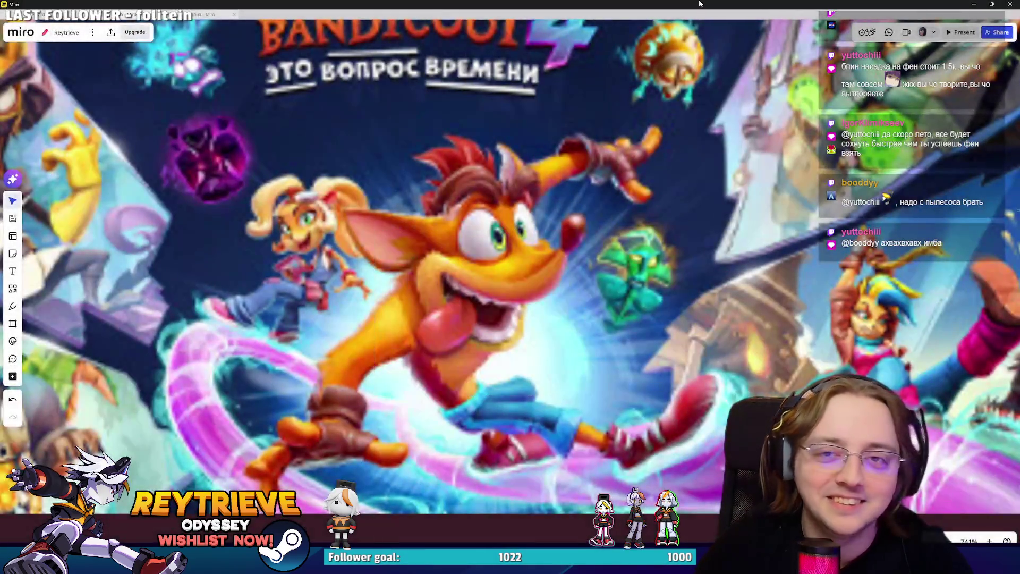
key("alt+Tab")
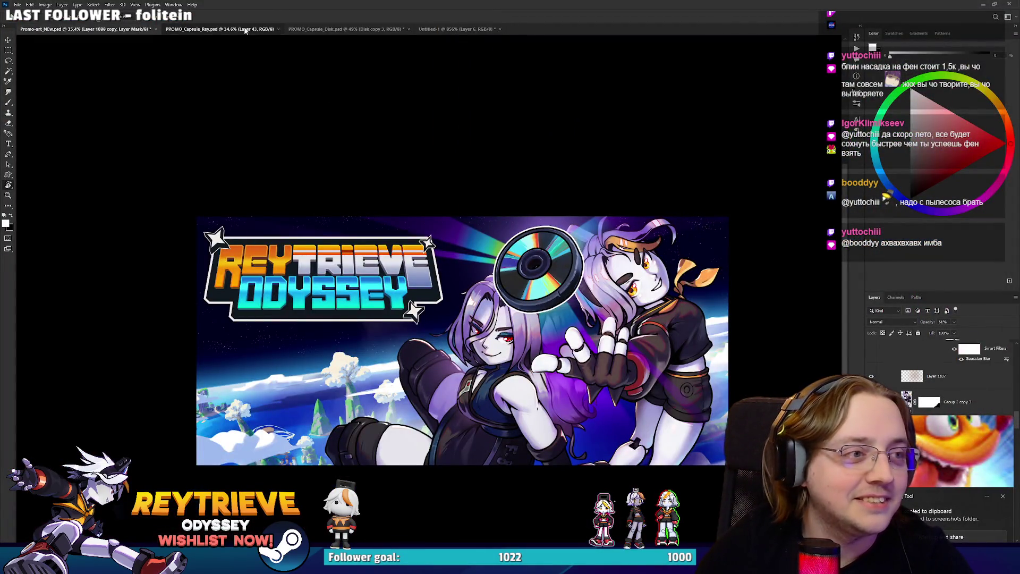
left_click(201, 29)
key("ctrl+v")
Move and rotate the pasted Crash image over the heroine's head.
left_click_drag(526, 330, 578, 206)
key("ctrl+t")
left_click_drag(608, 162, 595, 133)
key("Return")
Erase the Crash image around the face with a soft brush, leaving the tongue.
scroll(586, 148, "up", 3)
key("e")
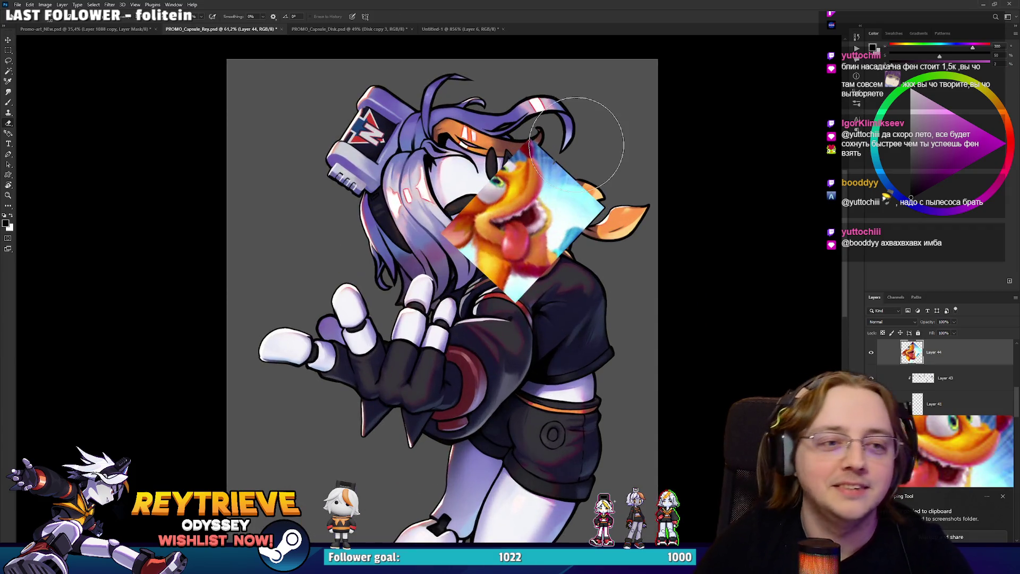
left_click_drag(478, 159, 468, 228)
right_click(487, 161)
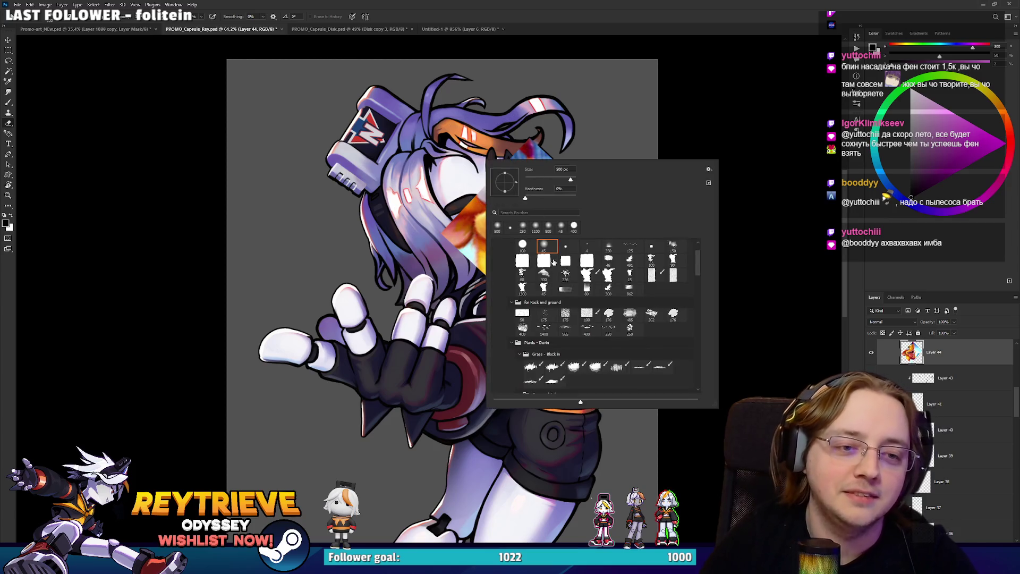
double_click(518, 243)
mouse_move(496, 176)
left_mouse_down()
mouse_move(451, 255)
mouse_move(499, 276)
left_mouse_up()
key("ctrl+z")
mouse_move(467, 191)
left_mouse_down()
mouse_move(455, 210)
mouse_move(499, 298)
mouse_move(563, 250)
mouse_move(572, 194)
mouse_move(555, 136)
left_mouse_up()
Rotate and shift the tongue onto the mouth, then zoom out to view the figure.
key("v")
key("ctrl+t")
left_click_drag(484, 224, 511, 238)
key("Return")
scroll(511, 238, "down", 2)
scroll(513, 239, "up", 4)
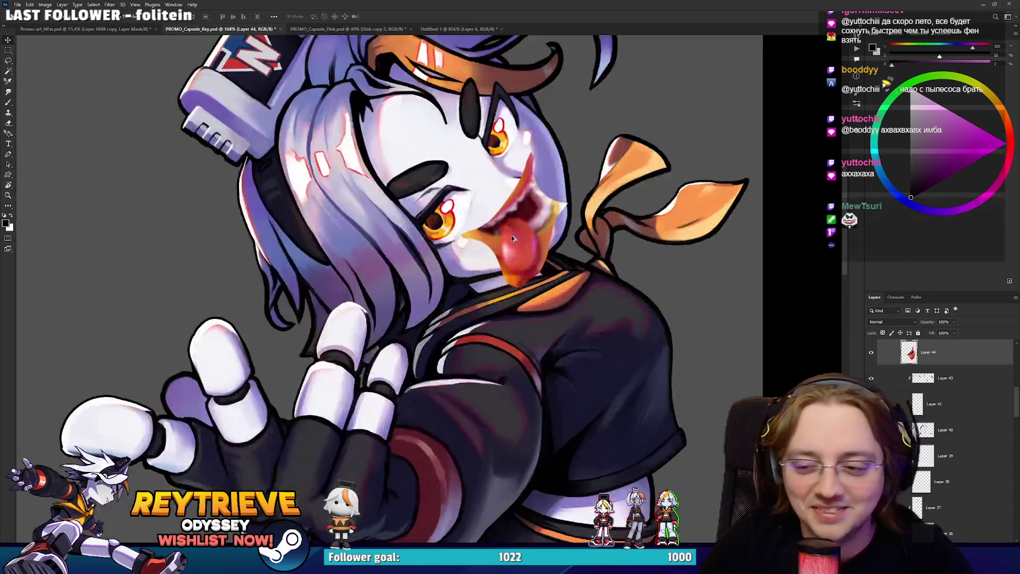
scroll(511, 233, "up", 1)
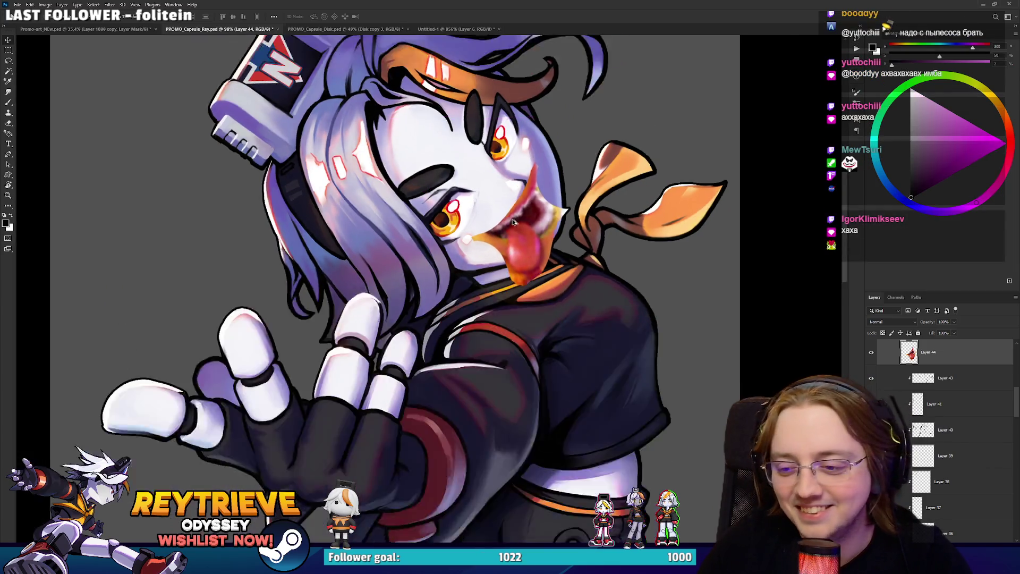
scroll(512, 218, "up", 1)
key("e")
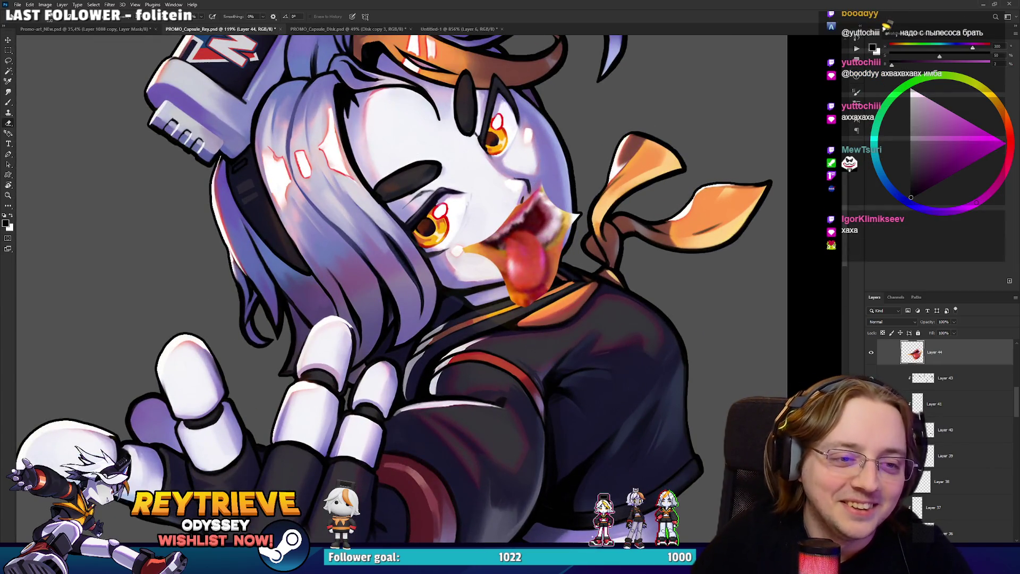
scroll(423, 167, "down", 5)
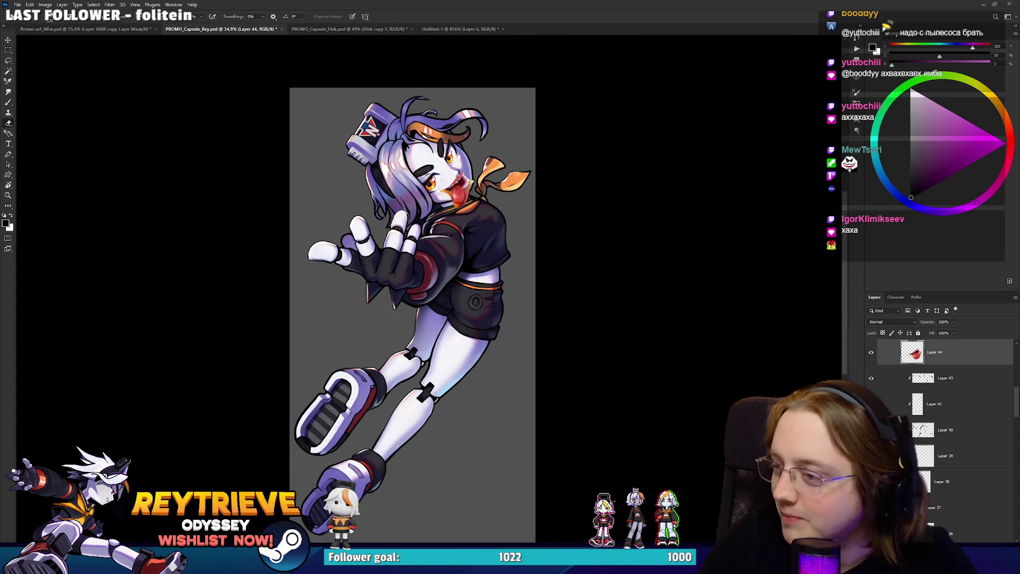
key("alt+Tab")
scroll(468, 226, "up", 5)
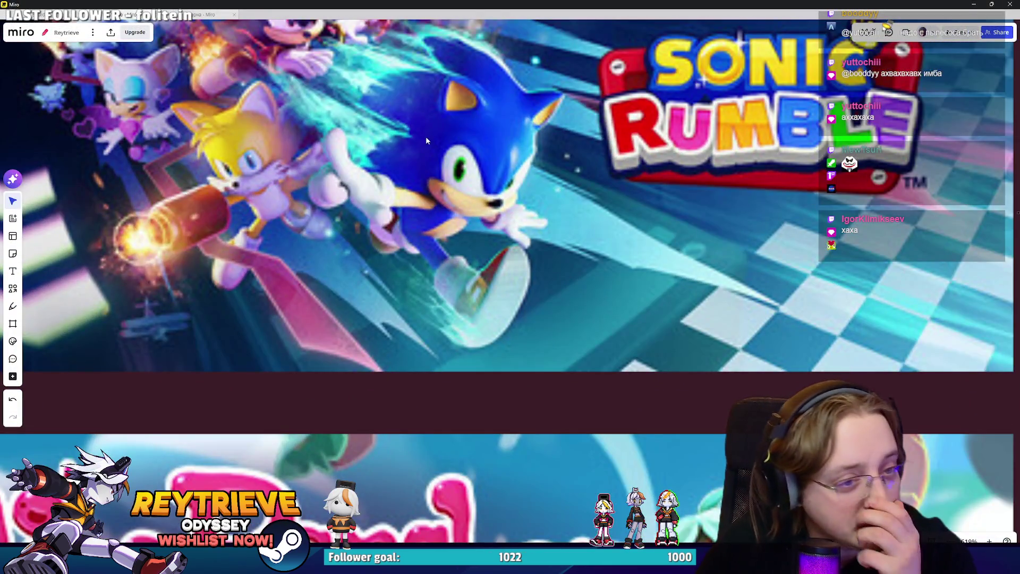
scroll(502, 255, "down", 5)
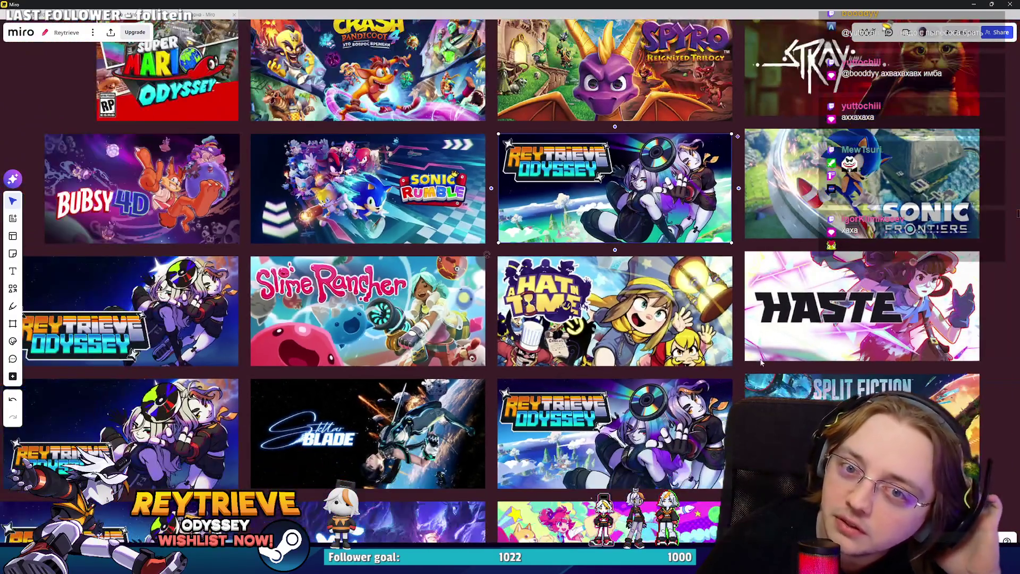
scroll(157, 327, "up", 5)
scroll(883, 202, "up", 3)
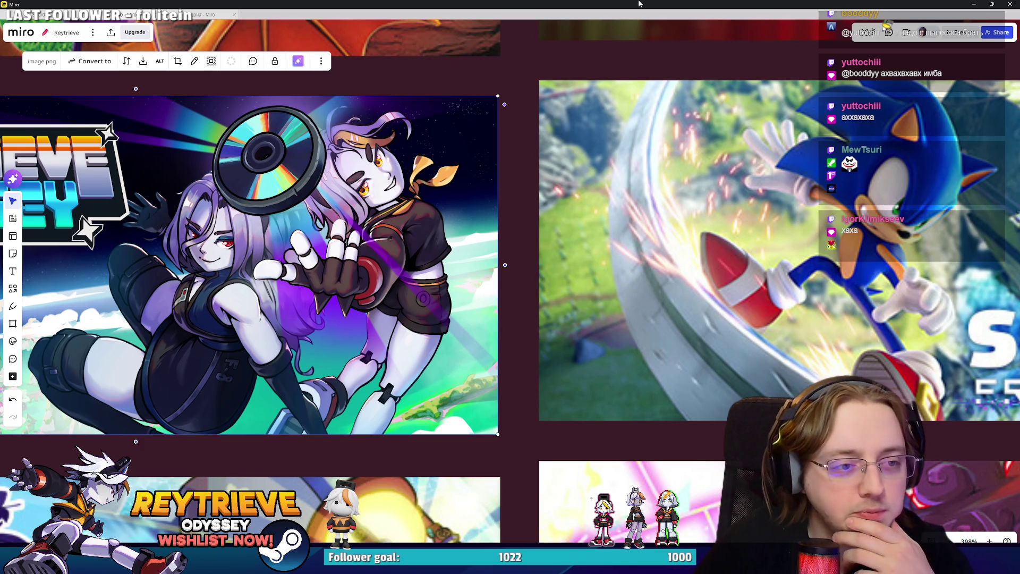
key("alt+Tab")
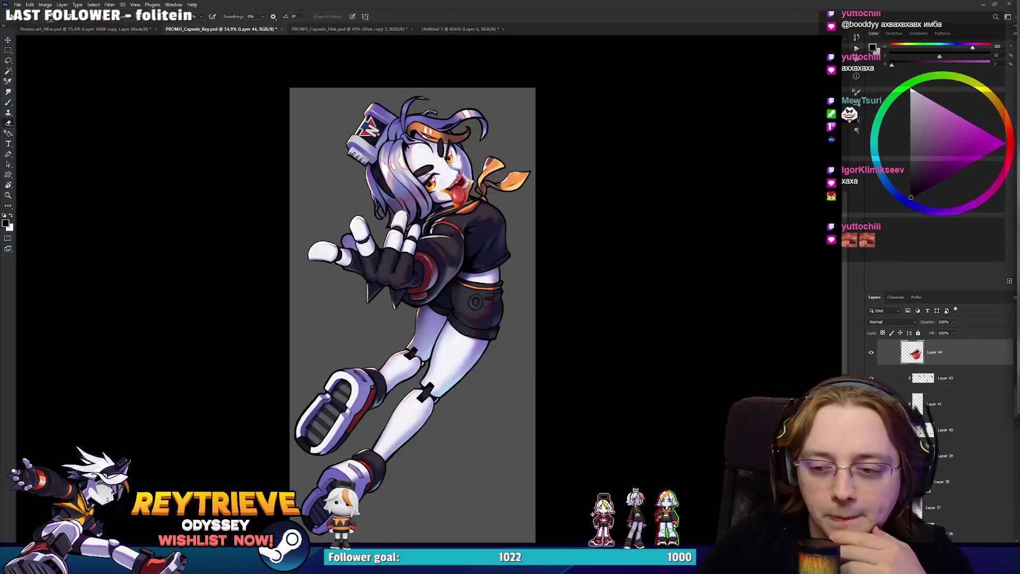
Delete the tongue layer and save the capsule artwork.
scroll(440, 170, "up", 4)
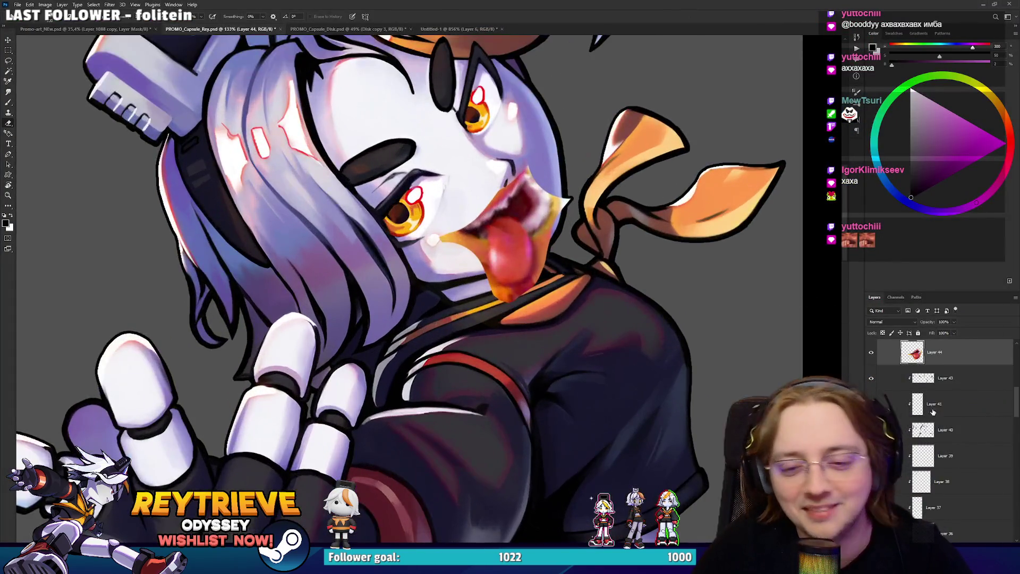
key("Delete")
scroll(632, 318, "down", 4)
scroll(541, 250, "up", 3)
scroll(542, 250, "down", 3)
scroll(541, 249, "down", 2)
key("ctrl+s")
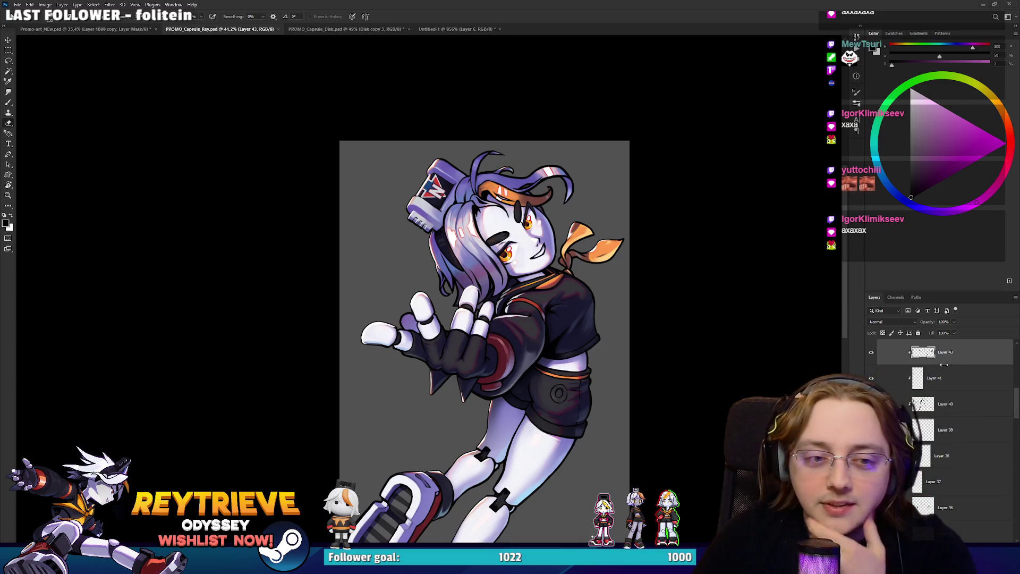
On a new layer, brush in the grinning mouth shape filled with lavender skin colour.
key("ctrl+shift+alt+n")
key("b")
scroll(551, 255, "up", 5)
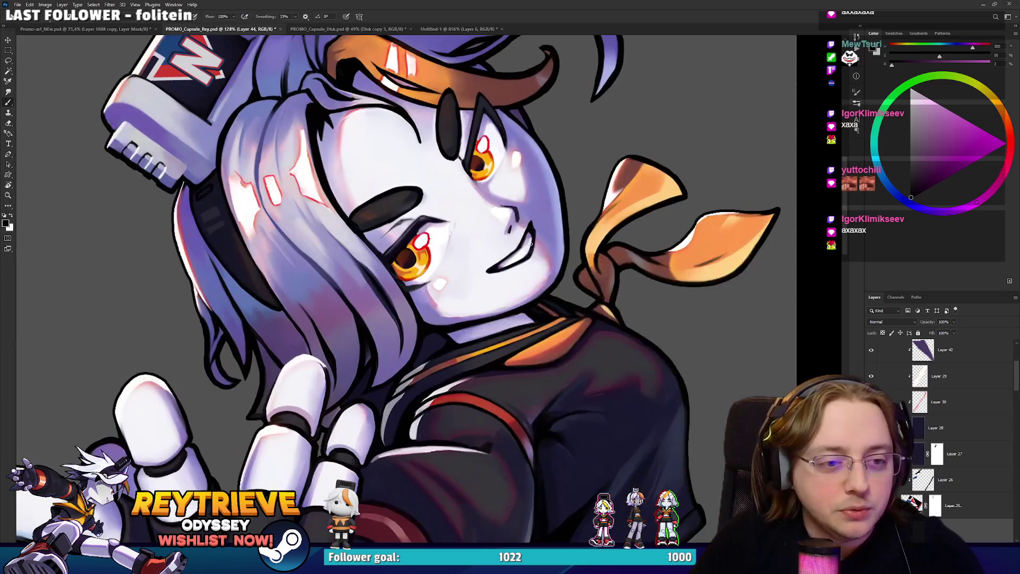
right_click(538, 246)
key("Escape")
scroll(558, 317, "up", 4)
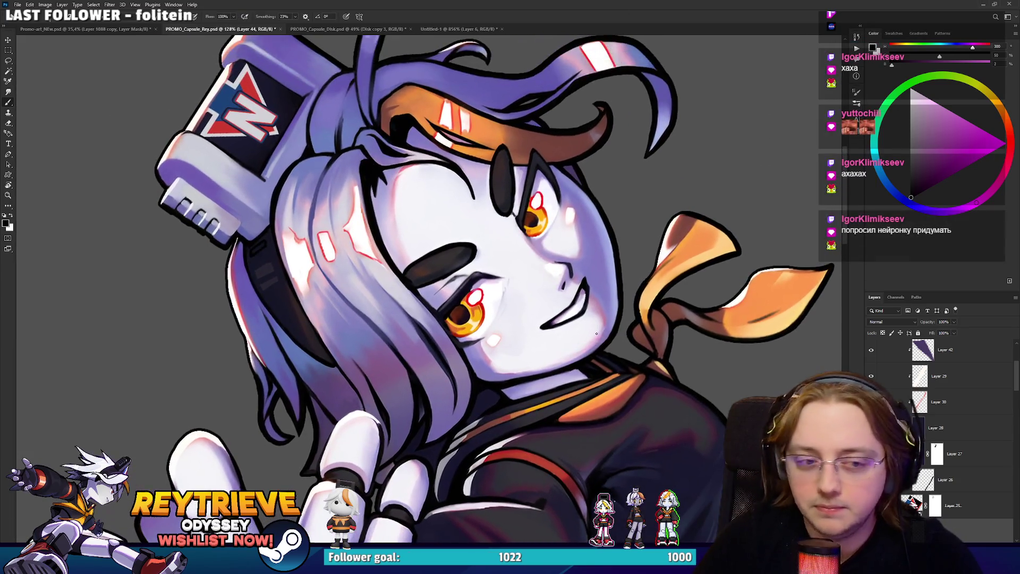
key("r")
left_click_drag(558, 320, 539, 276)
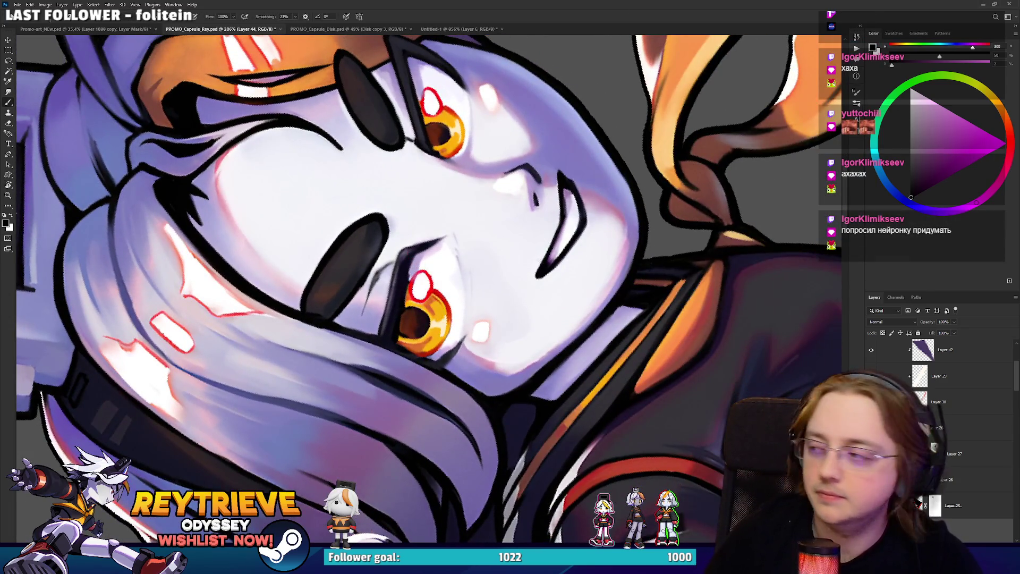
mouse_move(557, 242)
left_mouse_down()
mouse_move(530, 295)
mouse_move(565, 247)
mouse_move(517, 285)
mouse_move(566, 251)
left_mouse_up()
key("ctrl+z")
key("ctrl+z")
left_click(549, 234, "alt")
mouse_move(532, 282)
left_mouse_down()
mouse_move(557, 261)
mouse_move(504, 329)
mouse_move(435, 340)
mouse_move(393, 293)
left_mouse_up()
Refine the mouth outline: thicken its left edge, thin the stray line, redraw the lower line in black.
key("r")
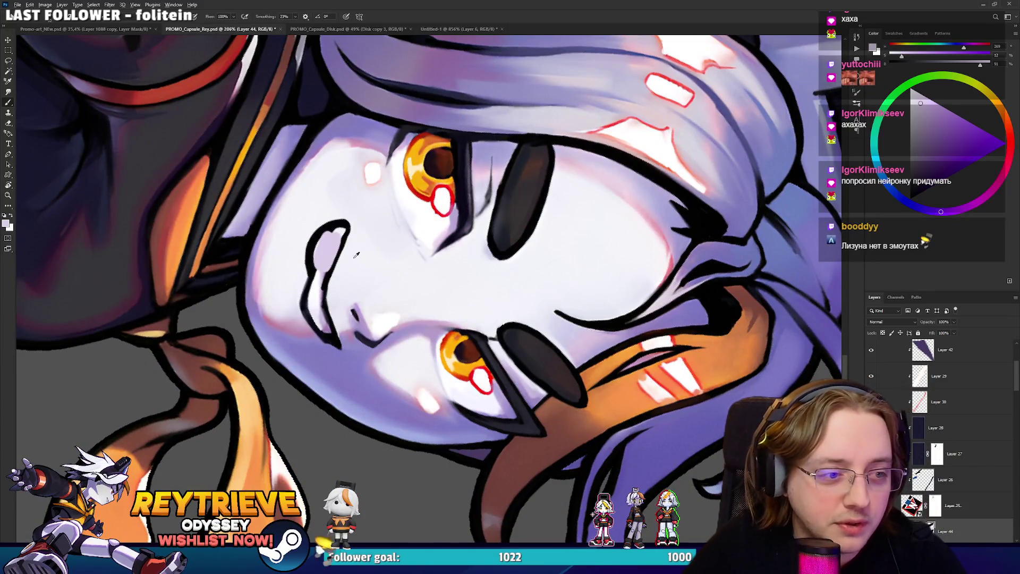
left_click(310, 263, "alt")
left_click_drag(307, 303, 313, 262)
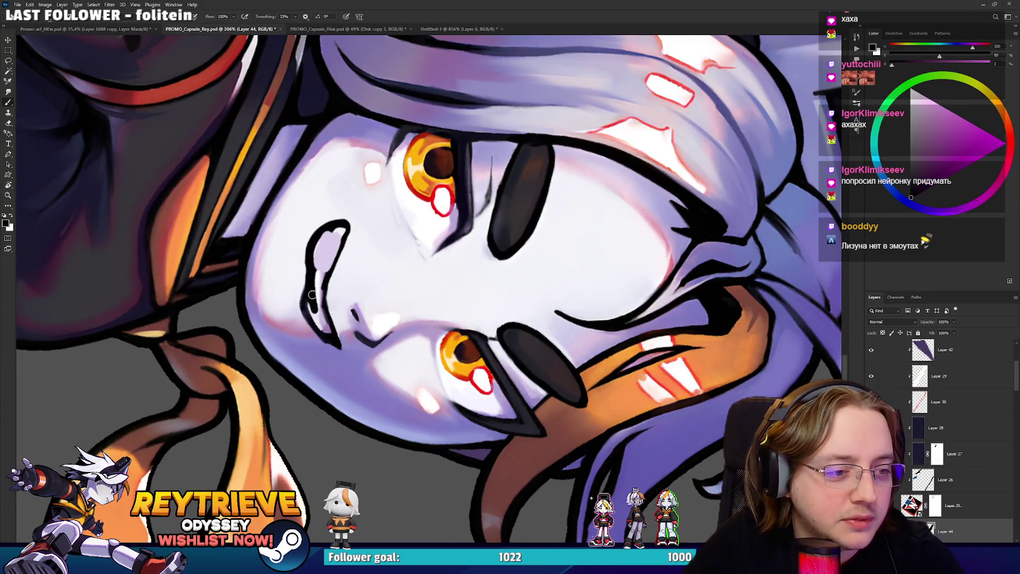
left_click(305, 298, "alt")
left_click_drag(306, 281, 313, 329)
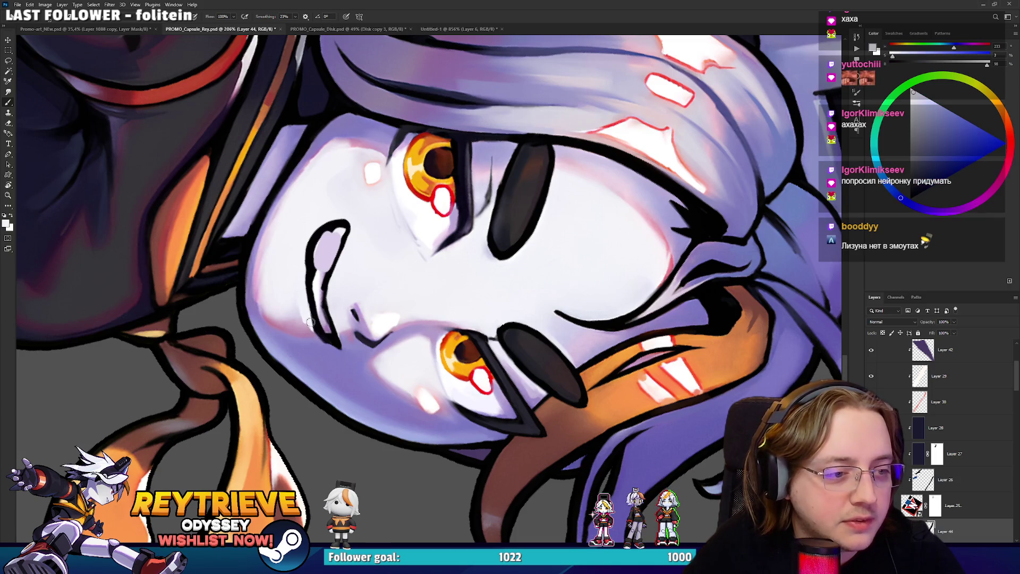
left_click(319, 285, "alt")
mouse_move(326, 242)
left_mouse_down()
mouse_move(319, 290)
mouse_move(325, 270)
mouse_move(372, 372)
mouse_move(525, 339)
mouse_move(499, 372)
mouse_move(515, 339)
mouse_move(497, 364)
left_mouse_up()
left_click(493, 374, "alt")
Repaint the mouth line in darker blue-violet, reset the view upright, and switch to Discord.
key("r")
mouse_move(533, 304)
left_mouse_down()
mouse_move(526, 372)
mouse_move(487, 428)
mouse_move(407, 380)
left_mouse_up()
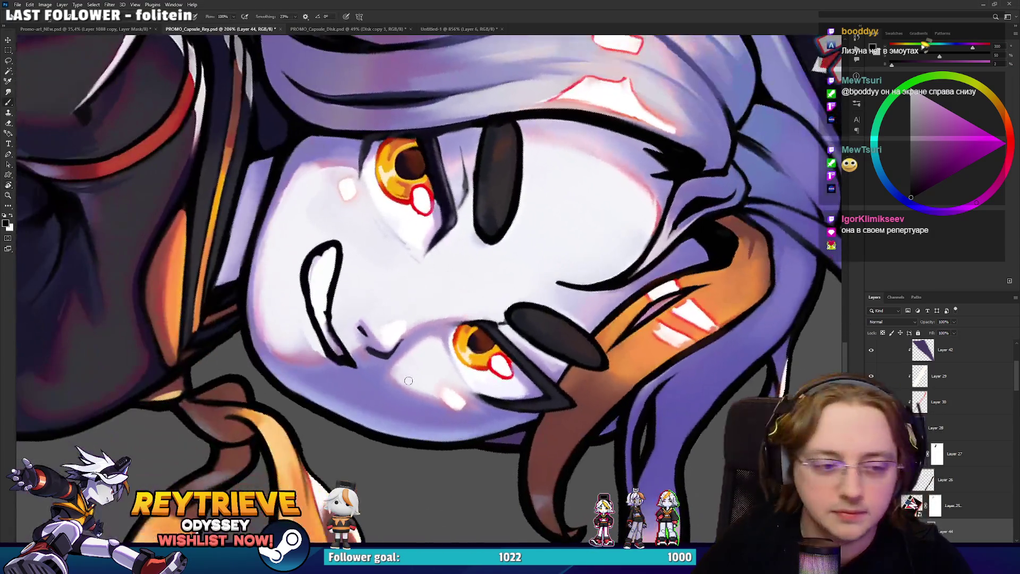
left_click(359, 347, "alt")
left_click_drag(345, 362, 329, 317)
left_click(357, 357, "alt")
key("r")
left_click_drag(356, 361, 414, 287)
key("ctrl+0")
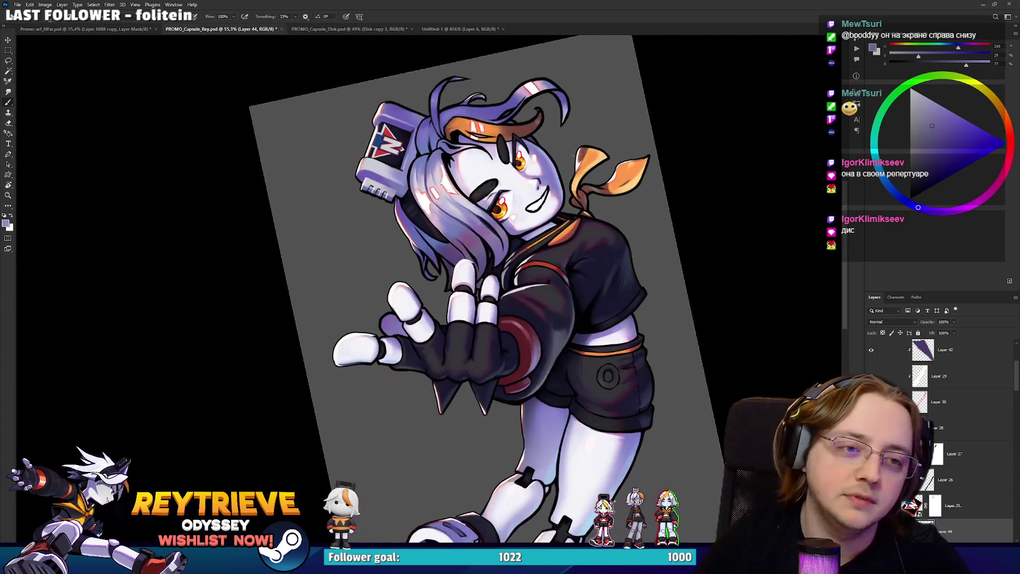
scroll(596, 199, "up", 3)
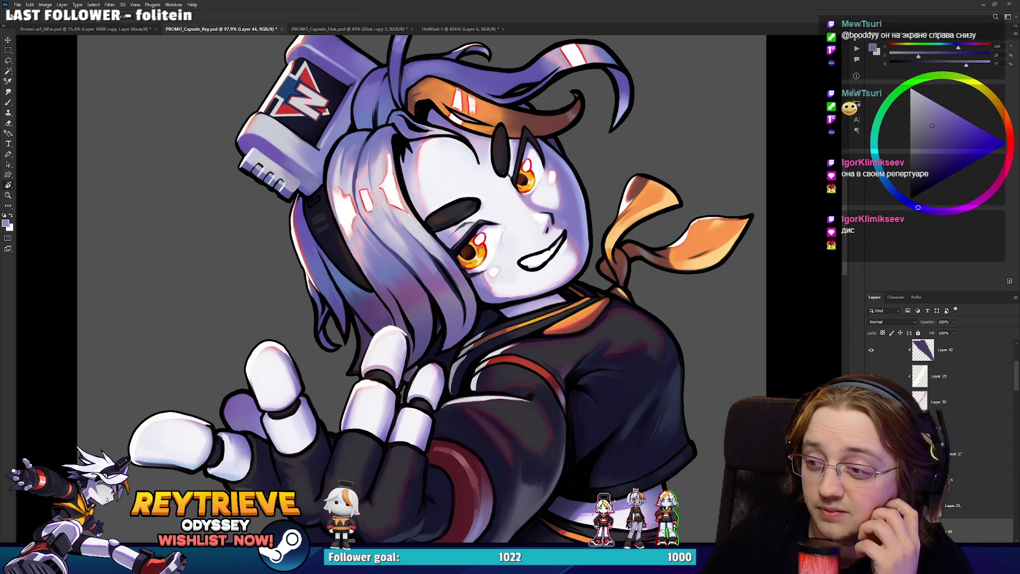
key("alt+Tab")
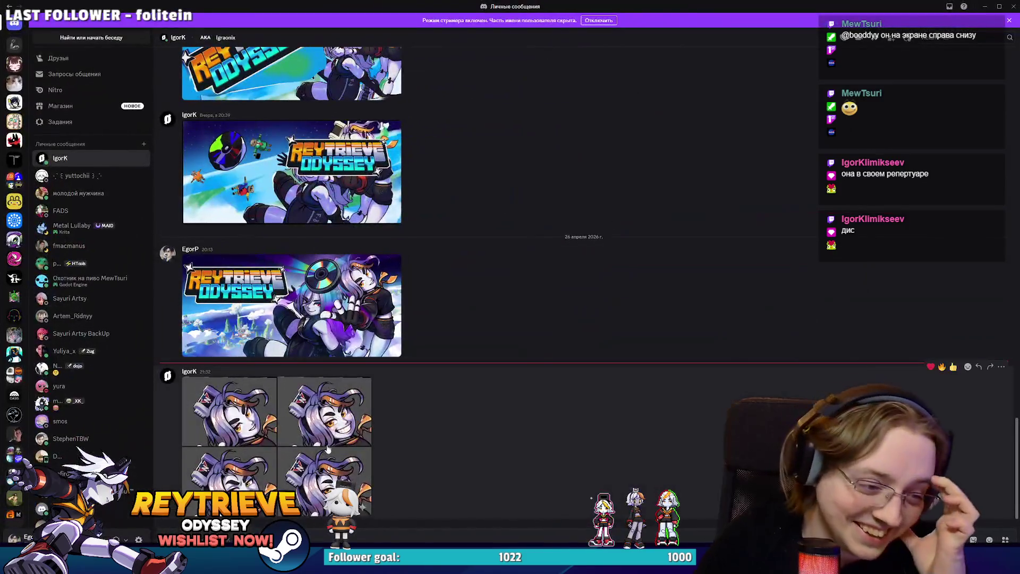
Enlarge the four-up grid of Rey face expressions in the DM, close it, and return to Photoshop.
left_click(249, 433)
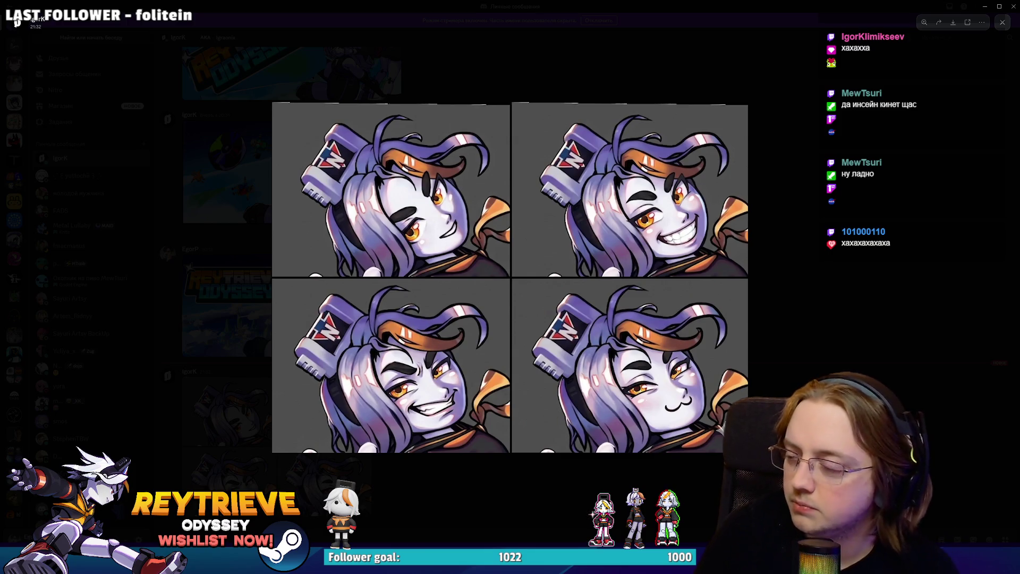
left_click(753, 28)
key("alt+Tab")
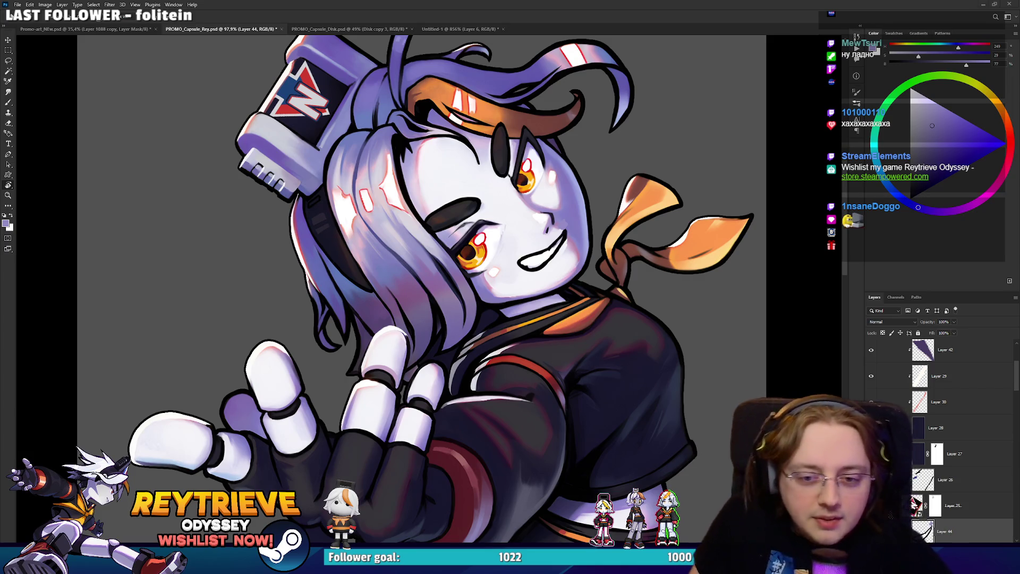
Touch up the grin's teeth with black strokes, white highlights and a darker dividing line.
scroll(590, 319, "up", 4)
mouse_move(520, 215)
left_mouse_down()
mouse_move(524, 280)
mouse_move(509, 291)
mouse_move(525, 258)
mouse_move(552, 242)
mouse_move(491, 278)
left_mouse_up()
left_click(558, 229, "alt")
key("h")
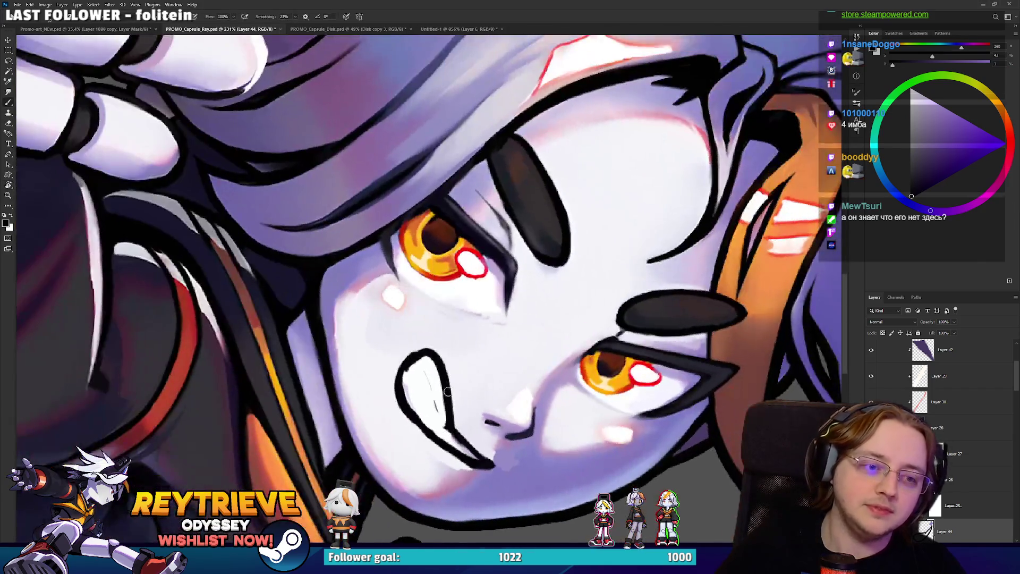
left_click_drag(448, 394, 461, 440)
key("x")
mouse_move(444, 394)
left_mouse_down()
mouse_move(460, 438)
mouse_move(440, 357)
left_mouse_up()
mouse_move(451, 399)
left_mouse_down()
mouse_move(458, 408)
mouse_move(452, 393)
left_mouse_up()
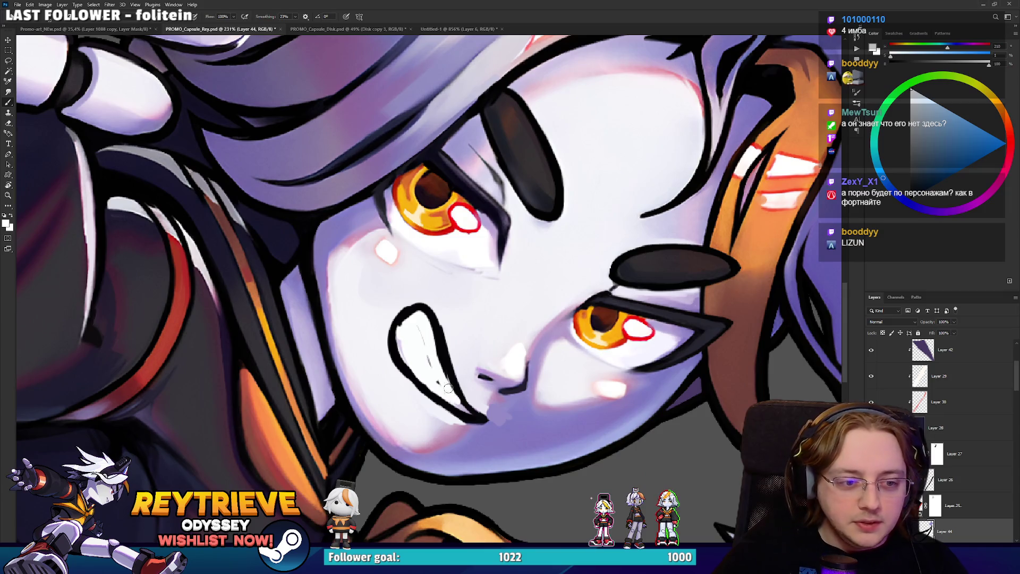
left_click(422, 325, "alt")
mouse_move(411, 313)
left_mouse_down()
mouse_move(425, 353)
mouse_move(546, 217)
mouse_move(478, 274)
mouse_move(553, 266)
left_mouse_up()
Show the whole character upright, save the capsule art, and go to Promo-art_NEw.psd.
key("r")
key("x")
scroll(553, 266, "down", 10)
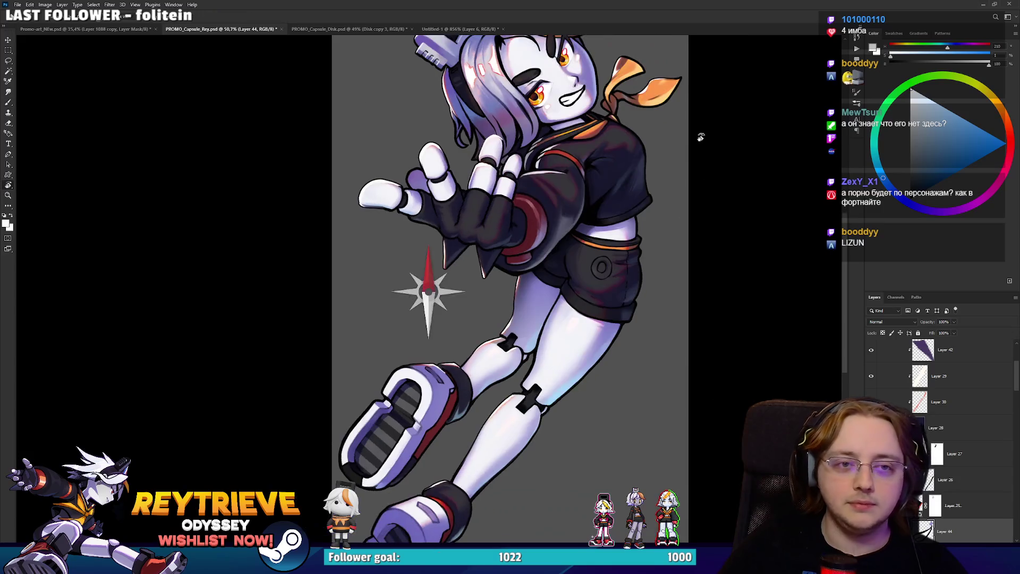
left_click_drag(700, 137, 622, 229)
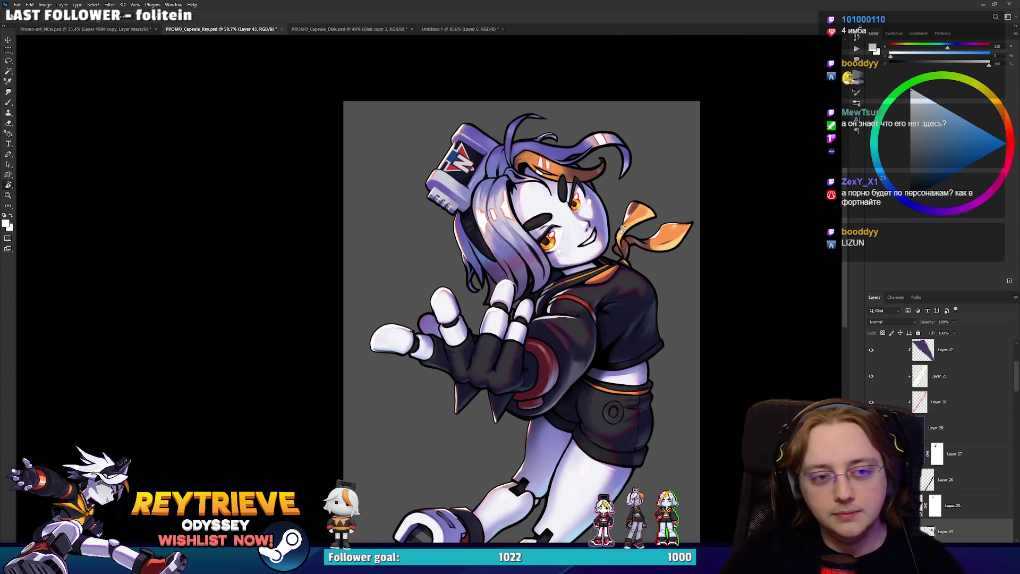
key("ctrl+s")
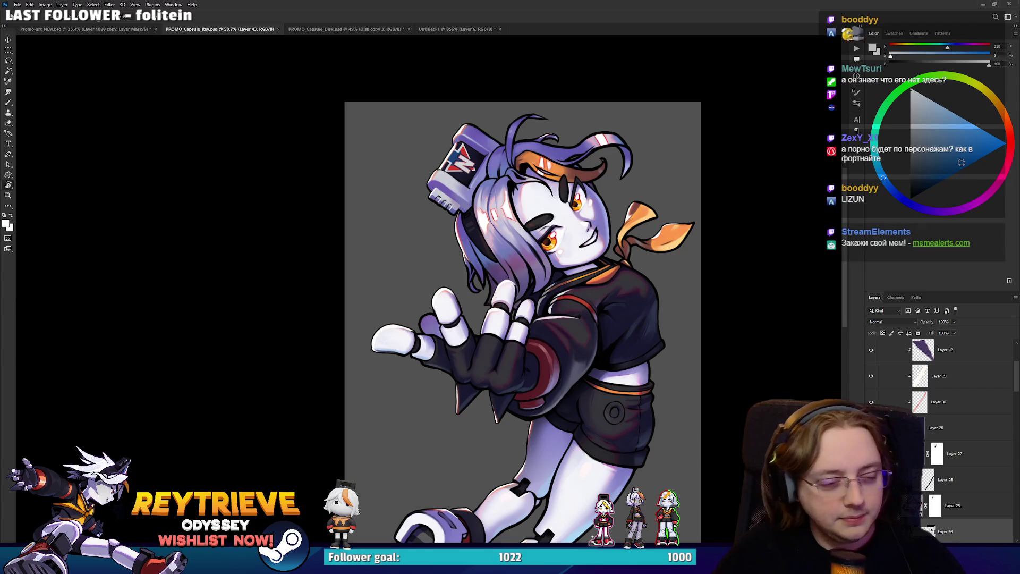
key("ctrl+shift+Tab")
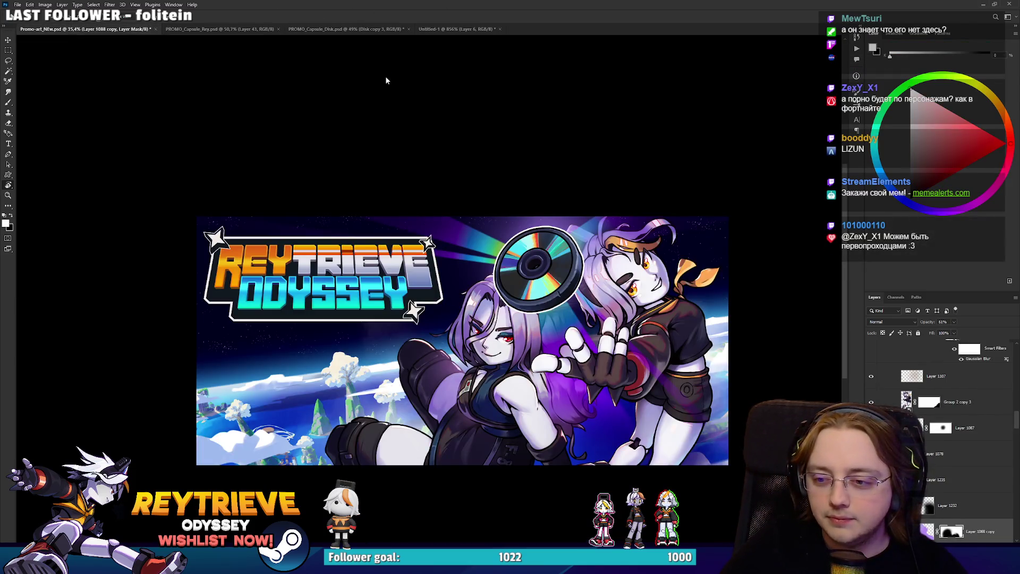
Open the banner's Save As dialog, then dismiss it.
key("ctrl+shift+s")
left_click(1010, 6)
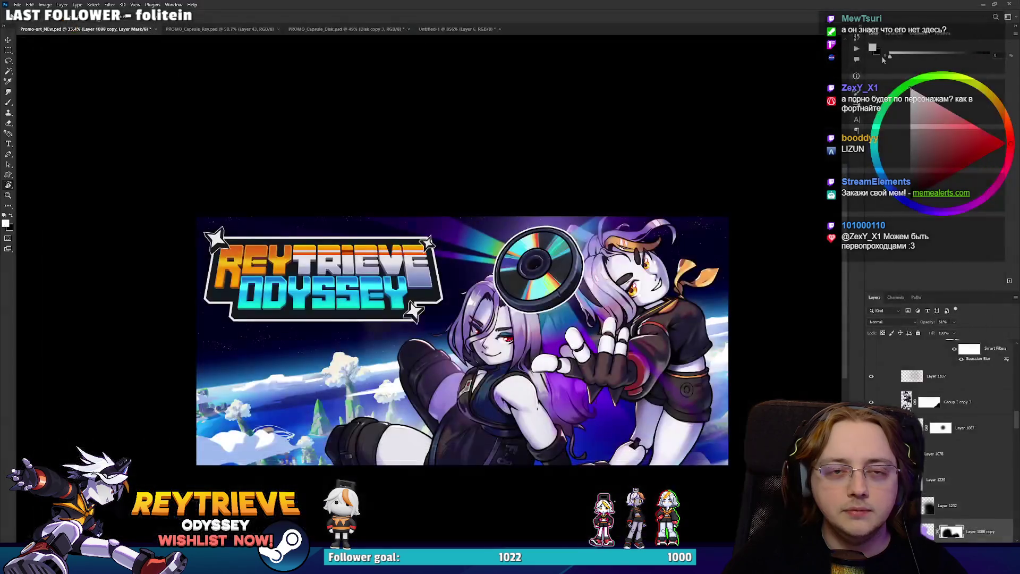
left_click_drag(606, 302, 589, 266)
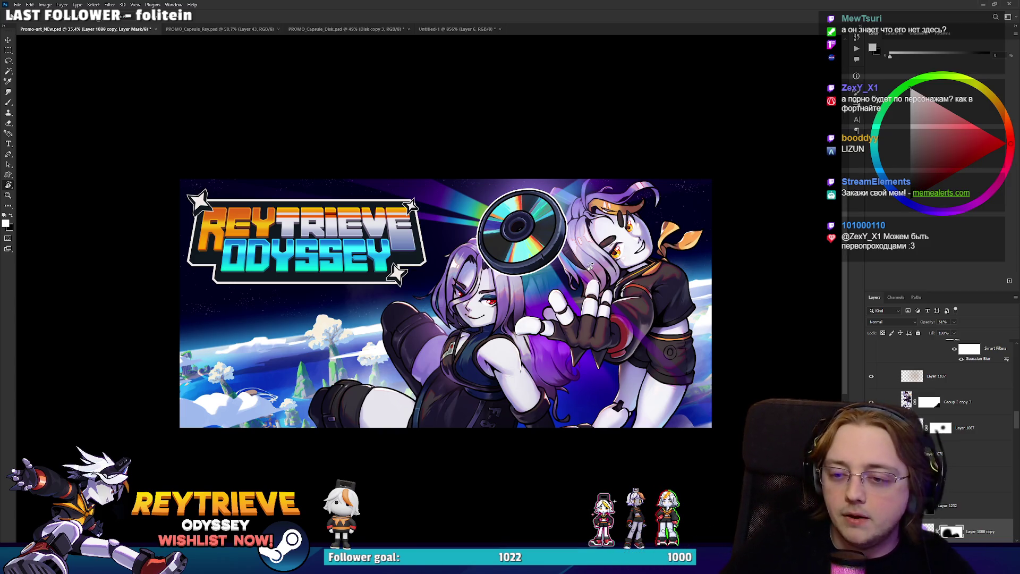
Select layer group 1 and hide then show it to compare the banner artwork.
scroll(950, 403, "up", 5)
scroll(950, 403, "up", 10)
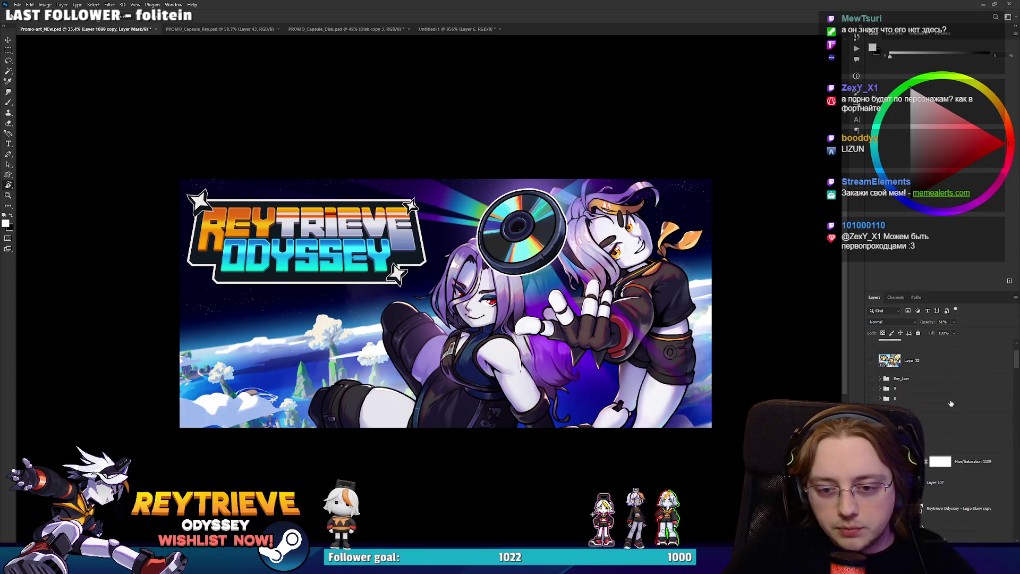
left_click_drag(1014, 359, 1004, 540)
left_click(933, 518)
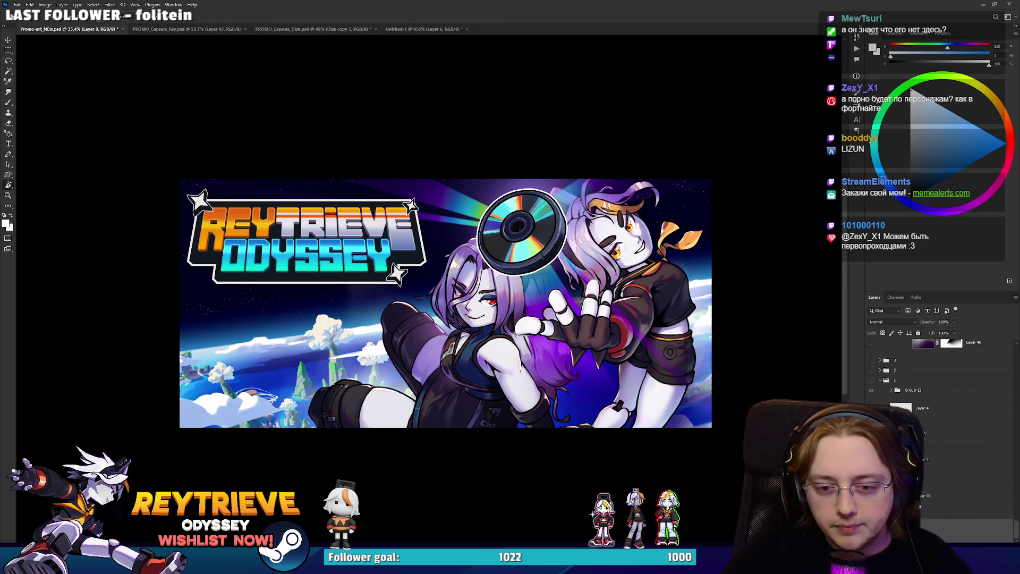
left_click(950, 457)
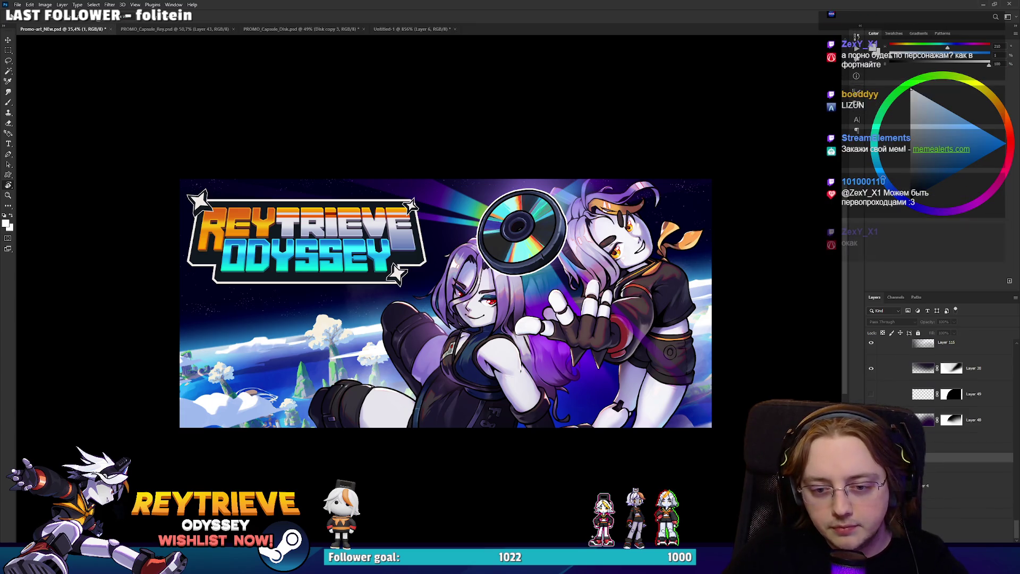
key("ctrl+comma")
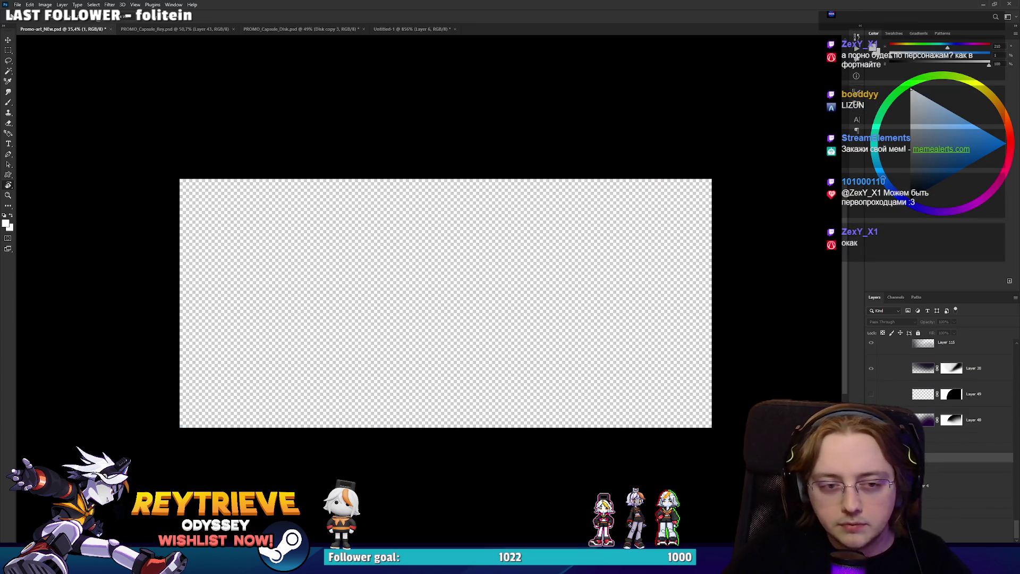
key("ctrl+comma")
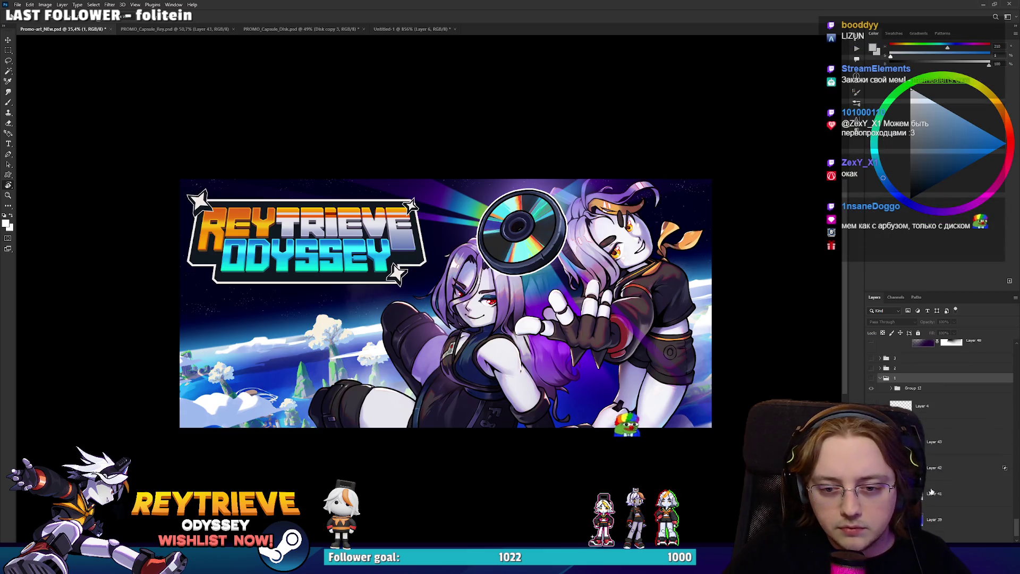
Make Group 3 the active layer and bring up Save As for the banner.
left_click(937, 395)
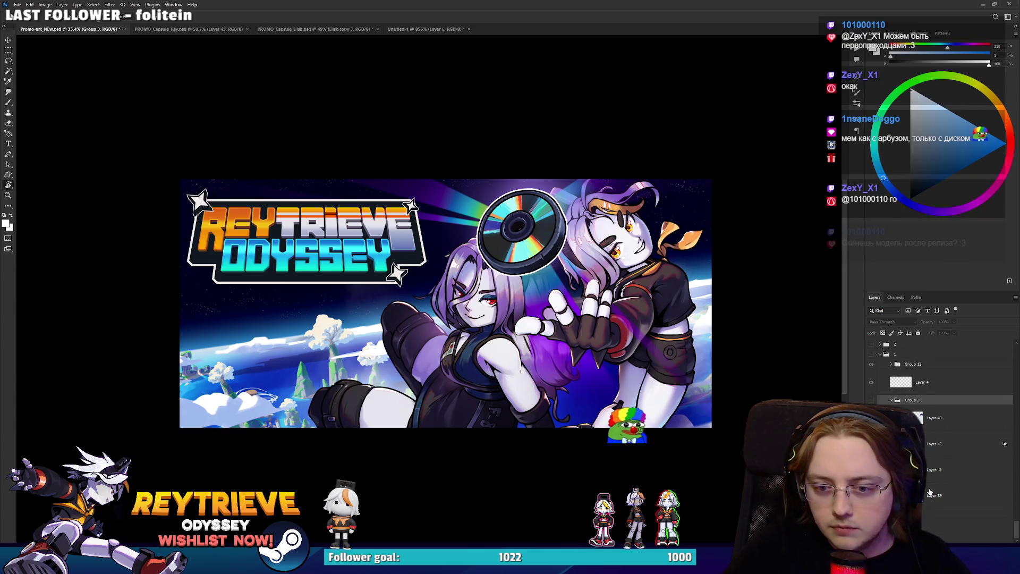
left_click(928, 495, "shift")
scroll(927, 495, "down", 3)
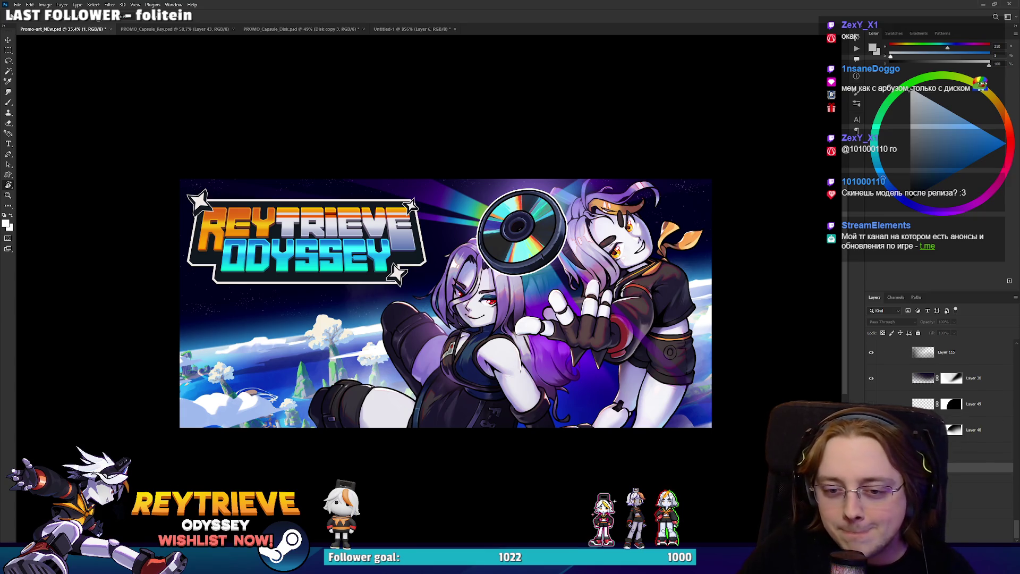
key("alt+bracketright")
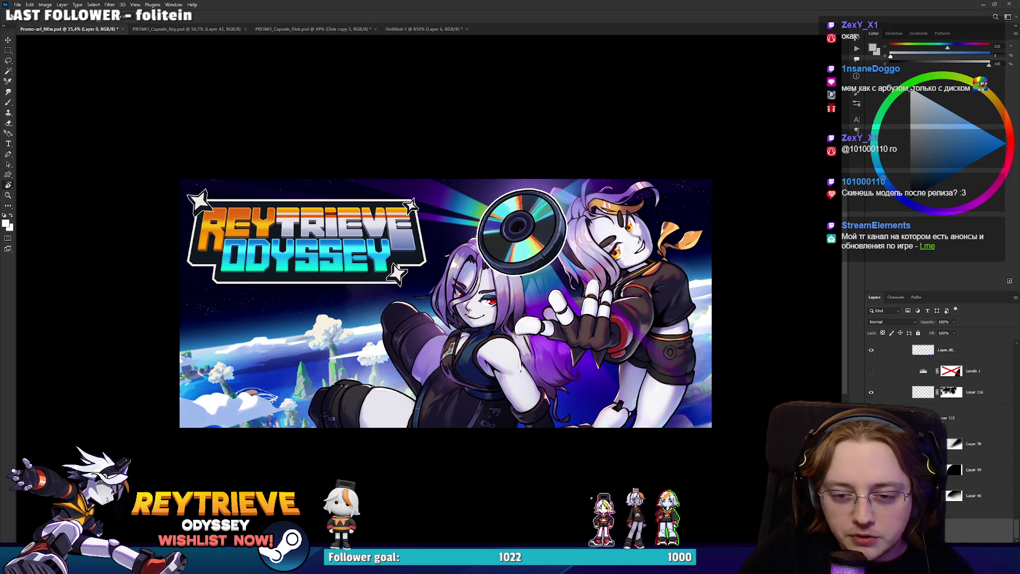
key("alt+bracketleft")
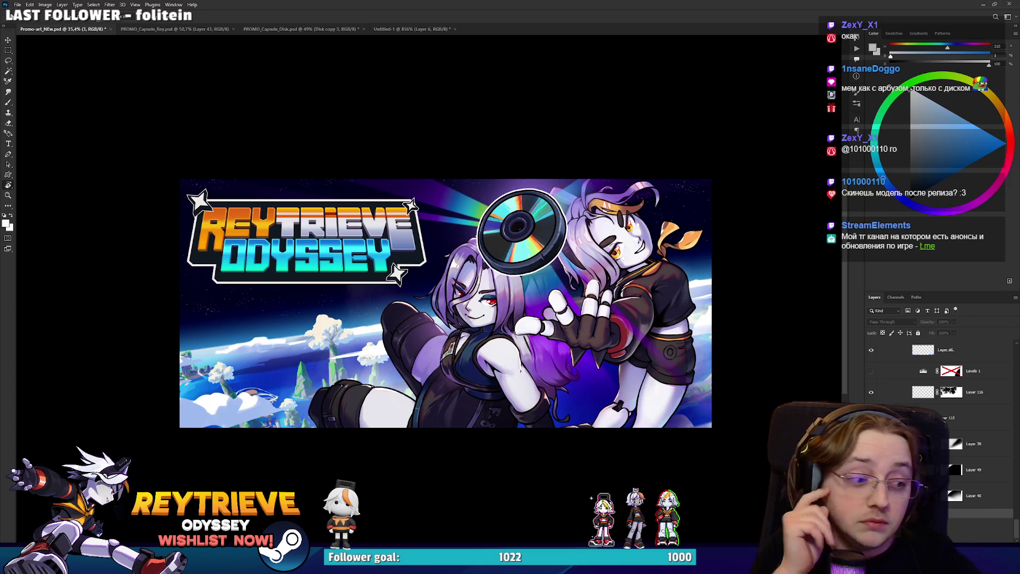
key("ctrl+shift+s")
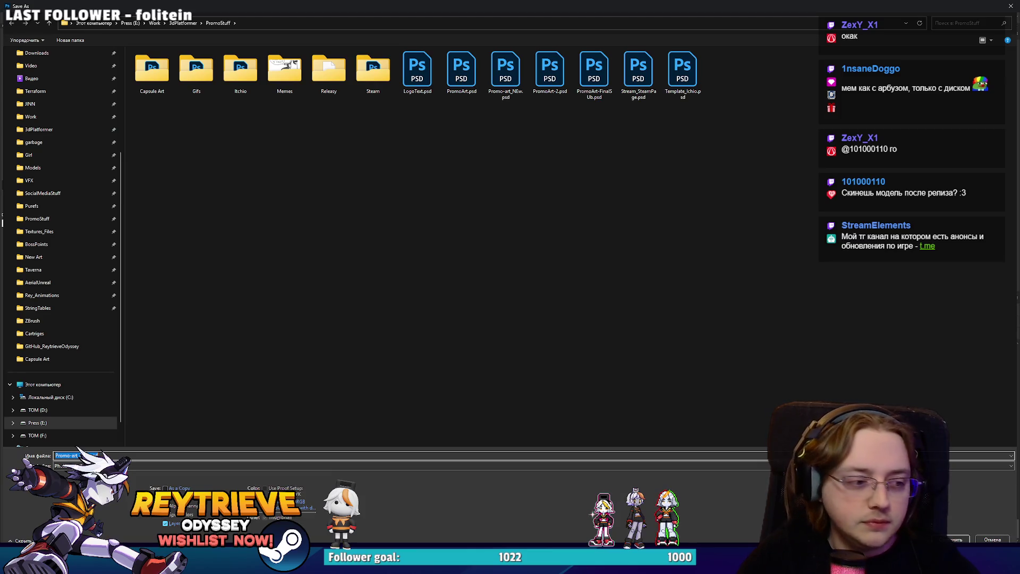
Overwrite Promo-art_NEw.psd with Maximize Compatibility kept on, then switch over to Discord.
key("Return")
key("Left")
key("Return")
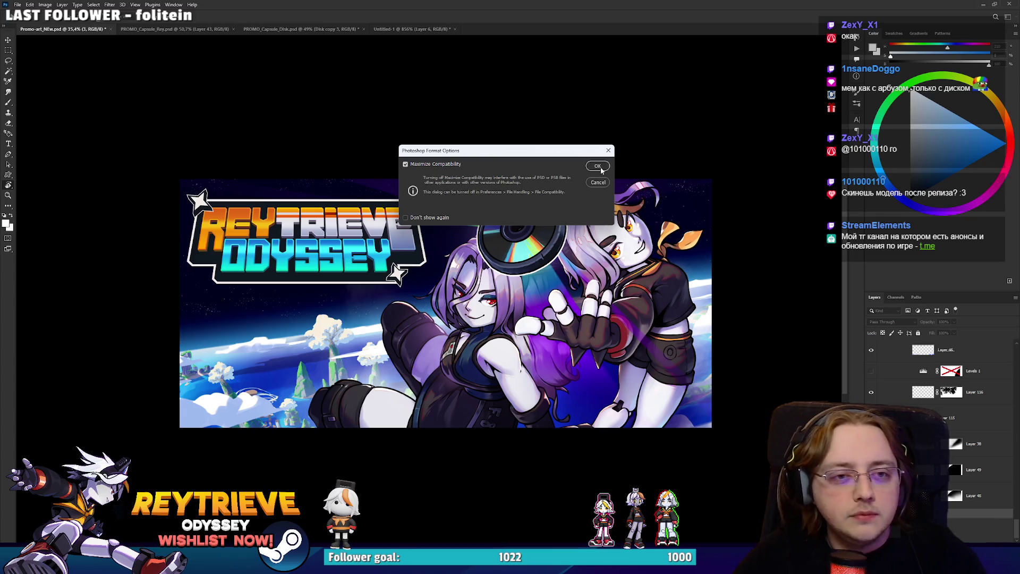
left_click(600, 167)
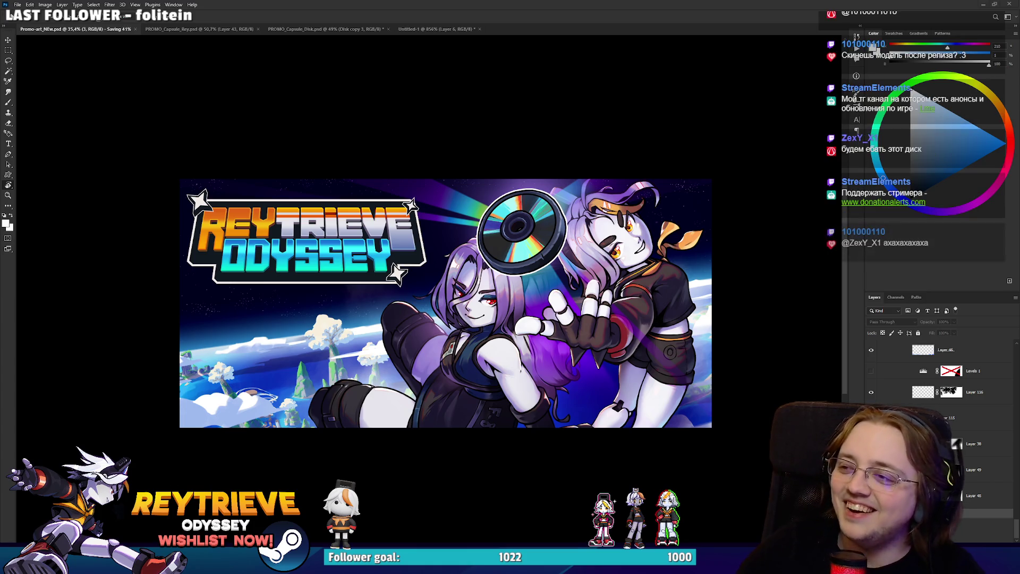
key("alt+Tab")
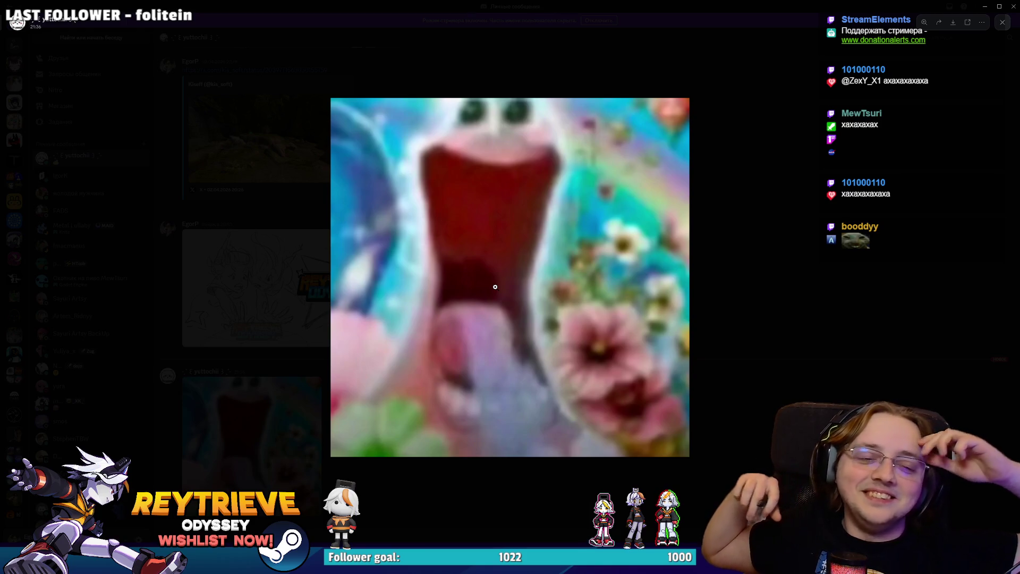
Copy the screaming-face meme image in Discord, close the viewer, and return to the Photoshop banner.
right_click(538, 243)
left_click(579, 261)
left_click(793, 260)
key("alt+Tab")
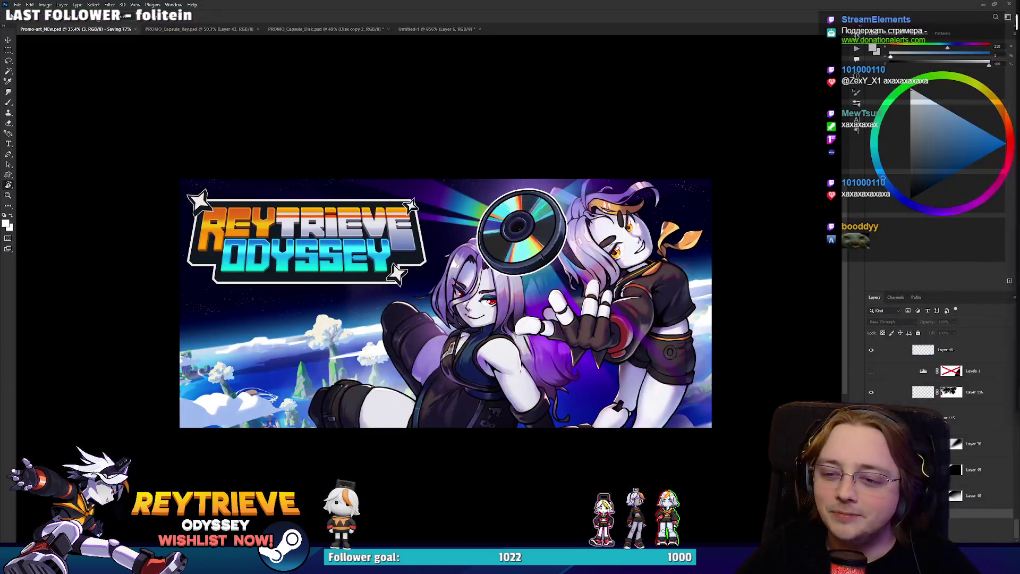
scroll(1016, 515, "up", 5)
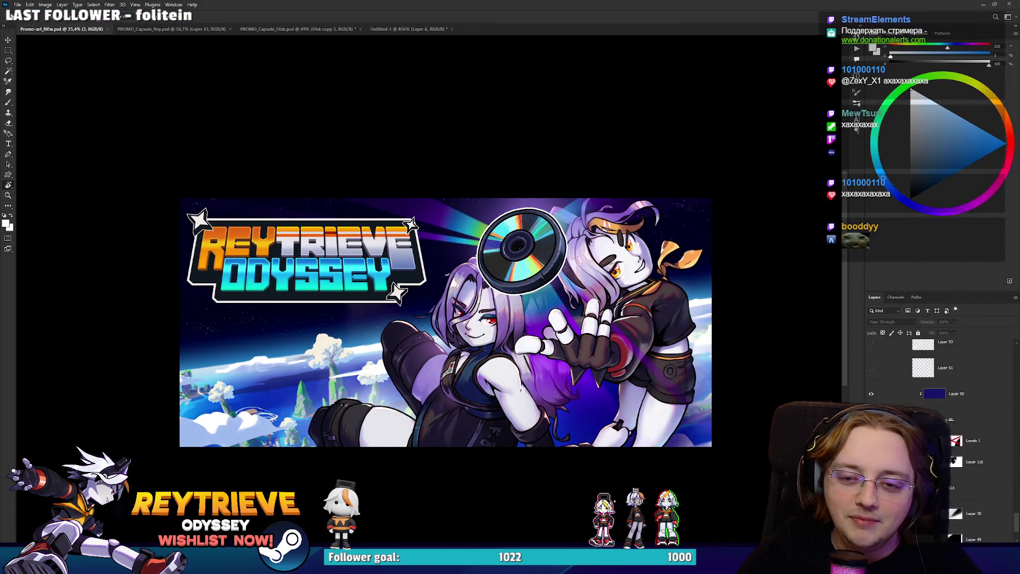
scroll(978, 381, "up", 10)
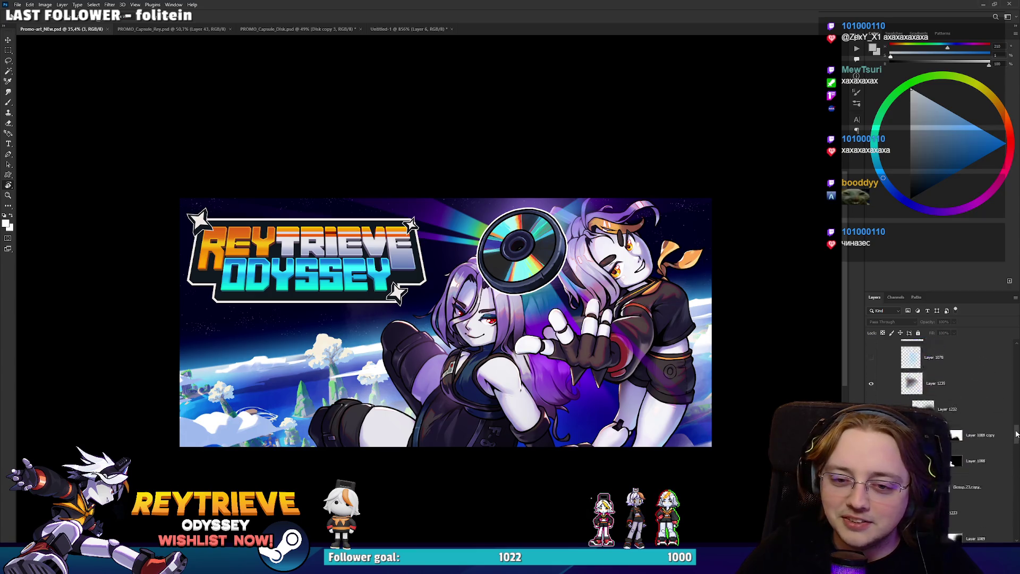
left_click(978, 381)
key("ctrl+v")
key("ctrl+t")
mouse_move(441, 228)
left_mouse_down()
mouse_move(486, 257)
mouse_move(645, 225)
left_mouse_up()
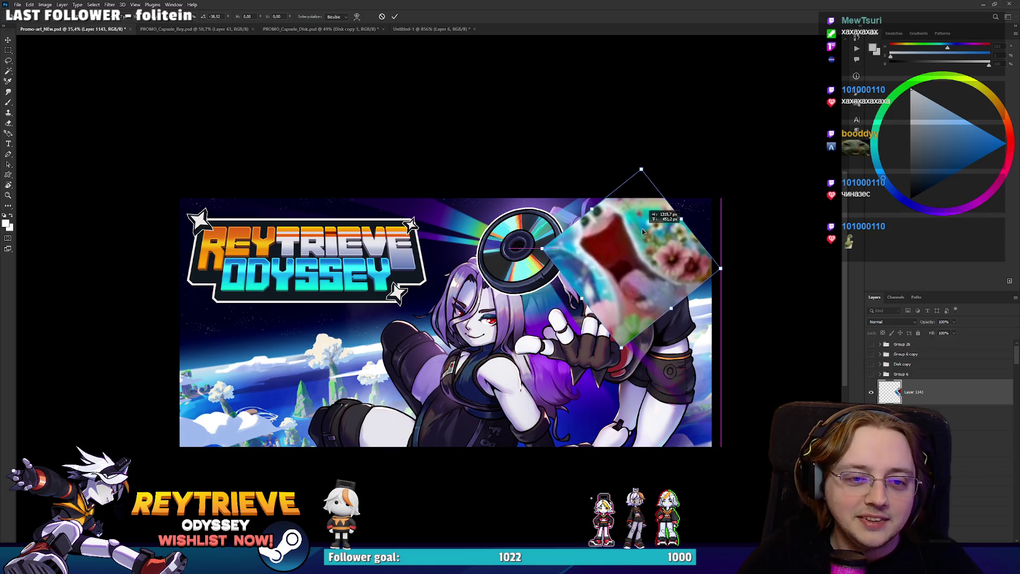
key("Return")
scroll(642, 227, "up", 2)
scroll(642, 227, "up", 1)
key("ctrl+t")
mouse_move(623, 118)
left_mouse_down()
mouse_move(635, 141)
mouse_move(677, 114)
mouse_move(671, 108)
left_mouse_up()
key("Return")
key("e")
mouse_move(739, 250)
left_mouse_down()
mouse_move(685, 245)
mouse_move(631, 215)
mouse_move(595, 159)
mouse_move(585, 165)
mouse_move(698, 293)
mouse_move(640, 399)
mouse_move(584, 382)
mouse_move(488, 265)
mouse_move(532, 356)
left_mouse_up()
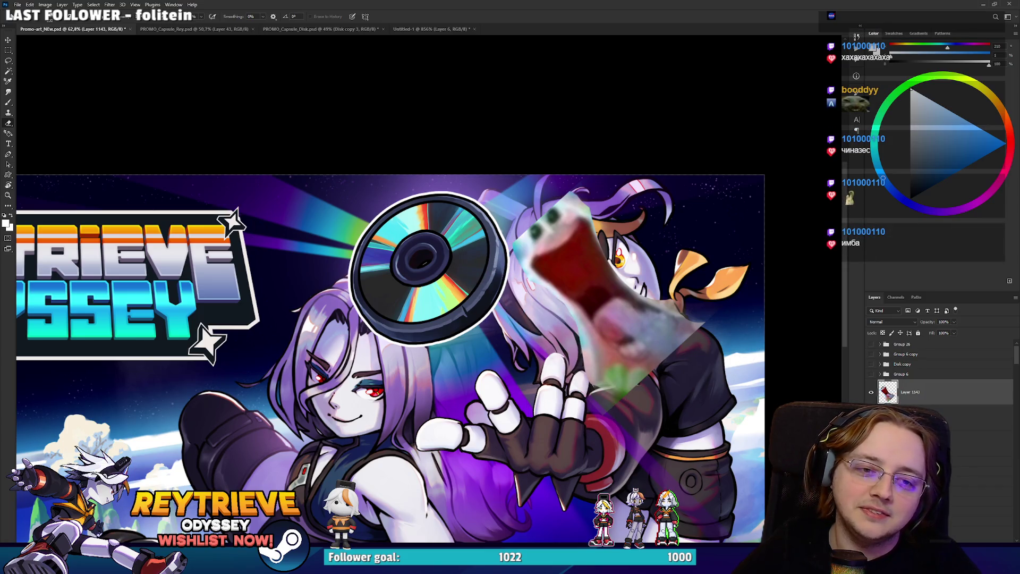
key("ctrl+t")
left_click(382, 17)
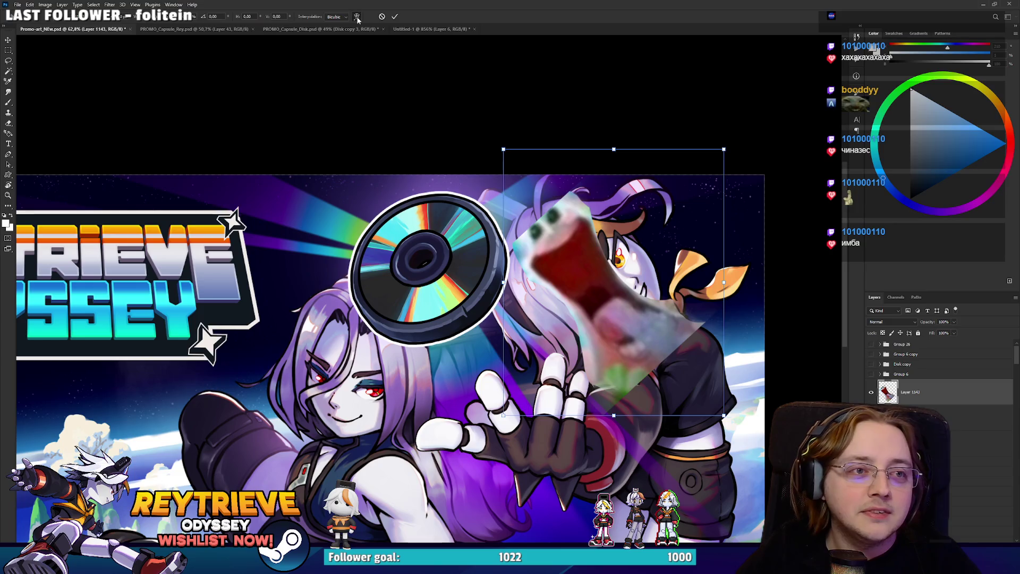
mouse_move(682, 235)
left_mouse_down()
mouse_move(664, 223)
mouse_move(691, 244)
mouse_move(675, 228)
mouse_move(685, 233)
mouse_move(570, 311)
left_mouse_up()
key("Return")
key("e")
scroll(569, 309, "down", 3)
scroll(569, 309, "up", 2)
scroll(563, 314, "down", 2)
scroll(543, 319, "up", 2)
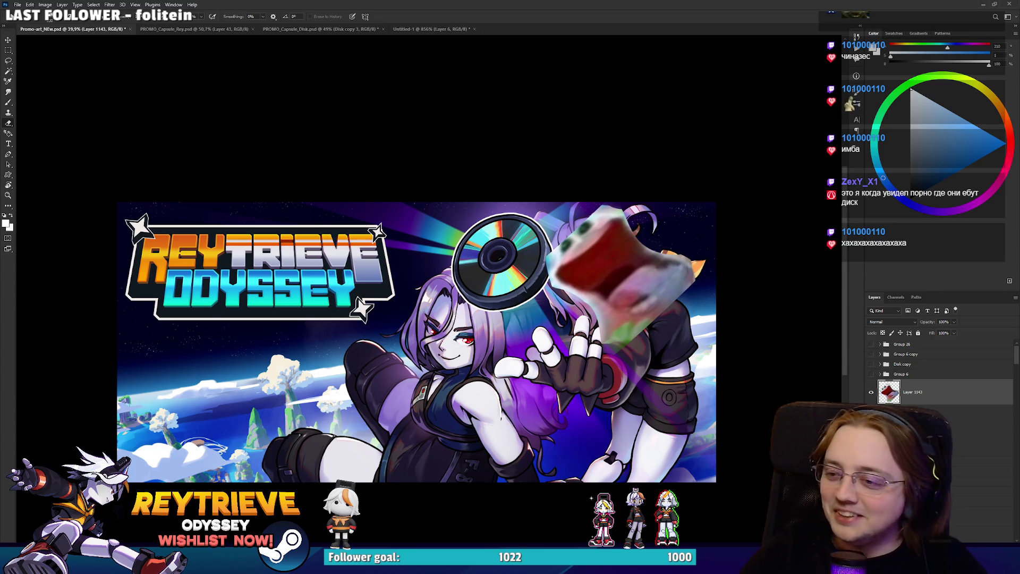
scroll(623, 147, "up", 1)
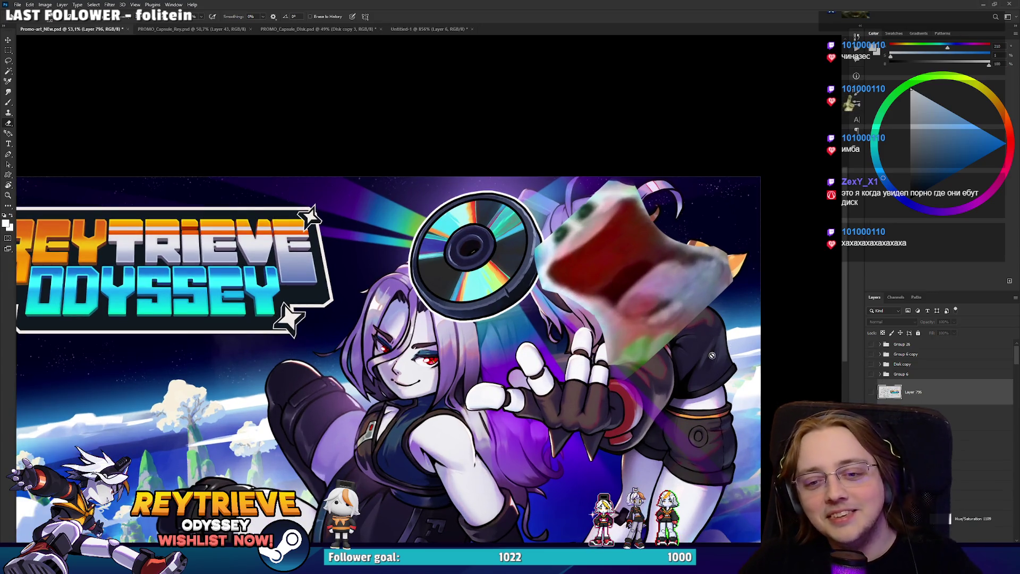
key("Delete")
scroll(665, 366, "down", 1)
left_click_drag(665, 366, 692, 340)
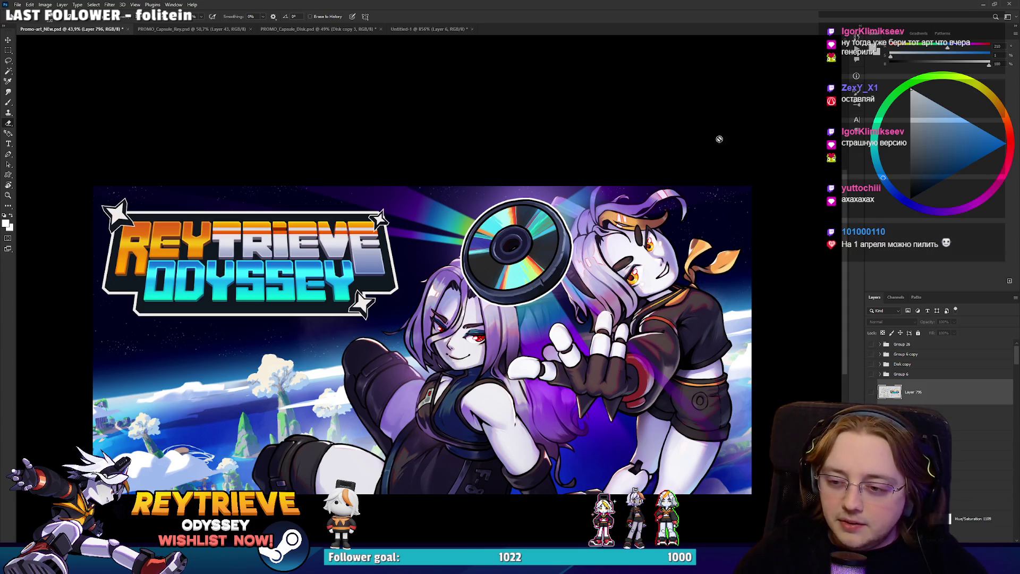
key("v")
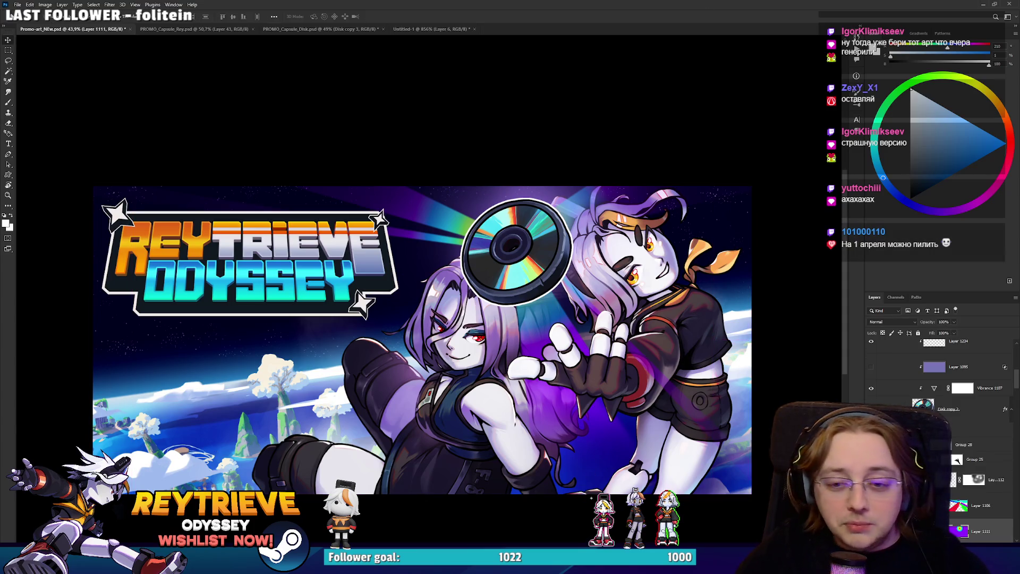
scroll(960, 458, "up", 5)
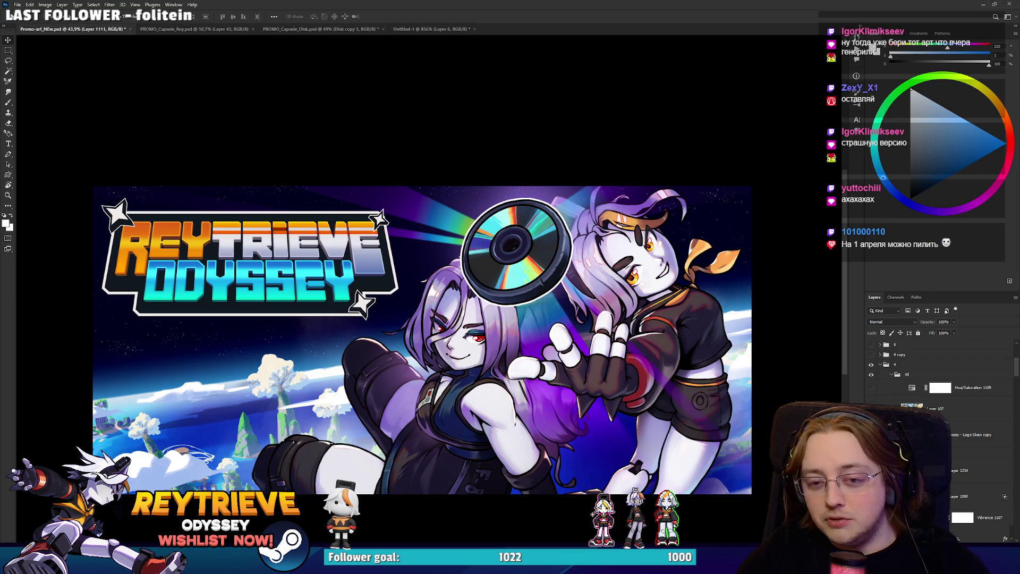
left_click(515, 250, "ctrl")
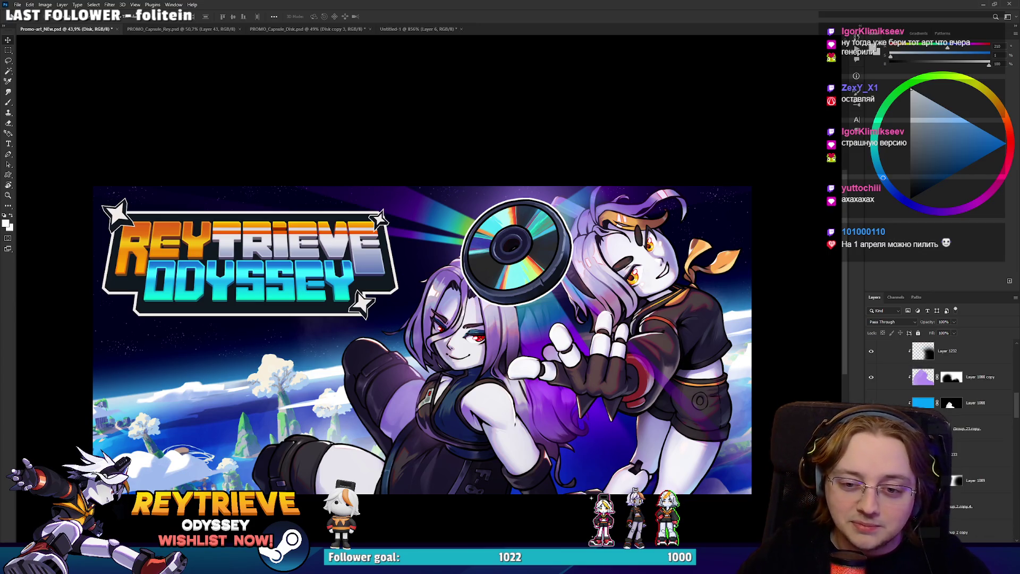
scroll(940, 404, "down", 5)
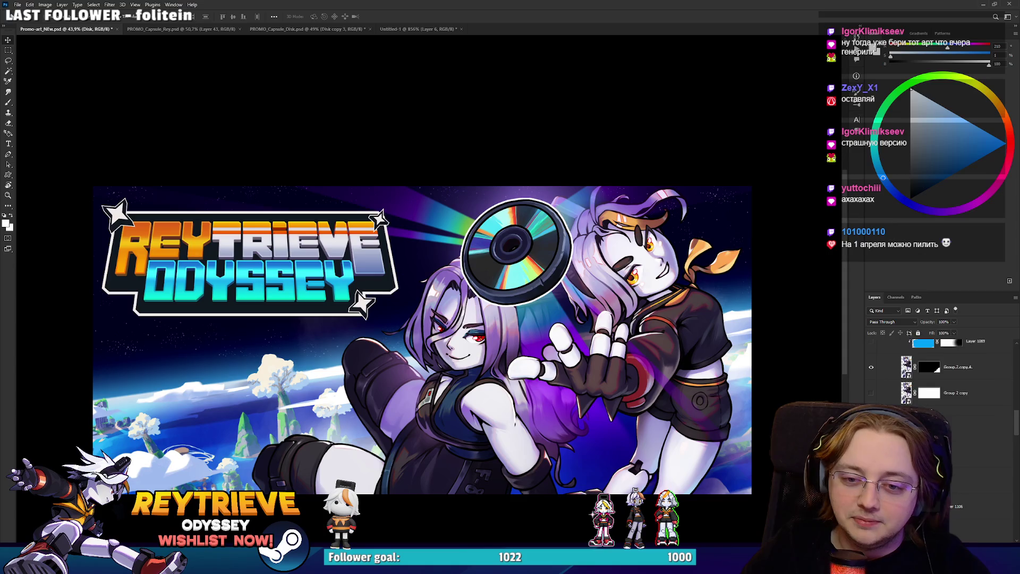
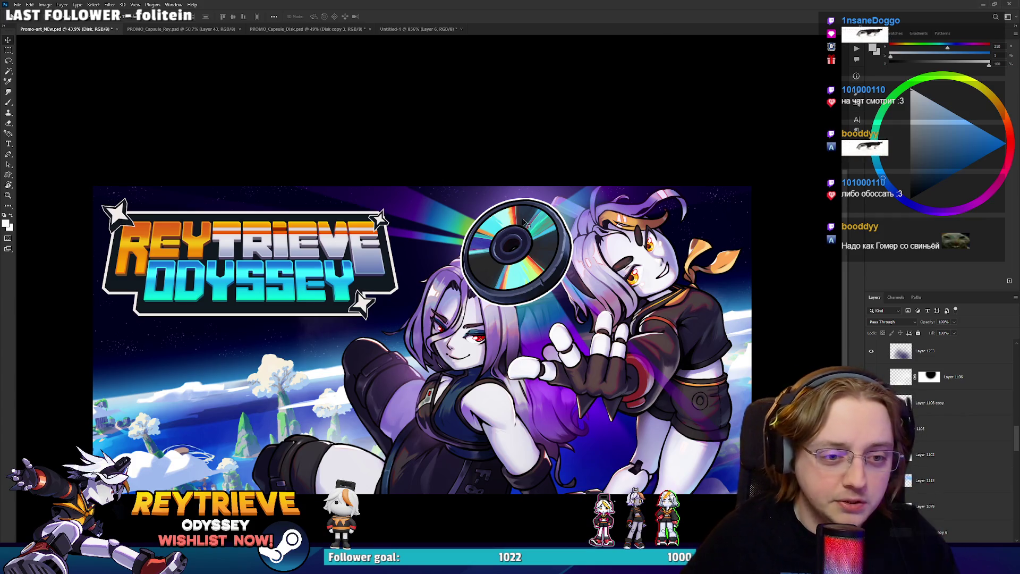
Frame the disc and faces, then select Layer 1098 copy 2, the blurred light beams behind the disc.
scroll(525, 362, "up", 5)
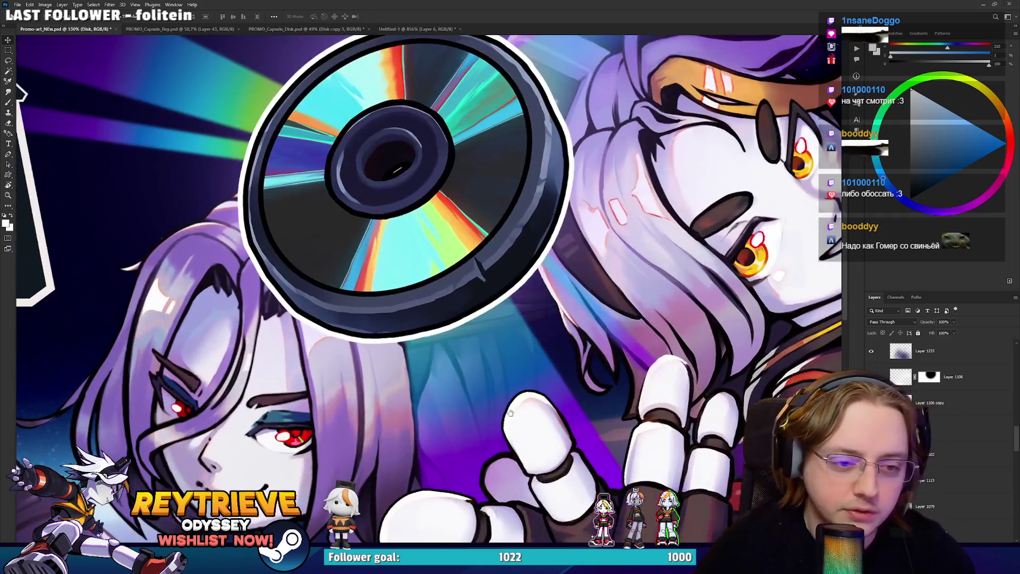
left_click_drag(510, 412, 537, 360)
scroll(538, 379, "down", 2)
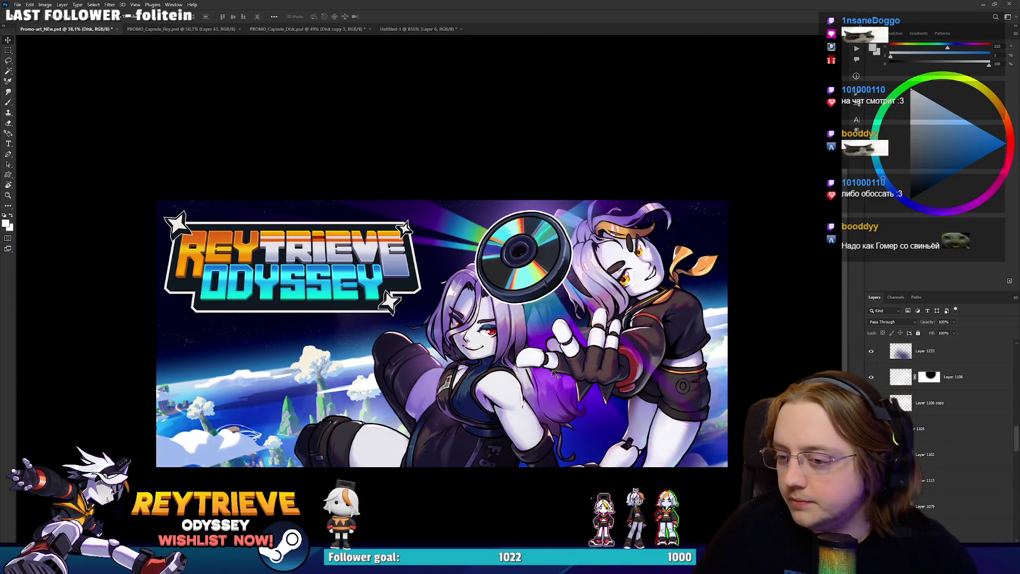
scroll(554, 374, "up", 3)
scroll(551, 395, "down", 3)
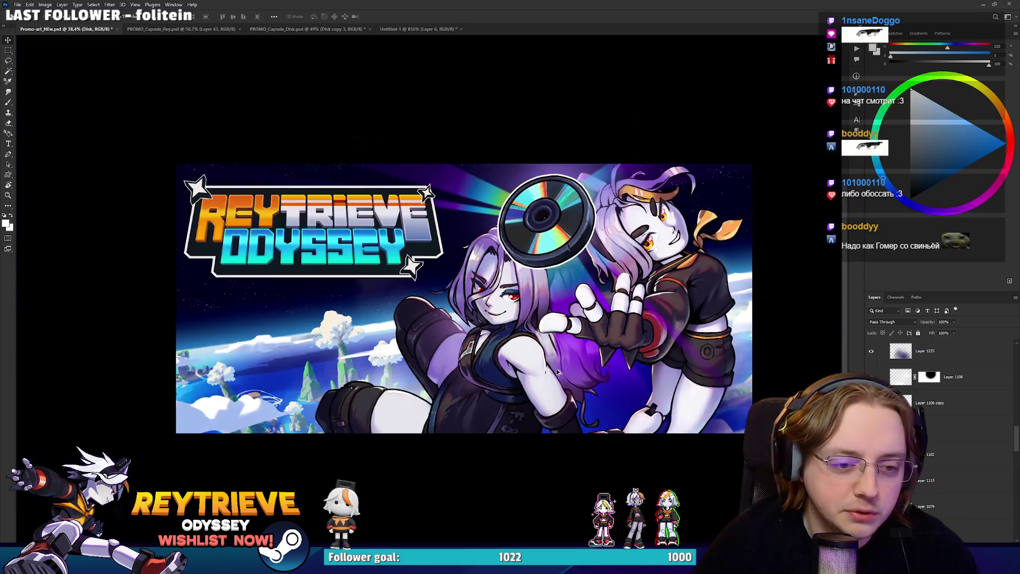
scroll(609, 391, "up", 3)
left_click_drag(608, 391, 592, 410)
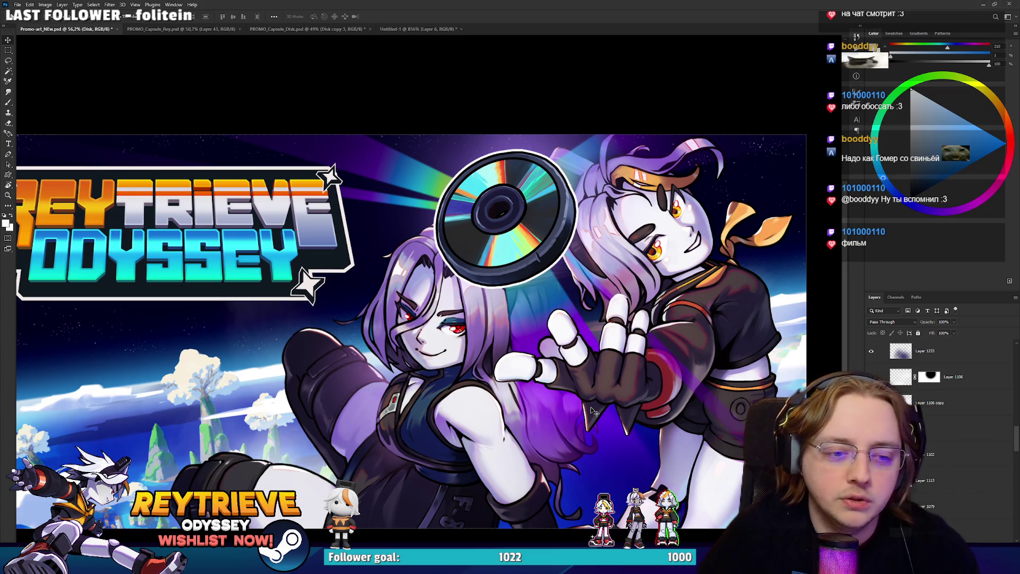
scroll(593, 412, "down", 2)
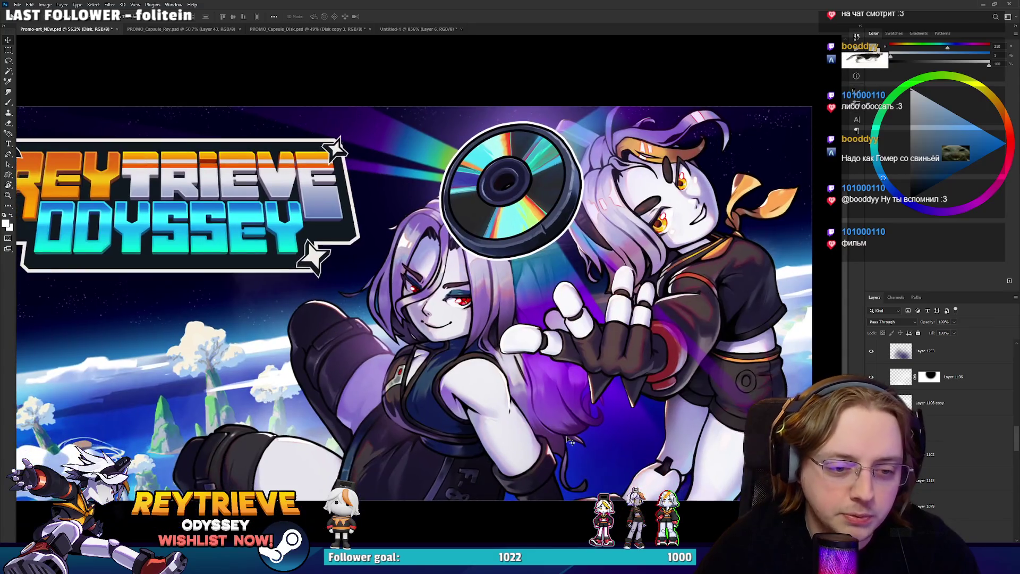
scroll(567, 440, "up", 2)
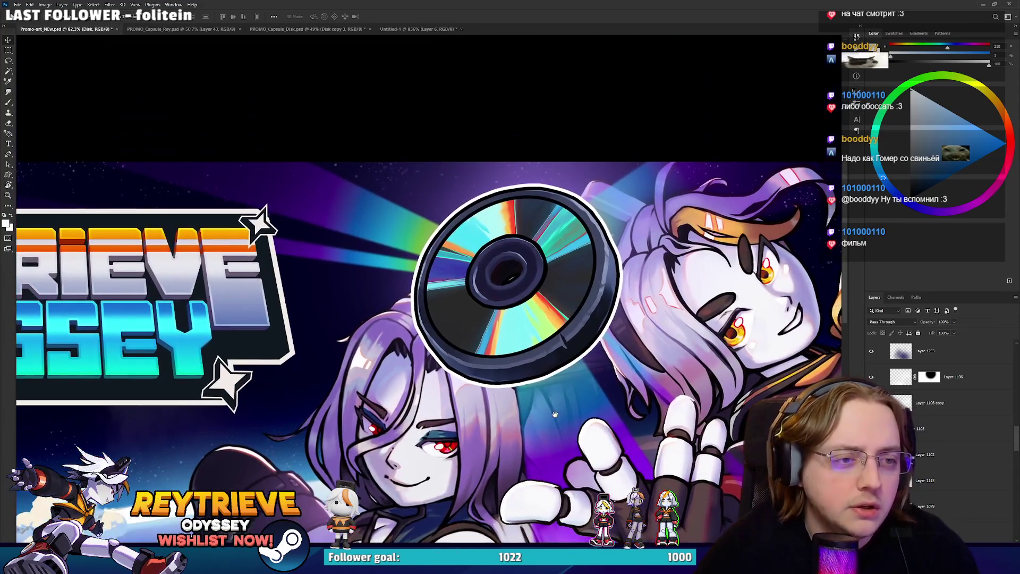
scroll(502, 364, "down", 2)
scroll(501, 362, "up", 5)
left_click(611, 309, "ctrl")
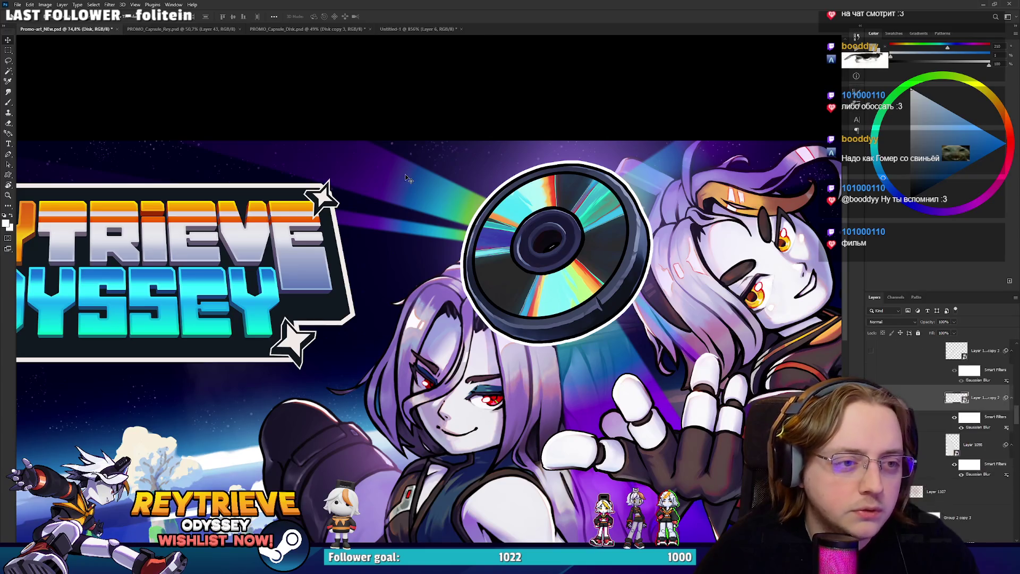
Rotate the light-beam layer slightly with Free Transform (Ctrl+T) and commit it.
mouse_move(620, 317)
left_mouse_down()
mouse_move(593, 378)
mouse_move(597, 414)
mouse_move(614, 395)
left_mouse_up()
key("ctrl+t")
mouse_move(374, 193)
left_mouse_down()
mouse_move(504, 265)
mouse_move(725, 310)
left_mouse_up()
left_click_drag(274, 205, 284, 204)
key("Return")
Refine the beam rotation to about -43° so the beams line up with the disc.
scroll(330, 228, "down", 3)
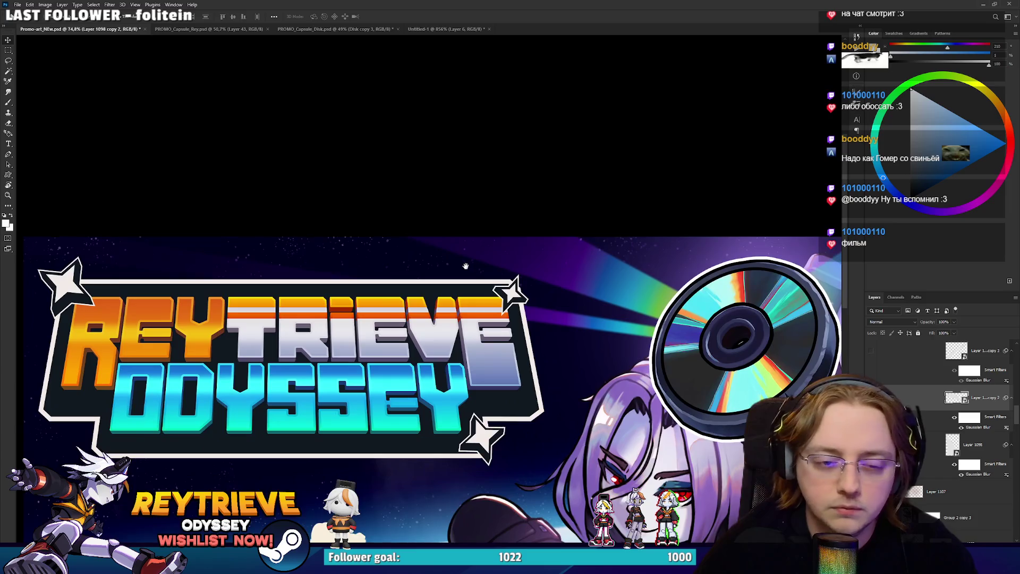
left_click_drag(518, 320, 454, 311)
key("ctrl+t")
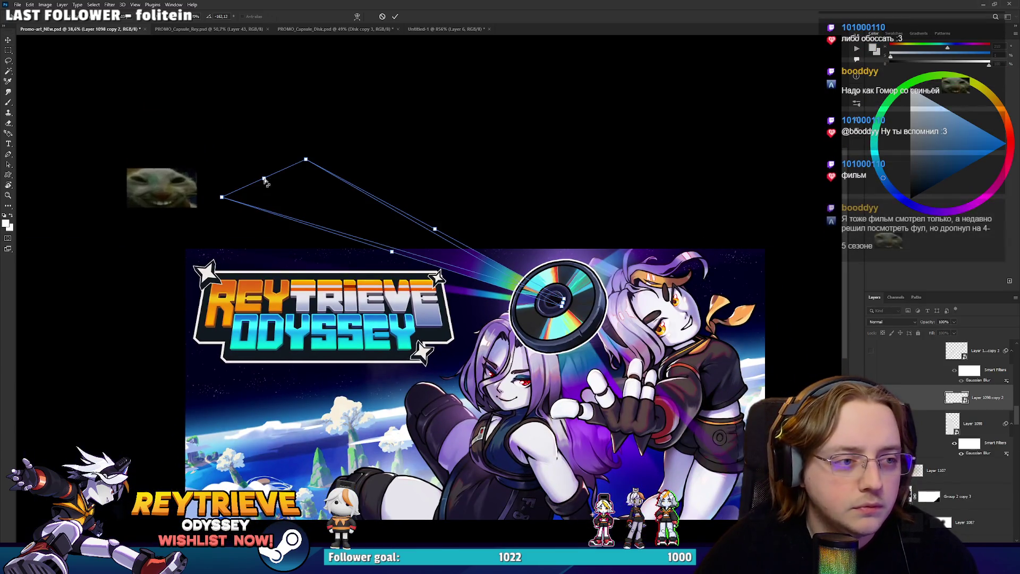
mouse_move(289, 173)
left_mouse_down()
mouse_move(321, 157)
mouse_move(562, 305)
left_mouse_up()
key("Return")
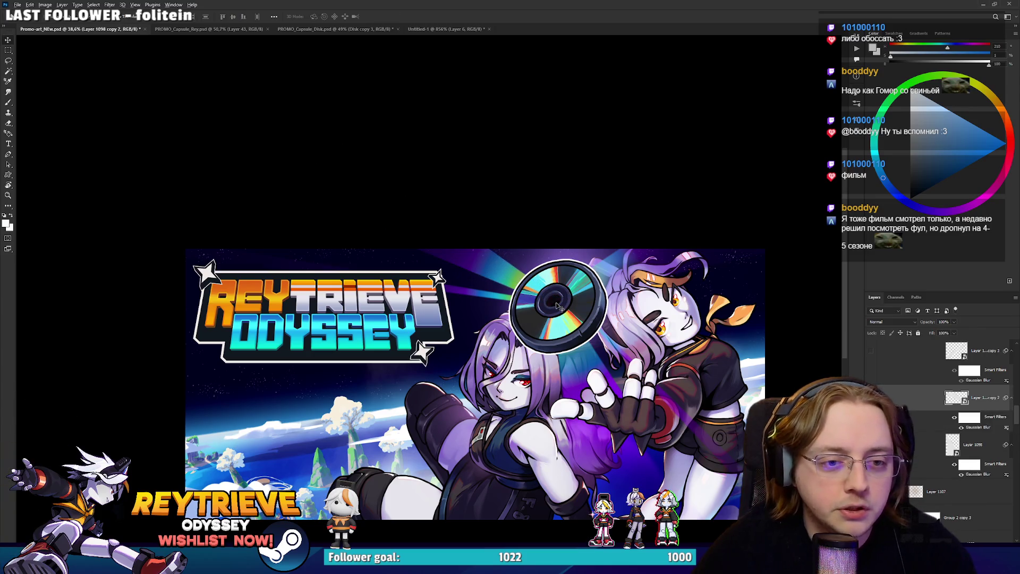
scroll(556, 305, "down", 2)
scroll(556, 306, "up", 3)
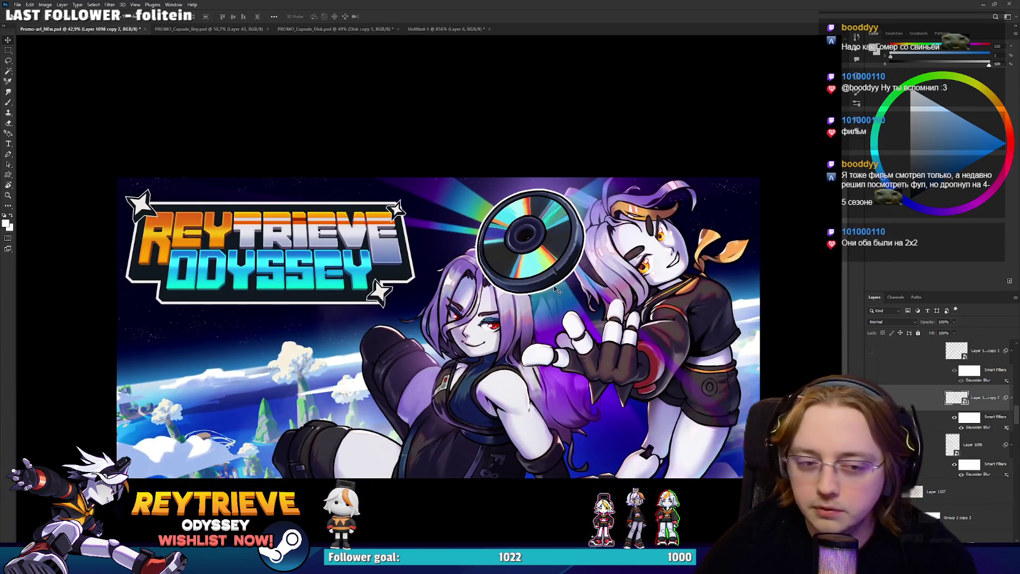
scroll(540, 289, "up", 3)
scroll(563, 319, "down", 4)
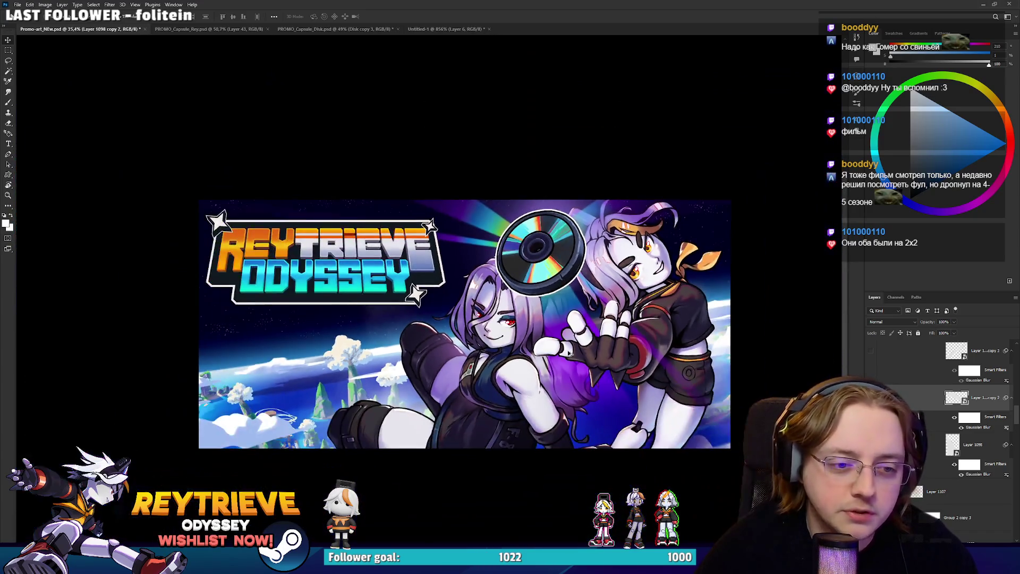
scroll(598, 361, "up", 3)
left_click_drag(597, 360, 603, 388)
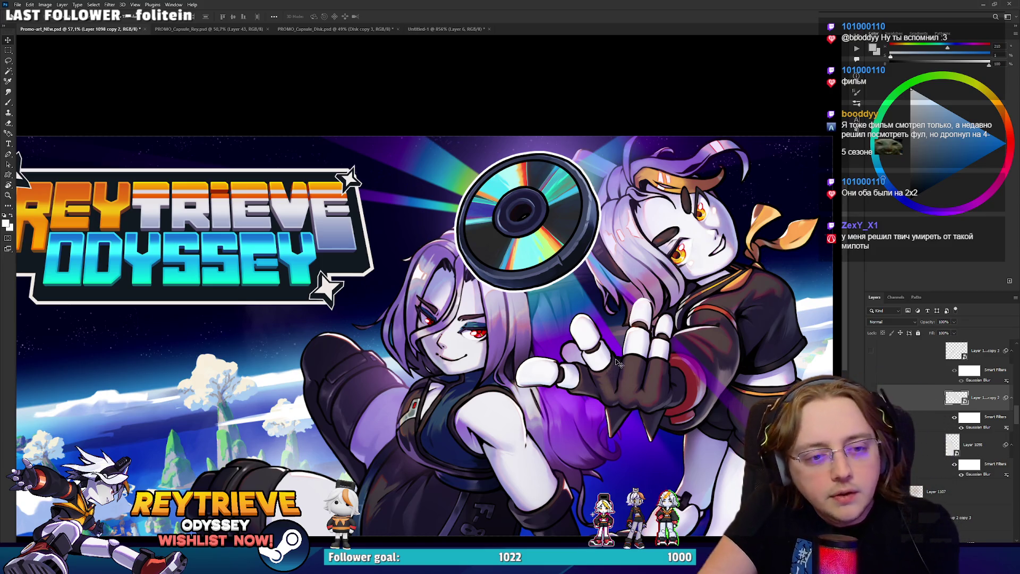
scroll(510, 223, "up", 2)
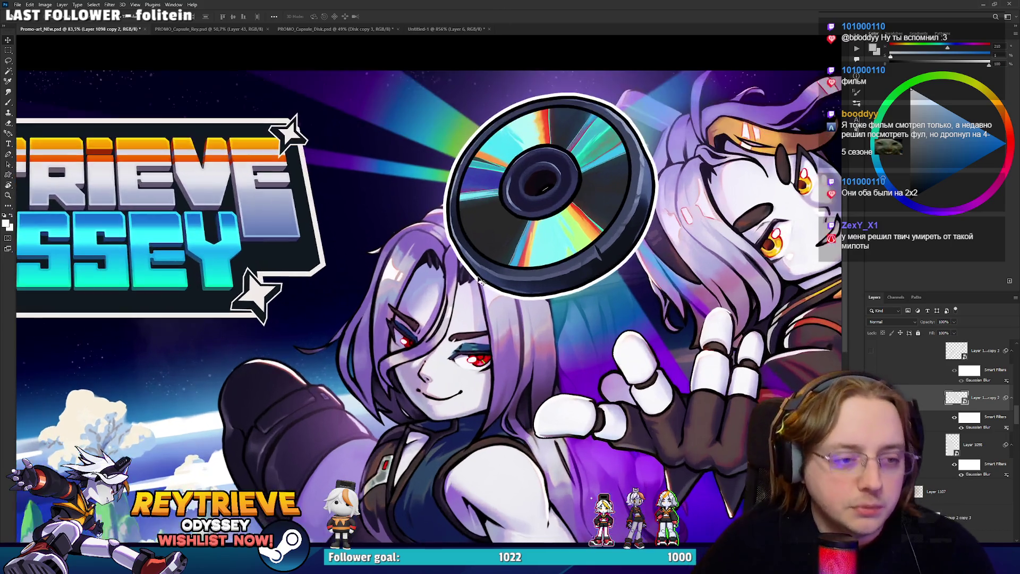
scroll(530, 325, "down", 3)
scroll(534, 371, "up", 4)
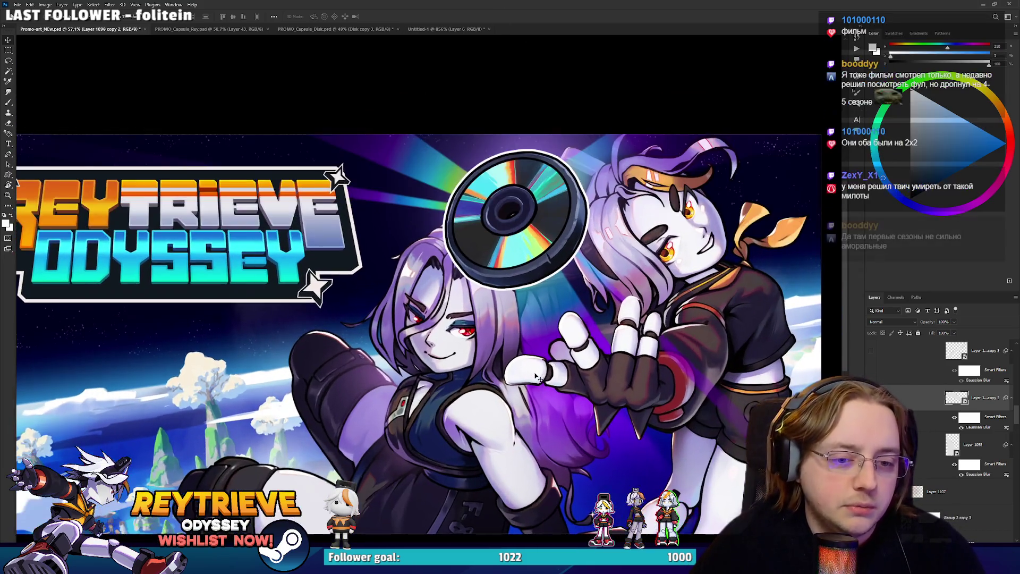
scroll(567, 365, "down", 4)
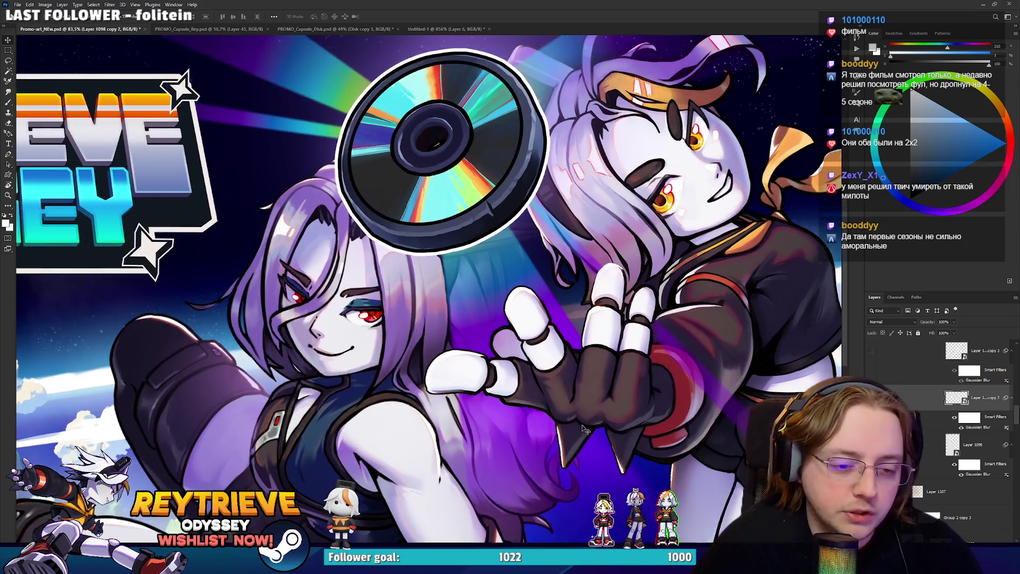
scroll(563, 420, "up", 3)
scroll(557, 449, "down", 4)
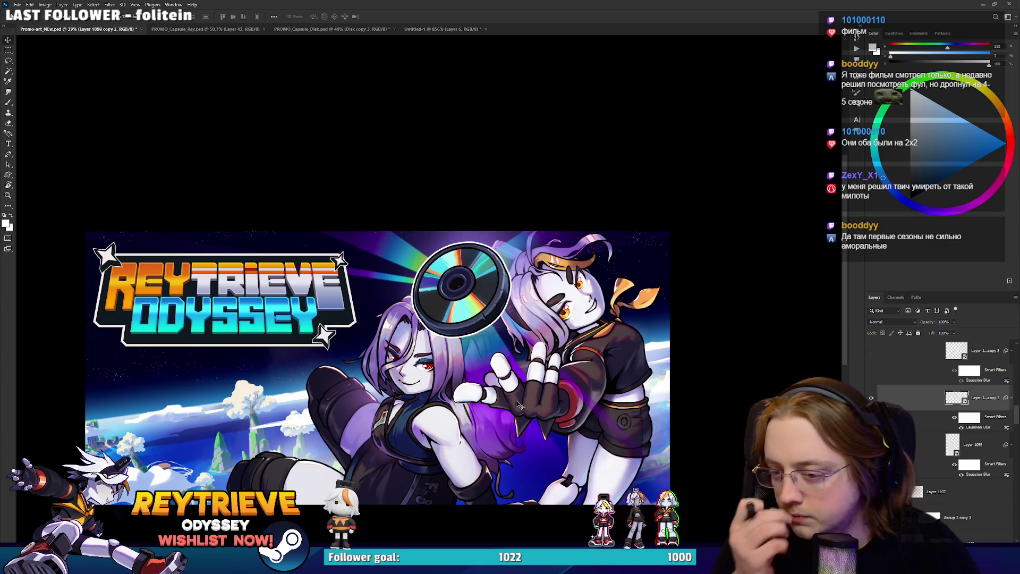
key("ctrl+comma")
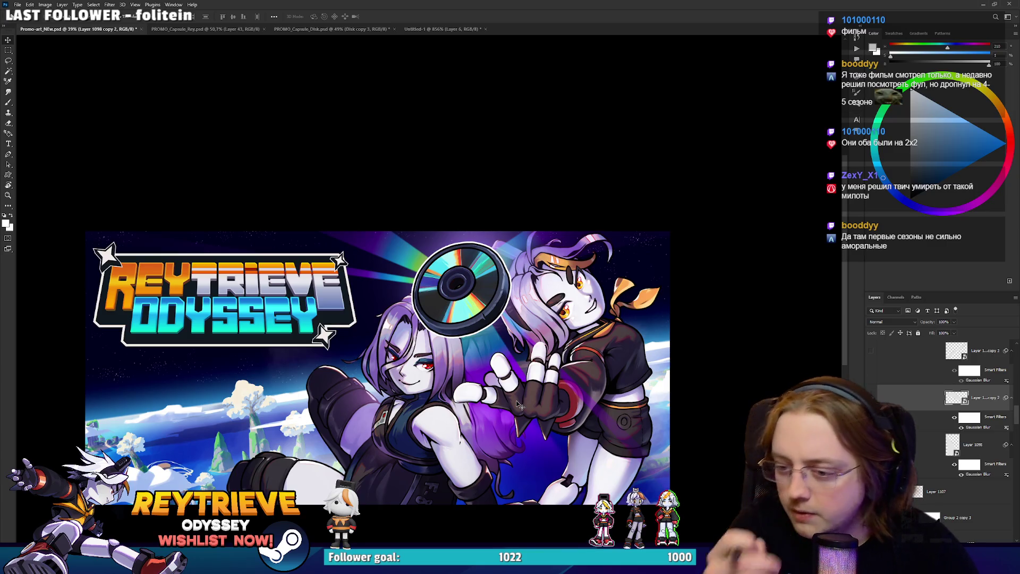
scroll(518, 405, "up", 2)
scroll(537, 359, "down", 1)
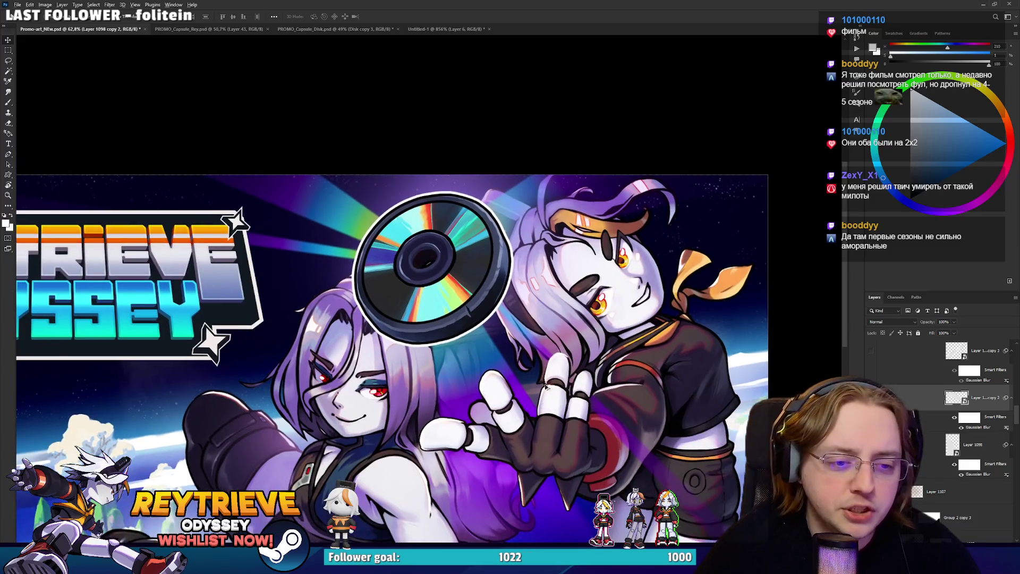
scroll(544, 393, "up", 2)
scroll(534, 408, "down", 3)
scroll(535, 407, "up", 3)
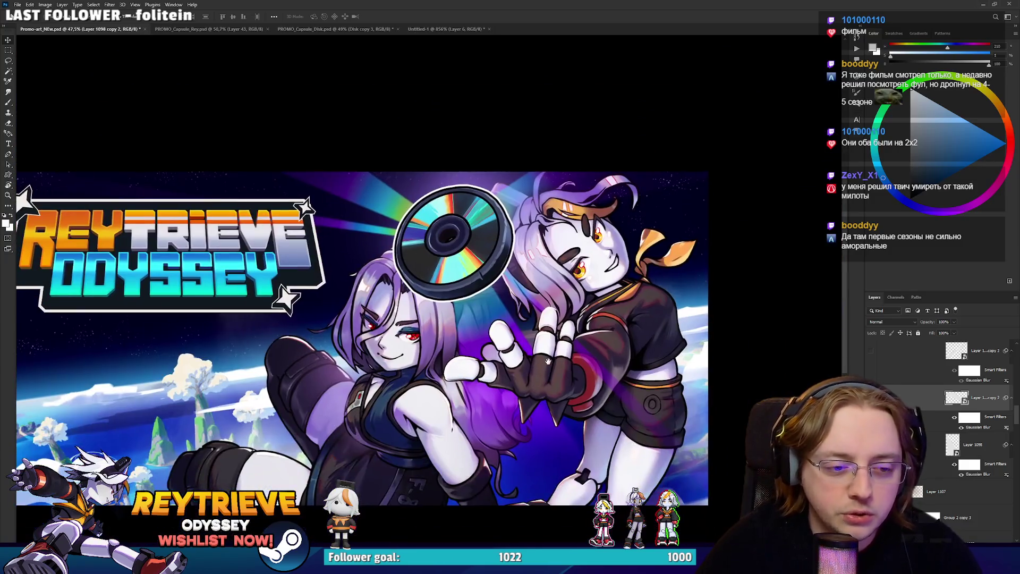
scroll(554, 378, "down", 2)
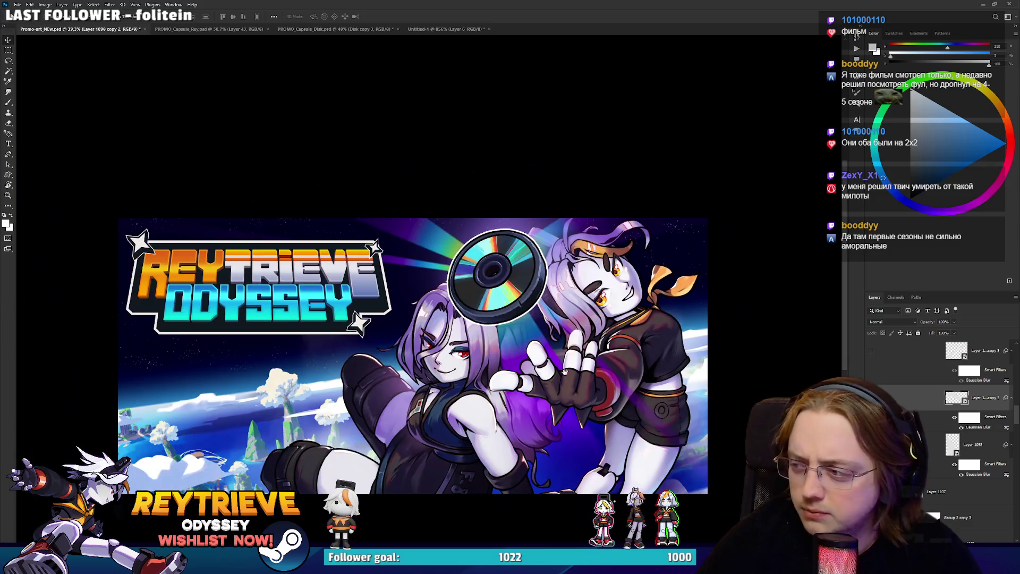
scroll(558, 372, "up", 2)
scroll(562, 369, "down", 3)
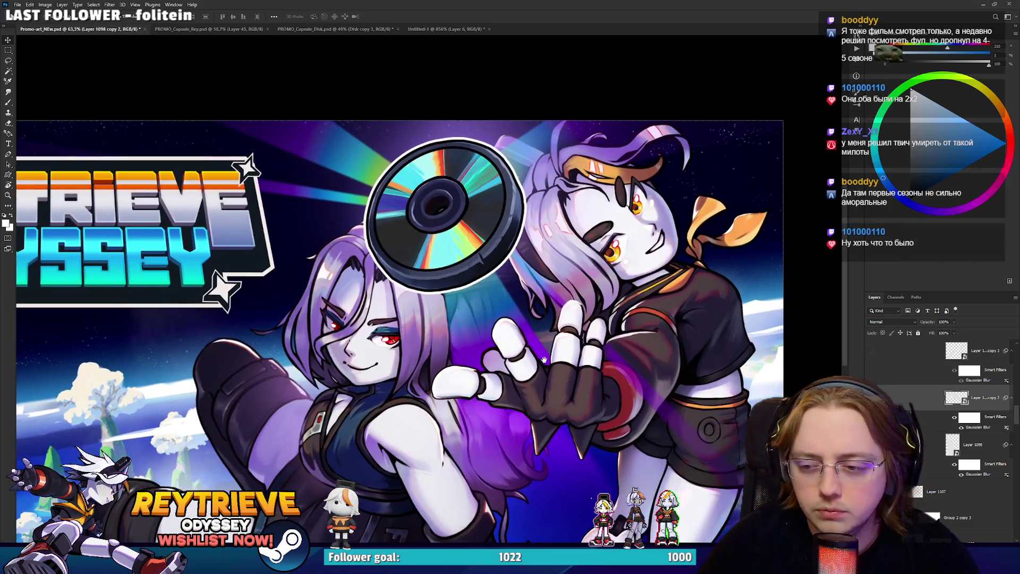
scroll(565, 380, "up", 3)
scroll(569, 389, "down", 1)
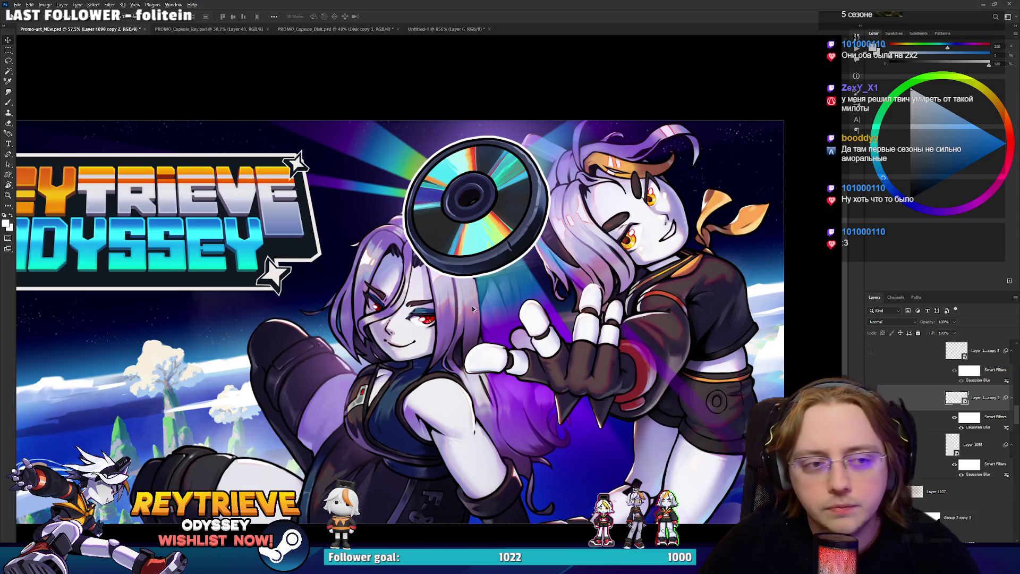
scroll(474, 288, "up", 1)
scroll(474, 288, "up", 1)
scroll(474, 289, "down", 3)
scroll(473, 291, "down", 1)
scroll(499, 313, "up", 1)
scroll(525, 337, "down", 2)
scroll(525, 337, "up", 3)
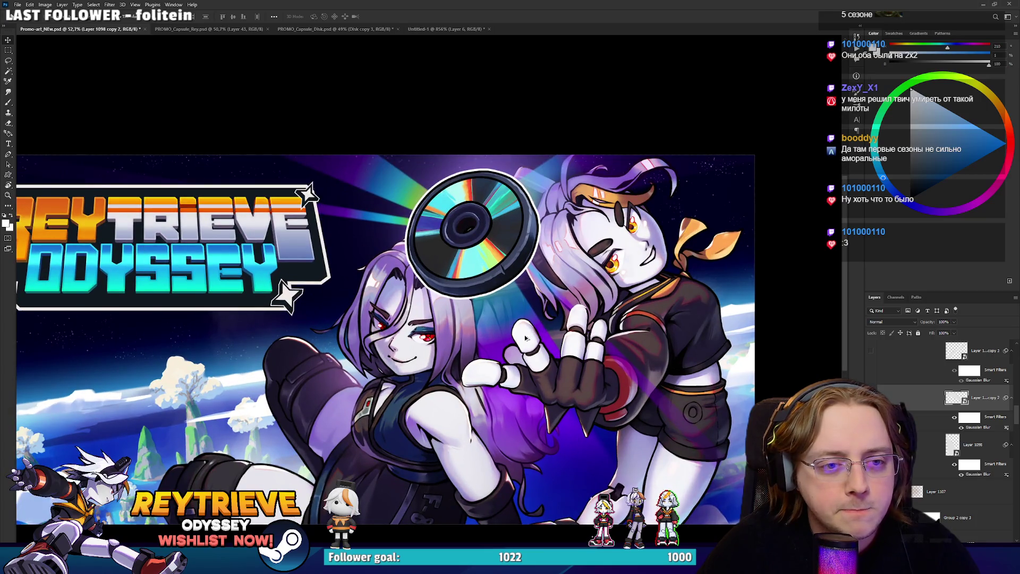
scroll(525, 337, "down", 3)
scroll(467, 425, "up", 2)
scroll(429, 401, "up", 3)
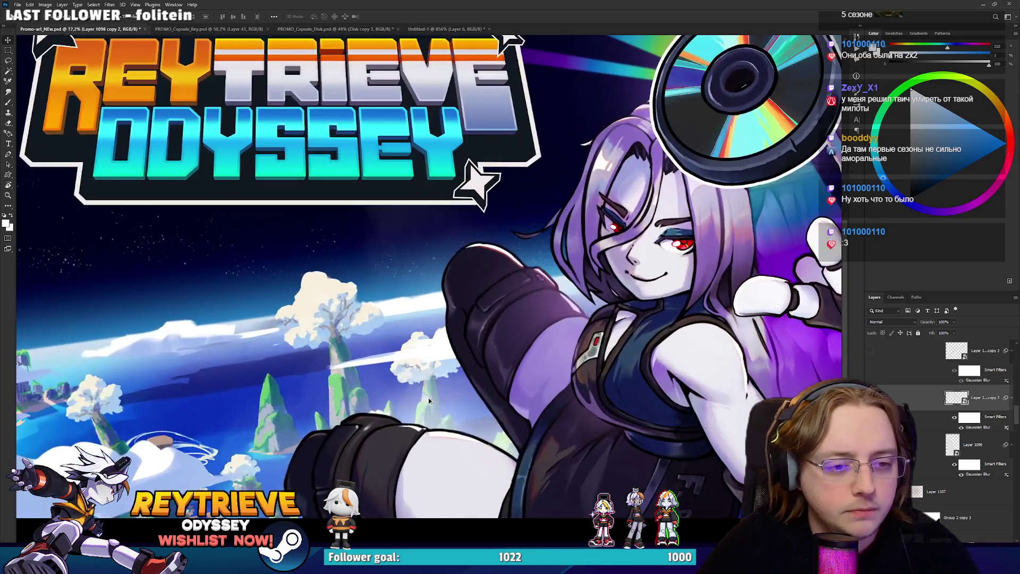
scroll(429, 401, "down", 3)
scroll(602, 404, "up", 2)
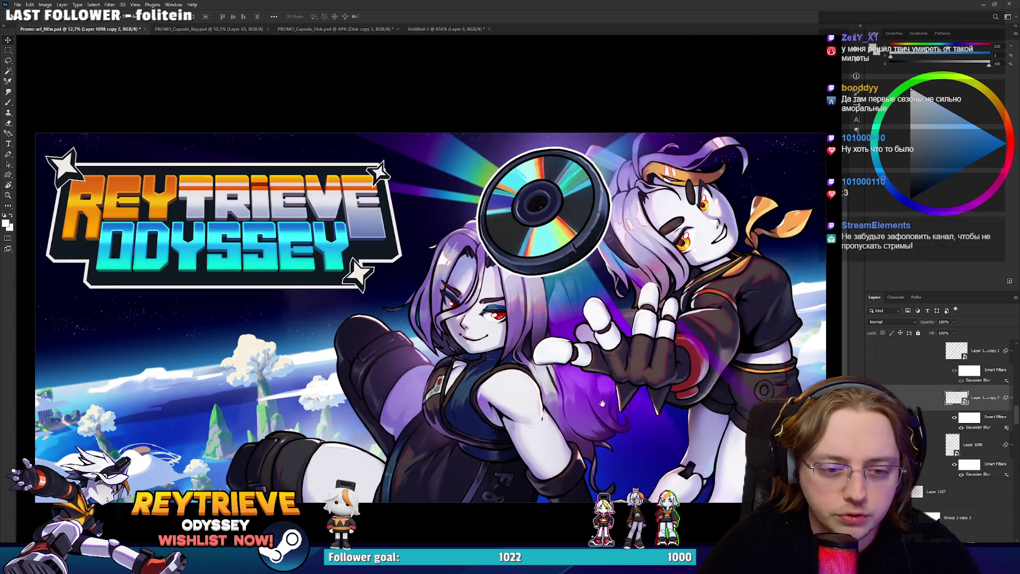
left_click_drag(602, 403, 588, 397)
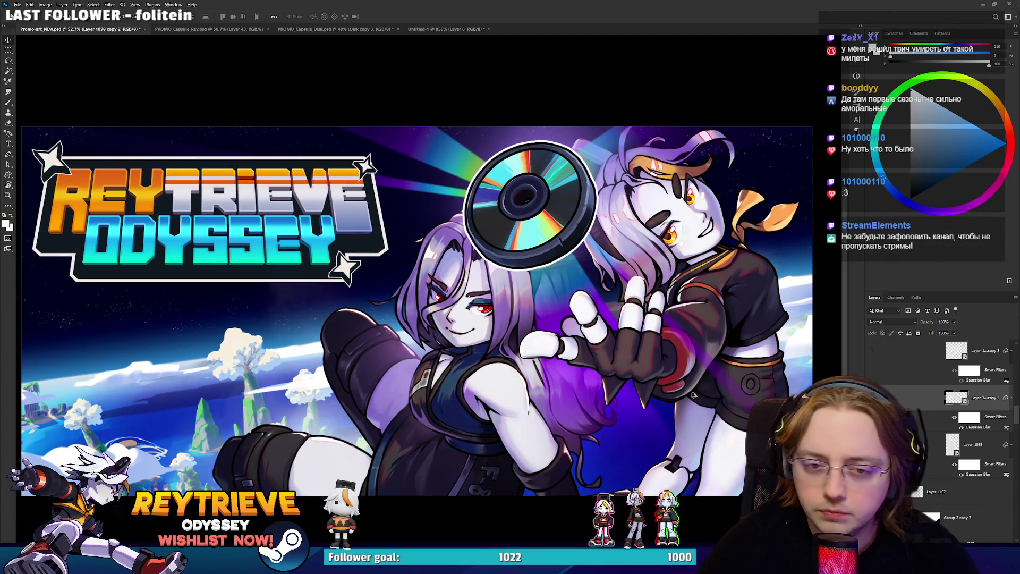
scroll(589, 396, "up", 4)
scroll(597, 371, "down", 6)
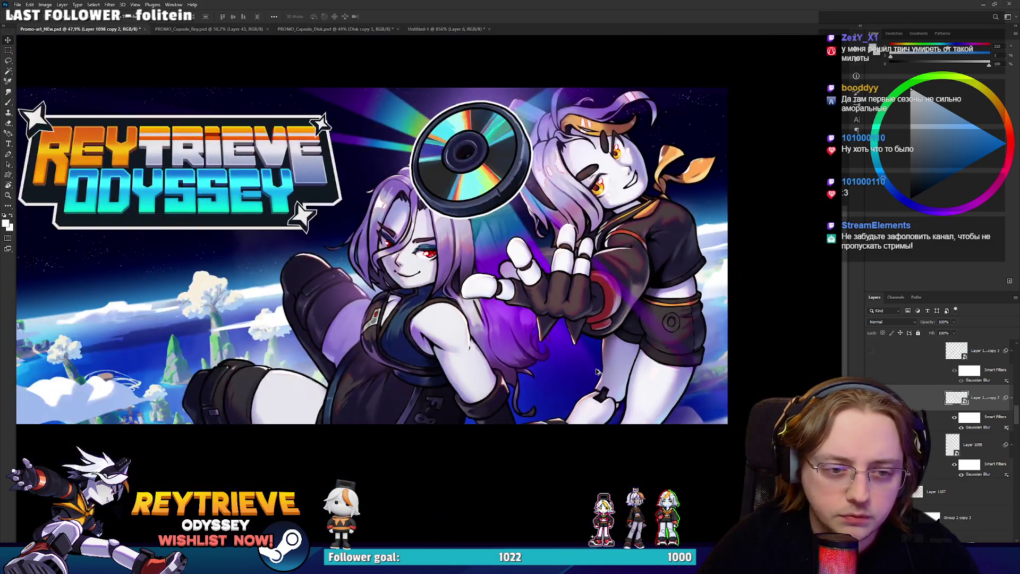
scroll(597, 372, "up", 5)
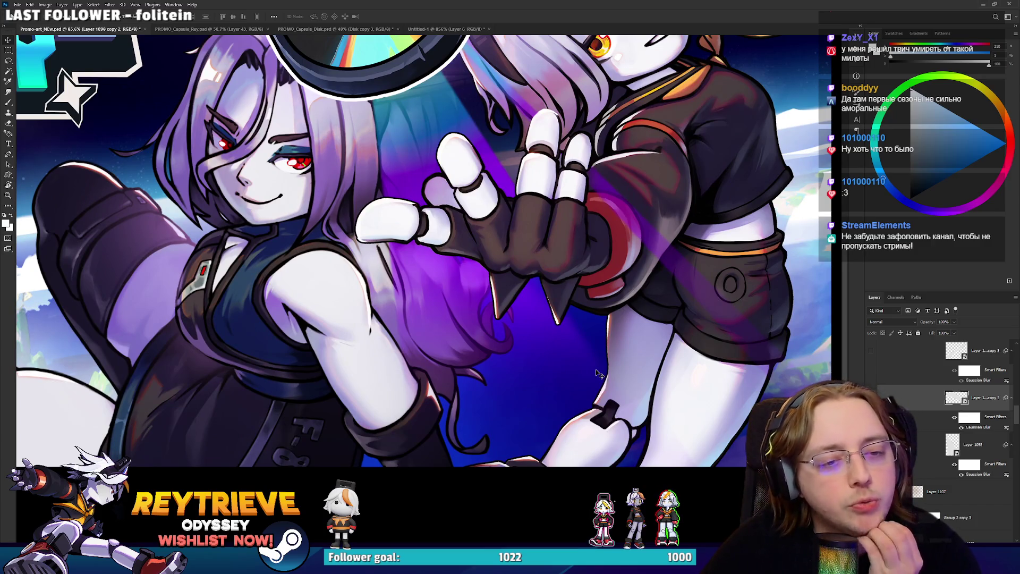
scroll(597, 372, "down", 3)
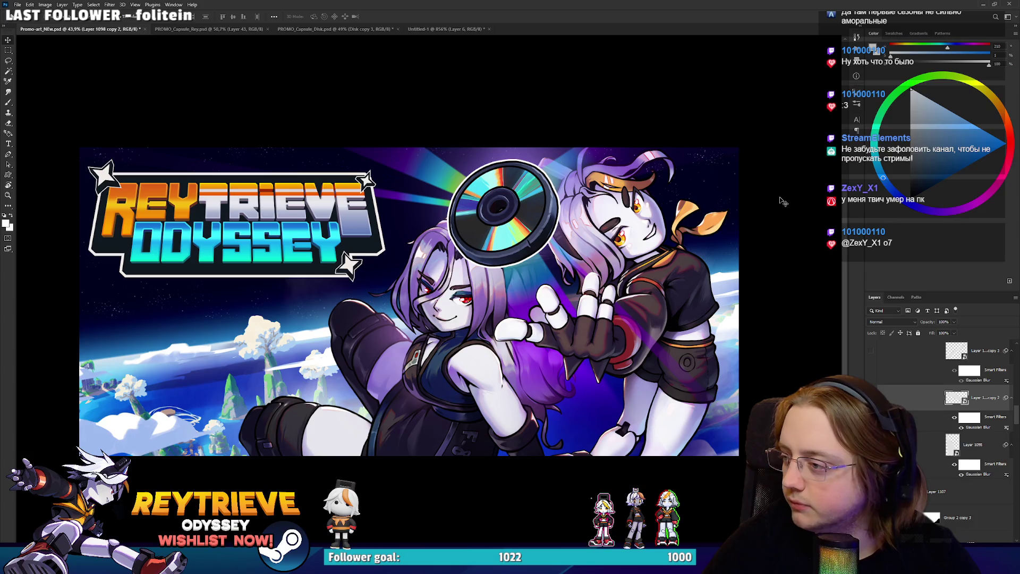
Hide the Disk group to check the art beneath, then show it again.
scroll(844, 179, "up", 2)
scroll(951, 428, "up", 5)
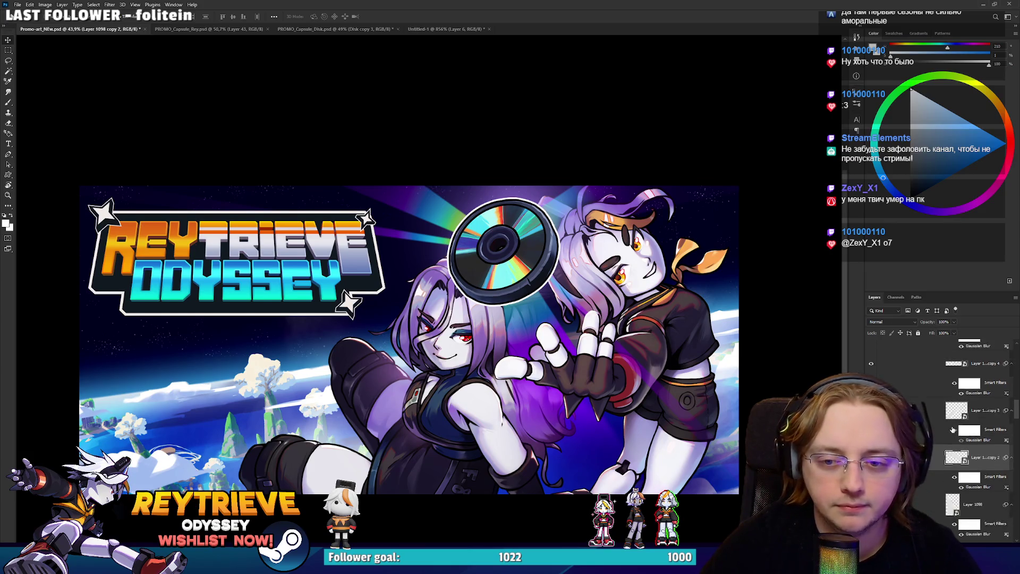
scroll(950, 429, "up", 10)
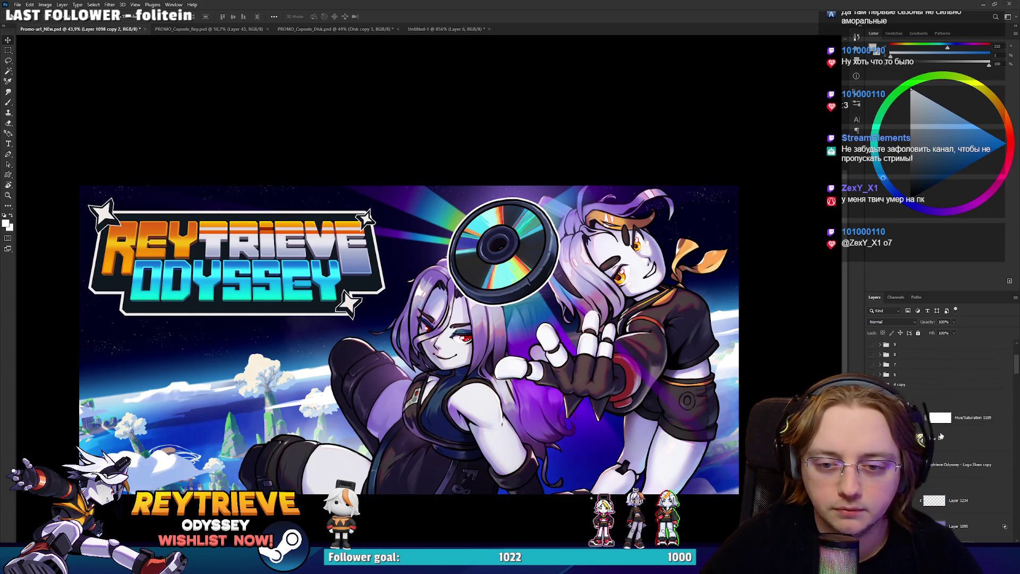
left_click(956, 482)
key("ctrl+comma")
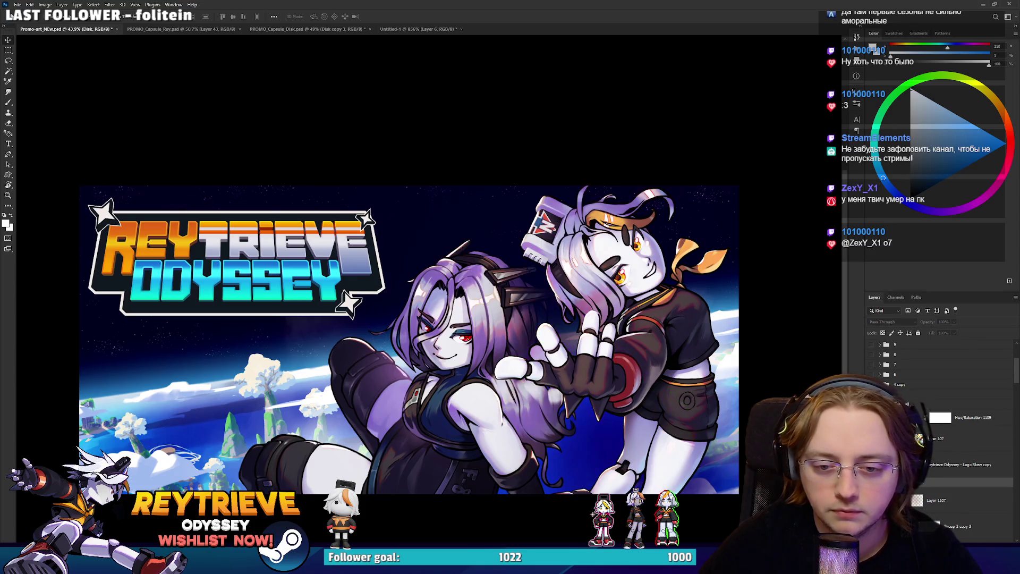
key("ctrl+comma")
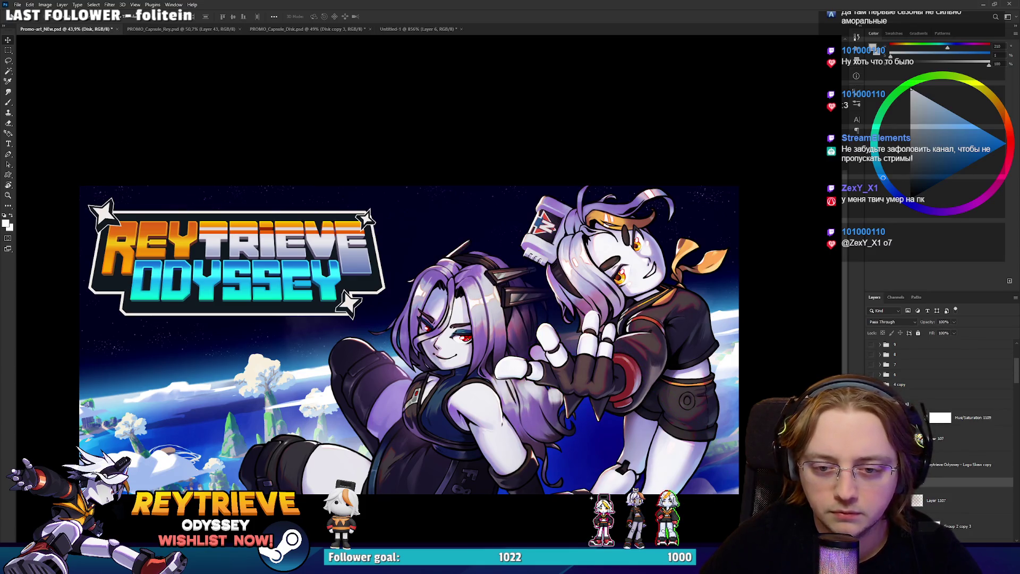
Expand background group 4 and toggle the Layer 1233 clouds' visibility.
left_click(932, 397)
left_click(932, 397)
key("ctrl+comma")
key("ctrl+comma")
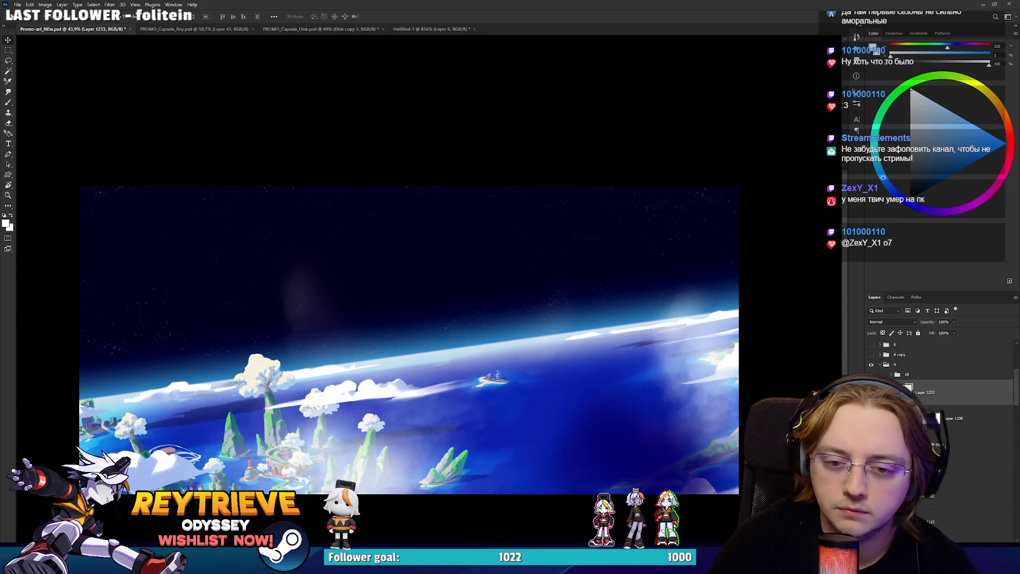
Delete the cloud sketch Layer 1098 copy 6 and the Group 27 copy and copy 2 clouds.
left_click(983, 470)
left_click(983, 470)
key("ctrl+comma")
key("ctrl+comma")
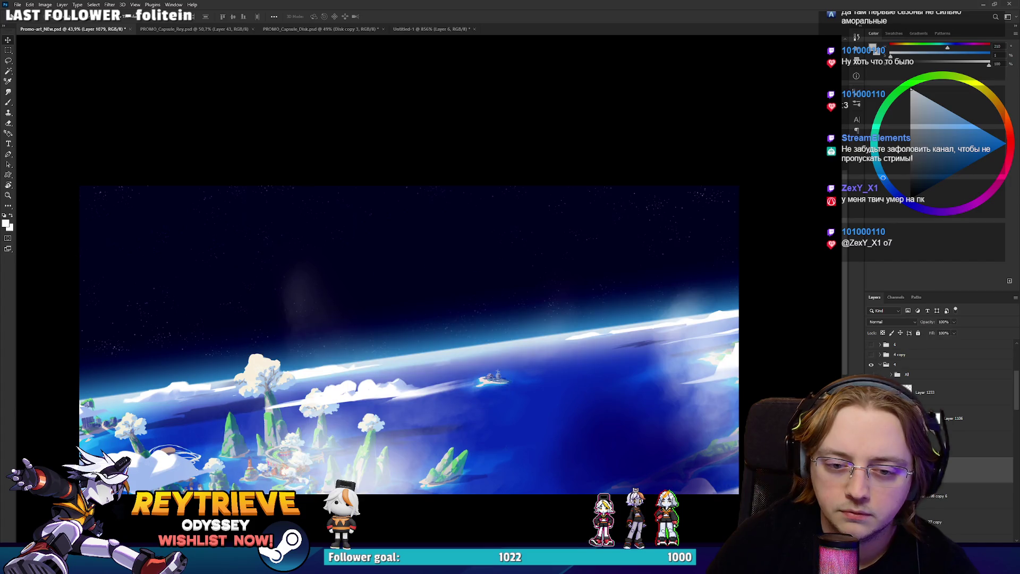
left_click(938, 496)
key("ctrl+comma")
key("Delete")
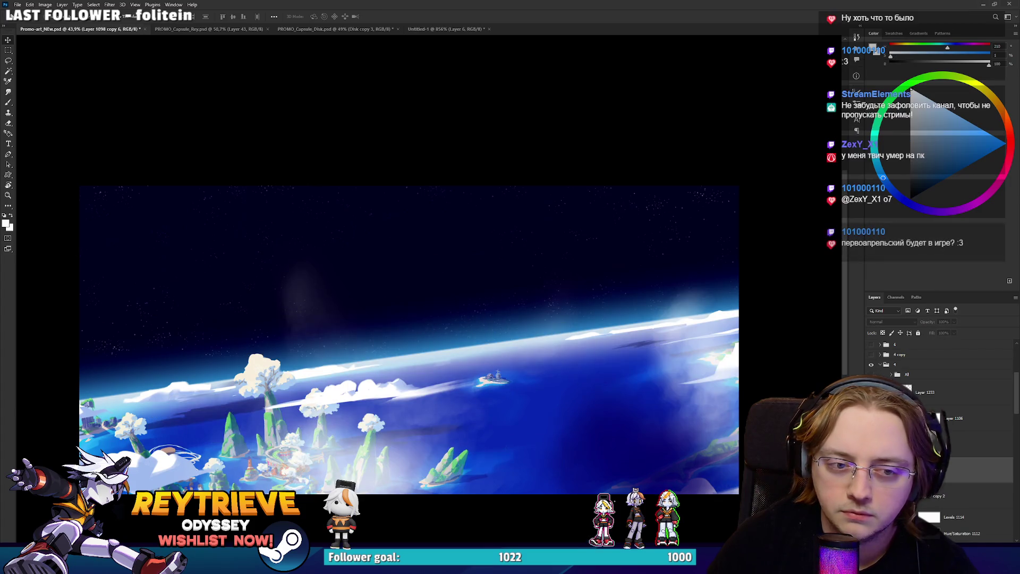
key("ctrl+comma")
key("Delete")
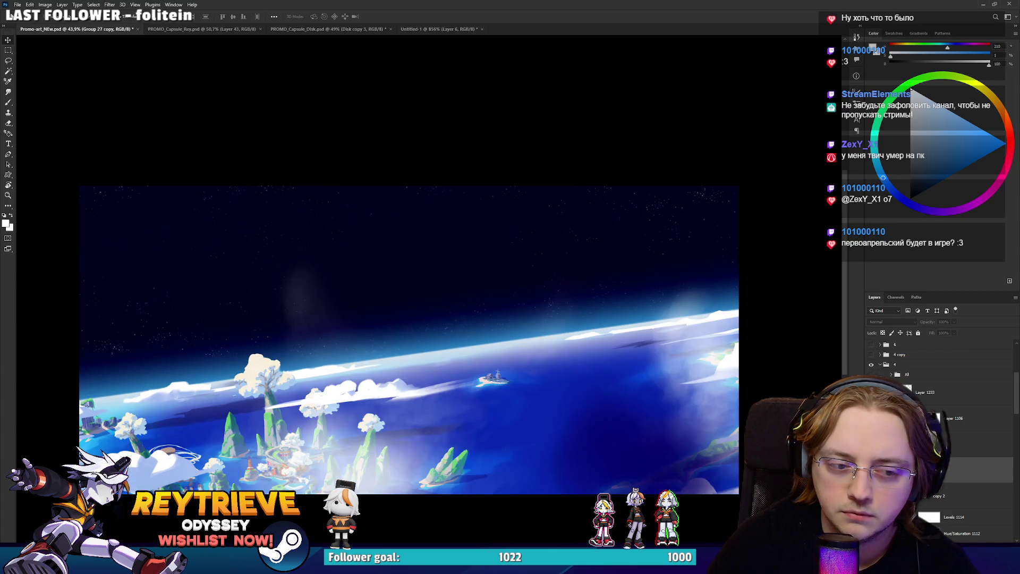
key("ctrl+comma")
key("Delete")
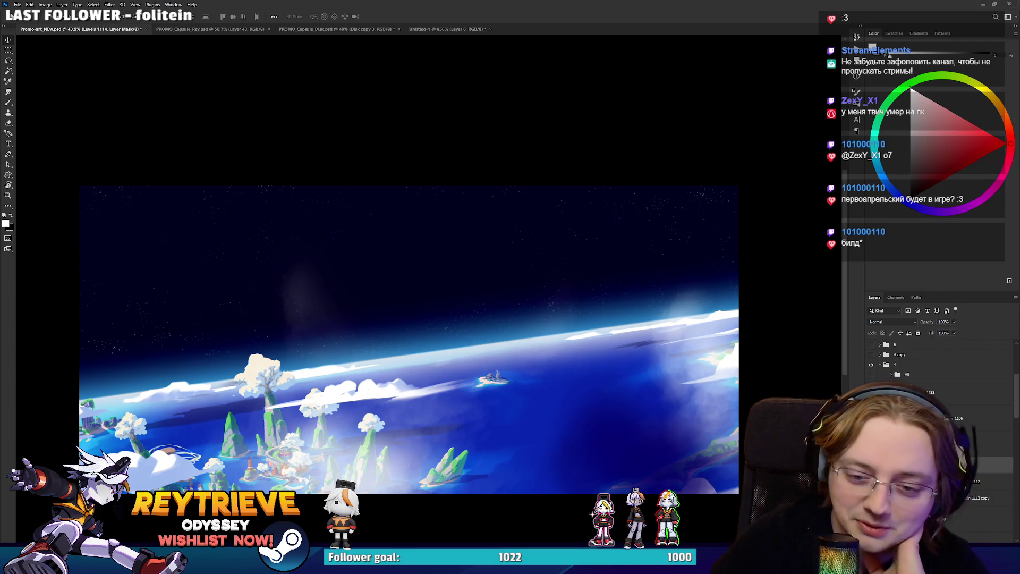
Delete both Hue/Saturation 1112 adjustment layers to restore the blue tones.
left_click(871, 481)
left_click(871, 481)
left_click(945, 484)
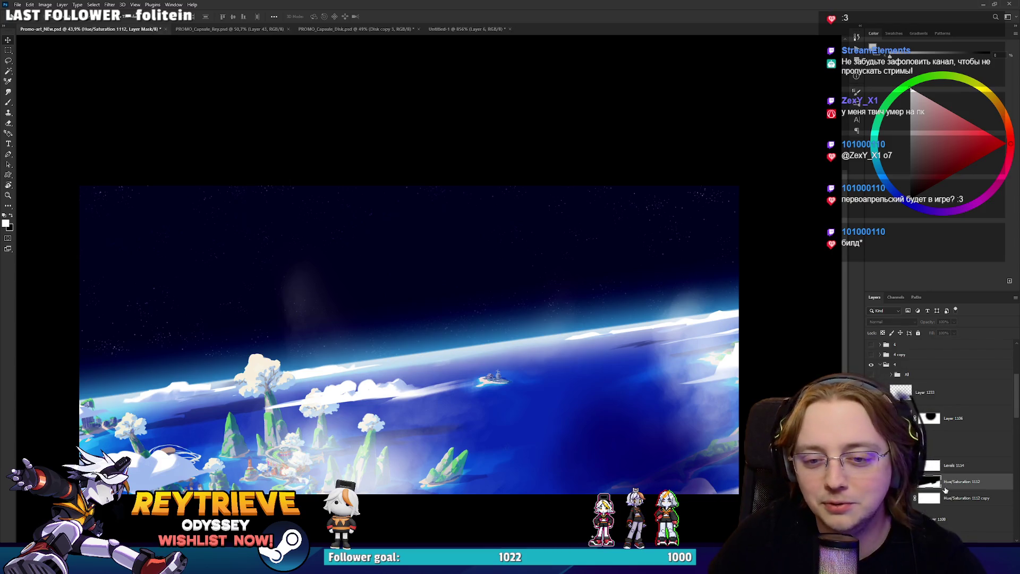
key("Delete")
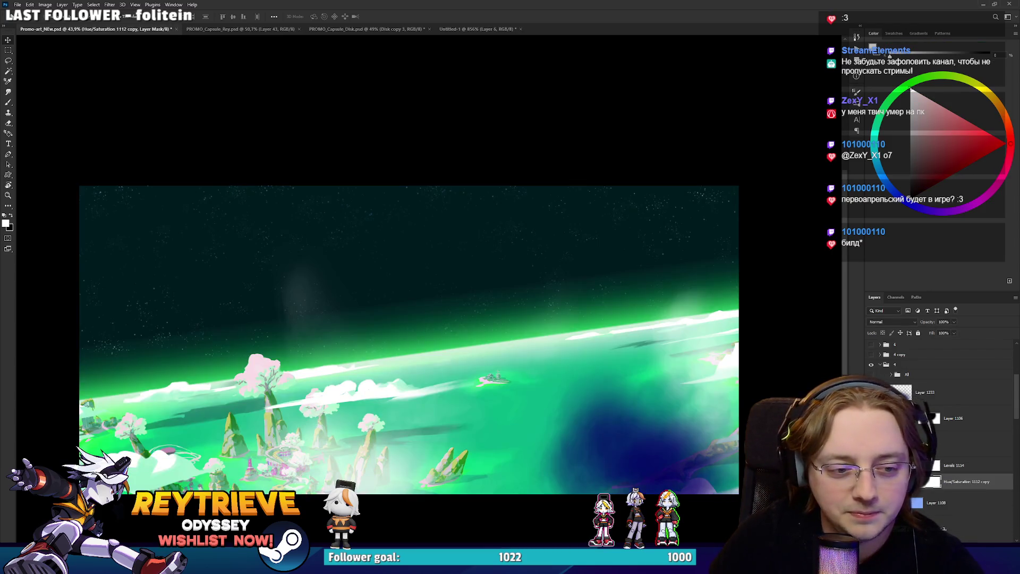
key("Delete")
Toggle Layer 1108's haze on and off to compare the islands with and without it.
left_click(871, 486)
left_click(871, 486)
left_click(871, 486)
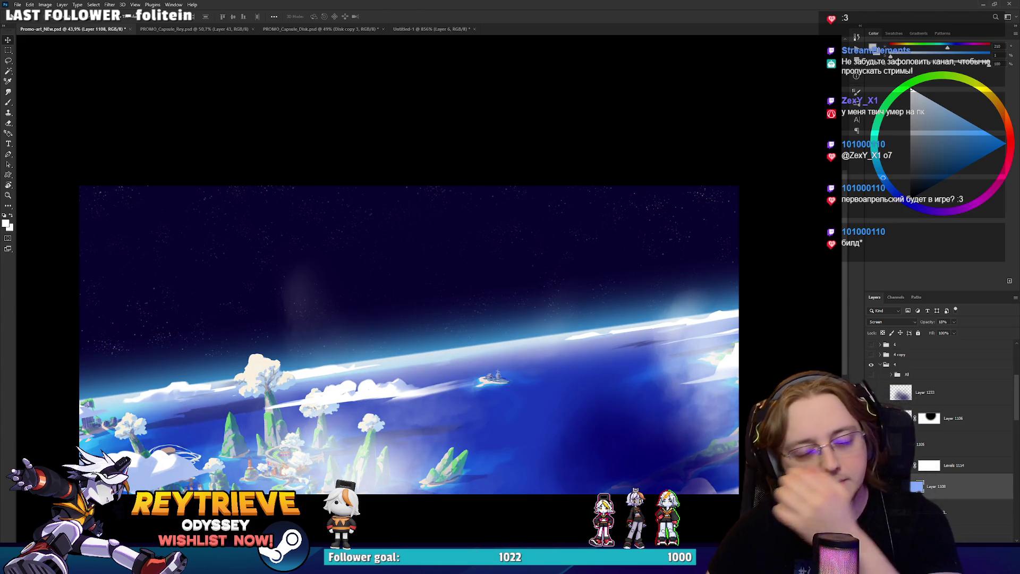
left_click(871, 486)
left_click(871, 486)
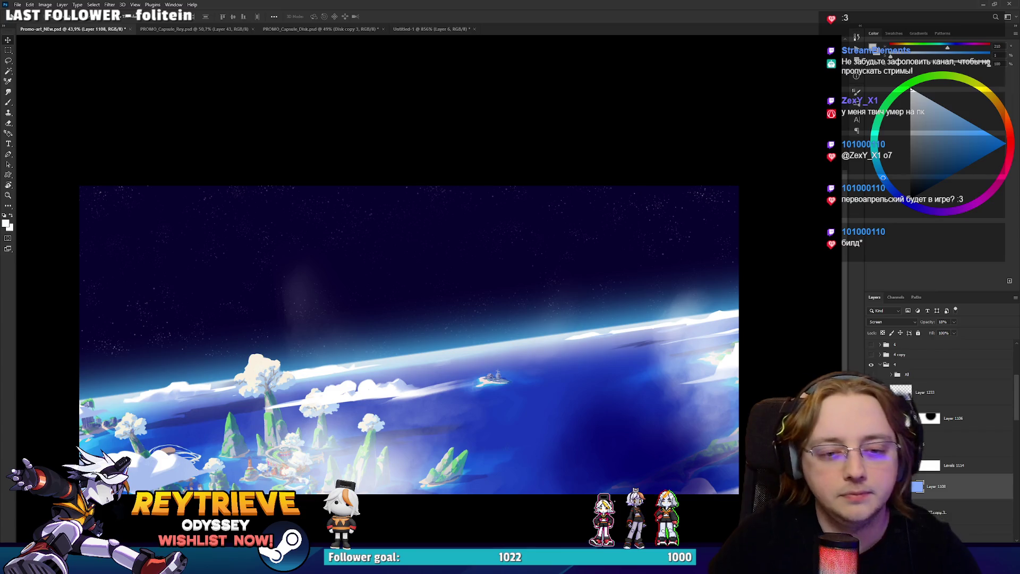
left_click(871, 486)
left_click(871, 486)
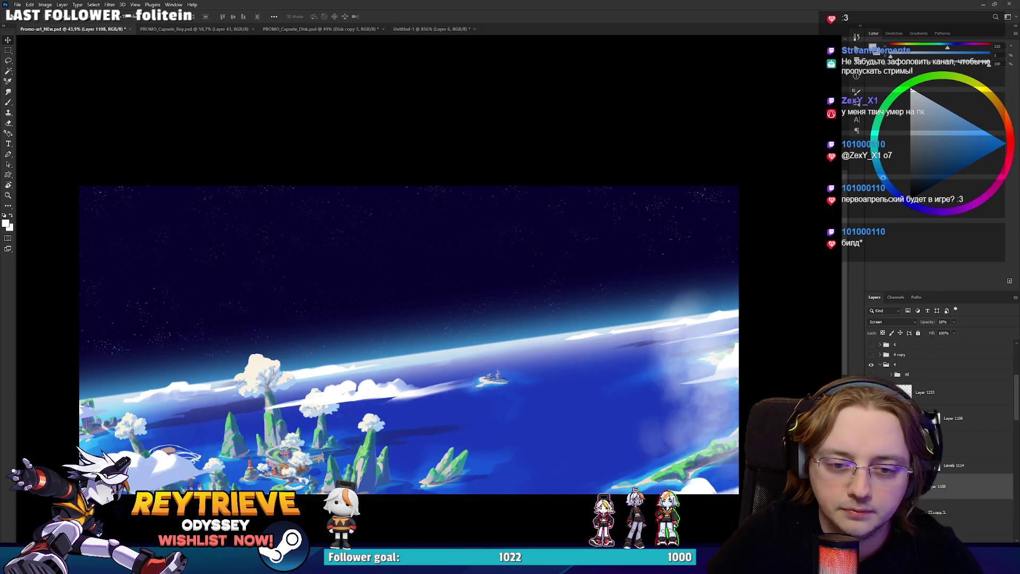
left_click(871, 486)
left_click(871, 486)
left_click(871, 486)
left_click(871, 486)
left_click(871, 486)
Compare the two ocean renders and keep the wider island-sea background with foreground clouds.
scroll(949, 474, "down", 3)
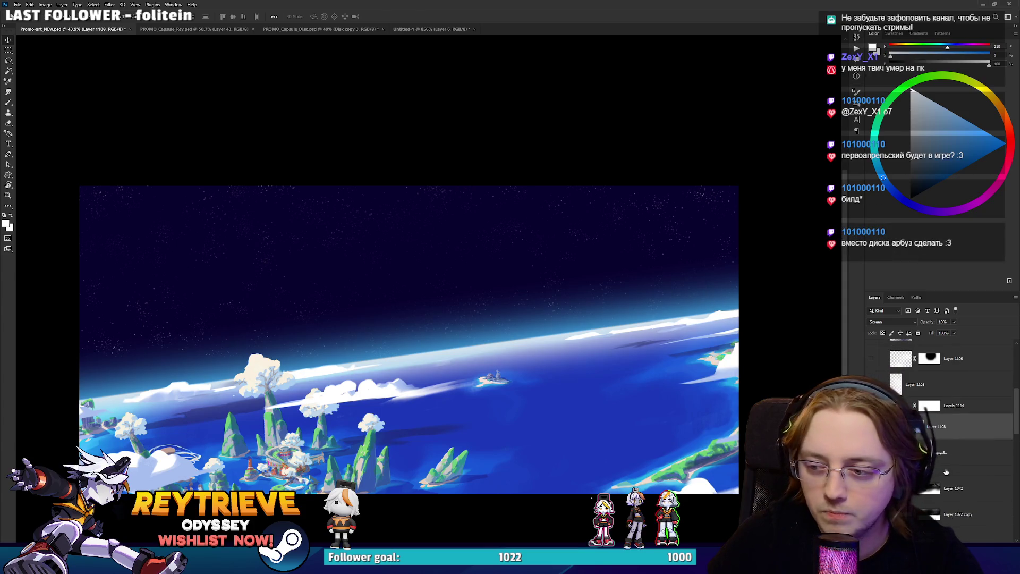
left_click(871, 358)
left_click(871, 358)
left_click(871, 358)
left_click(871, 426)
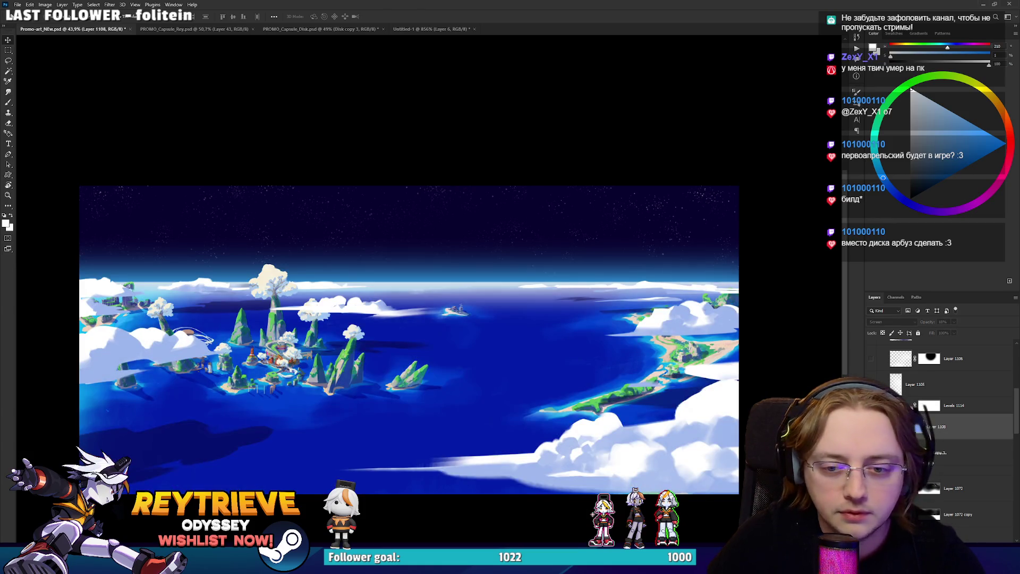
left_click(956, 470)
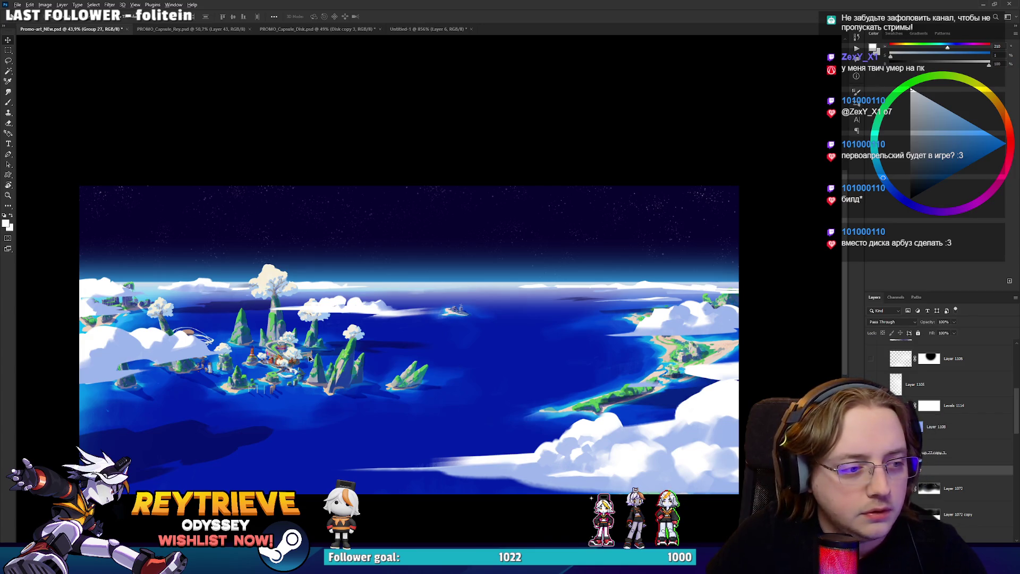
Collapse Group 27, zoom out to about 48% and centre the full island-and-sea canvas.
scroll(310, 359, "up", 5)
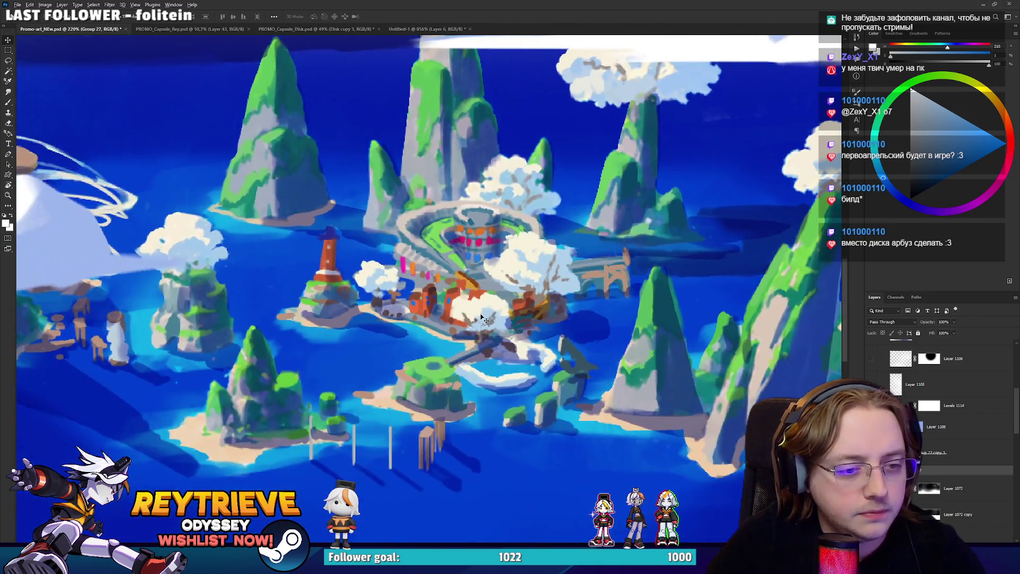
scroll(481, 317, "down", 4)
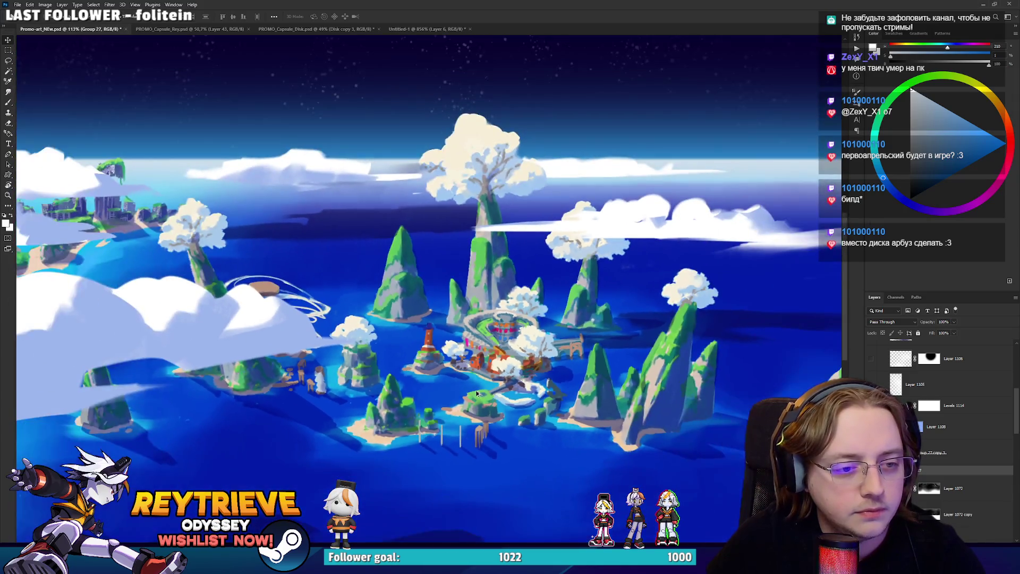
scroll(477, 393, "down", 3)
scroll(476, 404, "up", 4)
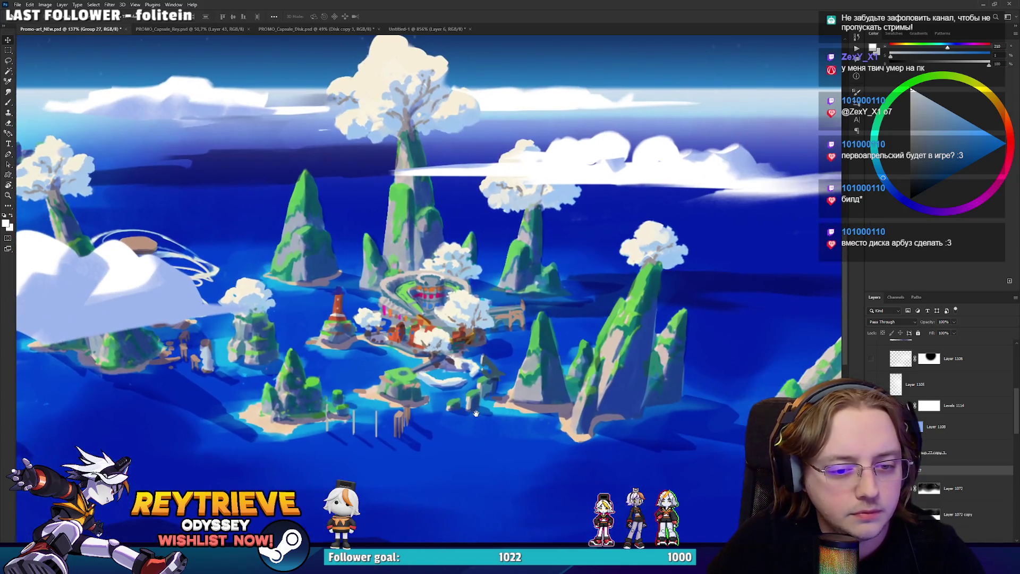
scroll(476, 413, "down", 2)
left_click(918, 470)
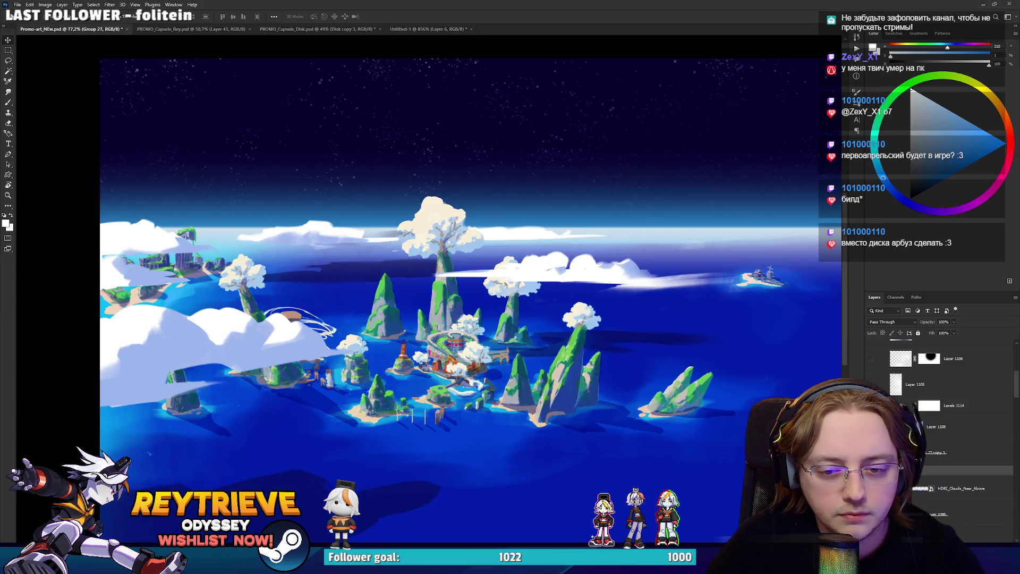
scroll(510, 387, "up", 2)
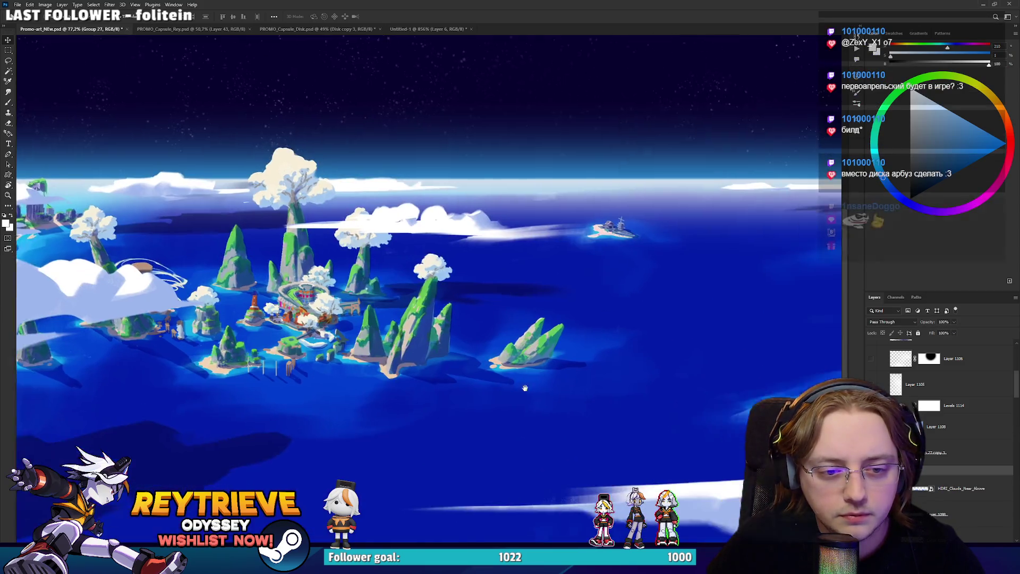
scroll(511, 388, "down", 2)
left_click_drag(637, 412, 603, 400)
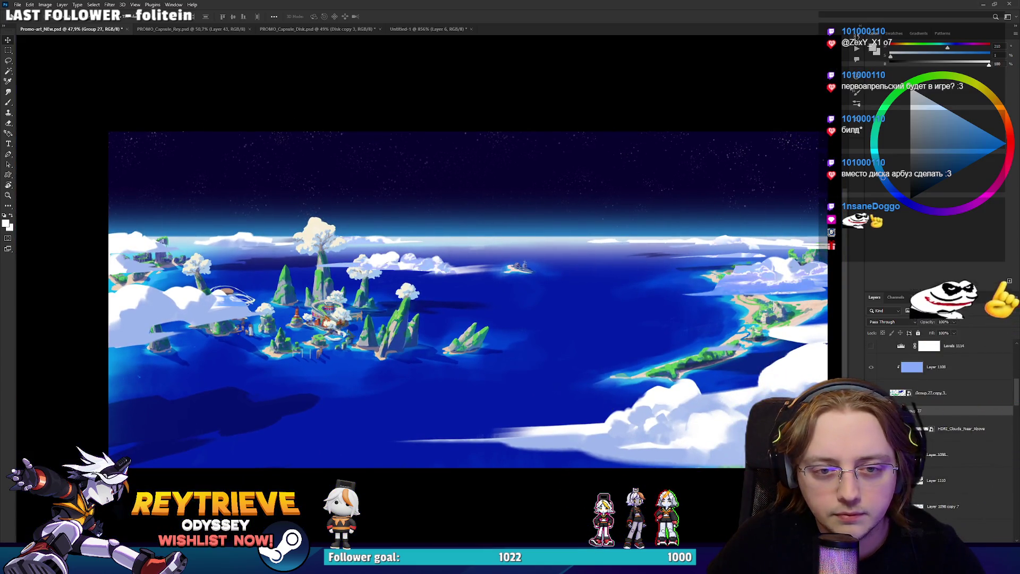
Move the HDRI_Clouds_Near_Above layer up and to the right.
left_click(955, 428)
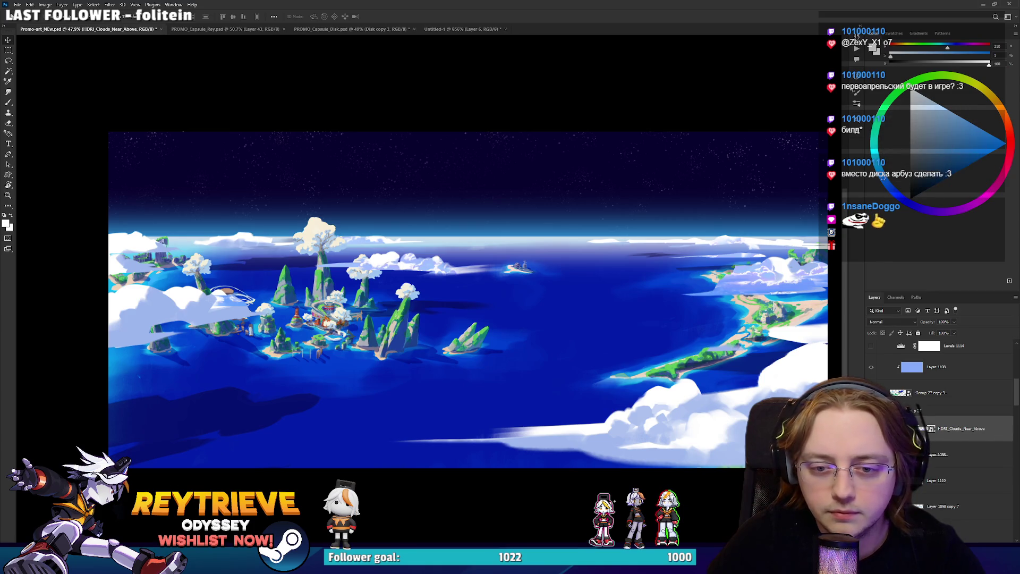
mouse_move(701, 309)
left_mouse_down()
mouse_move(642, 256)
mouse_move(694, 301)
mouse_move(750, 310)
mouse_move(691, 301)
mouse_move(751, 318)
mouse_move(735, 297)
mouse_move(740, 325)
mouse_move(580, 428)
mouse_move(584, 350)
mouse_move(523, 335)
mouse_move(544, 276)
mouse_move(335, 302)
mouse_move(363, 323)
mouse_move(410, 268)
mouse_move(376, 317)
mouse_move(307, 339)
mouse_move(467, 337)
mouse_move(473, 319)
mouse_move(481, 345)
mouse_move(468, 325)
left_mouse_up()
scroll(340, 329, "up", 5)
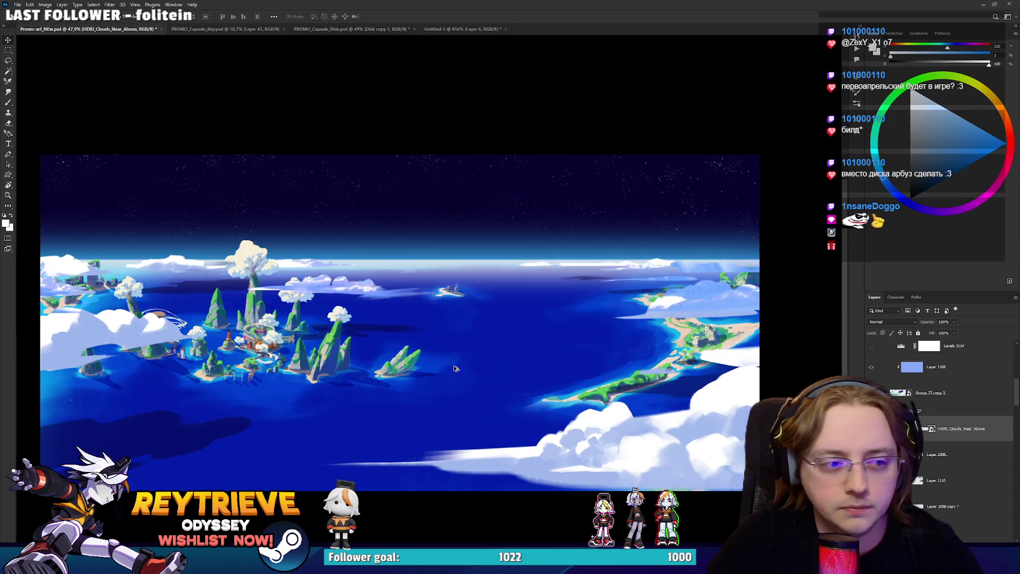
mouse_move(455, 259)
left_mouse_down()
mouse_move(463, 279)
mouse_move(462, 265)
left_mouse_up()
scroll(546, 356, "down", 5)
scroll(599, 383, "up", 4)
left_click_drag(598, 384, 578, 382)
left_click_drag(540, 343, 555, 369)
Toggle the near foreground clouds' visibility to compare, leaving them hidden.
scroll(527, 348, "down", 3)
scroll(442, 316, "down", 3)
scroll(690, 425, "up", 2)
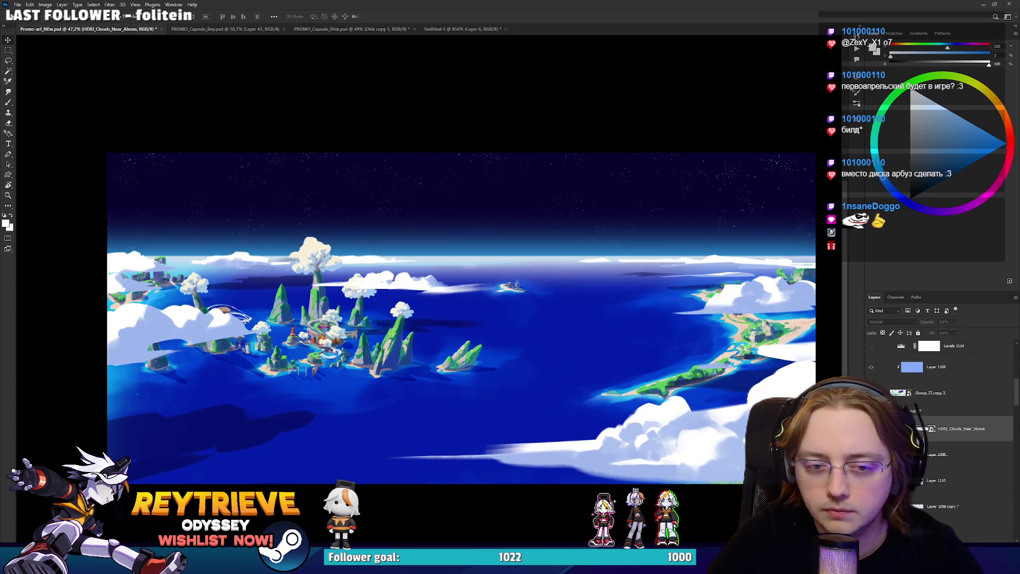
key("ctrl+comma")
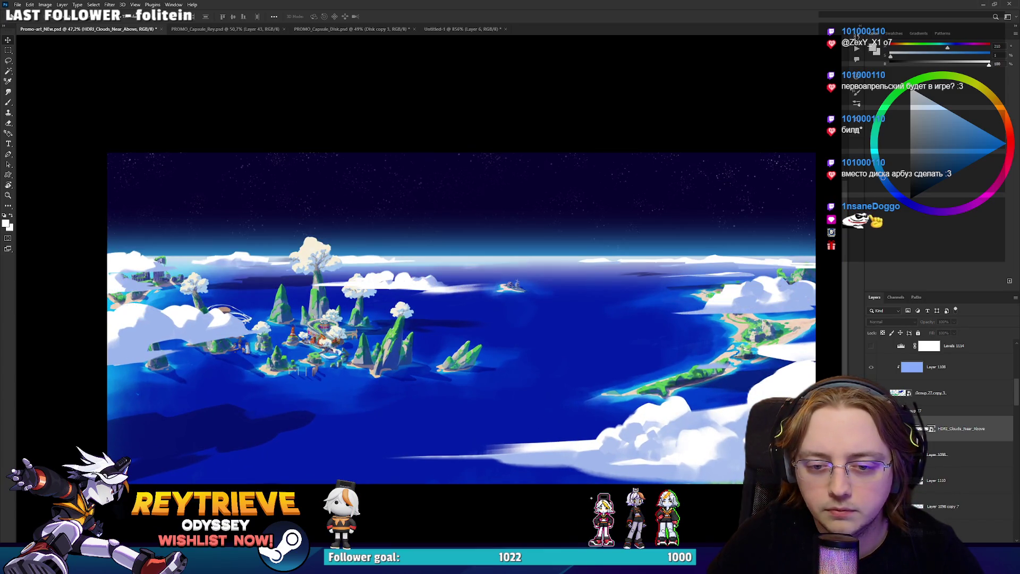
key("ctrl+comma")
key("ctrl+comma")
key("ctrl+comma")
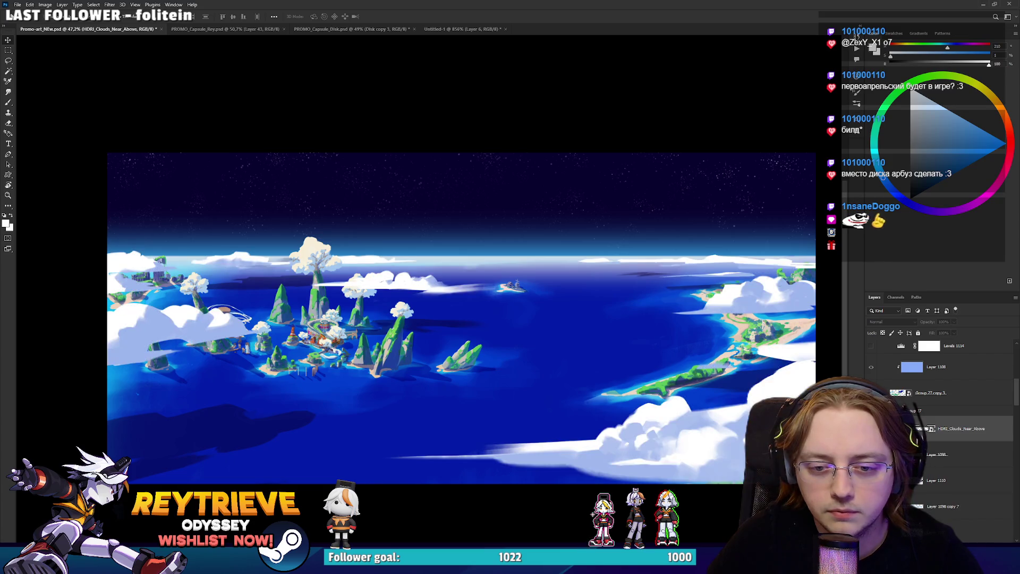
key("ctrl+comma")
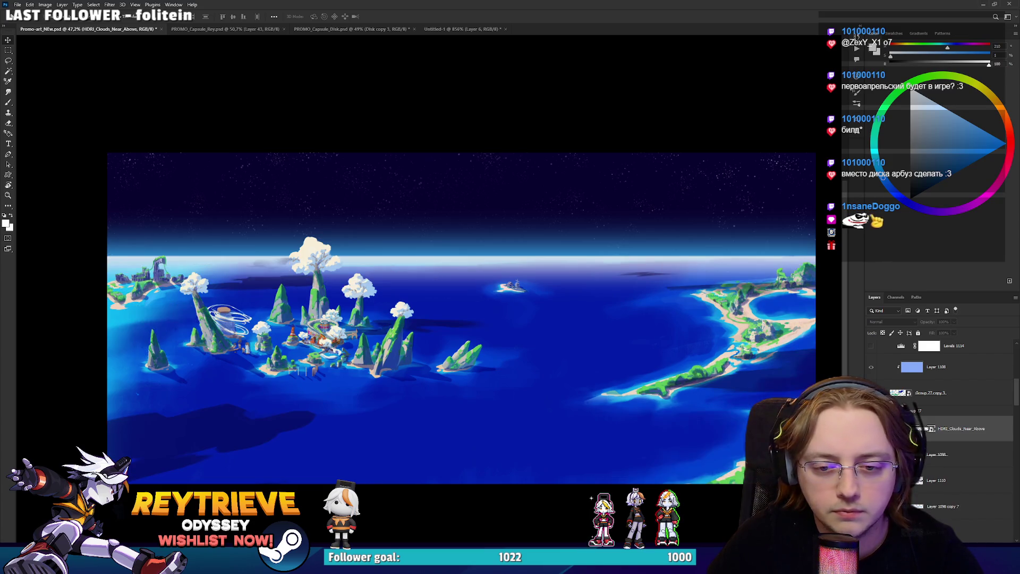
key("ctrl+comma")
key("ctrl+comma")
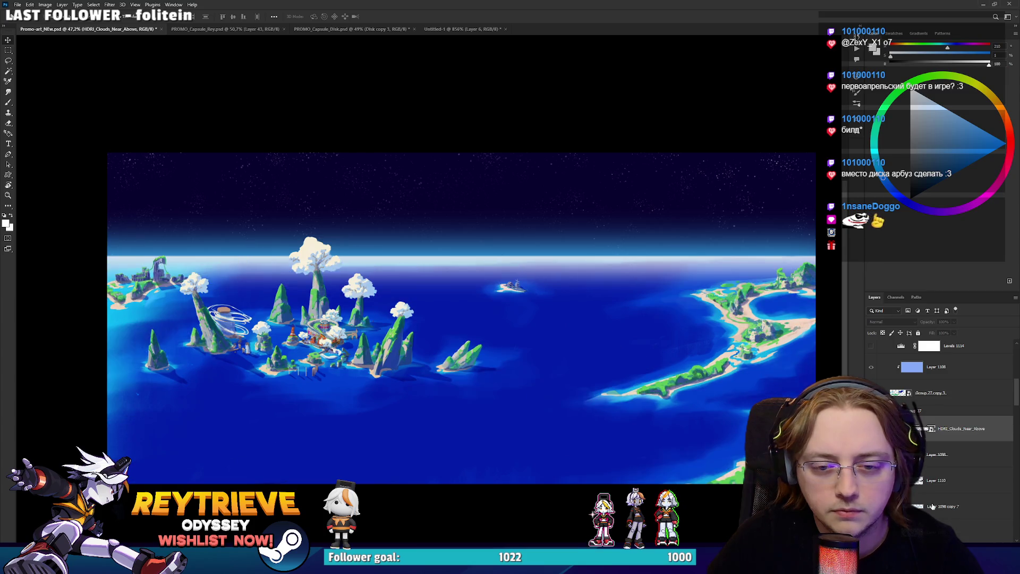
Toggle the visibility of Layer 1107 and the layer below it to compare.
left_click(932, 506)
scroll(932, 506, "down", 3)
key("ctrl+comma")
key("ctrl+comma")
key("ctrl+comma")
key("ctrl+comma")
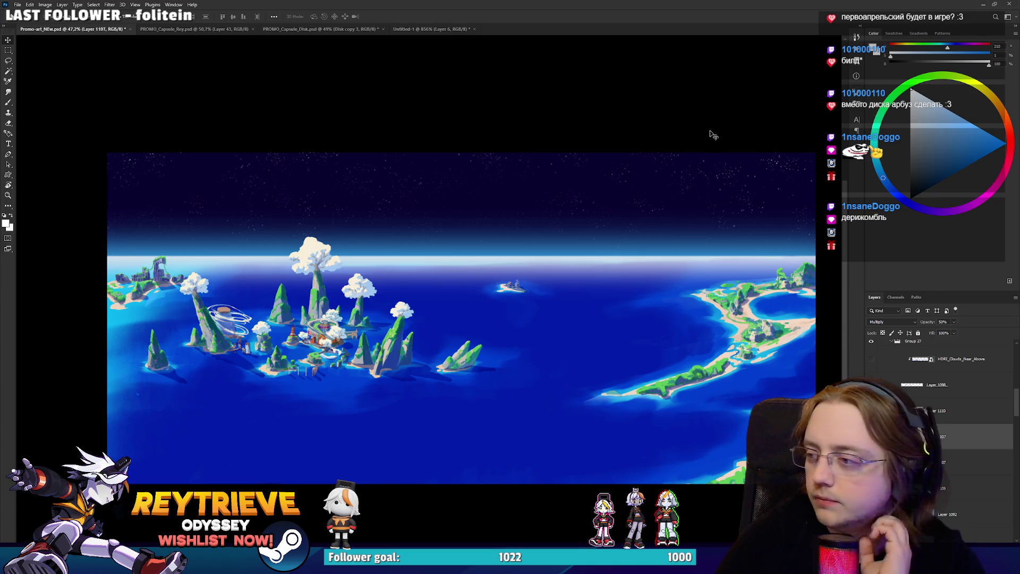
left_click(934, 462)
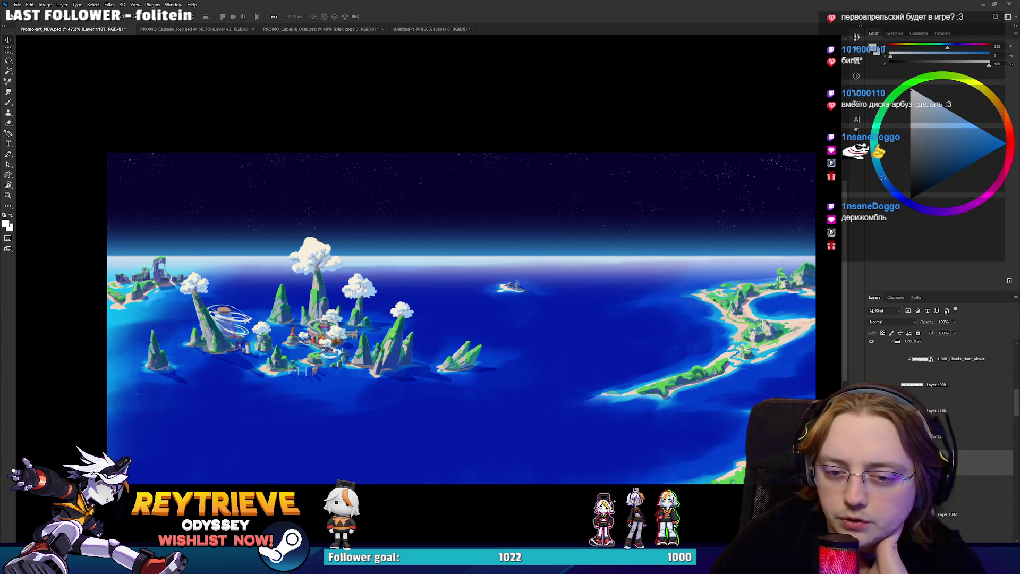
key("ctrl+comma")
key("ctrl+comma")
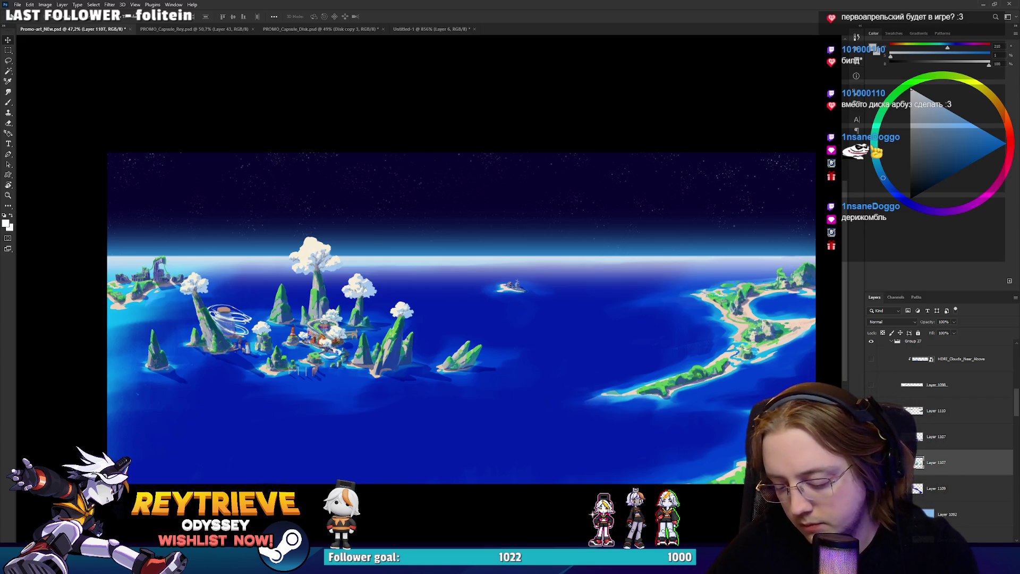
Select Layer 1073 and paste the Mars bar picture into the sky above the horizon.
scroll(940, 425, "down", 2)
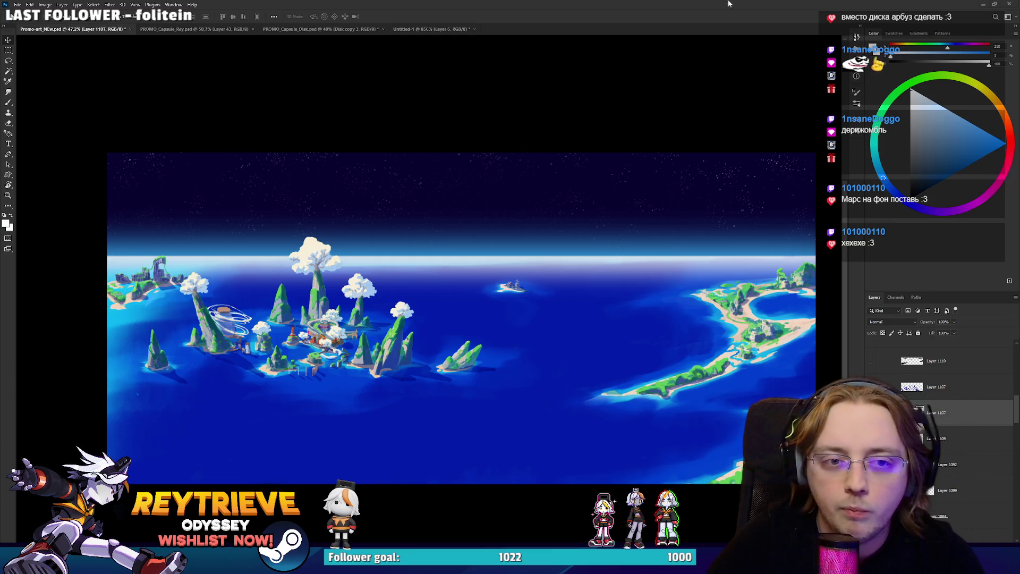
scroll(940, 425, "down", 5)
left_click(950, 470)
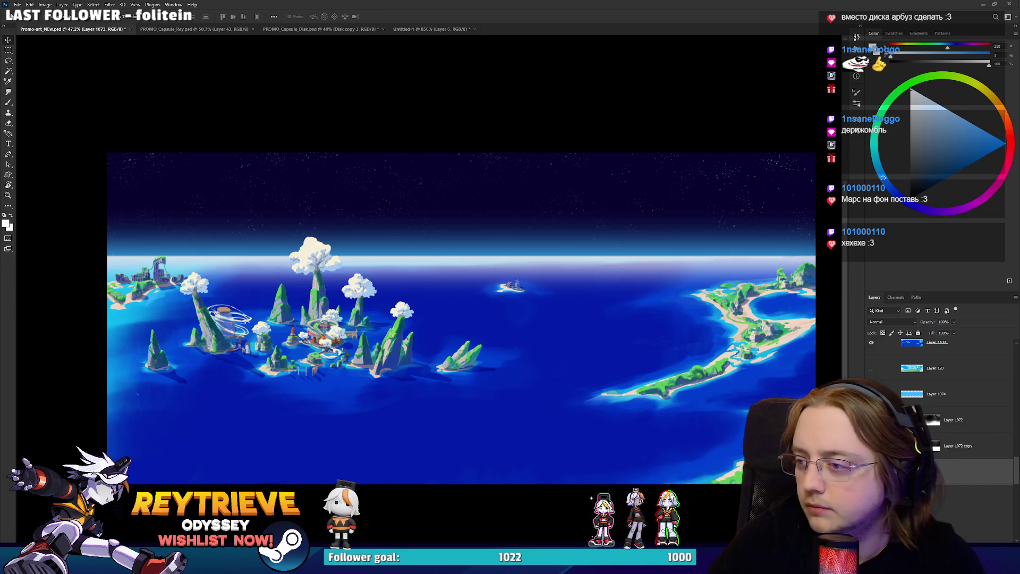
key("ctrl+v")
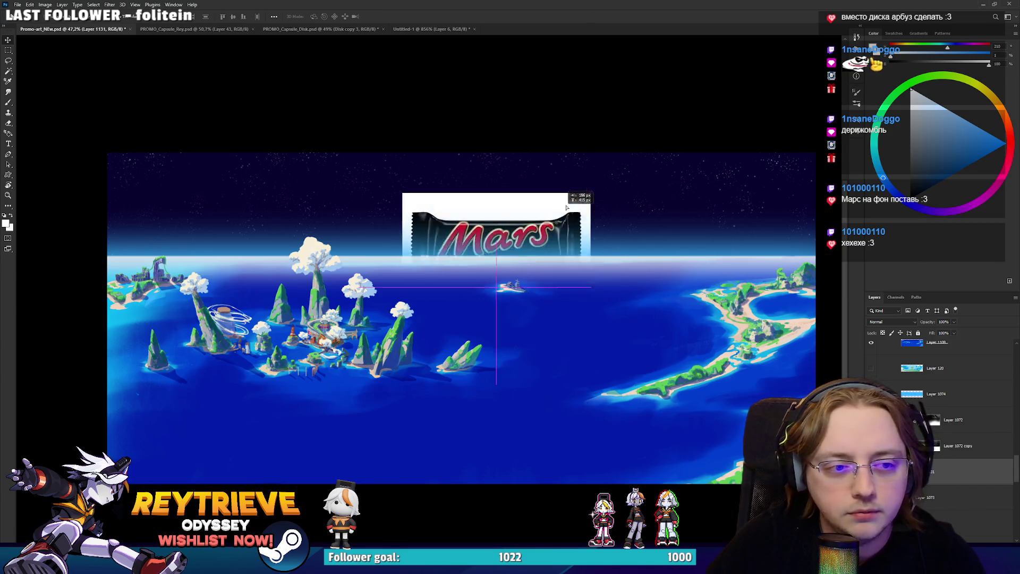
Cut away the Mars bar's white background with the Magic Wand and deselect.
key("w")
left_click(561, 170)
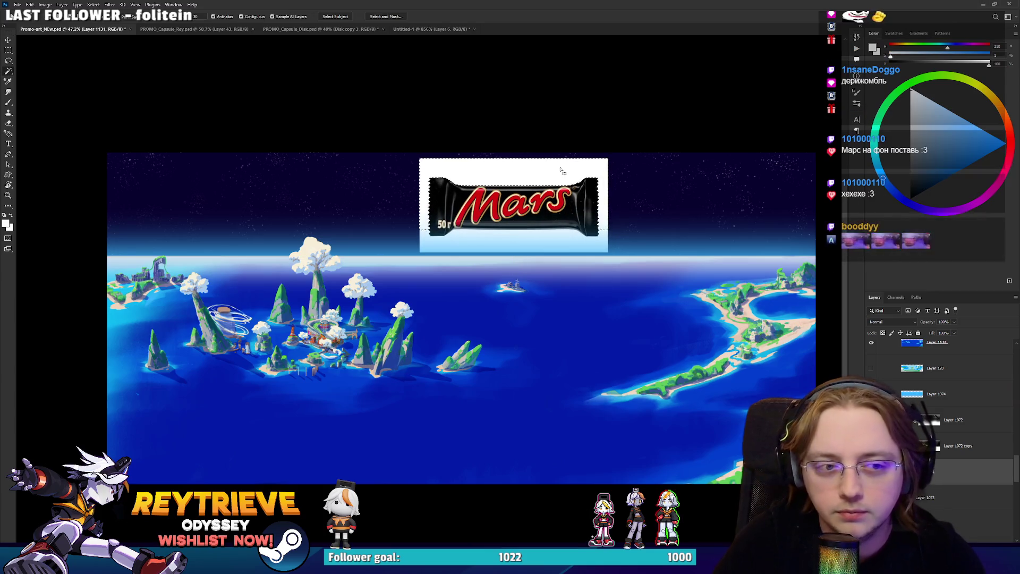
key("Delete")
key("ctrl+d")
Tilt the Mars bar counter-clockwise, then delete the Mars bar layer.
mouse_move(637, 178)
left_mouse_down()
mouse_move(615, 164)
mouse_move(585, 114)
mouse_move(594, 129)
left_mouse_up()
key("ctrl+t")
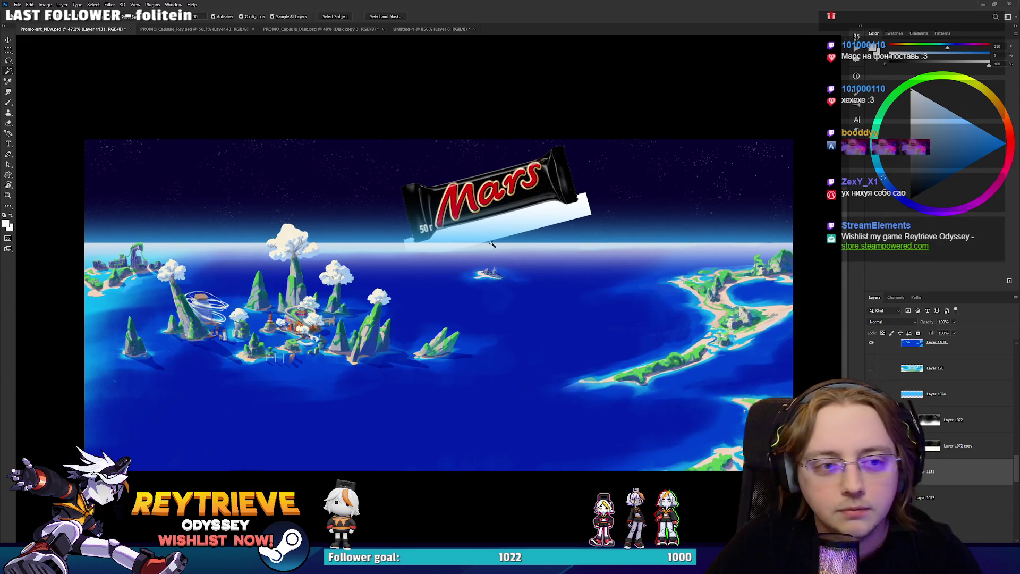
left_click_drag(528, 243, 526, 259)
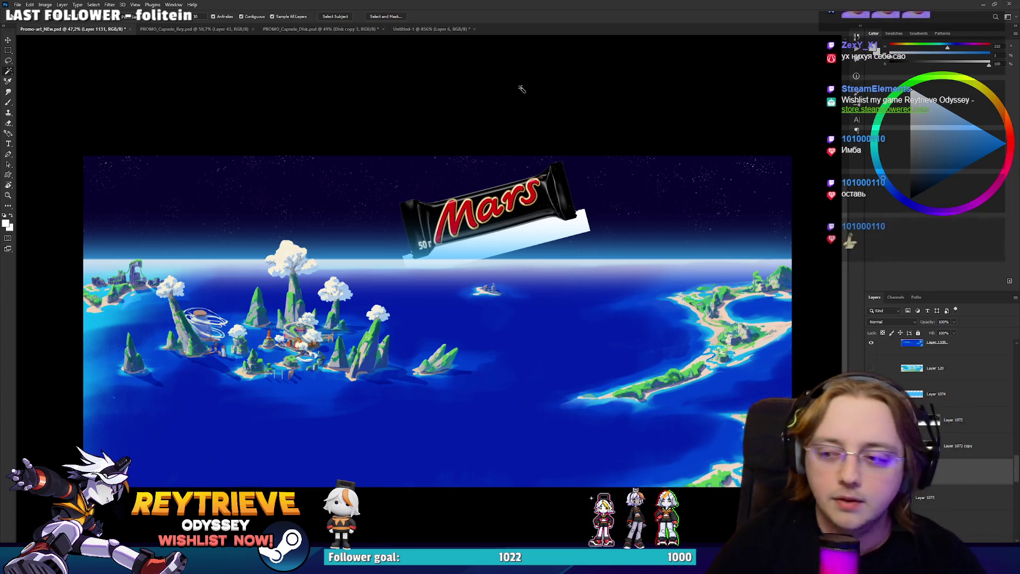
key("Delete")
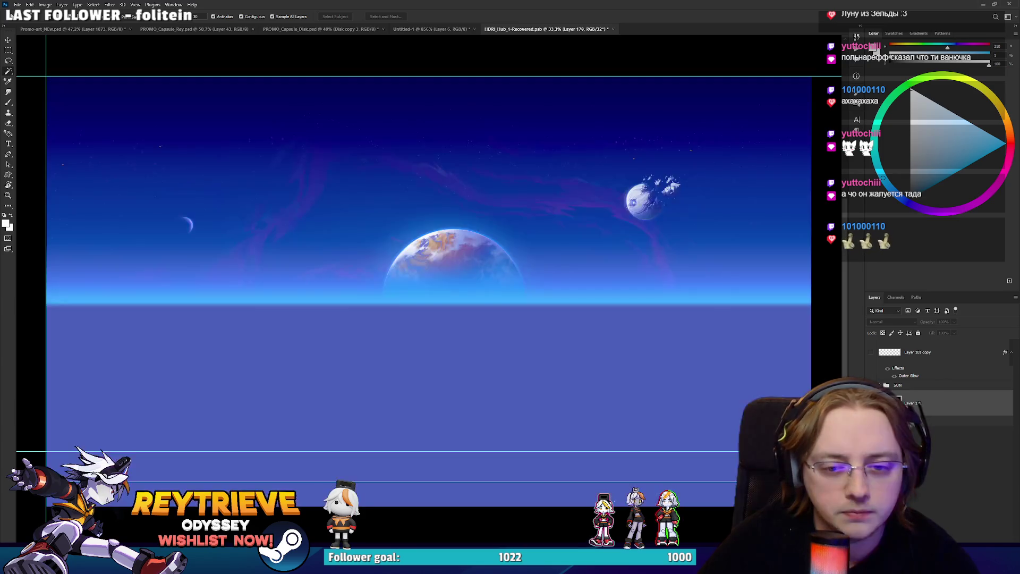
With the Move tool active, select Layer 168, the faint nebula glow, and switch to Promo-art_NEW.psd.
scroll(644, 199, "up", 3)
key("v")
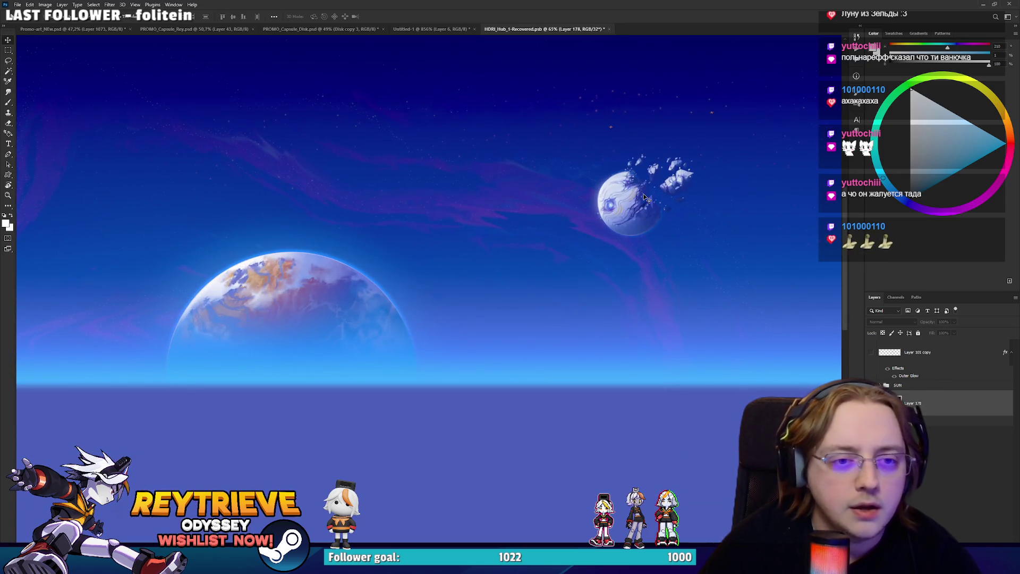
scroll(934, 425, "down", 5)
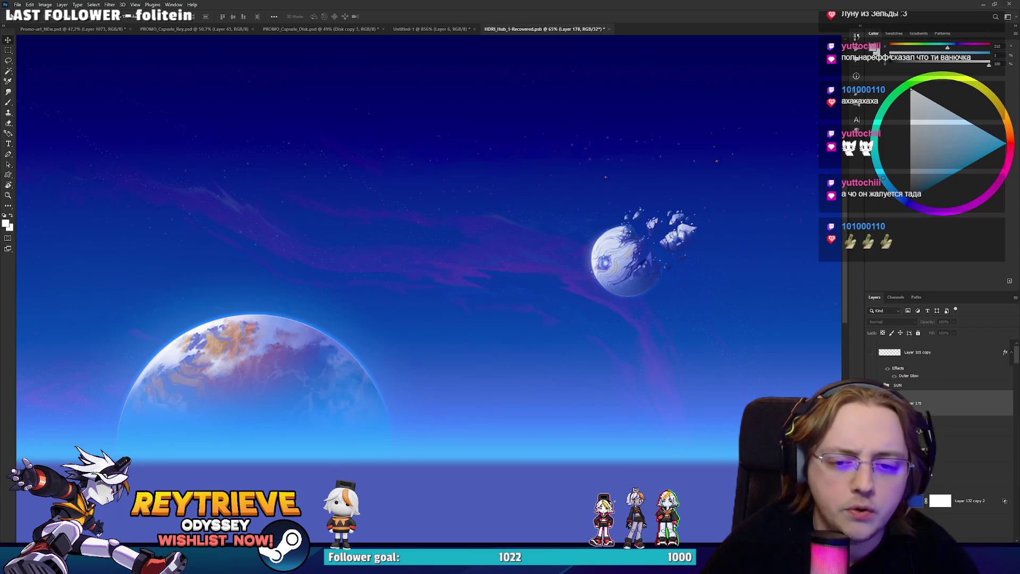
scroll(935, 425, "up", 3)
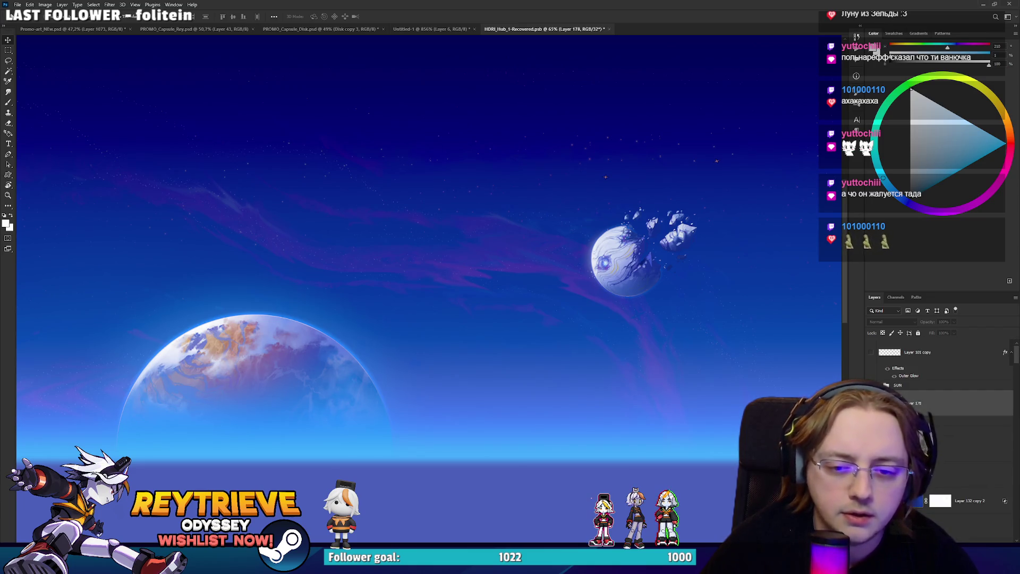
scroll(949, 437, "down", 3)
scroll(948, 438, "down", 6)
scroll(948, 437, "down", 5)
scroll(455, 330, "down", 3)
scroll(941, 452, "down", 5)
scroll(940, 452, "down", 4)
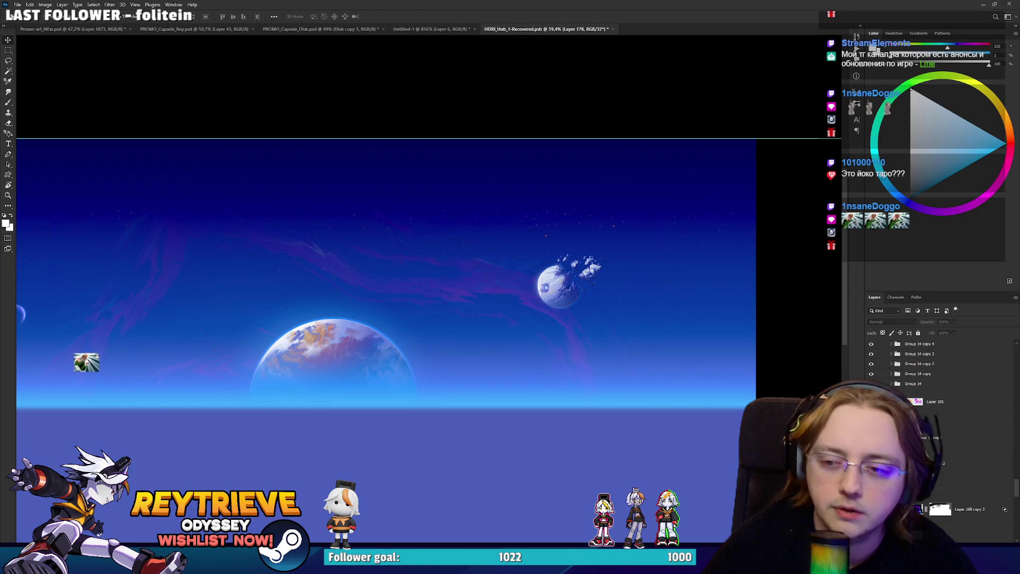
scroll(604, 302, "up", 5)
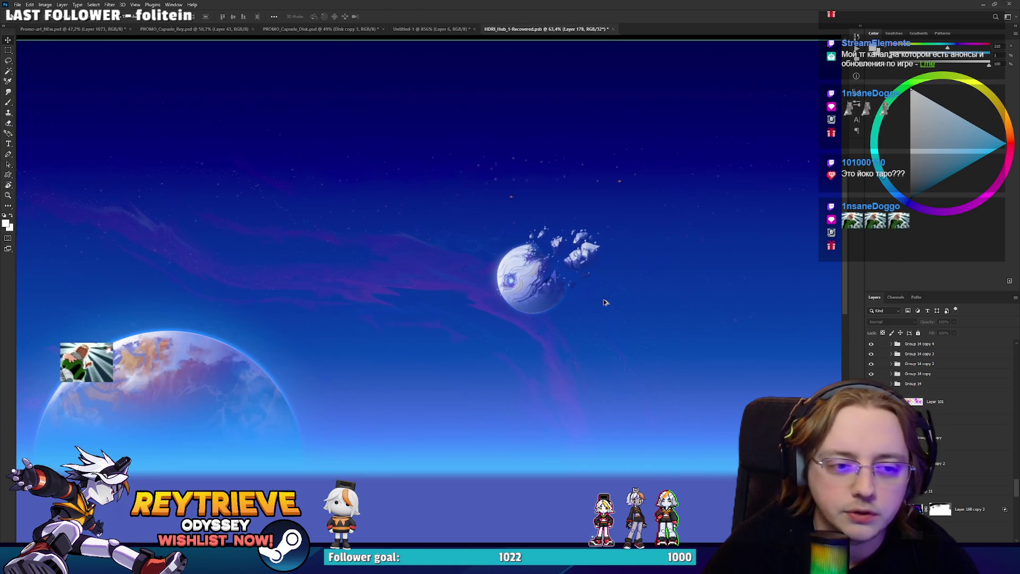
scroll(627, 319, "up", 1)
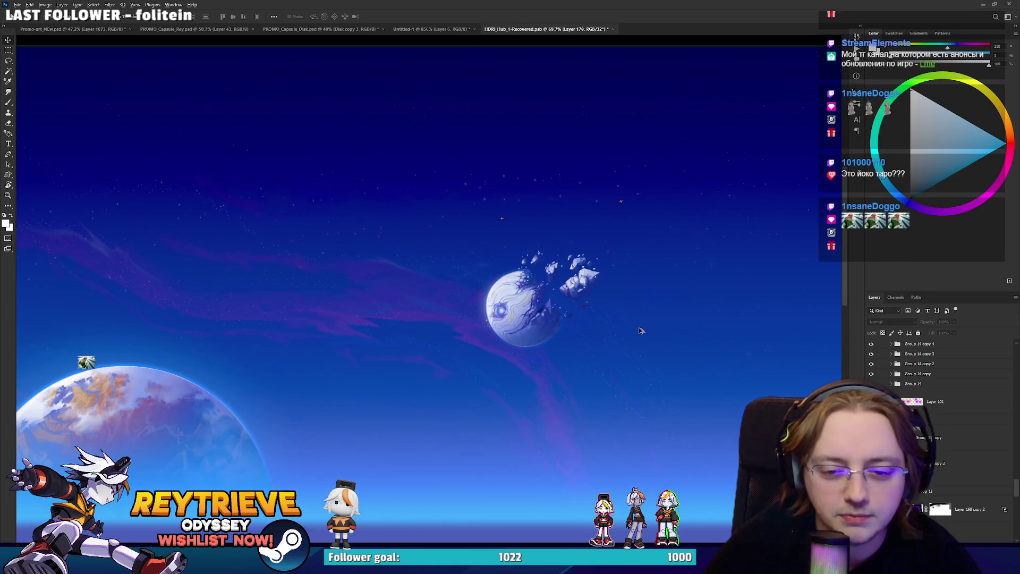
scroll(642, 330, "down", 3)
scroll(939, 435, "down", 5)
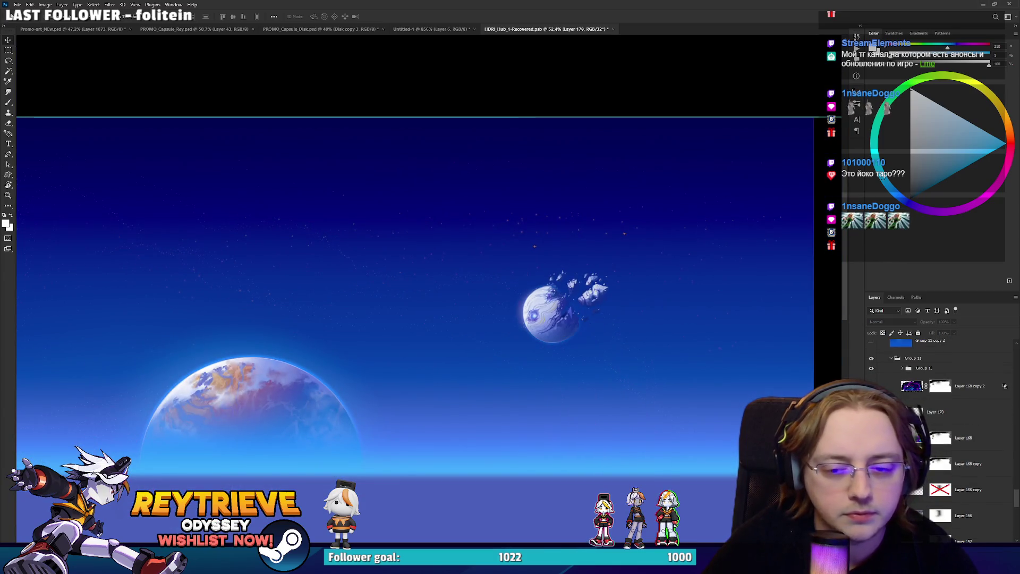
left_click(972, 440)
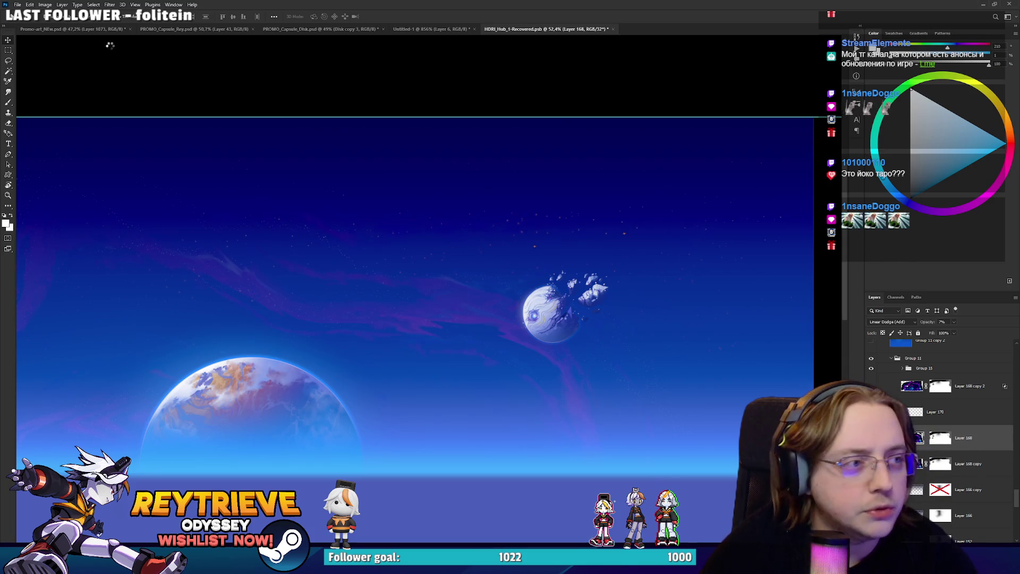
left_click(87, 30)
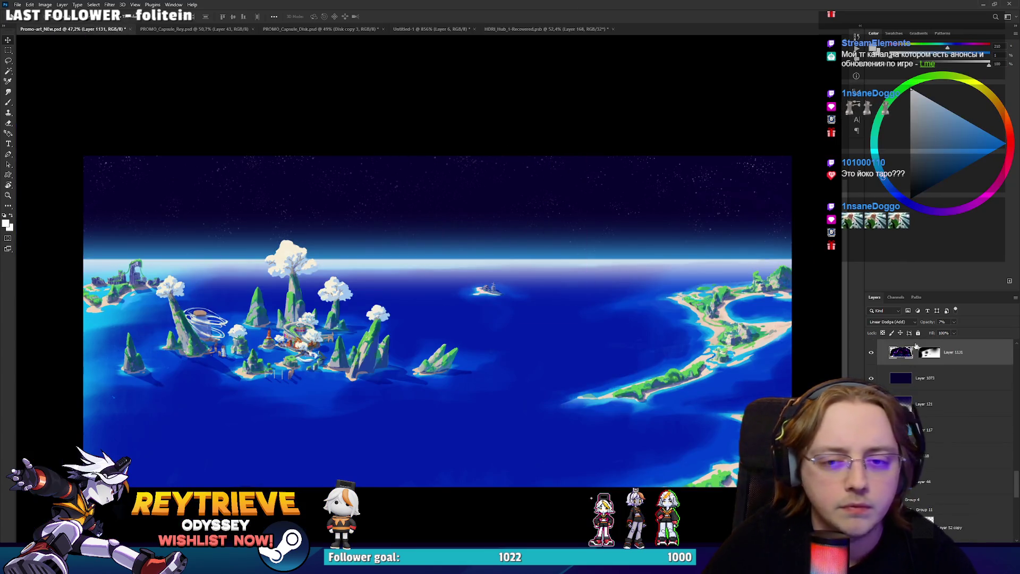
Move the faint purple sky glow leftward and across the sky, then return to HDRI_Hub_1-Recovered.psb.
scroll(967, 406, "up", 2)
scroll(967, 405, "up", 4)
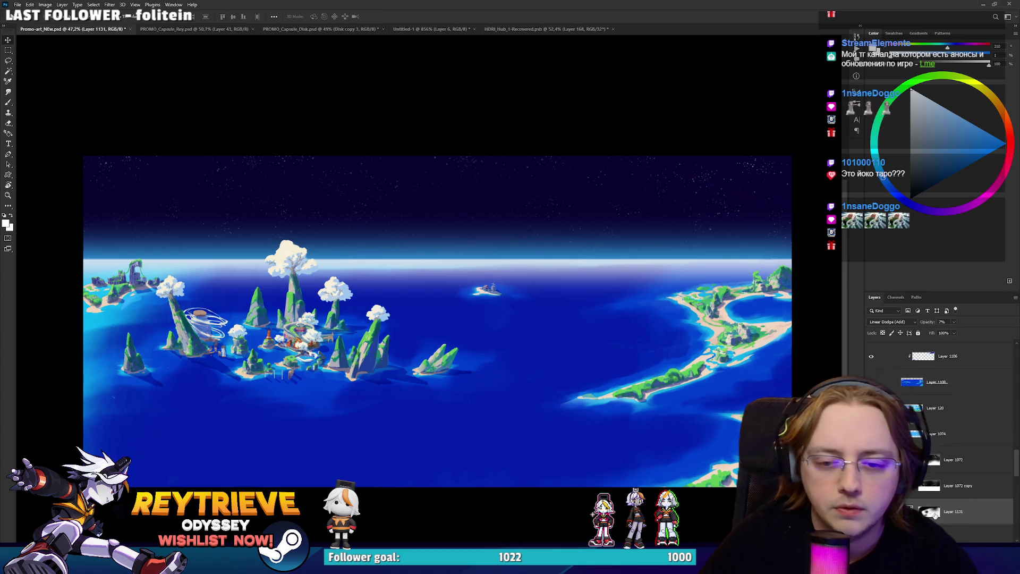
right_click(935, 514)
left_click_drag(604, 337, 518, 337)
mouse_move(540, 207)
left_mouse_down()
mouse_move(574, 242)
mouse_move(565, 266)
left_mouse_up()
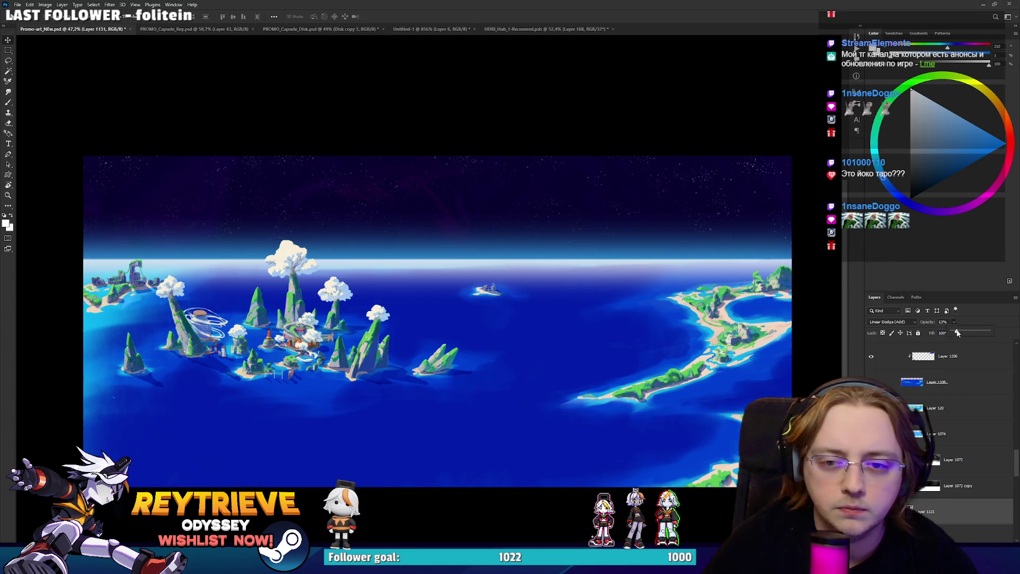
mouse_move(616, 309)
left_mouse_down()
mouse_move(635, 247)
mouse_move(621, 268)
mouse_move(619, 389)
mouse_move(585, 459)
mouse_move(619, 473)
mouse_move(625, 435)
left_mouse_up()
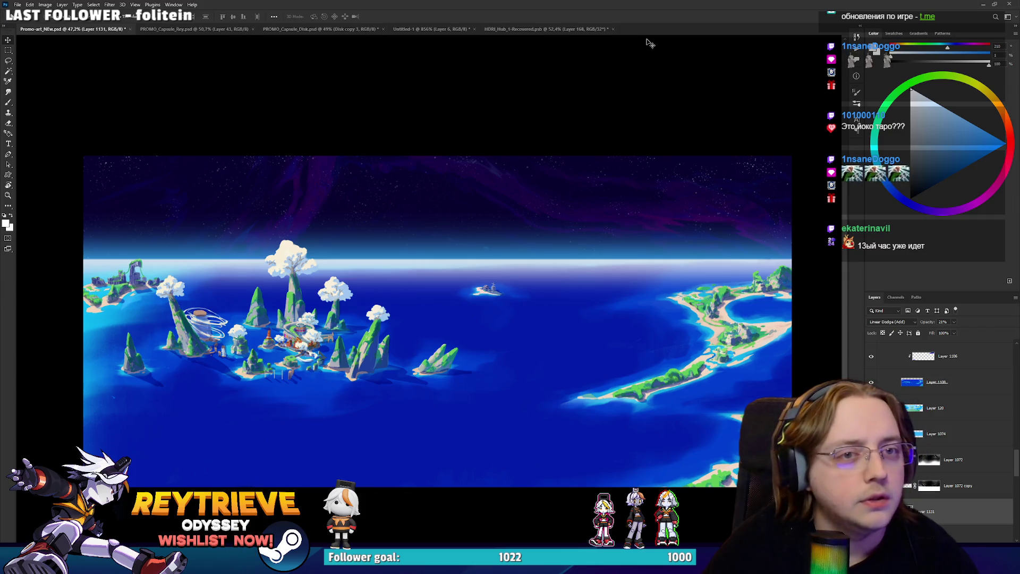
left_click(547, 28)
scroll(924, 505, "up", 3)
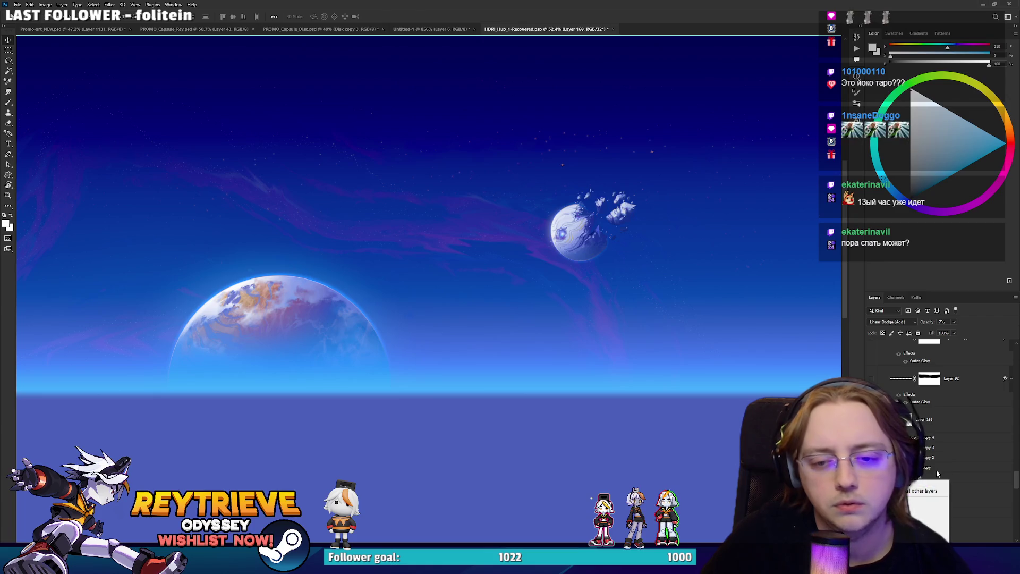
Hide and reshow layers to locate the moon's layer in the sky document.
scroll(937, 473, "up", 5)
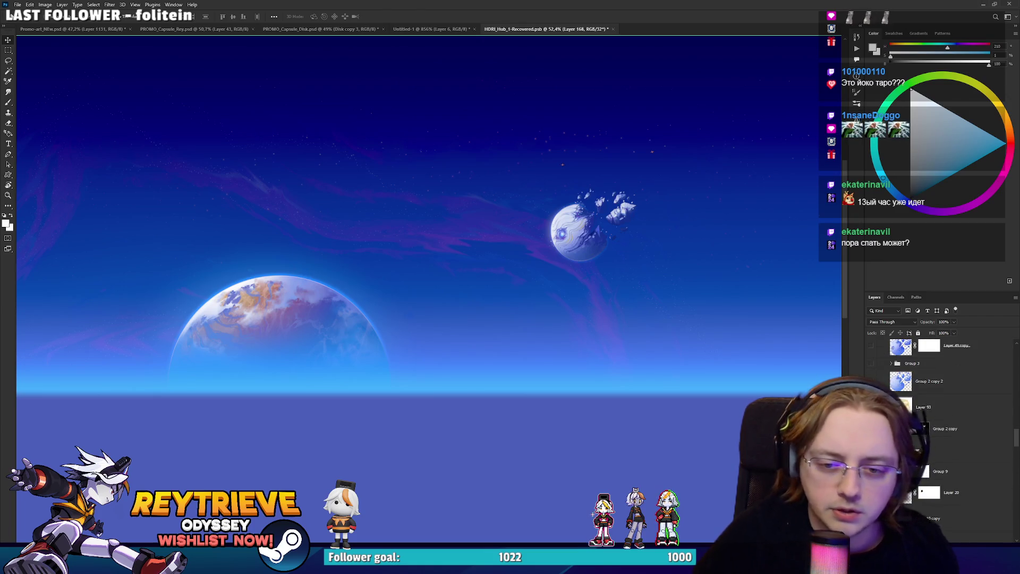
scroll(937, 425, "up", 3)
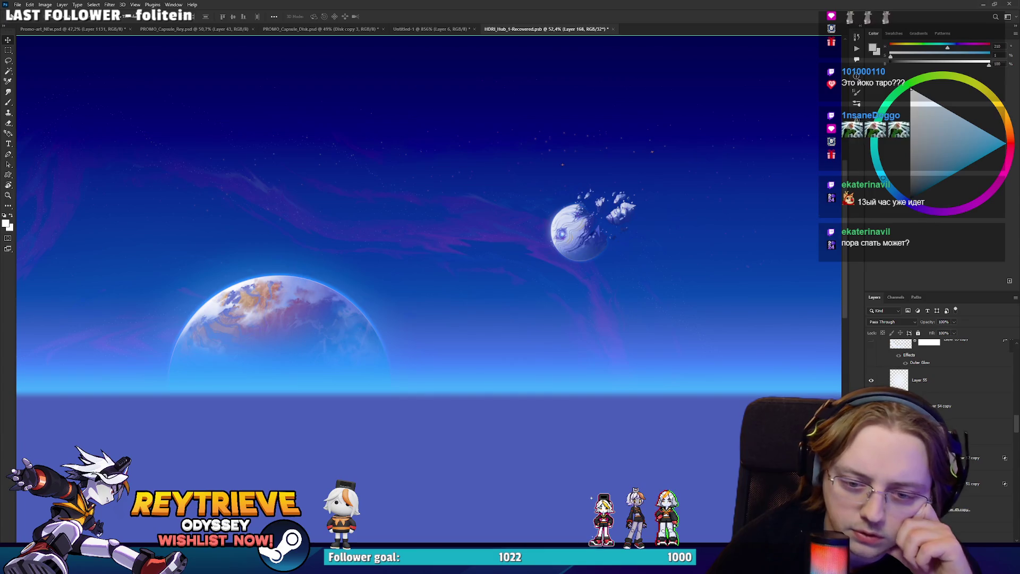
scroll(937, 403, "up", 4)
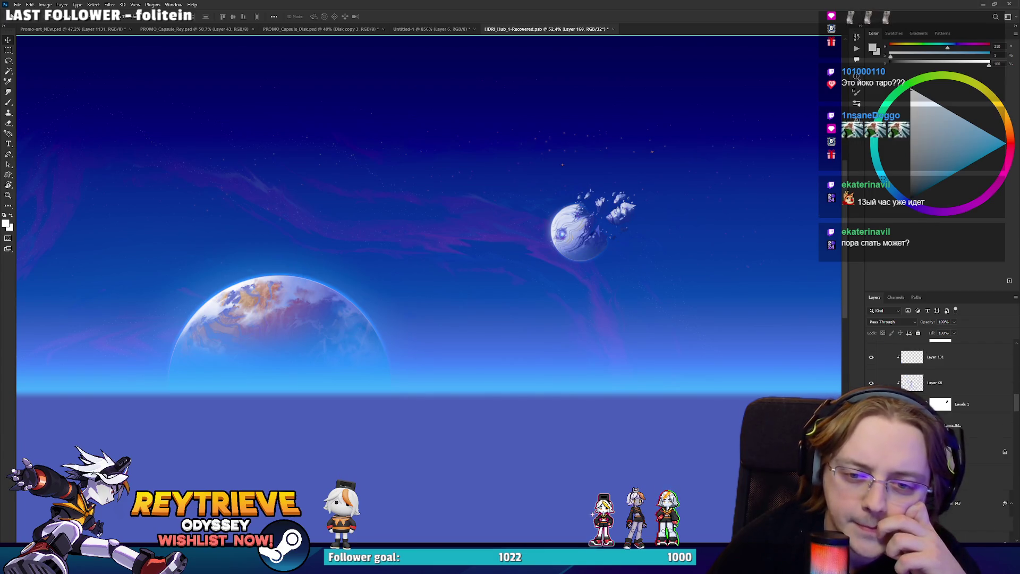
key("ctrl+comma")
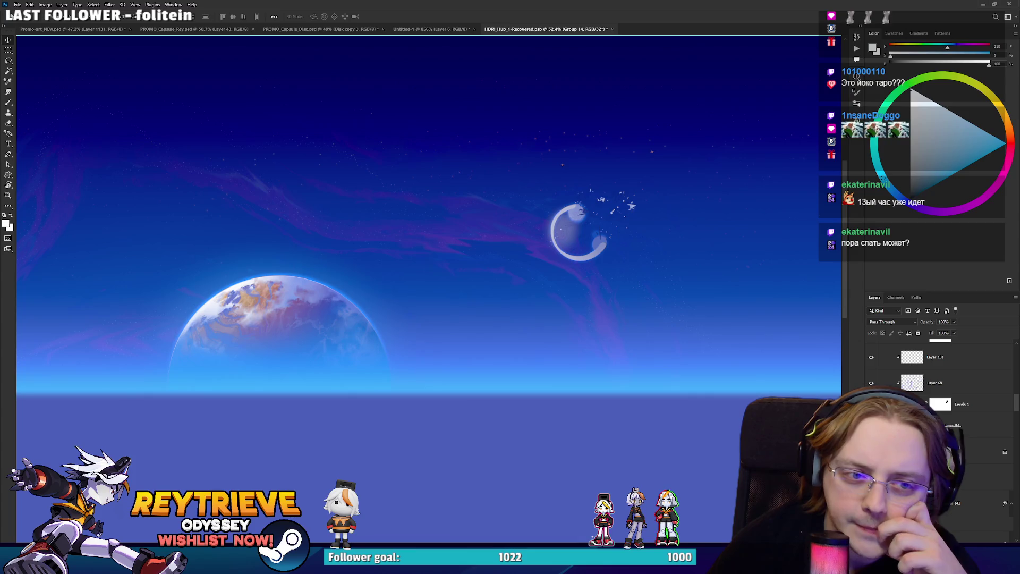
left_click(951, 424)
scroll(963, 445, "down", 3)
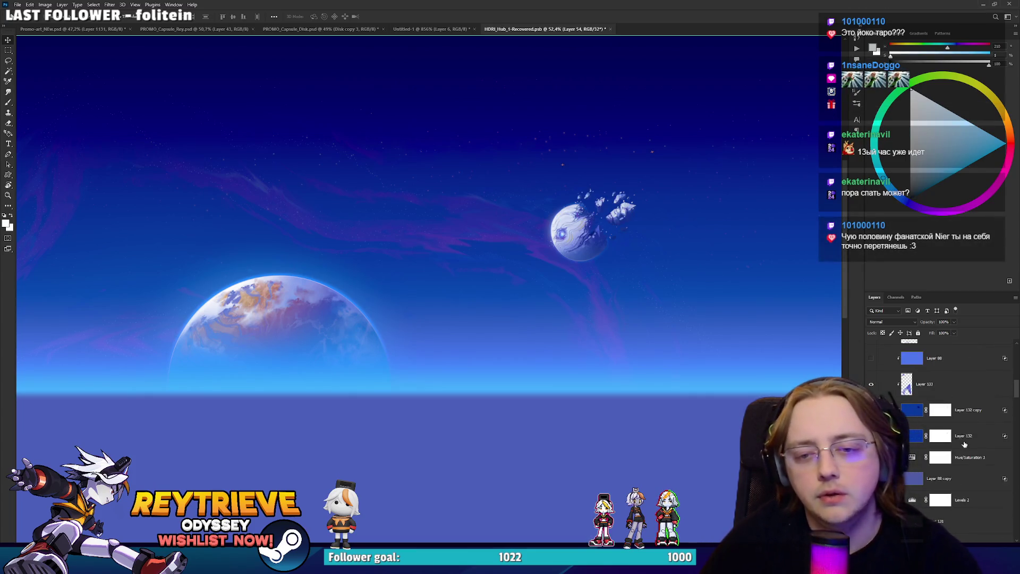
scroll(962, 445, "up", 5)
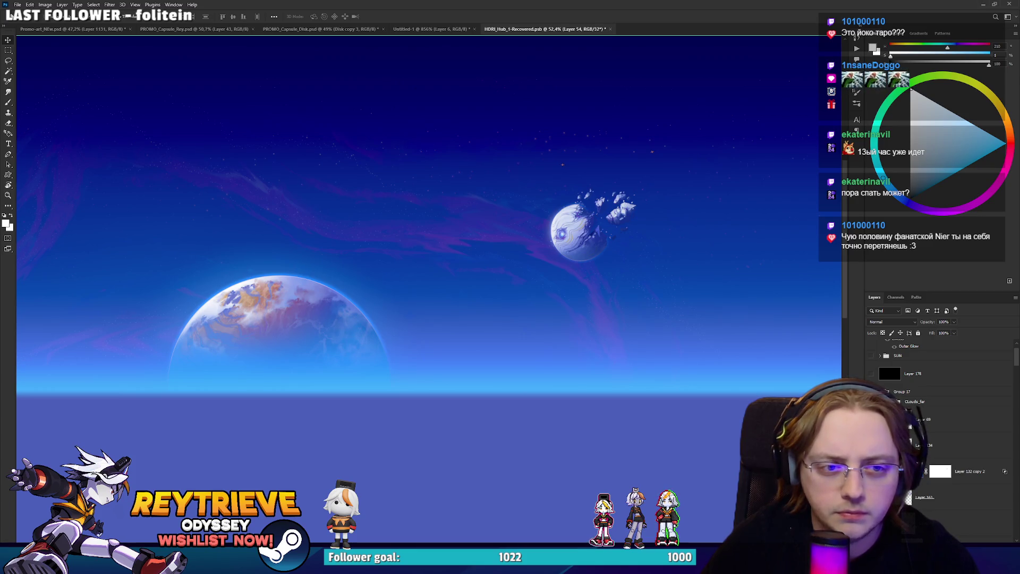
Select Layer 68, Levels 1 and Layer 54 and merge them with Ctrl+E.
left_click(963, 445)
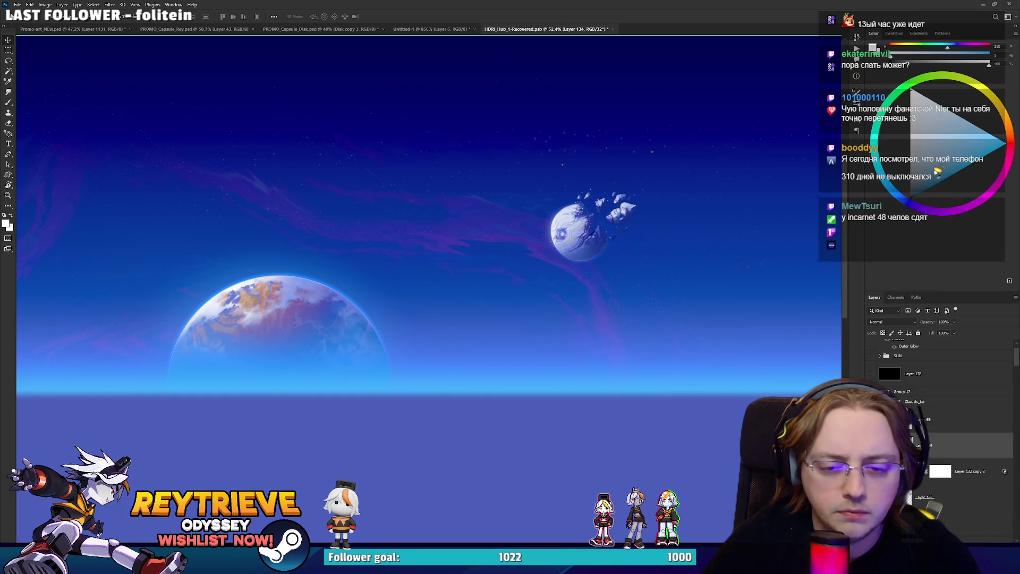
left_click(963, 419)
scroll(948, 423, "down", 5)
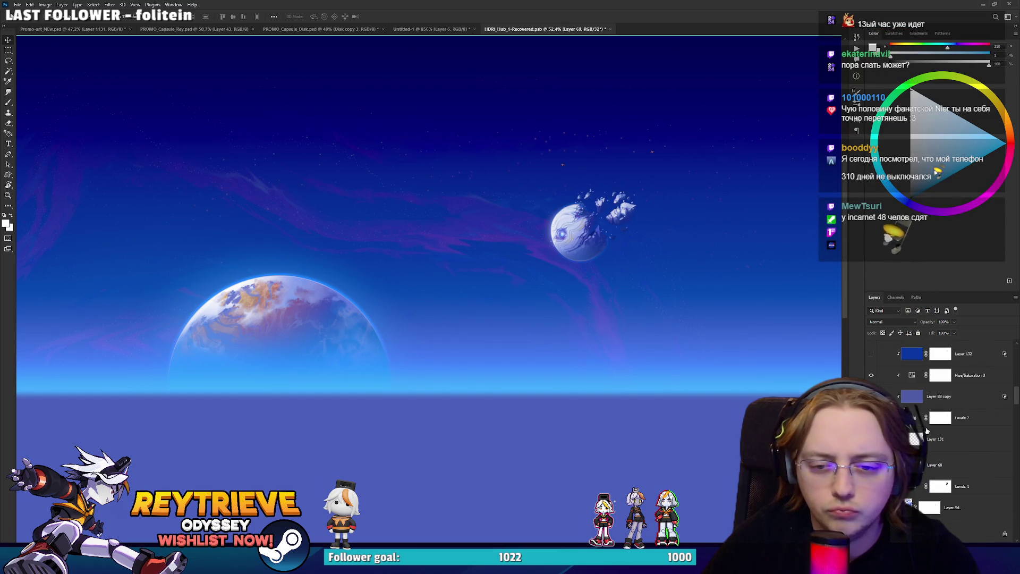
left_click(965, 396, "shift")
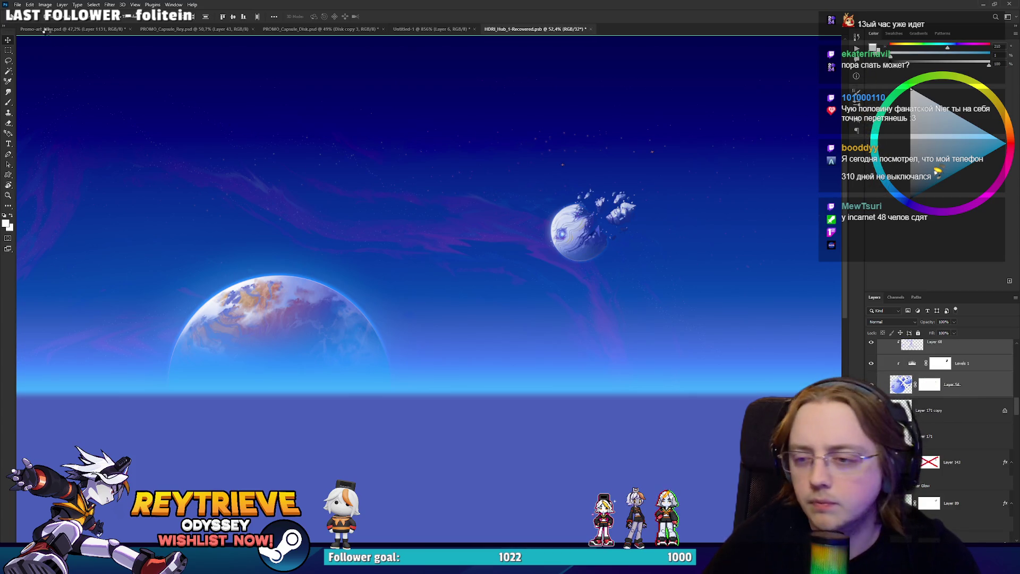
key("ctrl+e")
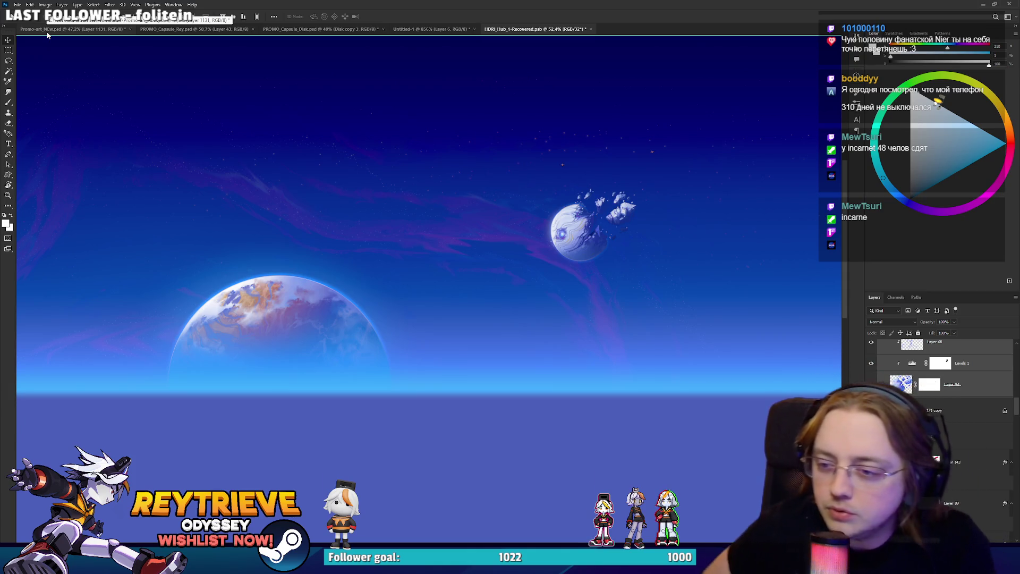
left_click(47, 29)
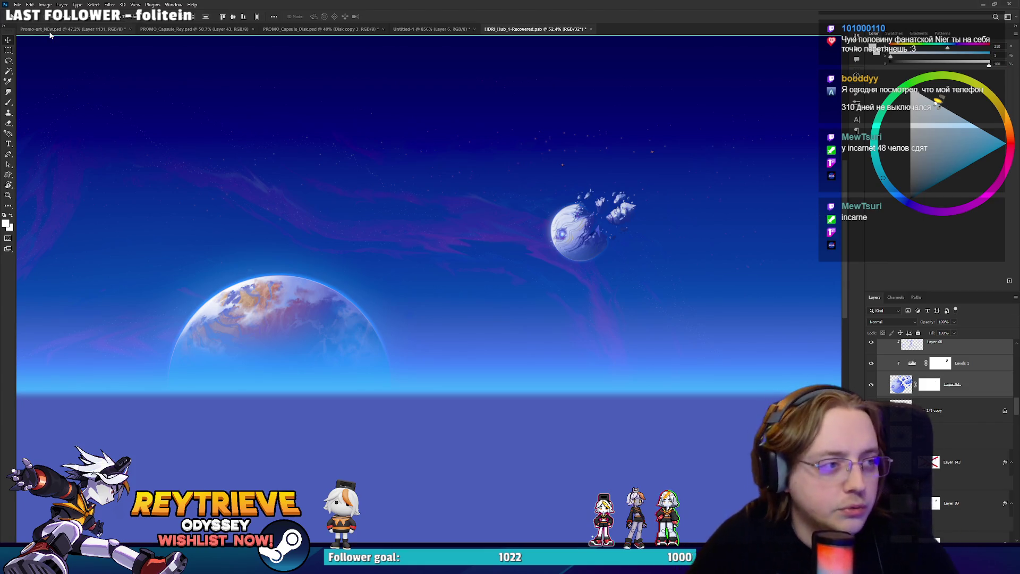
Drag the moon layer into the promo art and up above the horizon.
left_click_drag(472, 309, 467, 308)
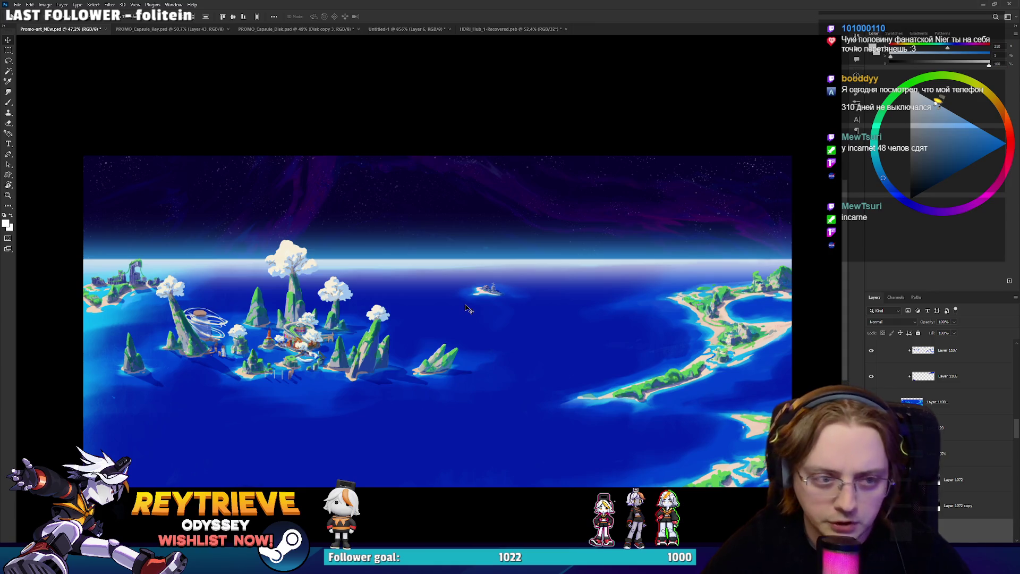
left_click_drag(606, 329, 606, 240)
scroll(443, 202, "up", 5)
scroll(940, 425, "down", 3)
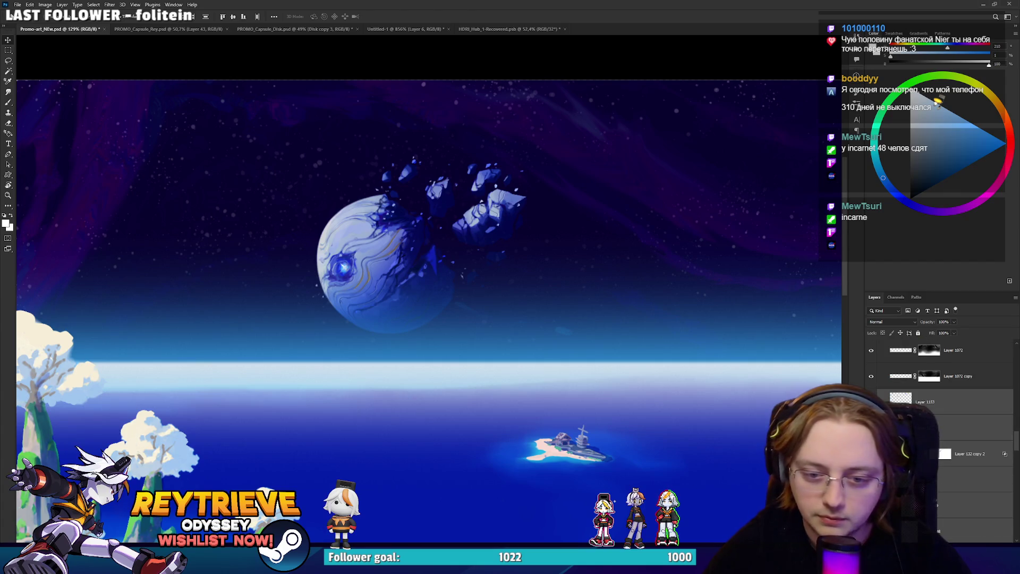
scroll(542, 354, "down", 3)
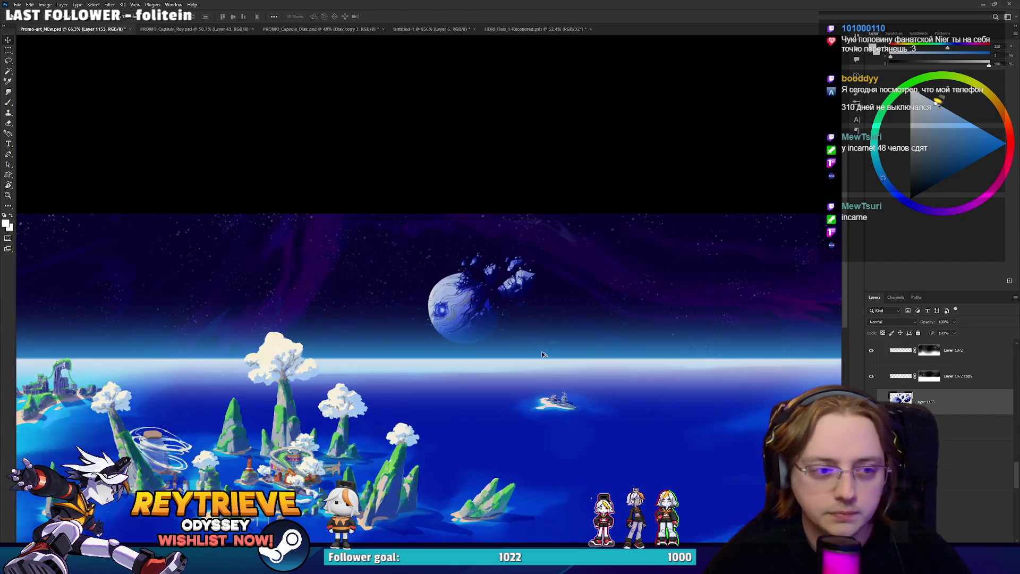
mouse_move(525, 368)
left_mouse_down()
mouse_move(621, 380)
mouse_move(623, 346)
mouse_move(507, 319)
mouse_move(600, 293)
mouse_move(578, 308)
left_mouse_up()
scroll(623, 346, "down", 2)
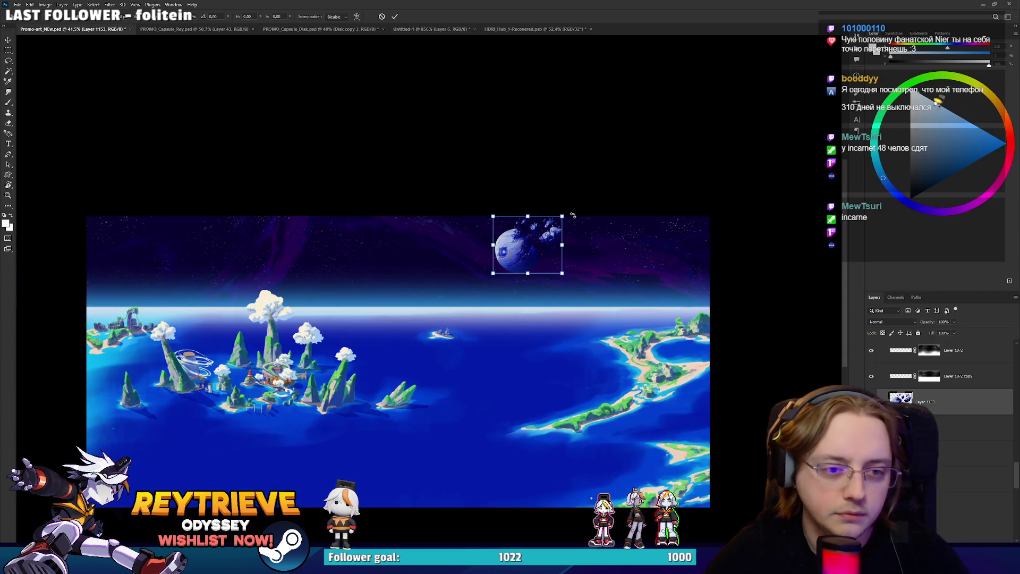
Convert the moon to a Smart Object, then resize and place it in the upper-left sky.
right_click(972, 409)
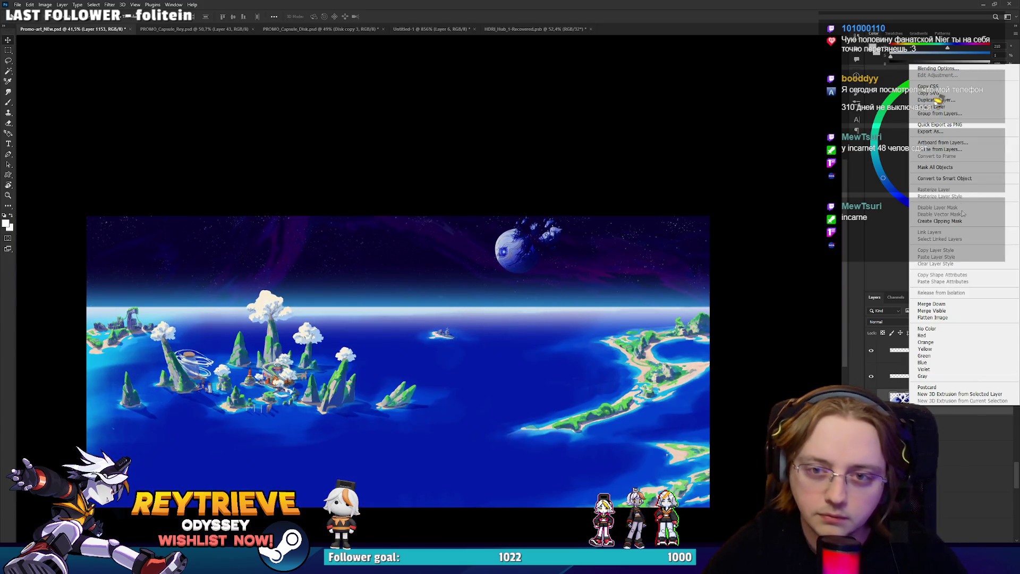
left_click(952, 181)
key("ctrl+t")
mouse_move(561, 212)
left_mouse_down()
mouse_move(644, 146)
mouse_move(457, 231)
mouse_move(411, 231)
mouse_move(330, 273)
mouse_move(284, 232)
mouse_move(262, 265)
mouse_move(345, 225)
left_mouse_up()
left_click_drag(387, 164, 364, 182)
left_click_drag(303, 234, 230, 239)
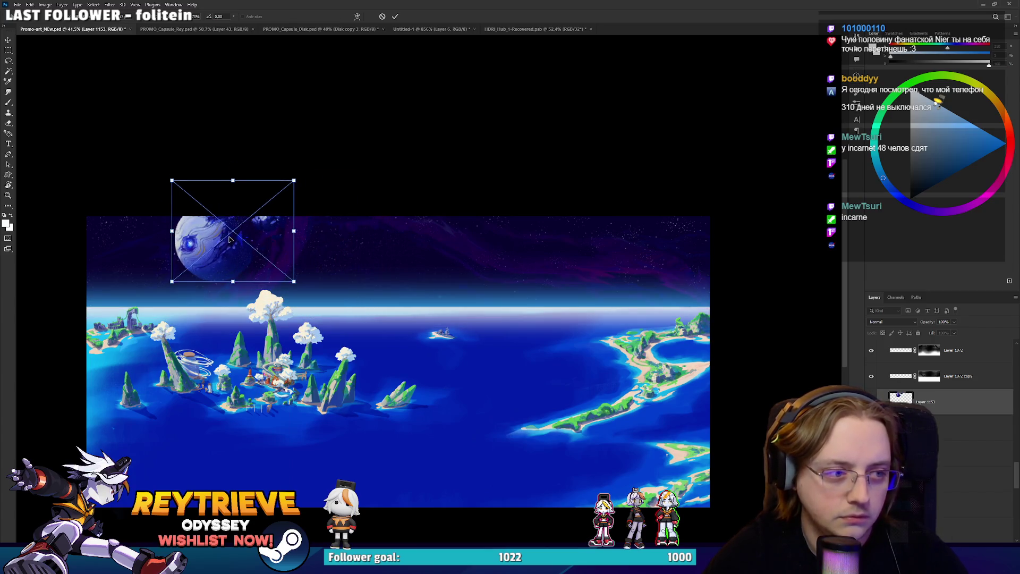
key("Return")
scroll(943, 473, "down", 5)
scroll(944, 472, "up", 2)
scroll(944, 473, "up", 1)
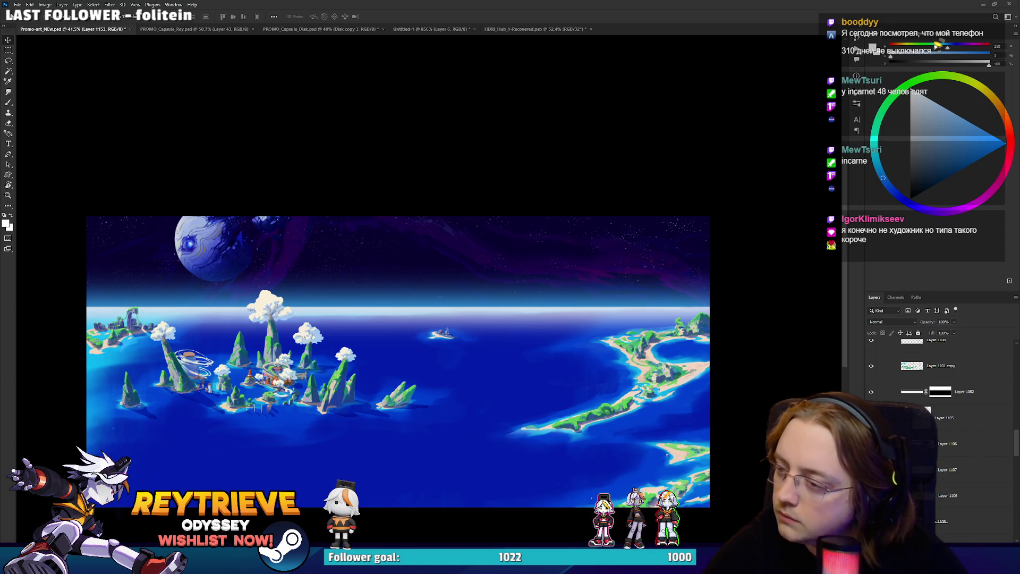
Check the shared plush-toy image in Discord, then return to the Photoshop island artwork.
key("alt+Tab")
left_click(515, 292)
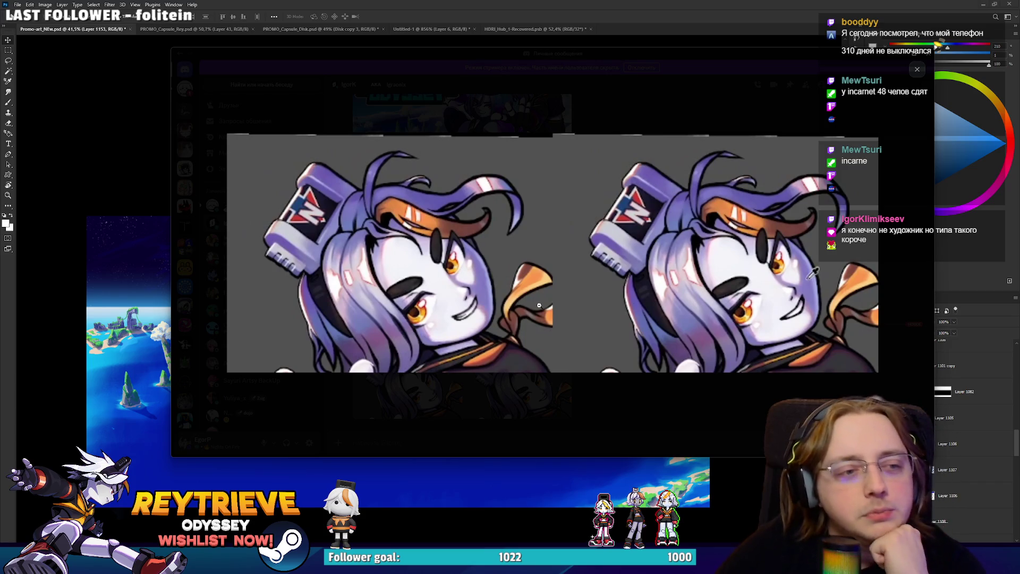
key("alt+Tab")
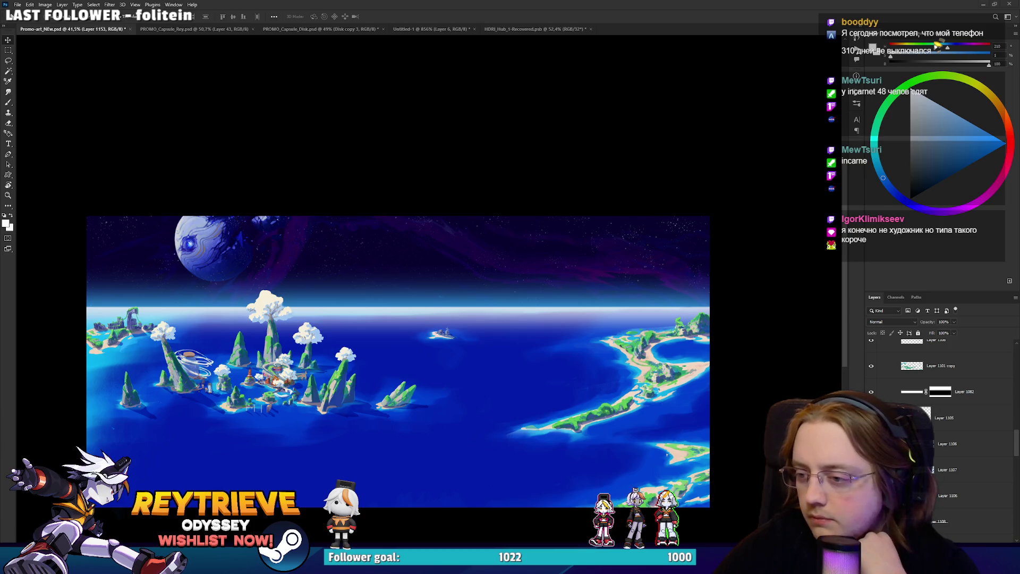
key("alt+Tab")
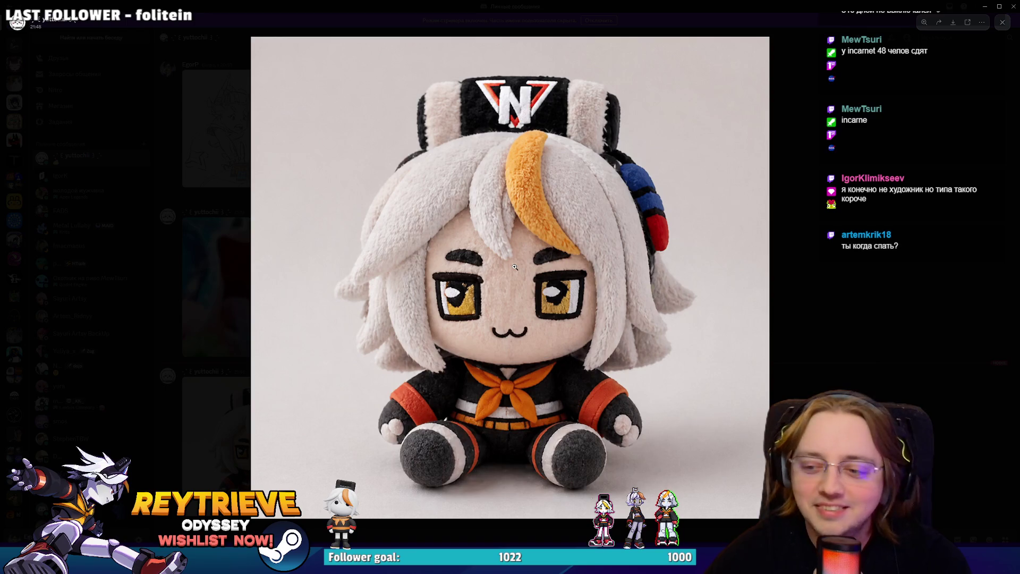
key("alt+Tab")
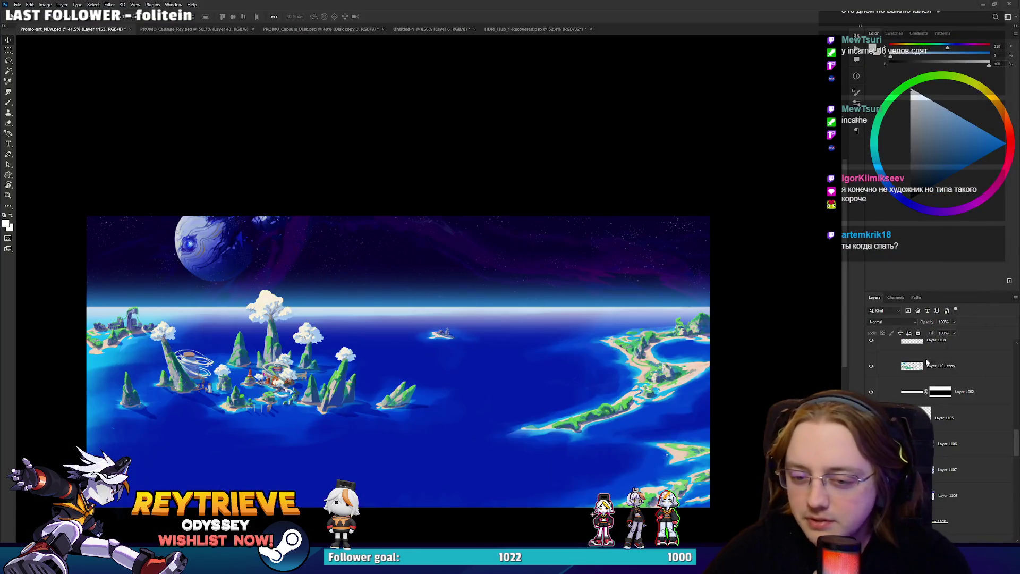
Move the ocean layer up so it sits just above Layer 1072.
scroll(523, 272, "up", 5)
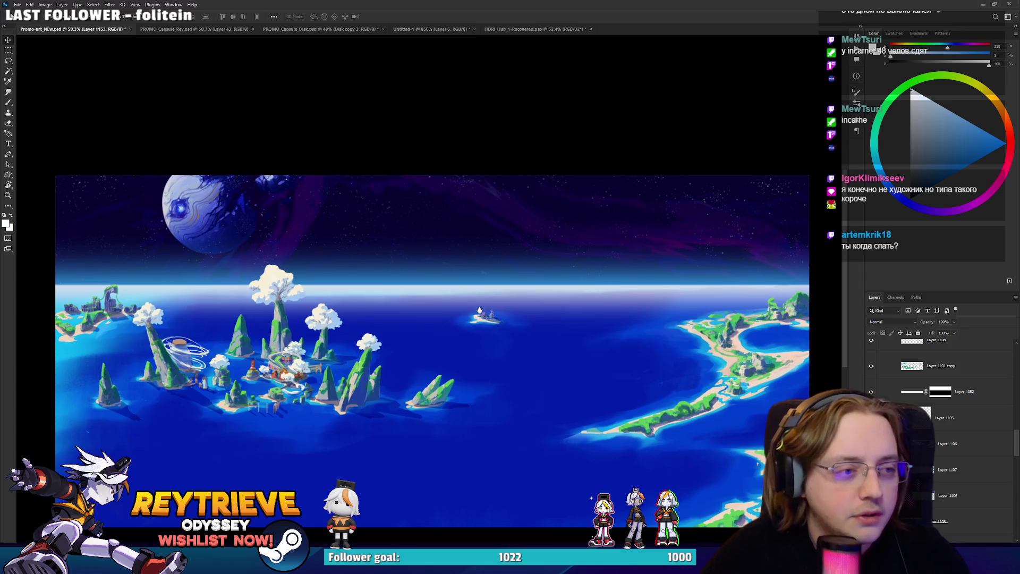
scroll(956, 435, "down", 3)
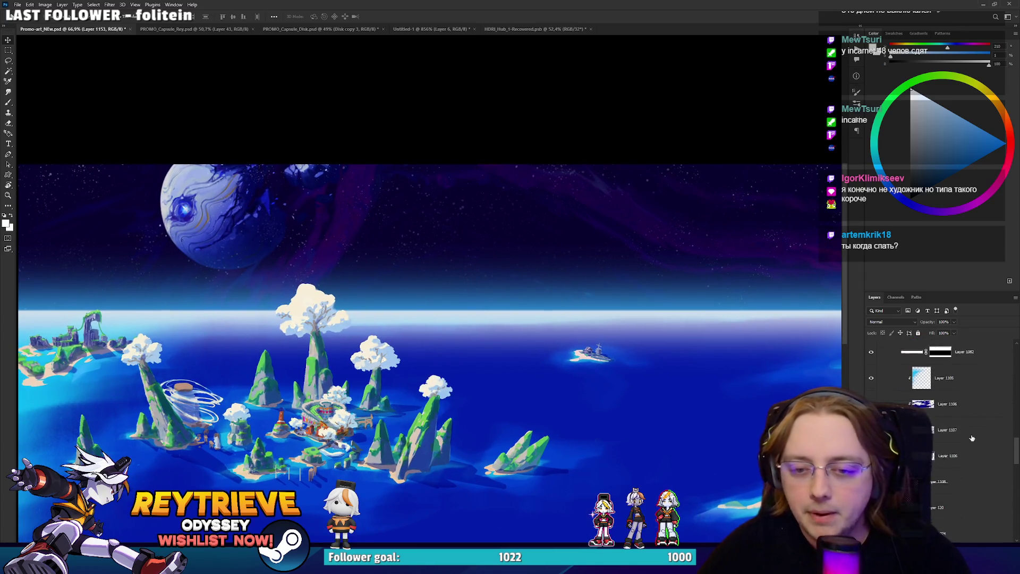
scroll(964, 445, "down", 5)
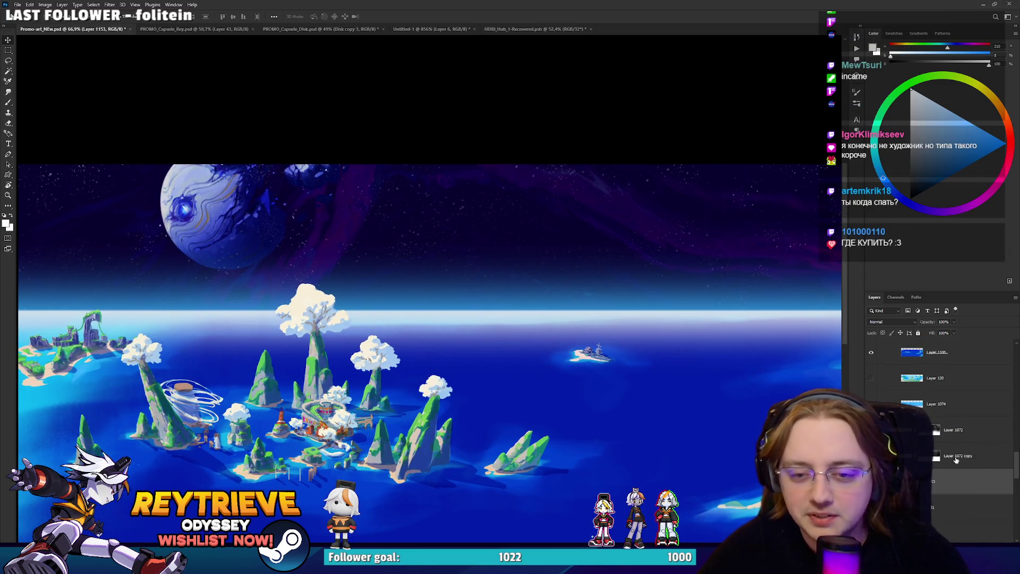
scroll(960, 469, "down", 5)
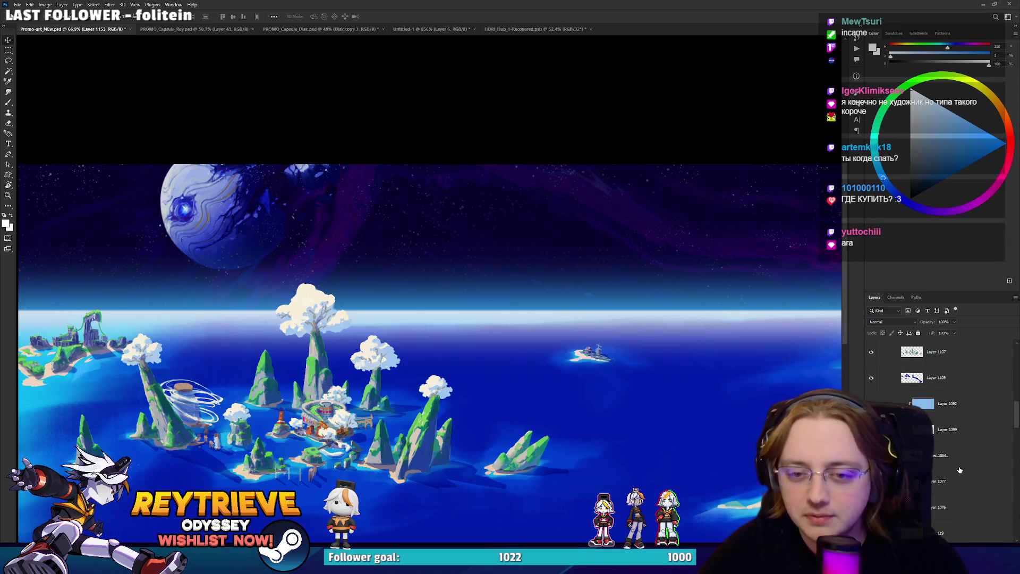
scroll(958, 472, "down", 5)
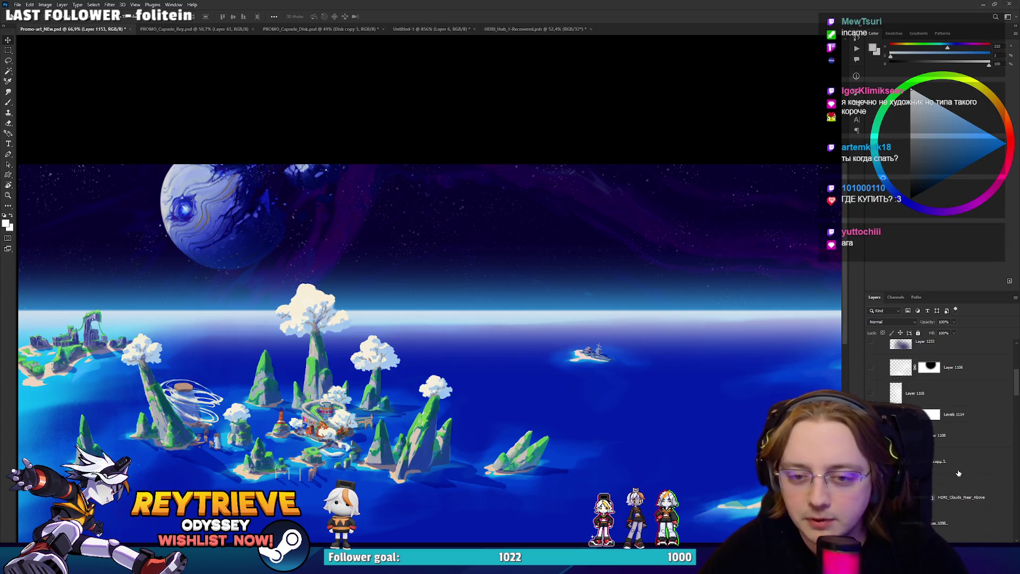
scroll(958, 472, "down", 5)
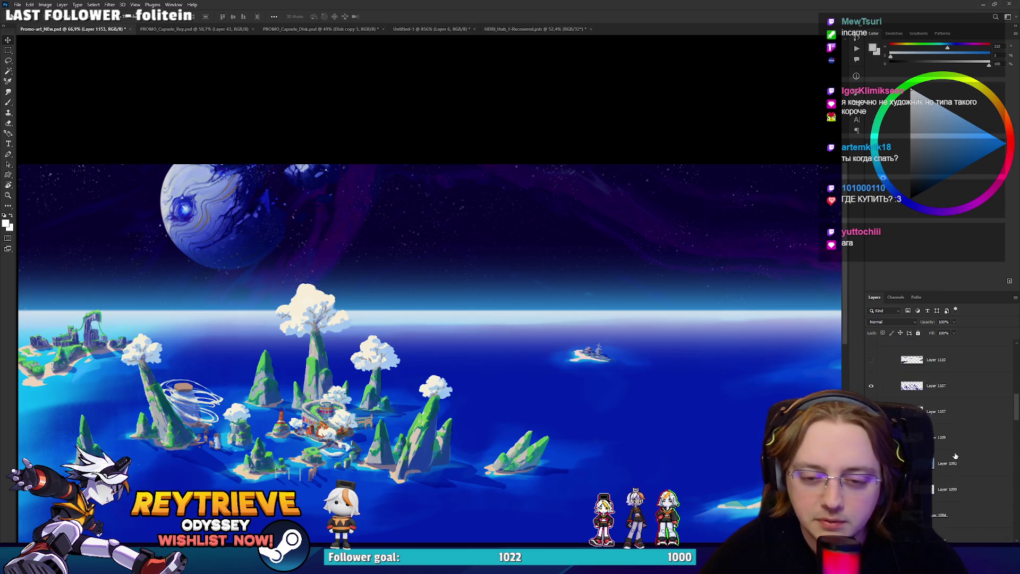
scroll(956, 460, "down", 5)
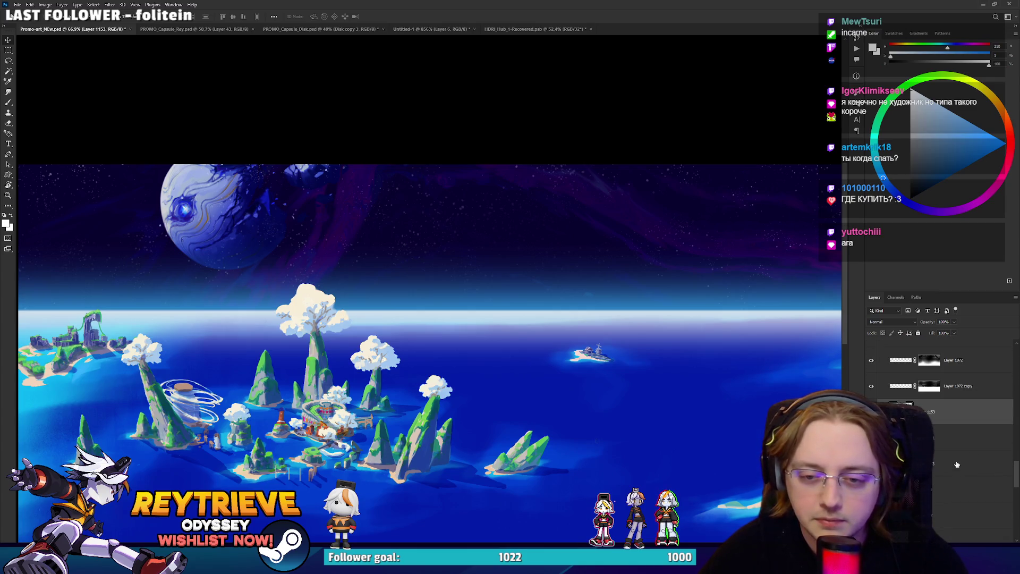
left_click_drag(954, 471, 940, 426)
scroll(941, 427, "up", 1)
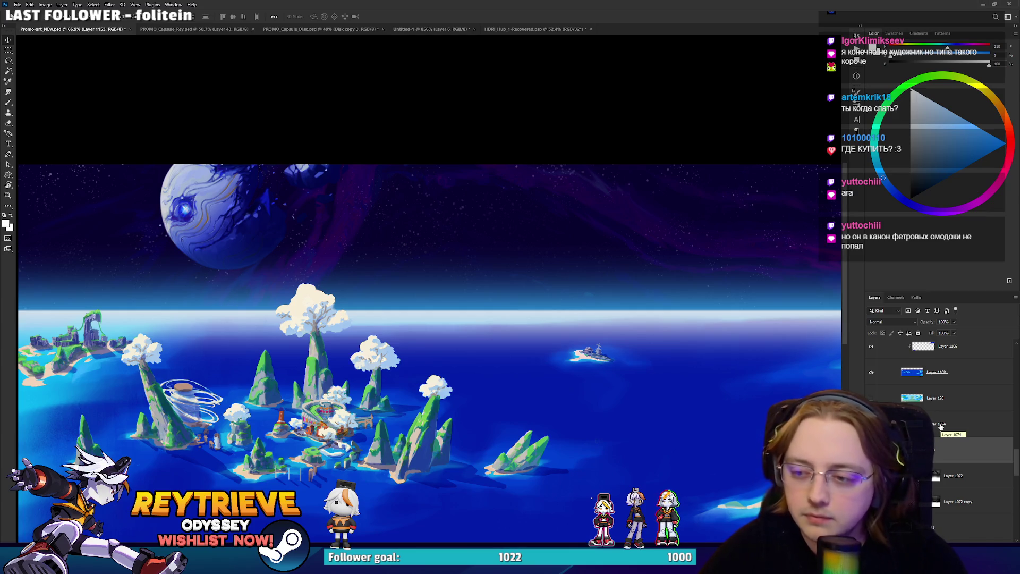
scroll(941, 425, "up", 2)
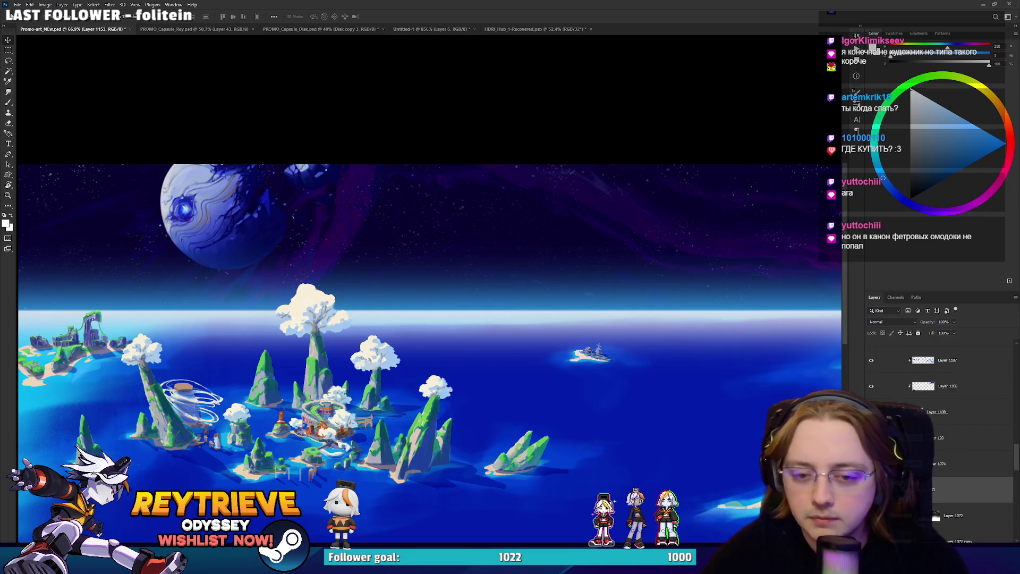
Toggle the horizon glow layer off and on to compare, leaving it visible.
left_click(871, 412)
left_click(871, 412)
left_click(871, 412)
left_click(871, 411)
scroll(494, 361, "down", 3)
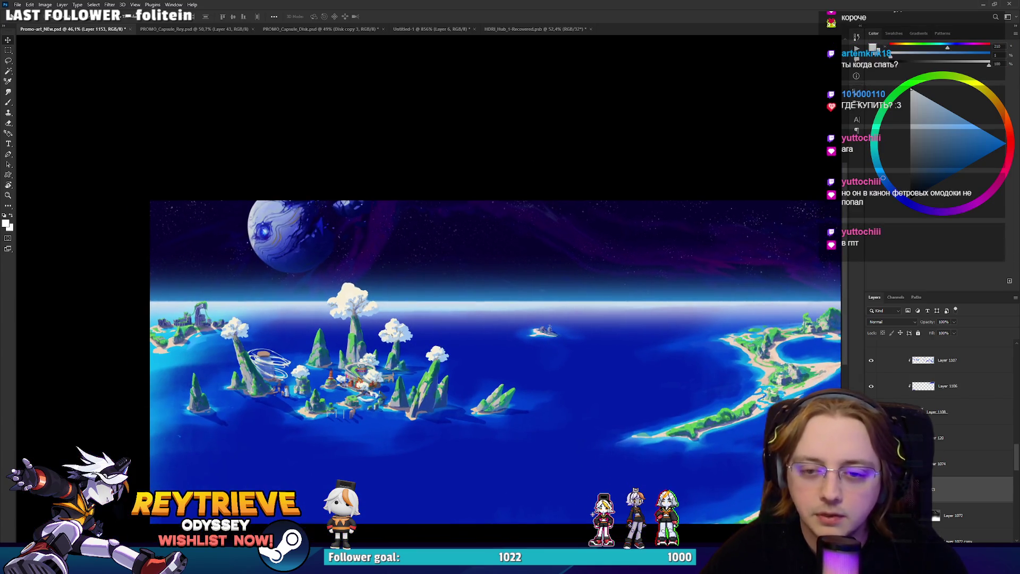
scroll(940, 424, "up", 2)
left_click(871, 451)
left_click(871, 451)
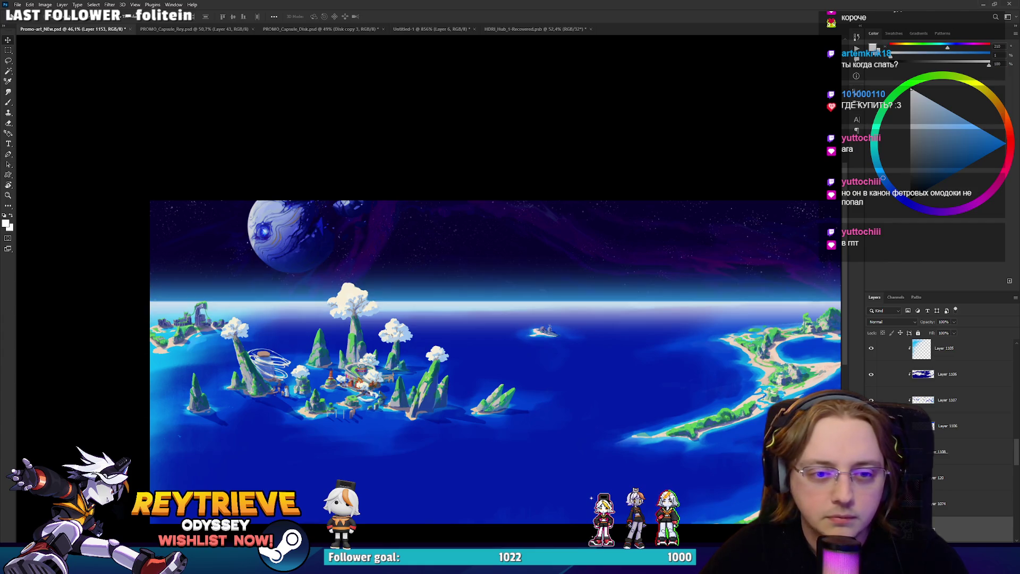
scroll(940, 425, "up", 1)
scroll(941, 425, "up", 1)
scroll(941, 425, "up", 2)
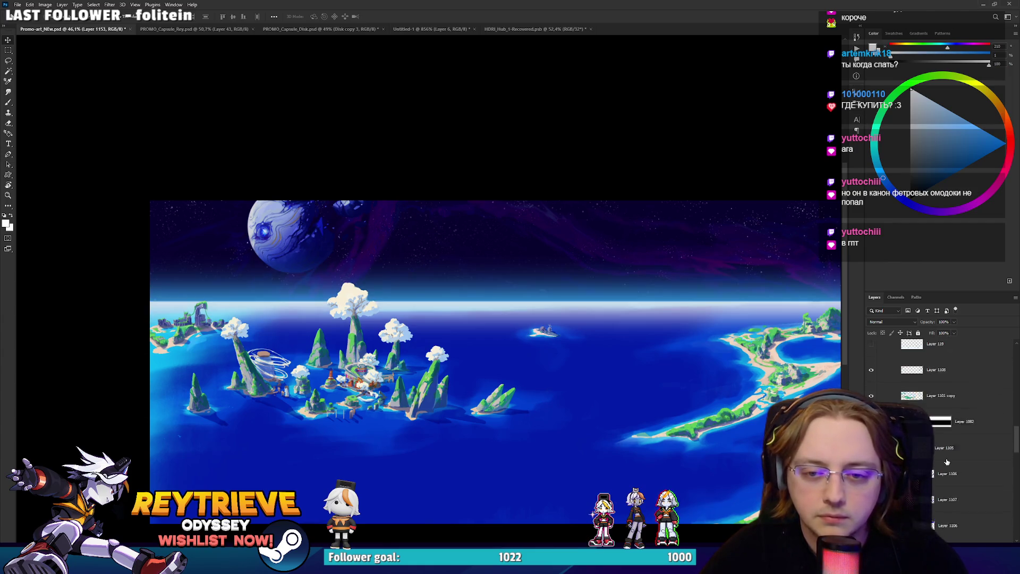
Zoom in close on the central islands to inspect them.
left_click_drag(667, 406, 615, 393)
mouse_move(489, 326)
left_mouse_down()
mouse_move(550, 325)
mouse_move(425, 345)
mouse_move(324, 378)
mouse_move(410, 368)
mouse_move(405, 379)
mouse_move(506, 404)
left_mouse_up()
scroll(505, 403, "down", 2)
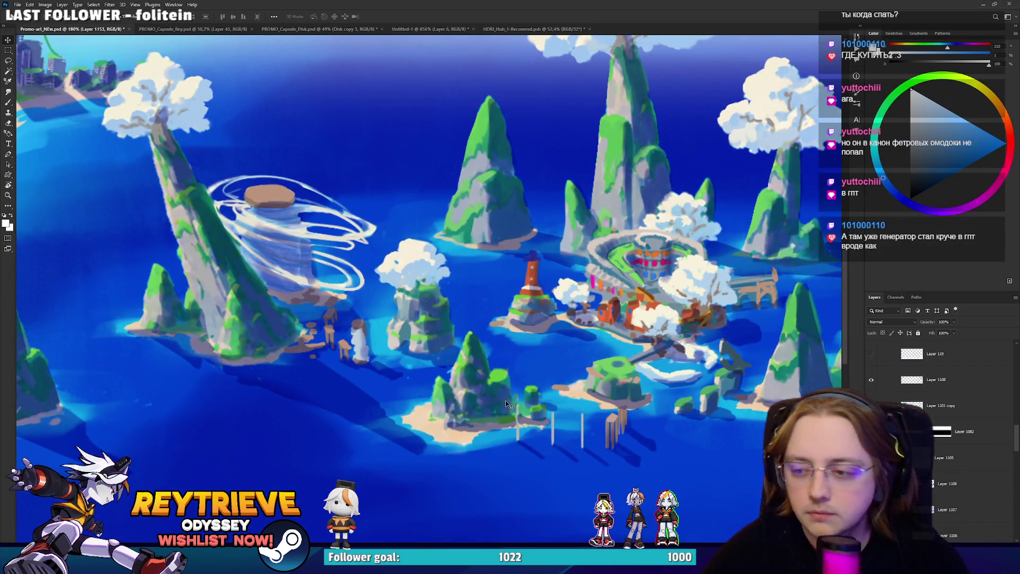
scroll(506, 404, "down", 3)
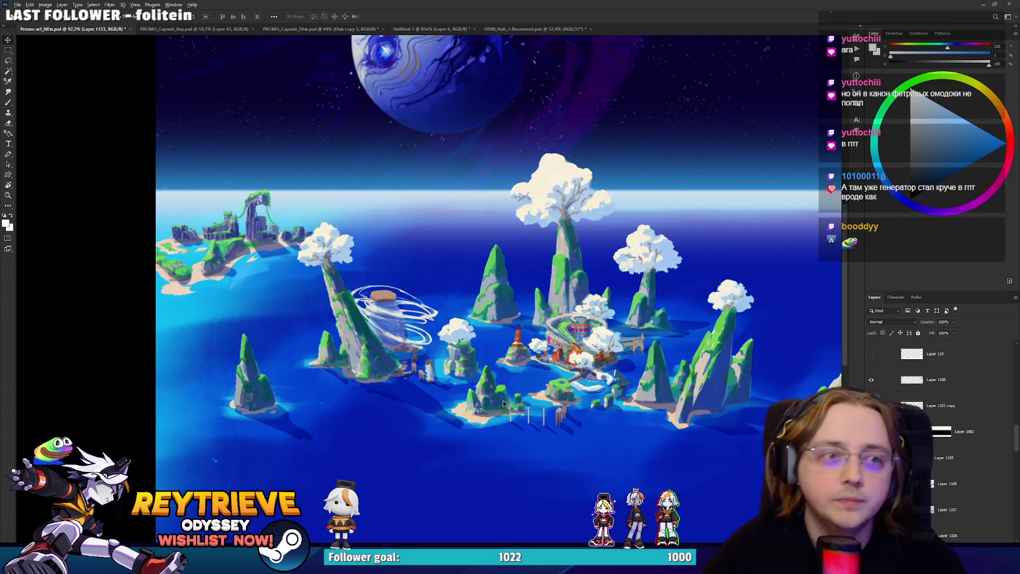
scroll(505, 403, "down", 3)
scroll(940, 425, "up", 3)
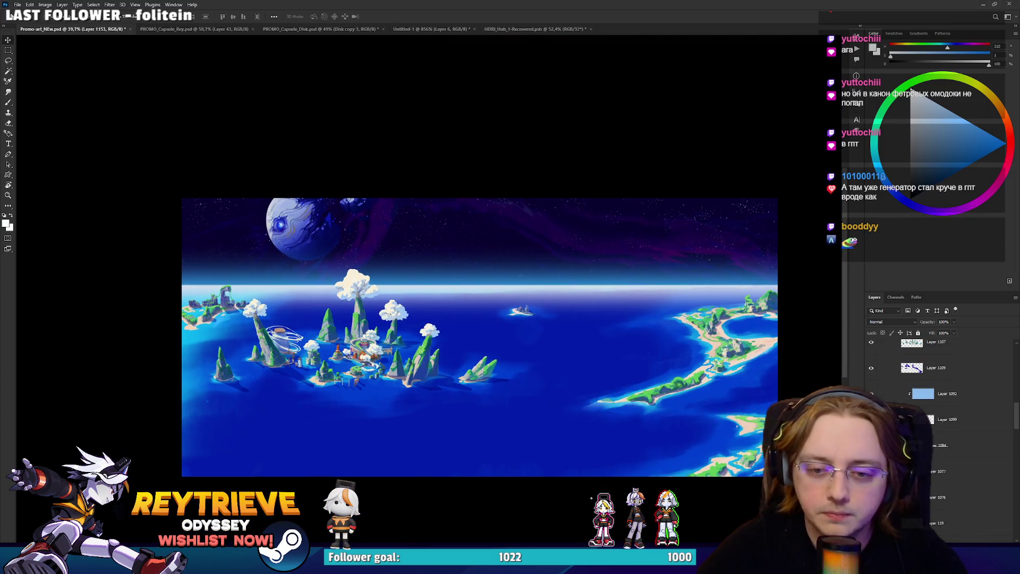
scroll(940, 424, "up", 2)
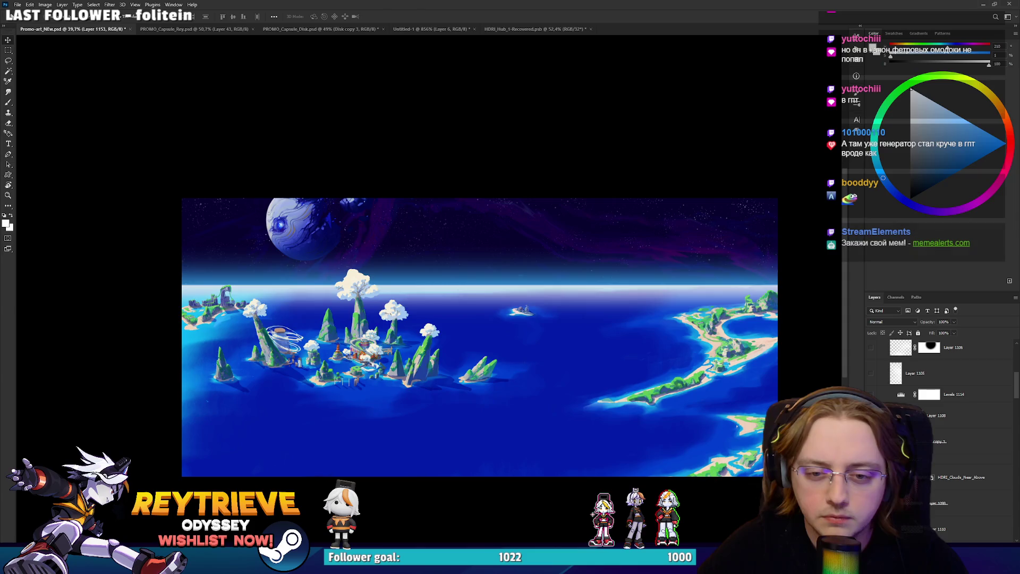
Compare the islands-and-ocean layer on and off, then hide the ocean brightening layer.
left_click(870, 439)
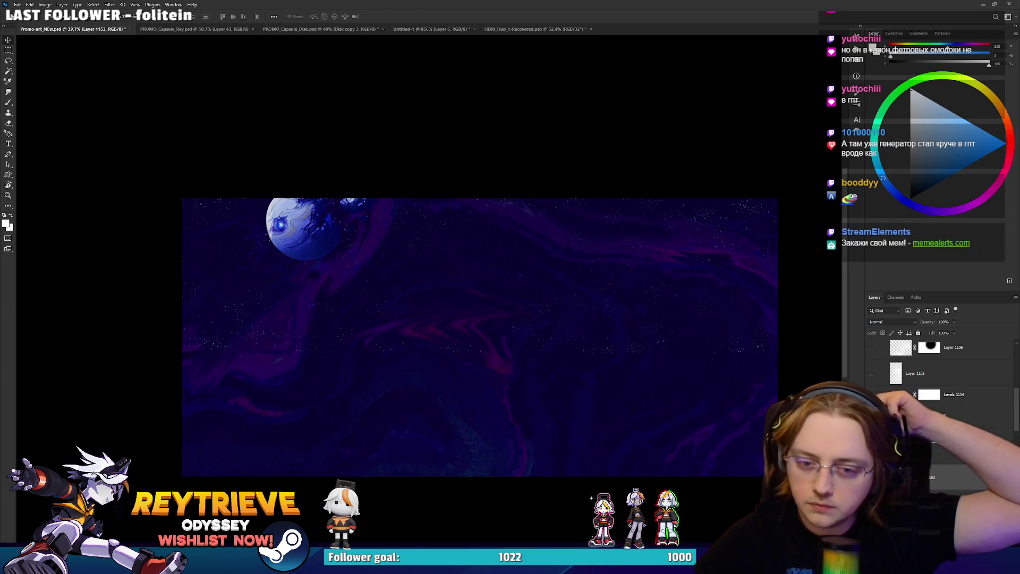
left_click(871, 439)
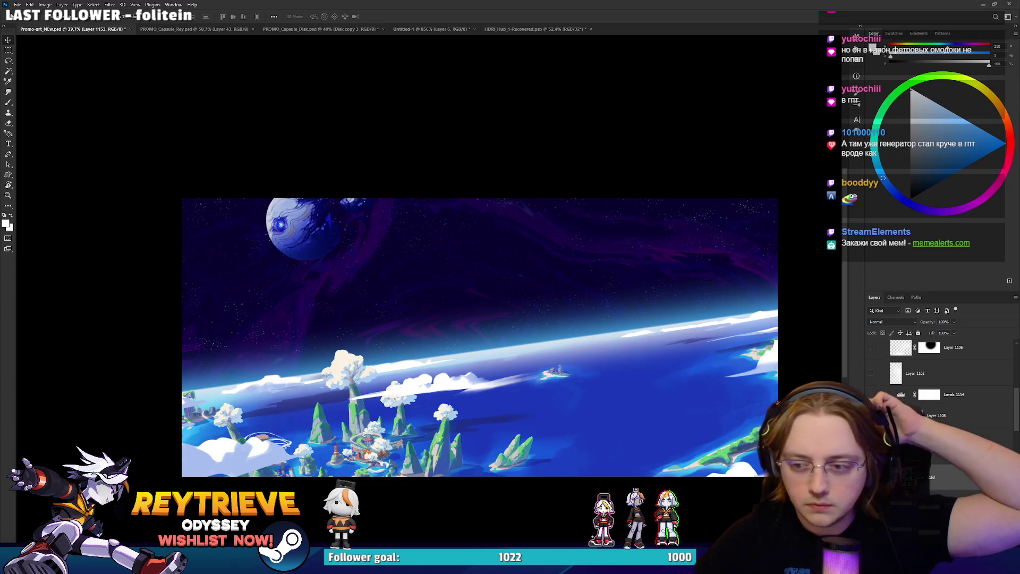
scroll(931, 449, "up", 1)
scroll(931, 449, "up", 1)
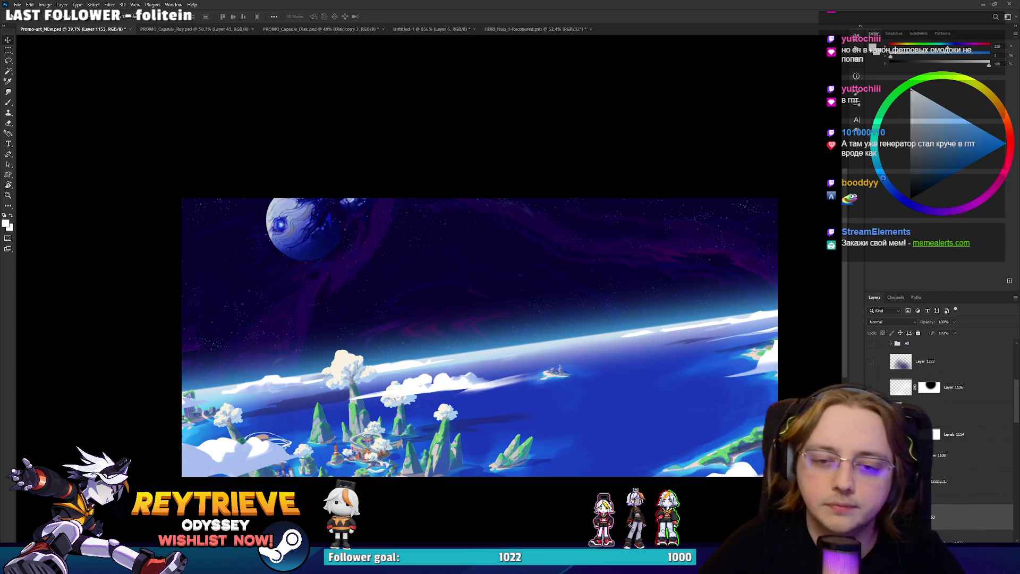
left_click(871, 439)
Leave the ocean brightening layer off and show the characters and Reytrieve Odyssey logo group.
left_click(871, 439)
left_click(871, 439)
left_click(870, 439)
left_click(871, 434)
scroll(931, 449, "up", 4)
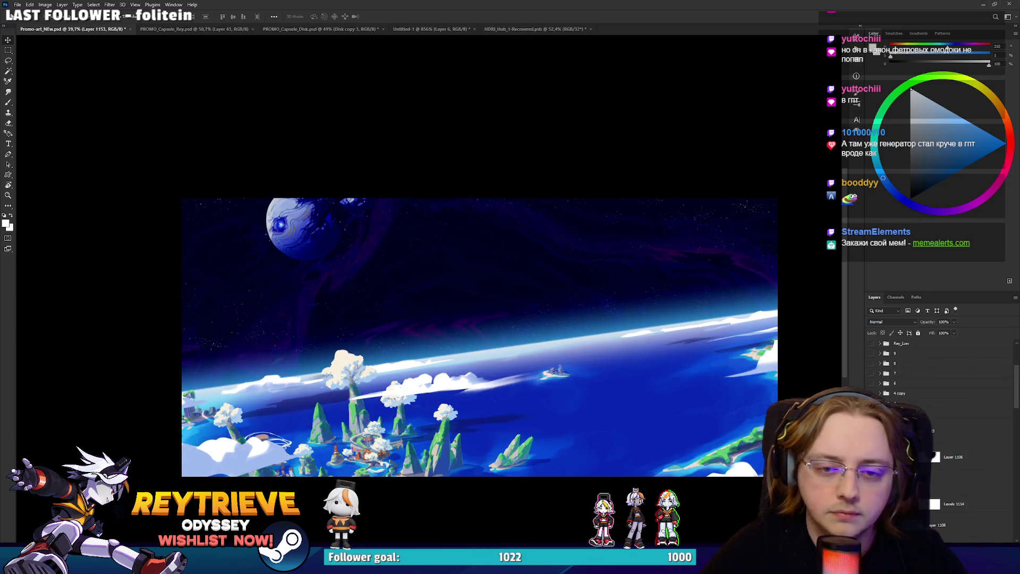
left_click(870, 343)
scroll(953, 470, "down", 5)
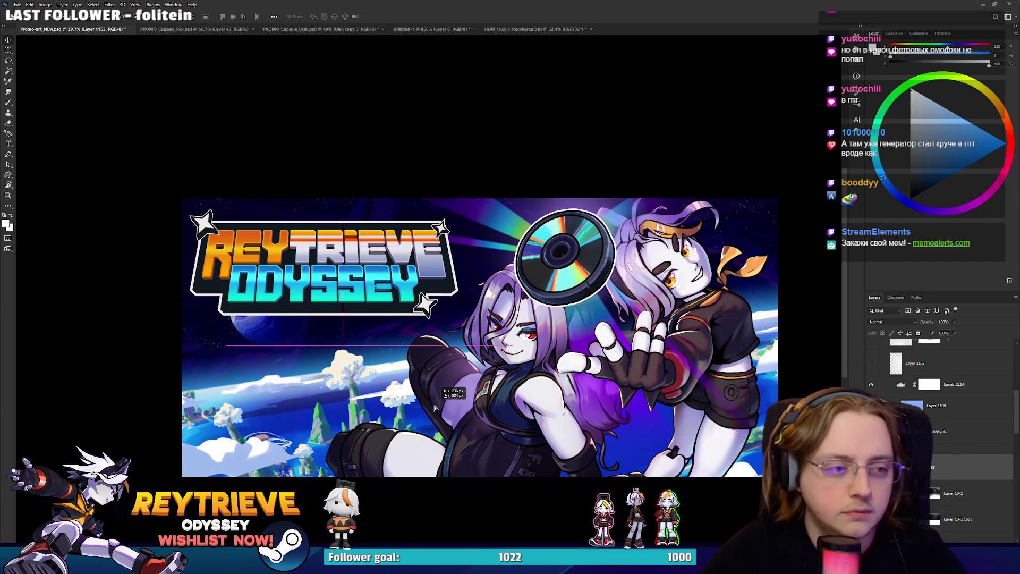
Resize the Reytrieve Odyssey logo from its corner with Free Transform.
key("ctrl+t")
mouse_move(340, 254)
left_mouse_down()
mouse_move(475, 212)
mouse_move(391, 212)
mouse_move(327, 256)
mouse_move(357, 259)
left_mouse_up()
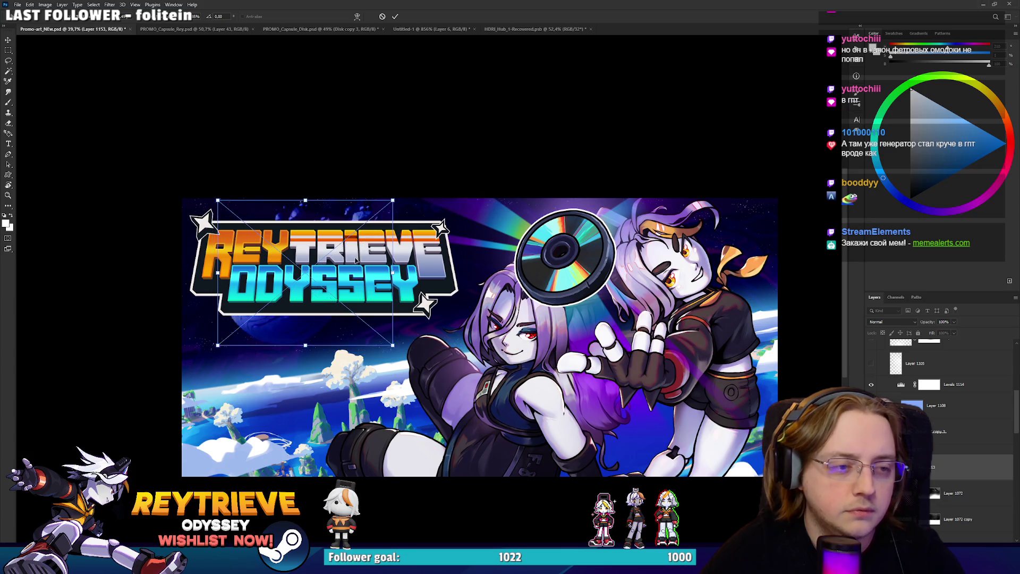
key("Return")
scroll(359, 260, "down", 5)
scroll(363, 268, "up", 4)
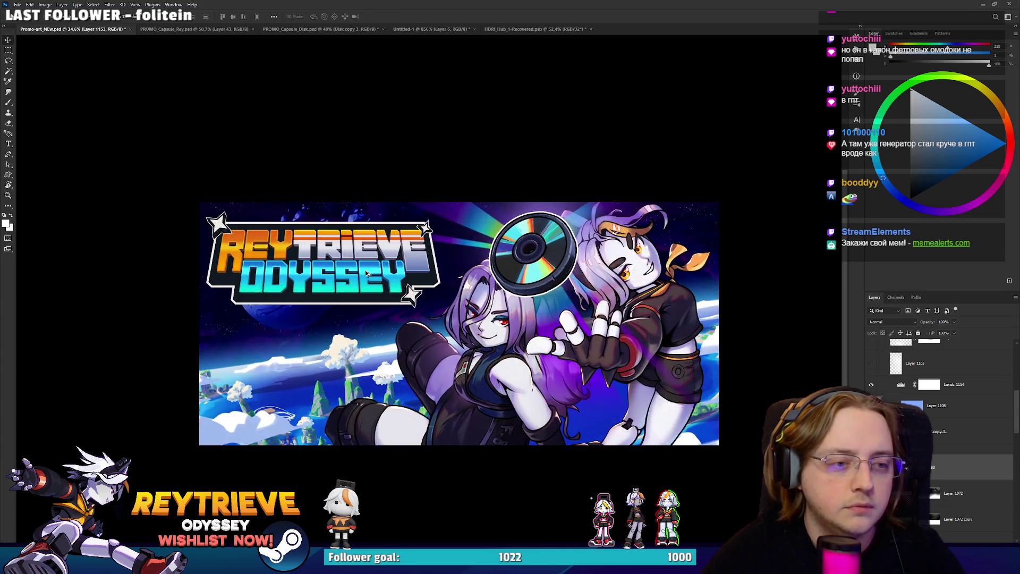